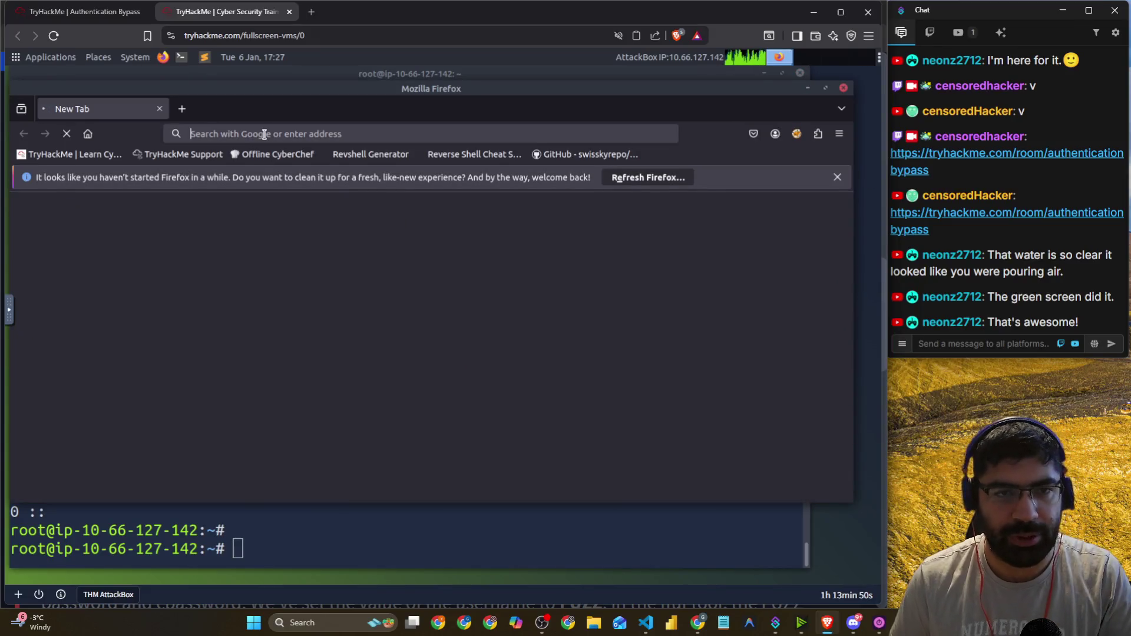
Enter the 10.66.150.152/customers/signup address, stripping the surrounding parentheses.
click(263, 134)
text((http://10.66.150.152/customers/signup))
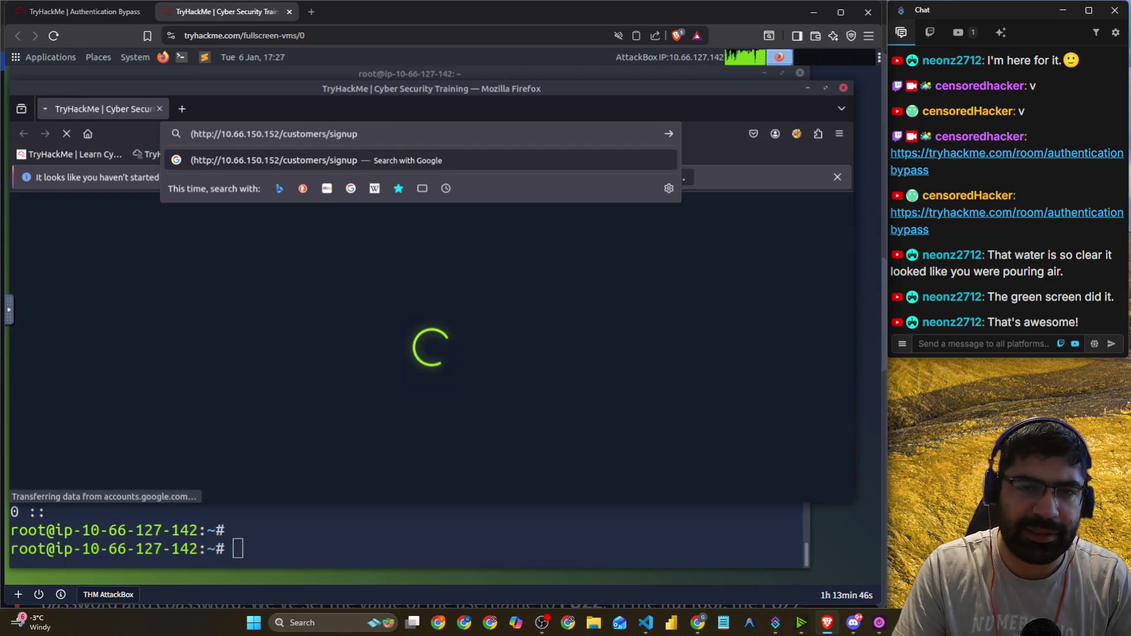
key(BackSpace)
key(Home)
key(Delete)
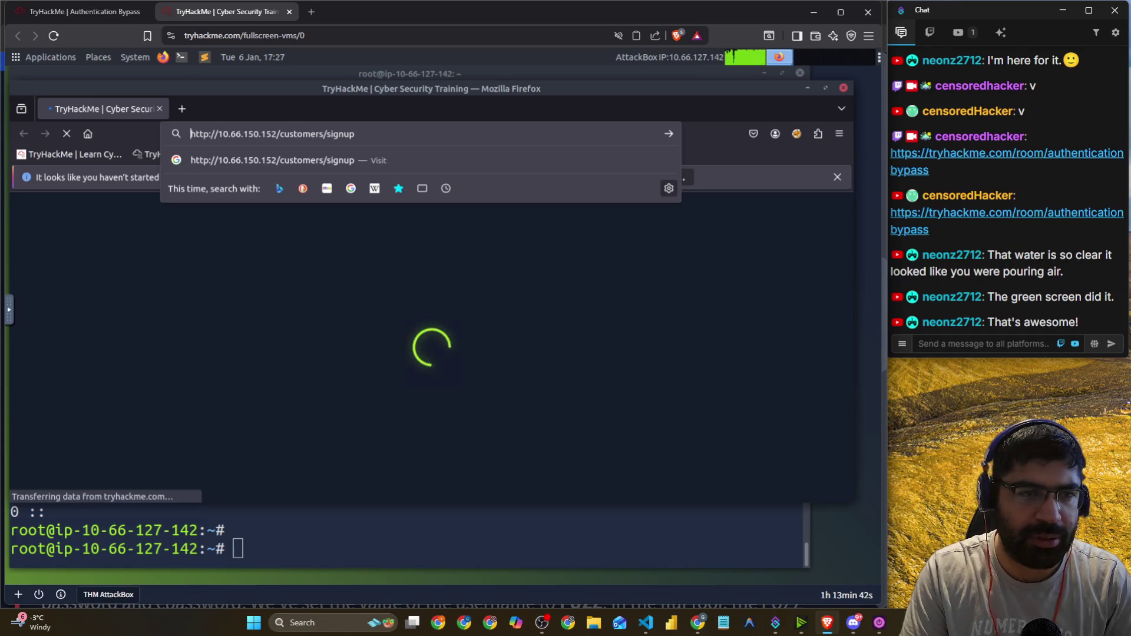
Make the browser window taller, close the Settings tab and load the signup page.
click(669, 188)
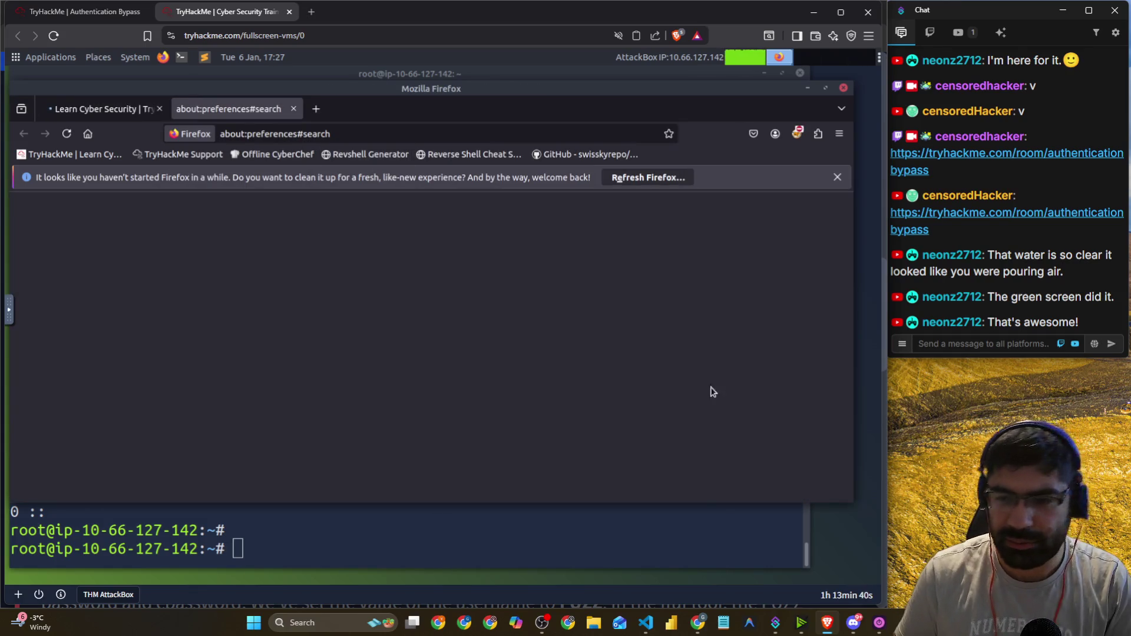
drag(833, 549, 808, 570)
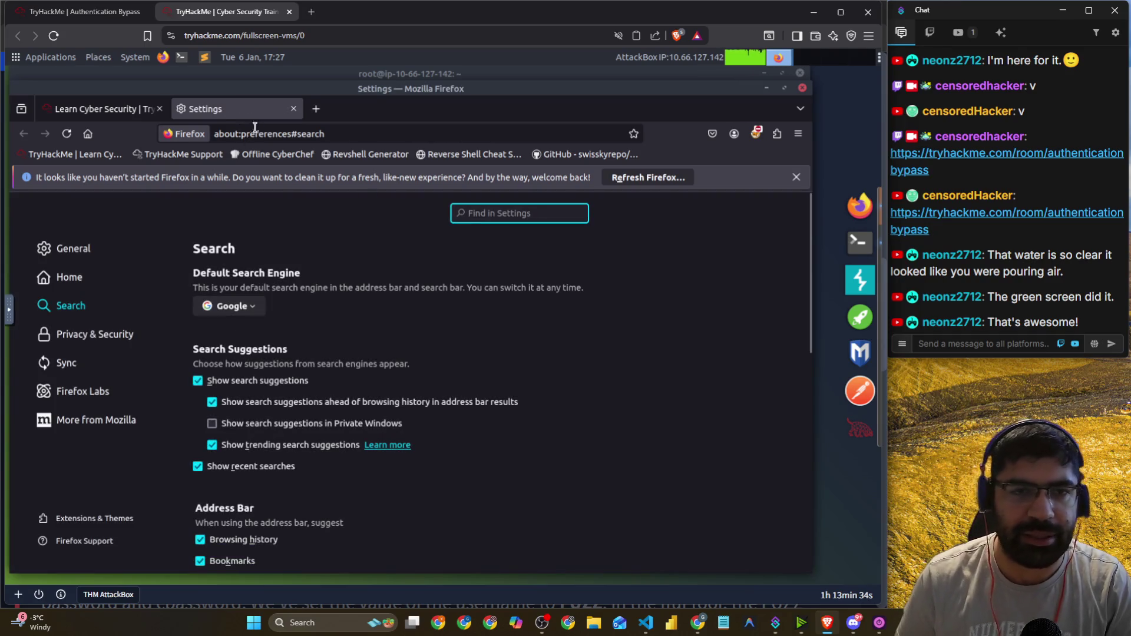
key(ctrl+w)
click(346, 134)
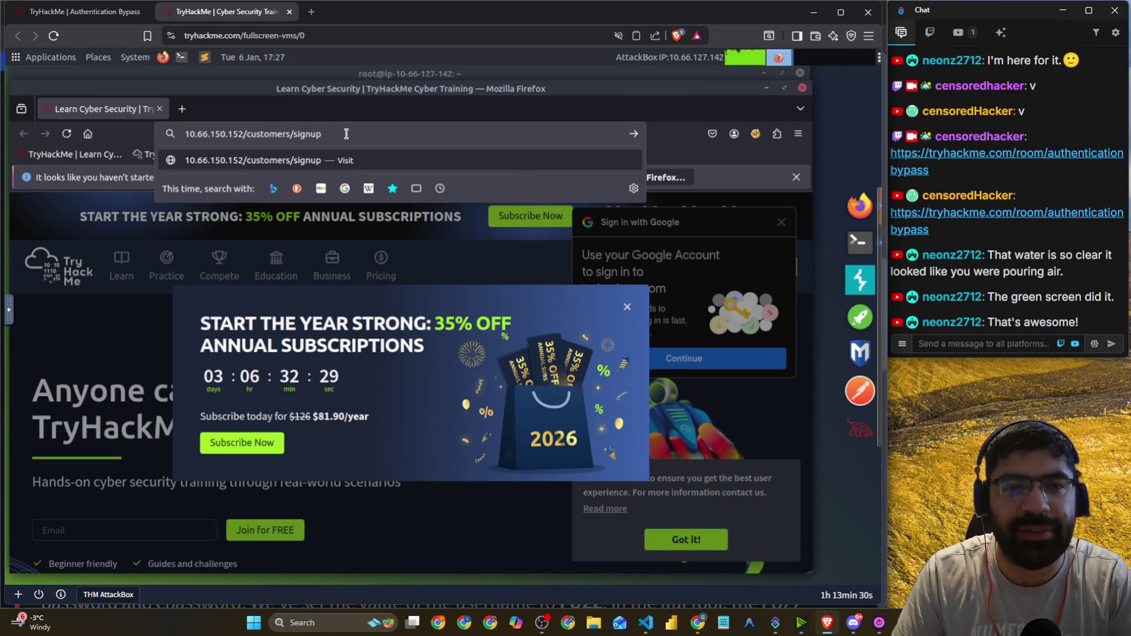
key(Return)
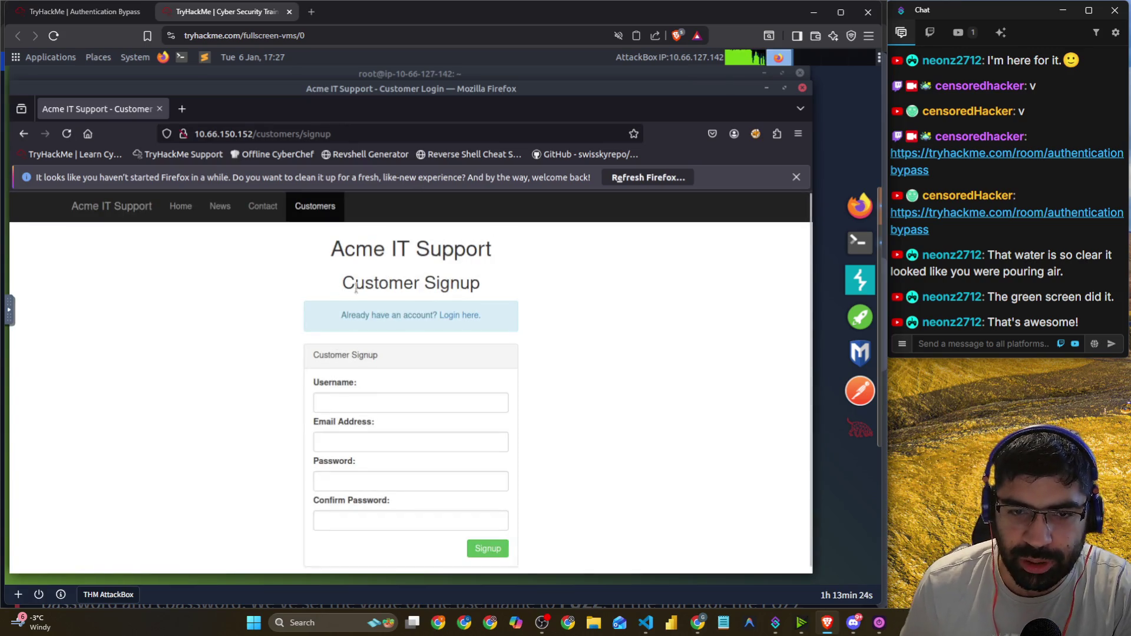
Zoom the Customer Signup page to 120%.
drag(343, 284, 468, 283)
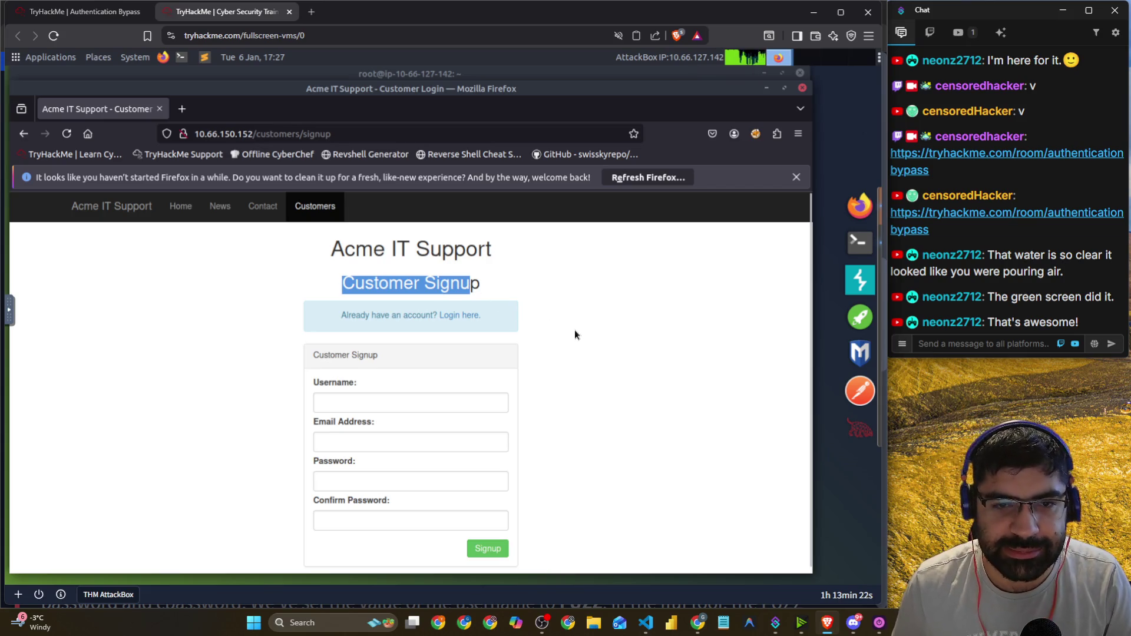
key(ctrl+plus)
key(ctrl+plus)
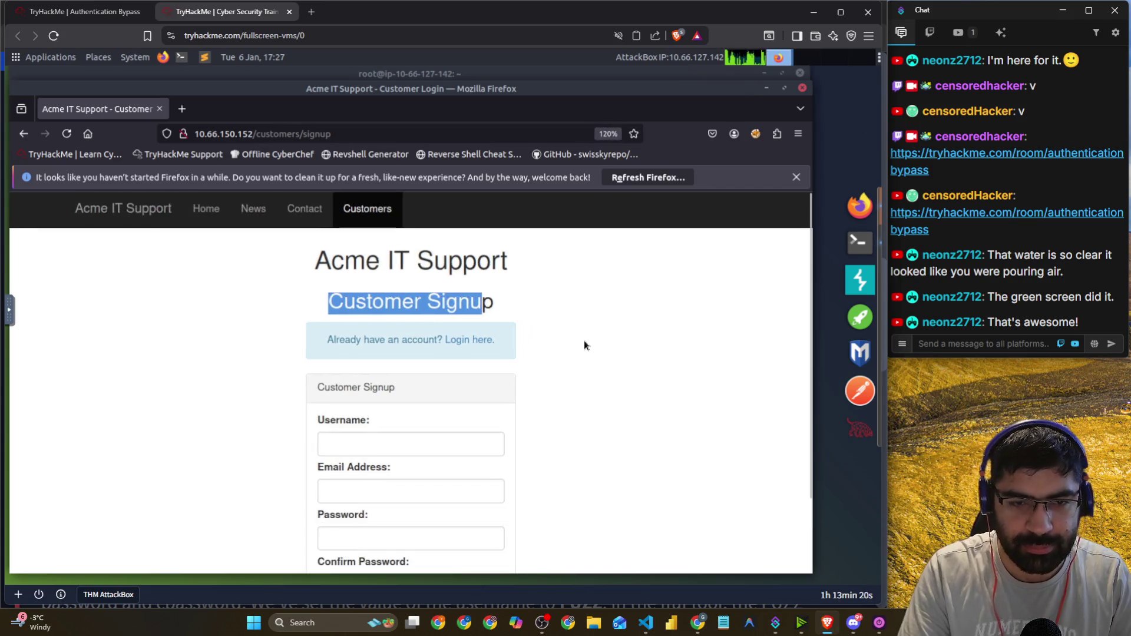
scroll(563, 345, down, 2)
scroll(553, 341, up, 2)
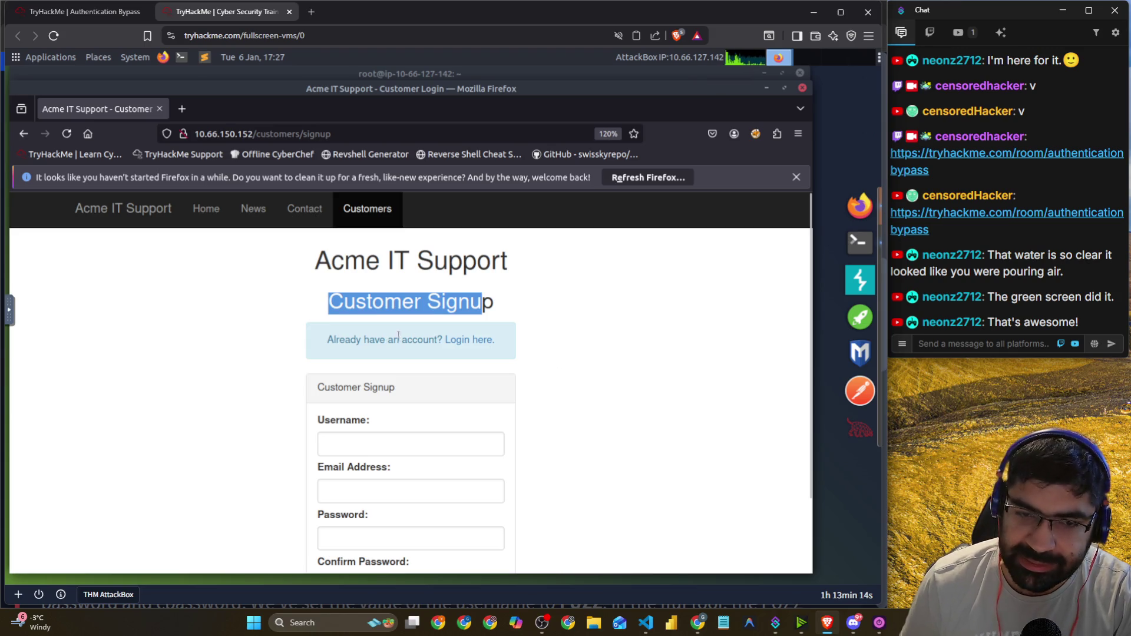
Attempt a customer login as 'test' with a trial password, and decline saving it.
click(464, 340)
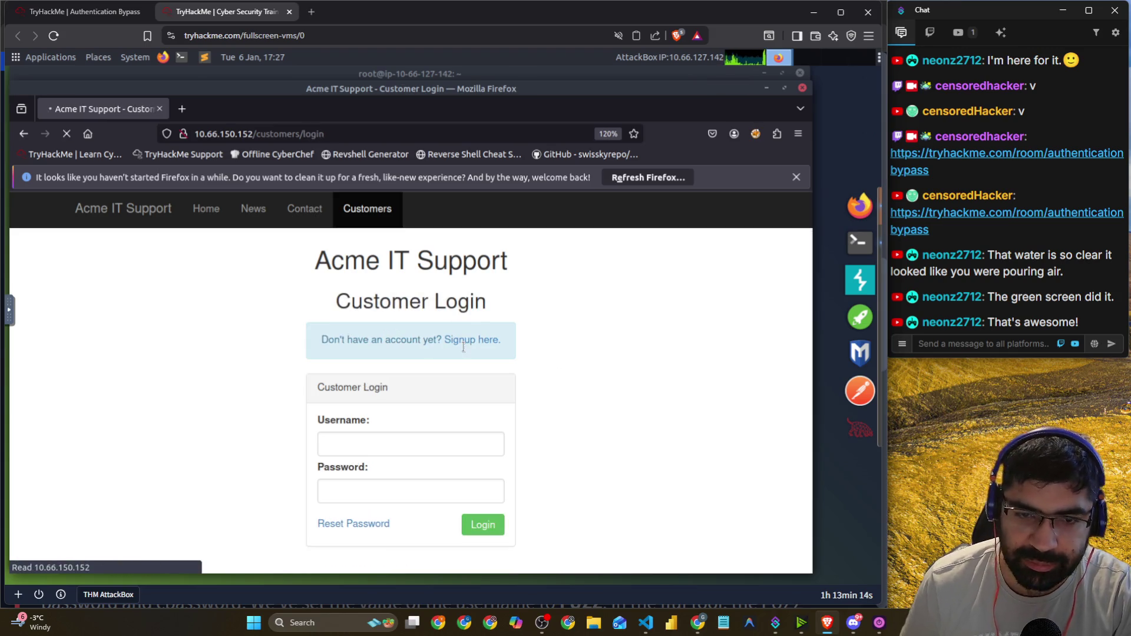
click(344, 443)
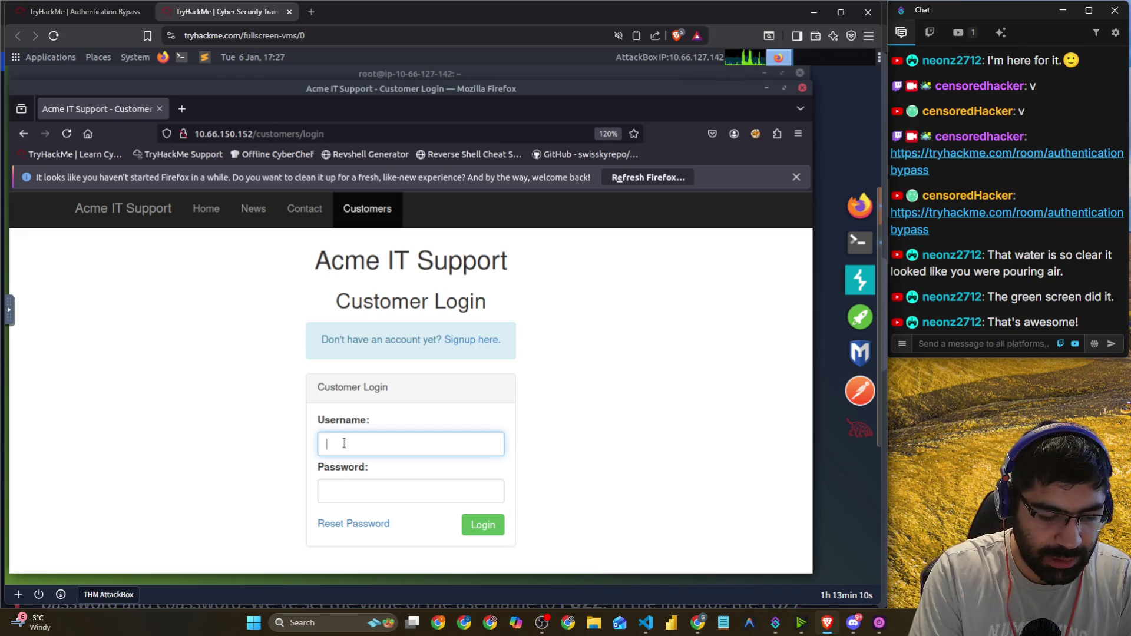
text(test)
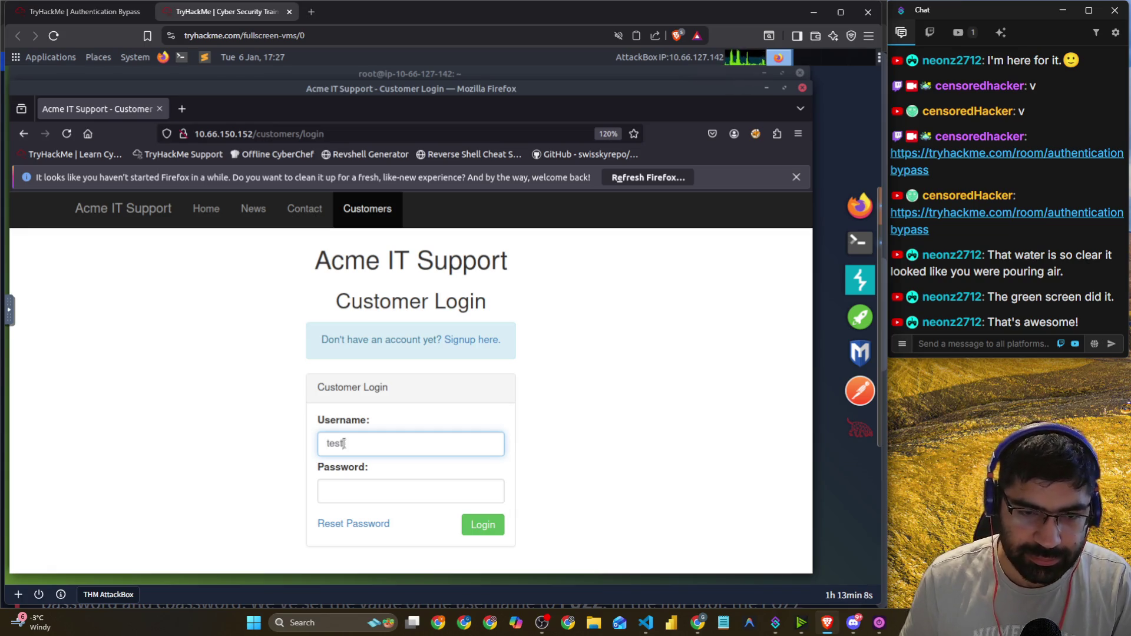
click(359, 491)
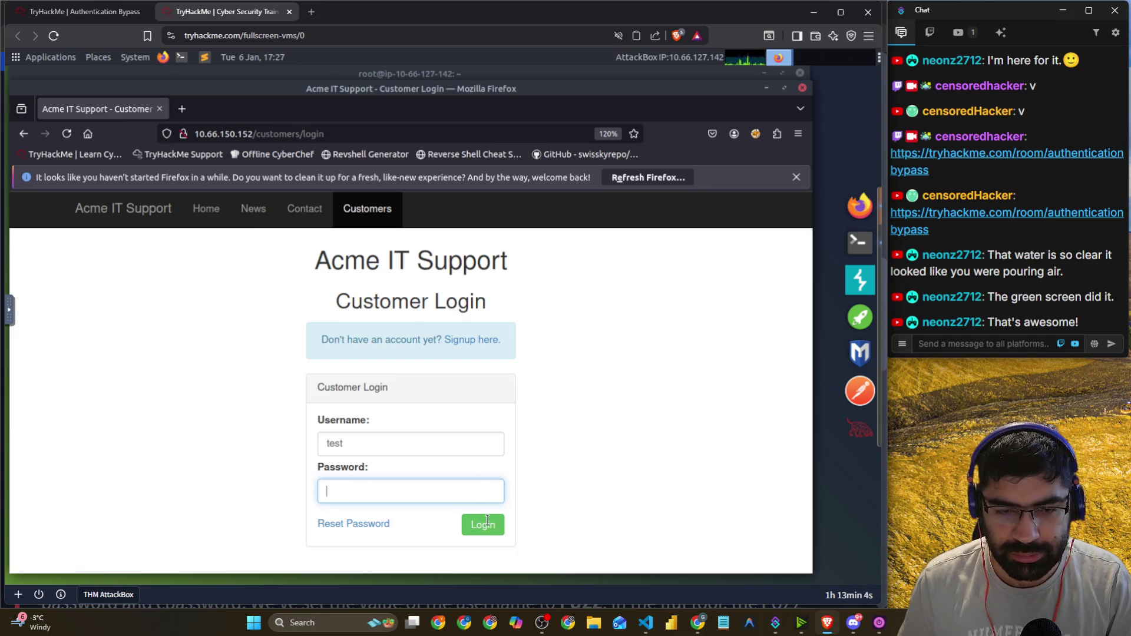
text(test123)
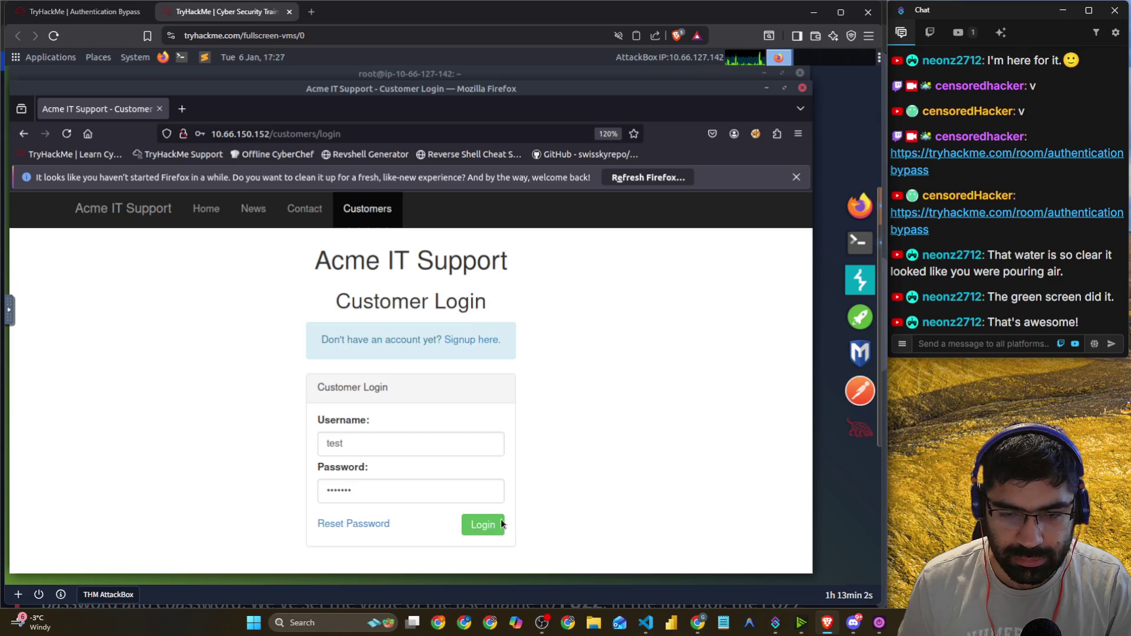
key(Return)
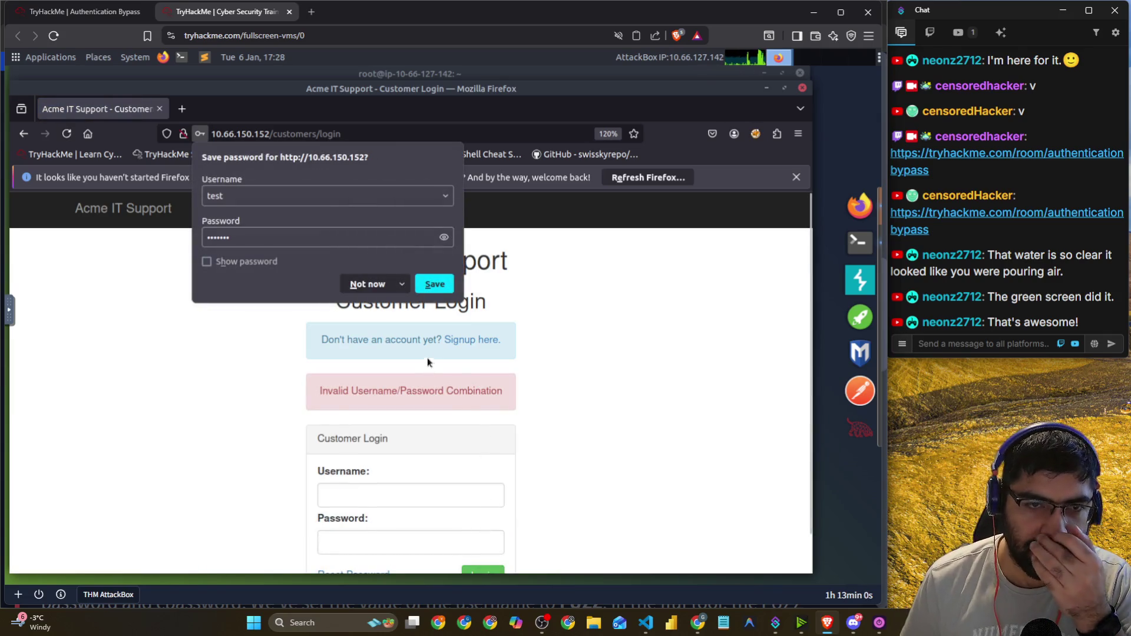
click(367, 284)
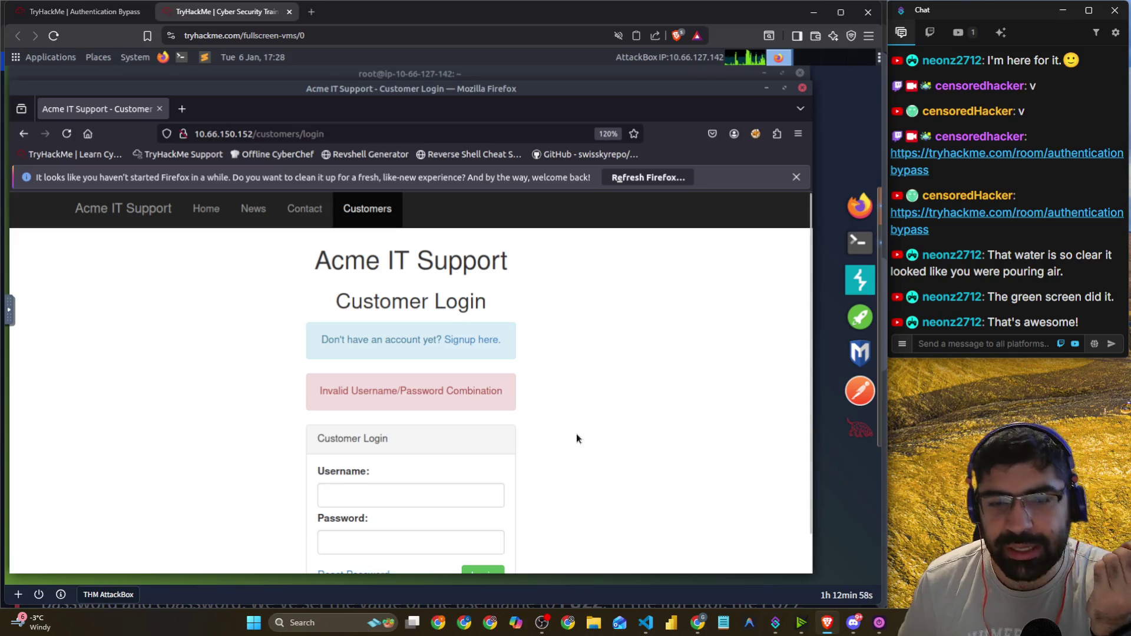
Attempt a login as admin with a dummy password, declining to save the credentials.
scroll(577, 438, down, 1)
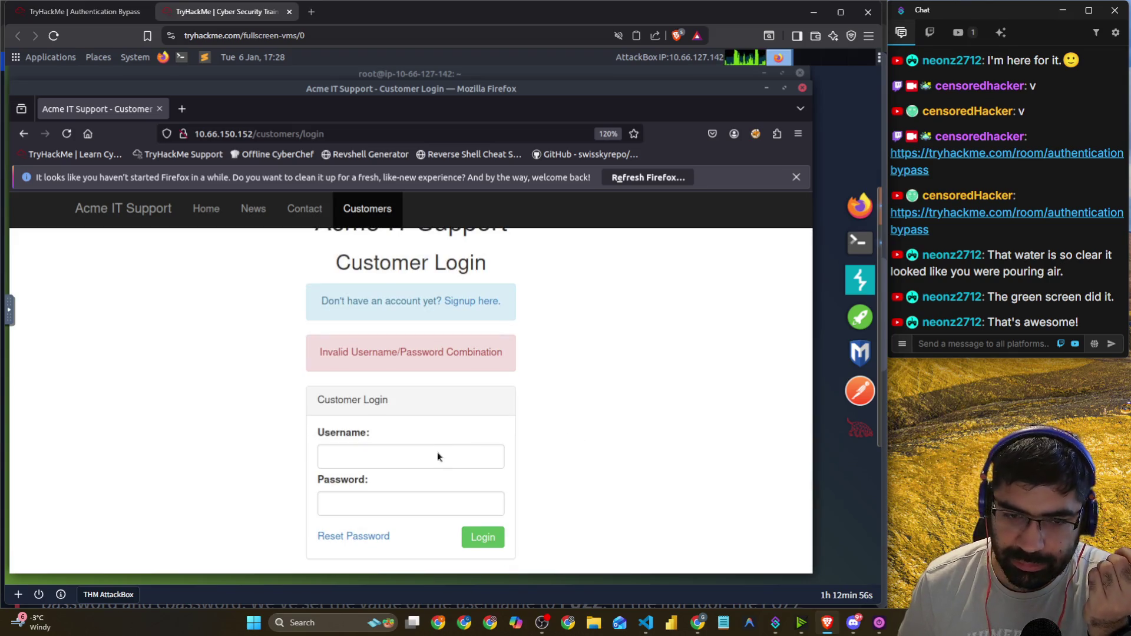
text(admin)
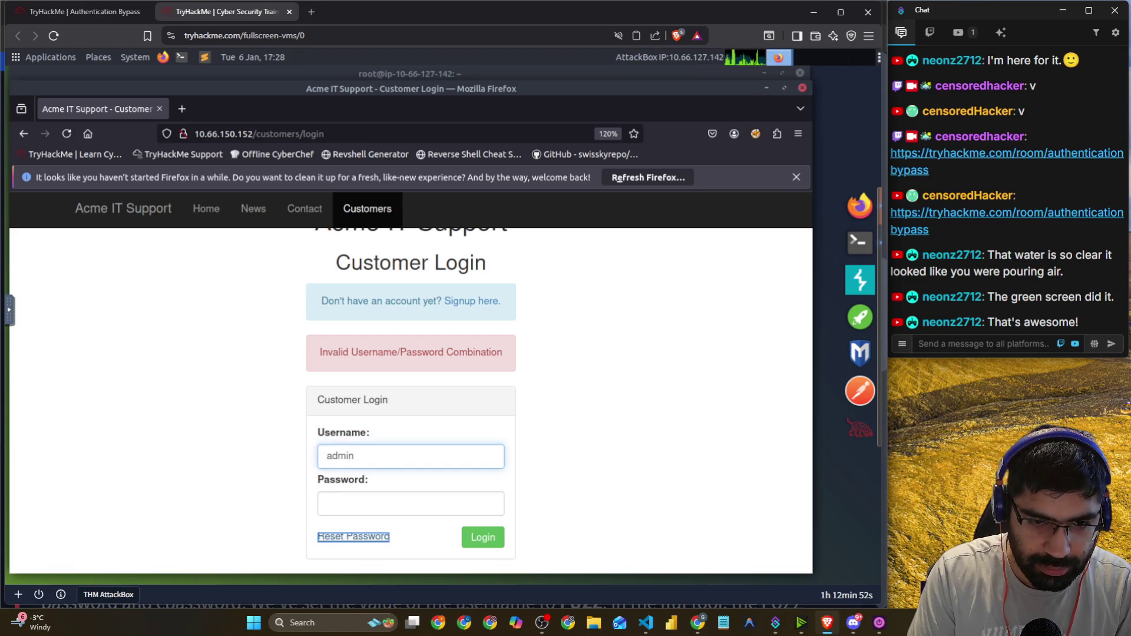
click(354, 536)
click(386, 505)
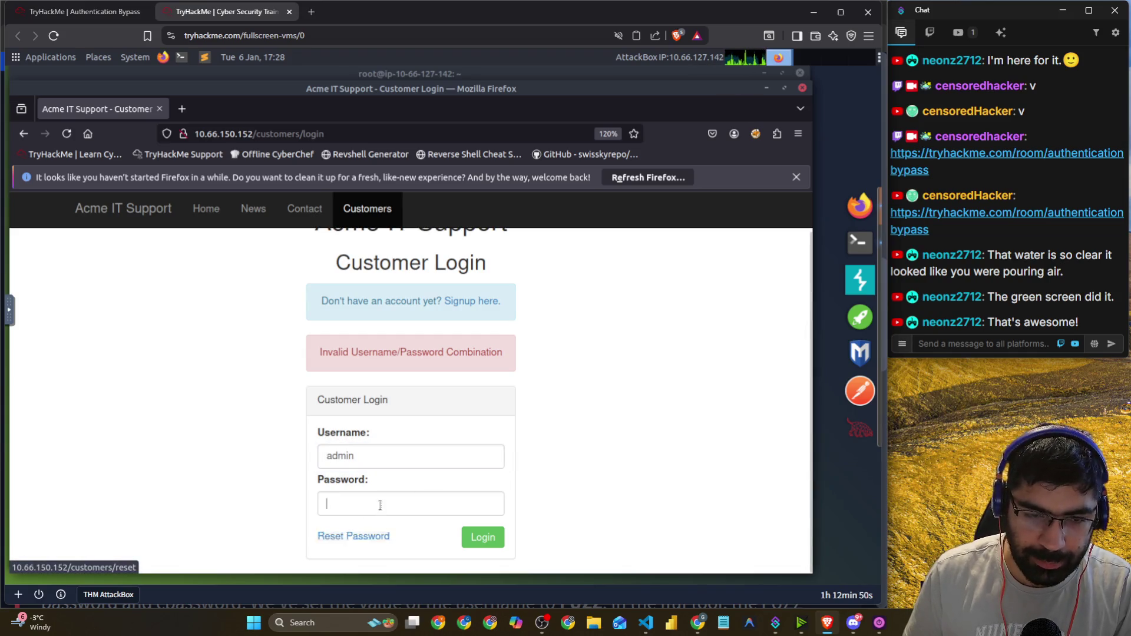
text(123)
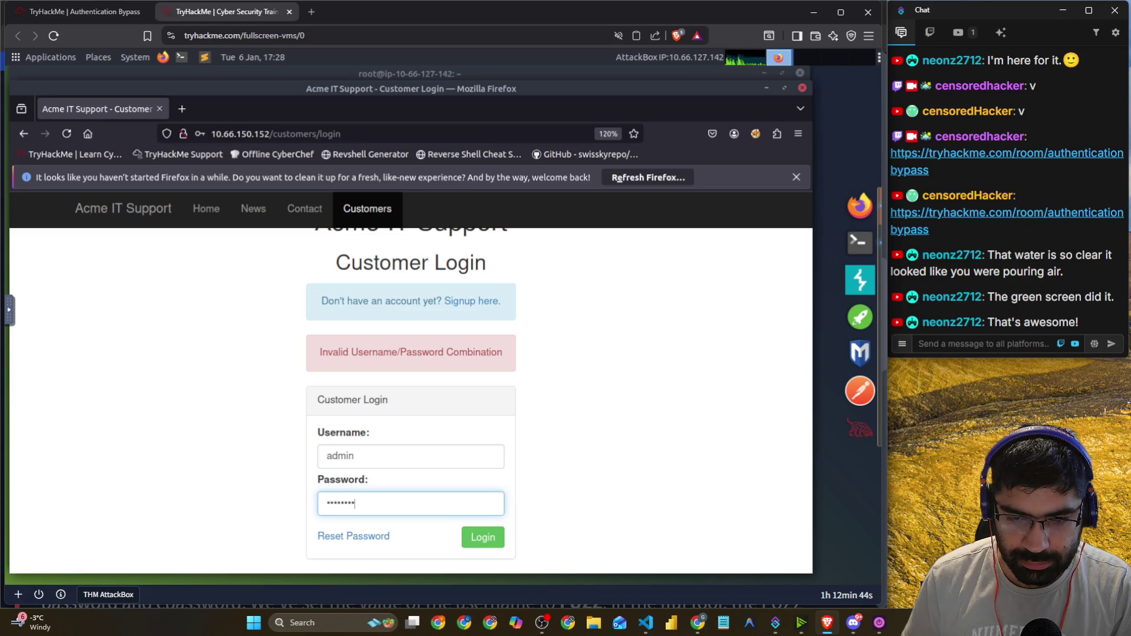
key(Return)
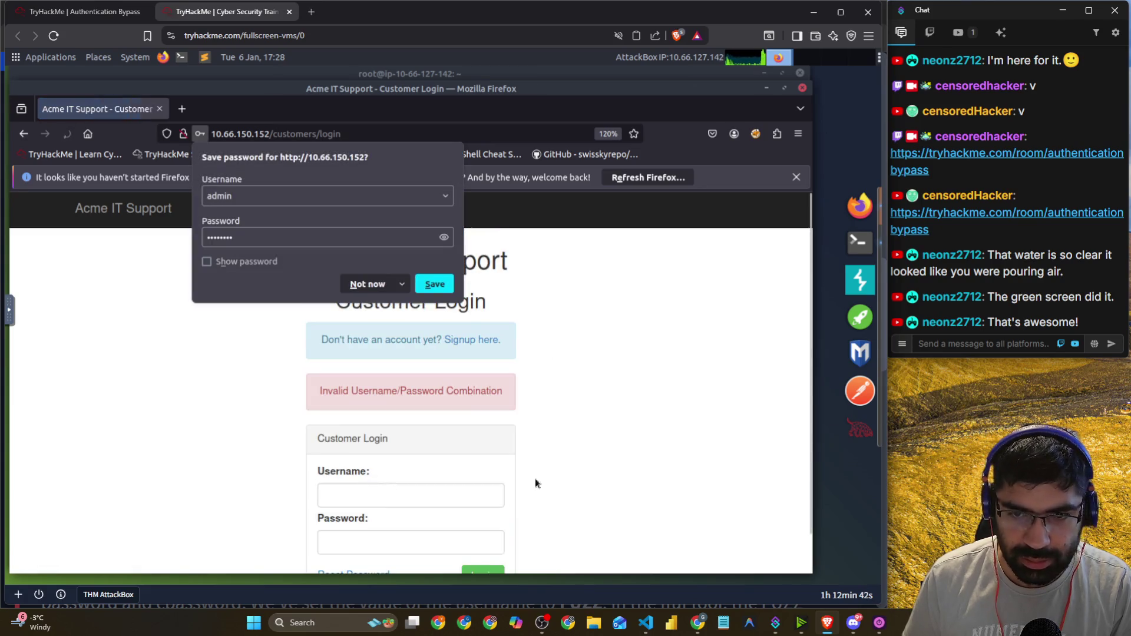
scroll(453, 396, down, 1)
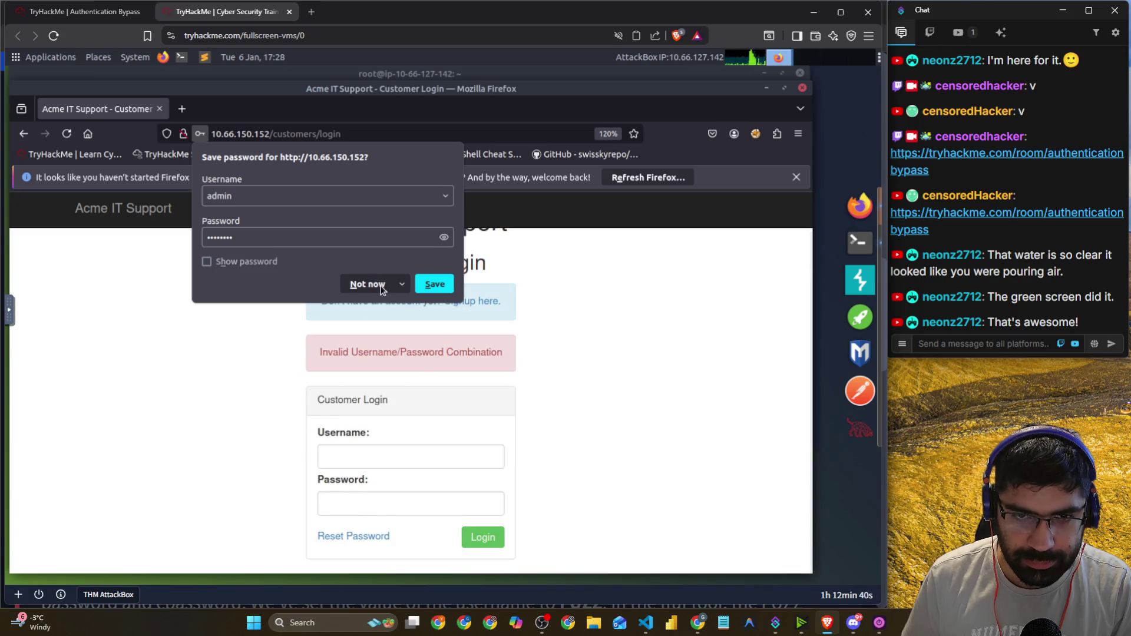
click(402, 285)
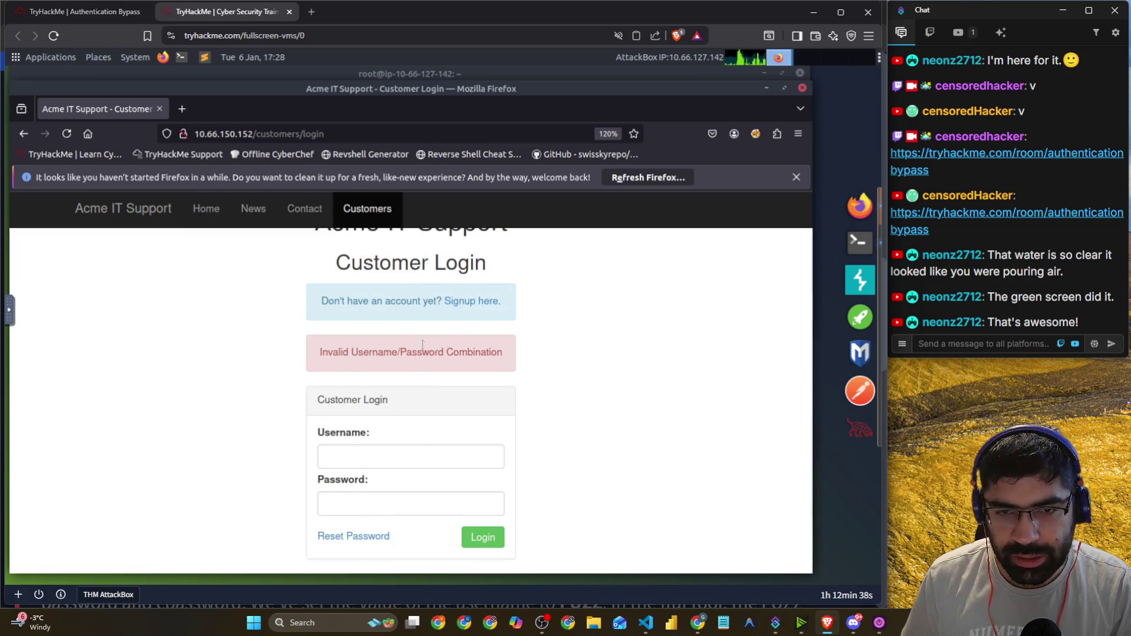
key(alt+Tab)
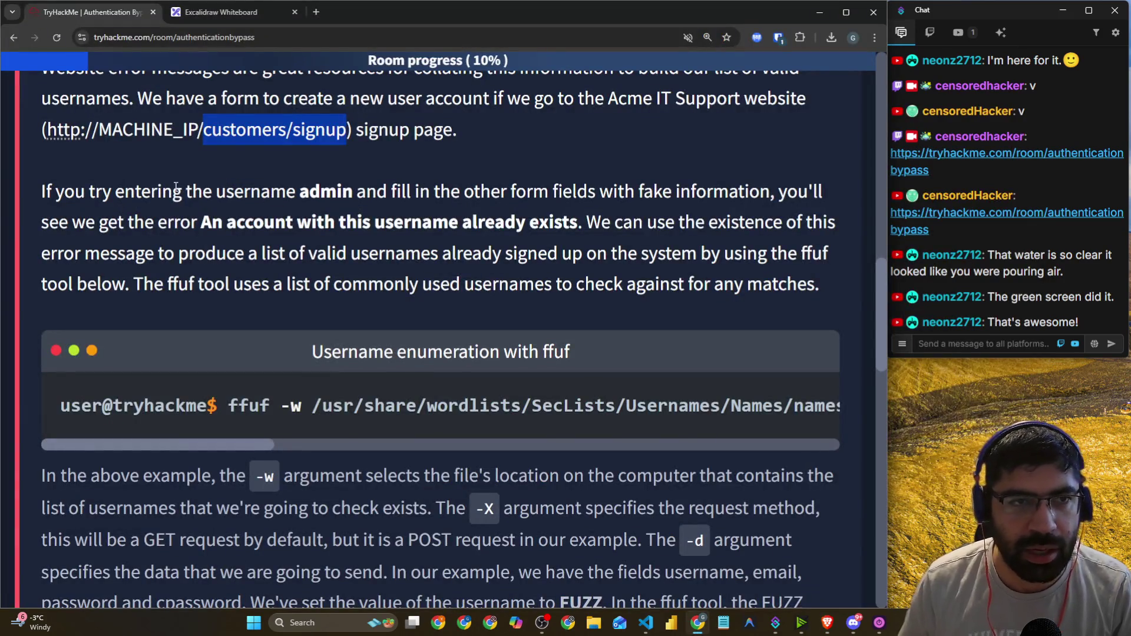
mouse_move(75, 191)
mouse_down()
mouse_move(373, 185)
mouse_move(723, 210)
mouse_move(771, 194)
mouse_up()
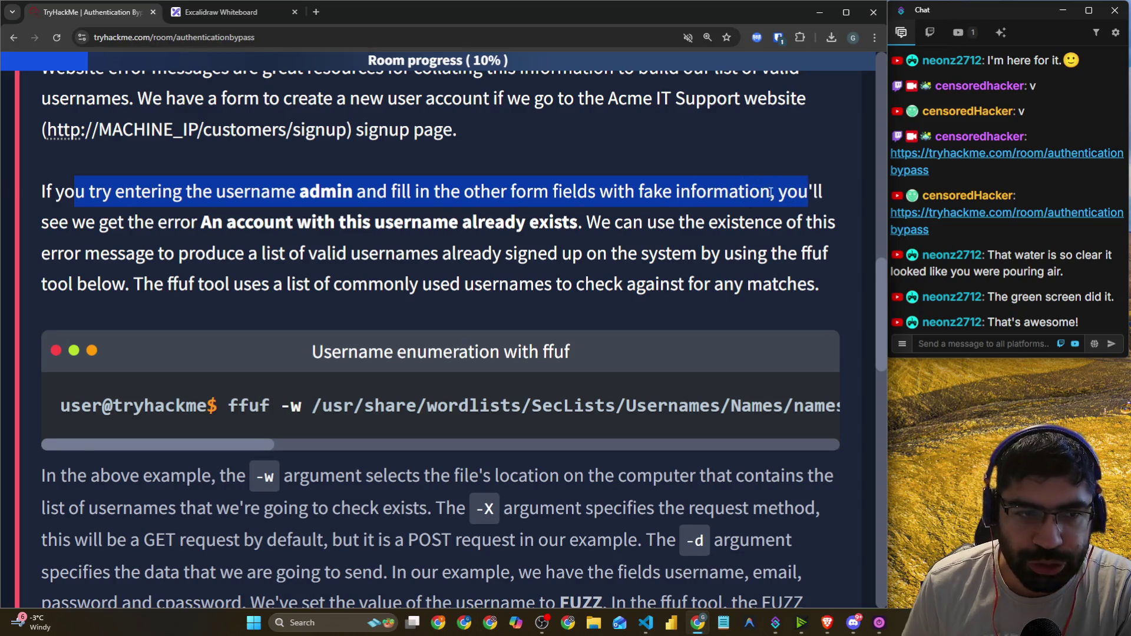
mouse_move(147, 221)
mouse_down()
mouse_move(302, 235)
mouse_move(579, 221)
mouse_up()
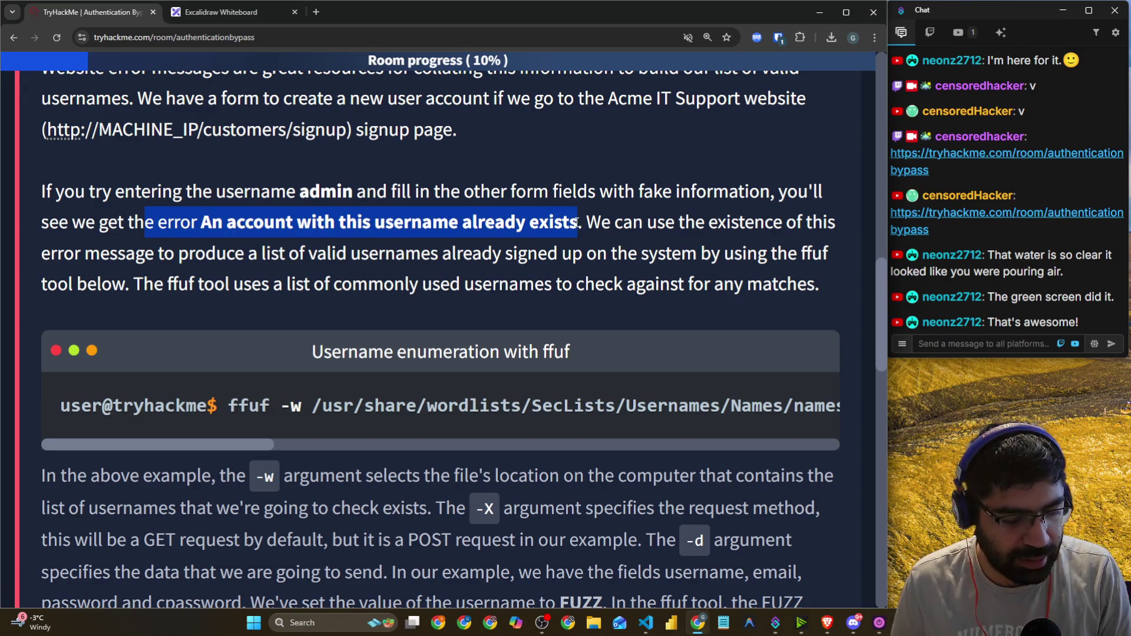
key(alt+Tab)
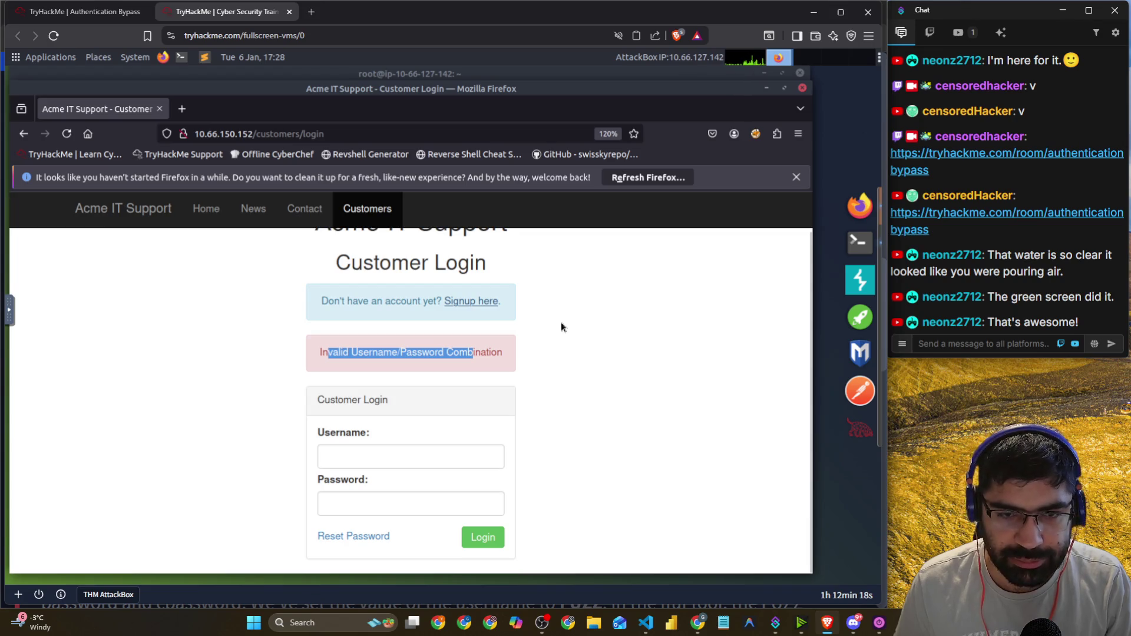
Submit the customer signup form with username admin, a fake email and a dummy password.
click(797, 177)
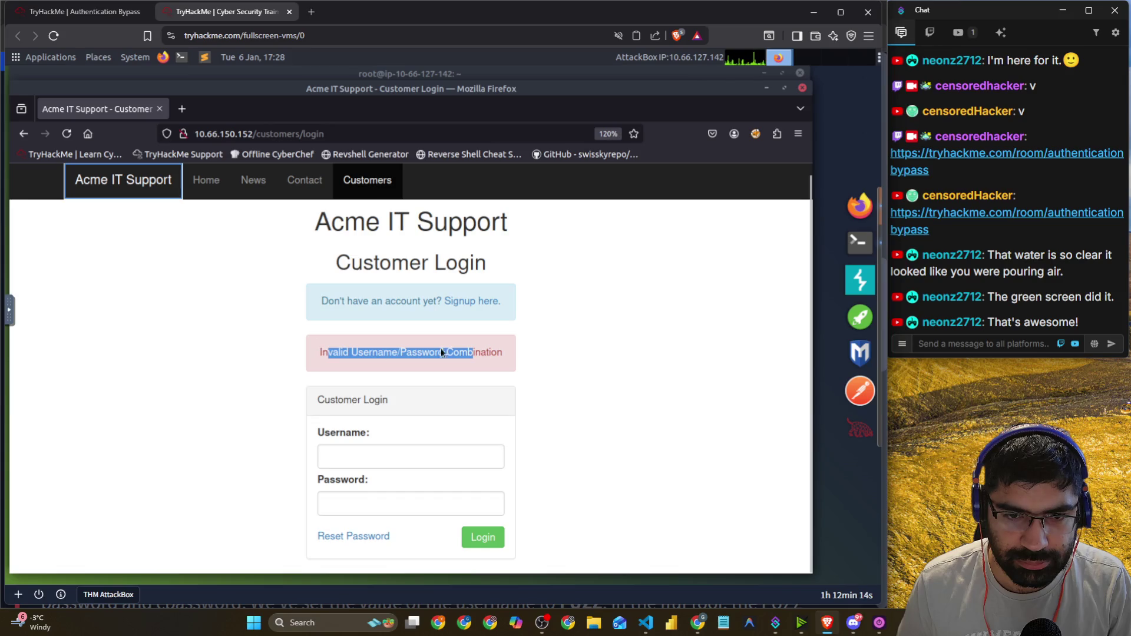
click(471, 301)
scroll(412, 358, down, 1)
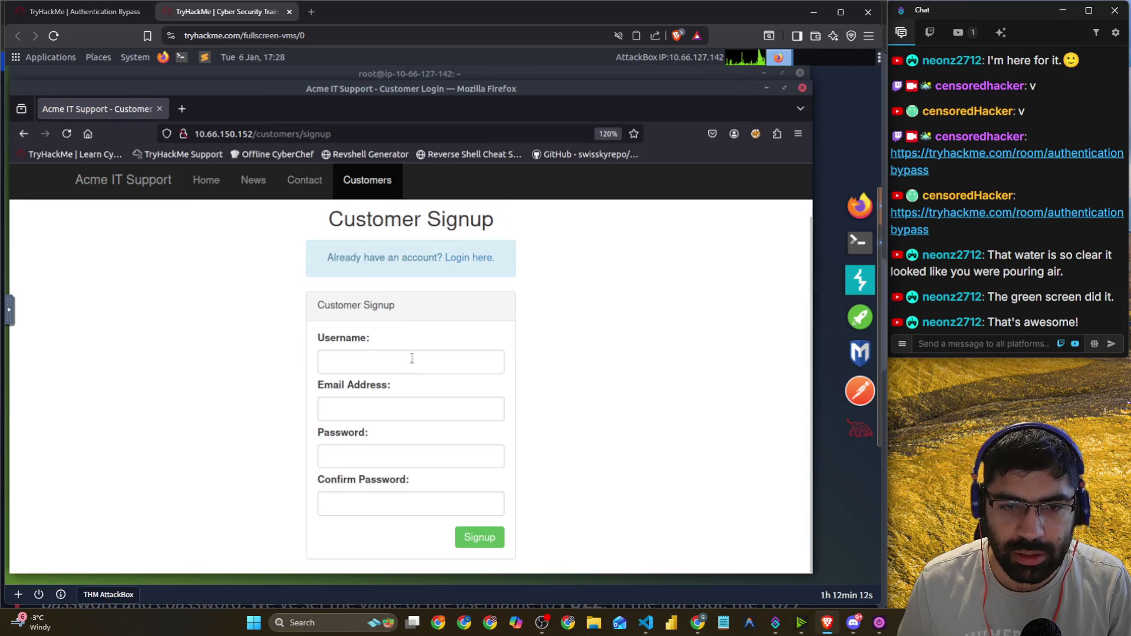
click(386, 362)
text(admin)
key(Tab)
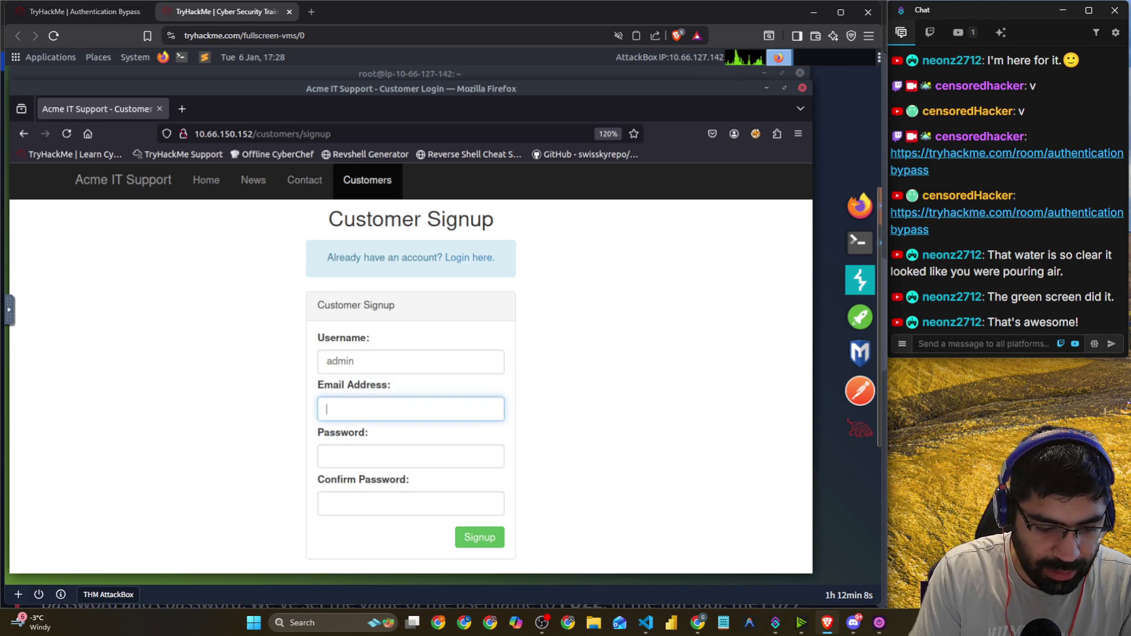
text(lo@123.co)
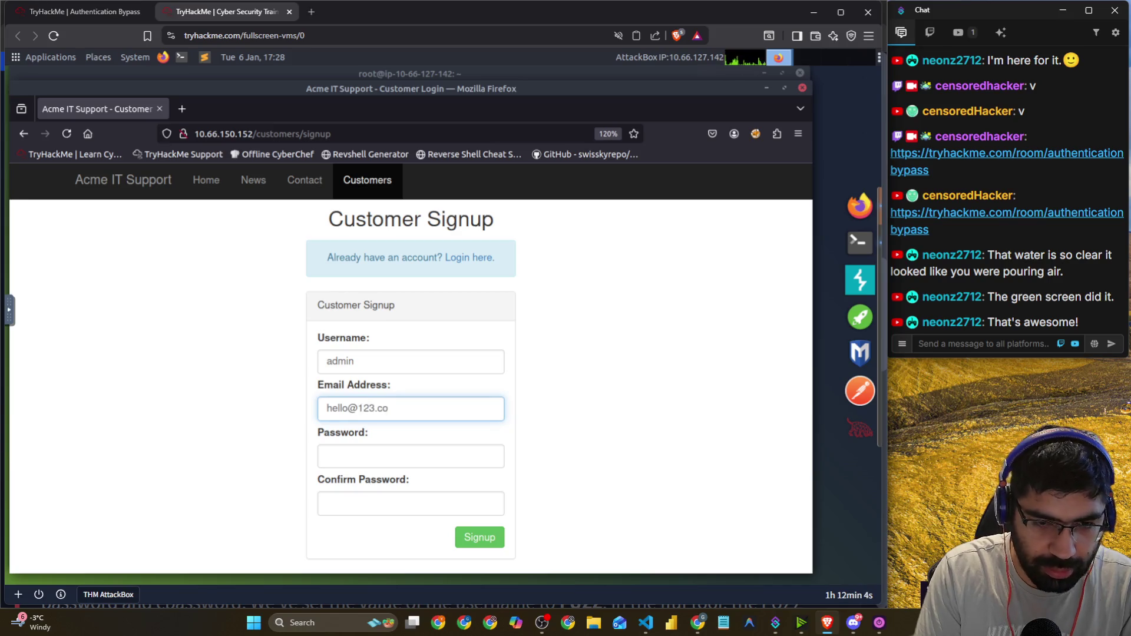
text(m)
key(Tab)
text(ad)
key(Tab)
text(ad)
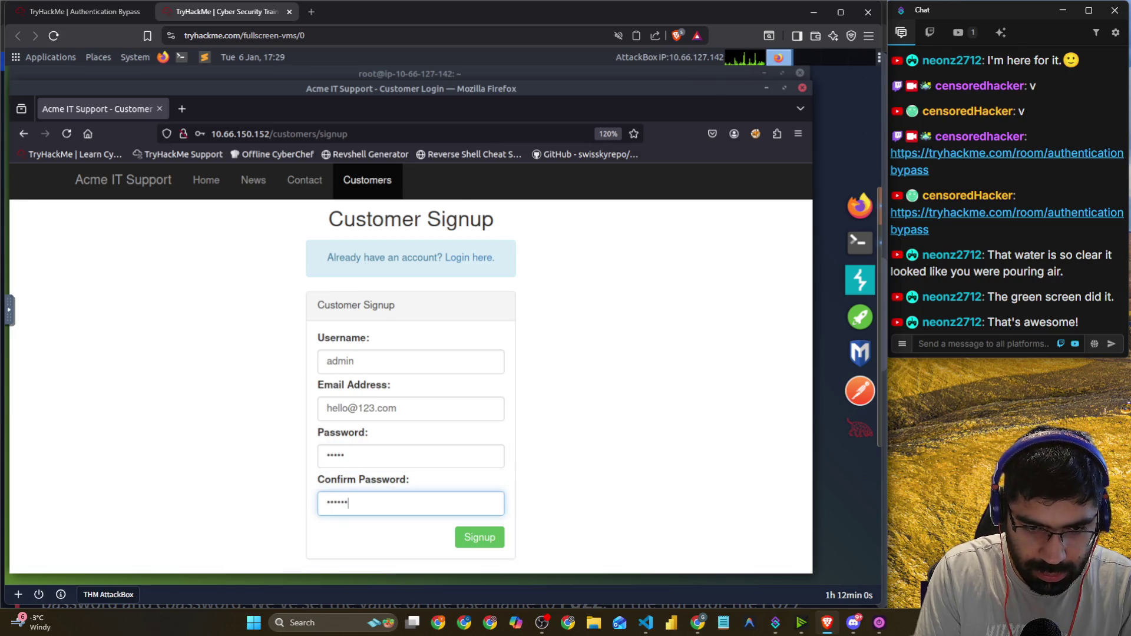
key(Return)
Highlight the 'An account with this username already exists' error, then return to the TryHackMe room.
drag(331, 362, 450, 377)
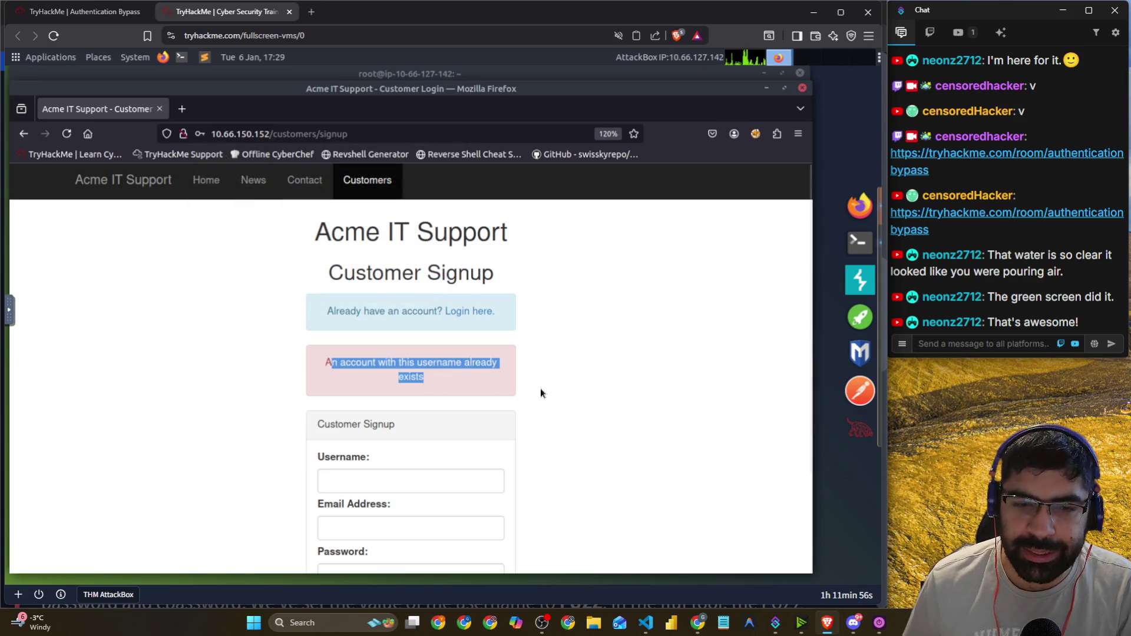
scroll(578, 398, down, 2)
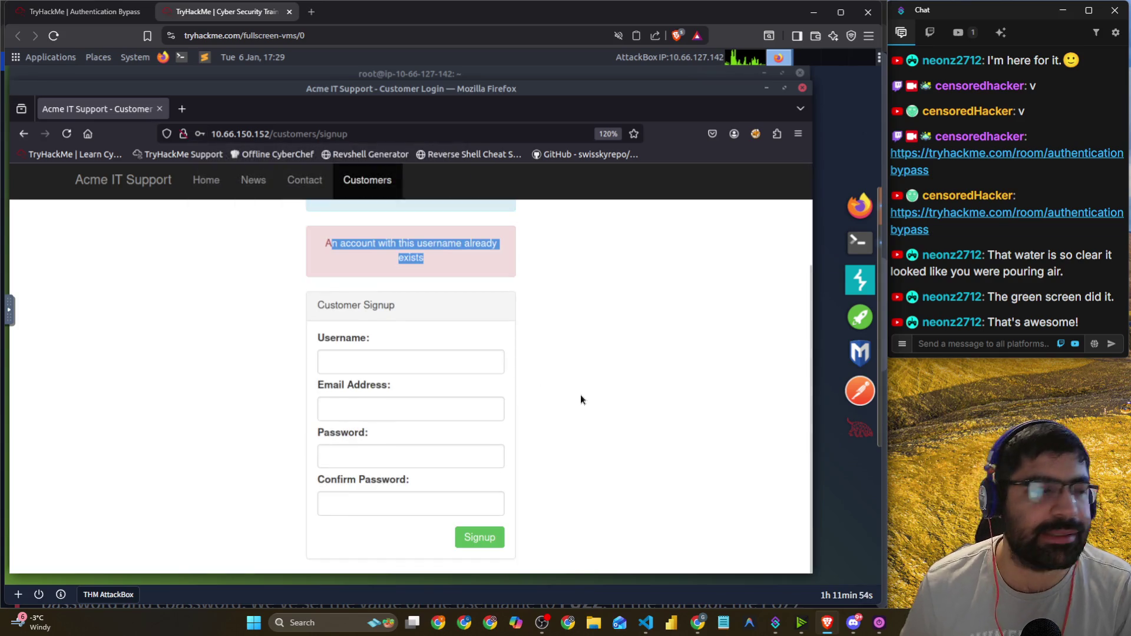
key(alt+Tab)
scroll(302, 267, down, 2)
scroll(263, 247, up, 1)
click(558, 179)
Highlight the room's sentences explaining how ffuf uses the error to list valid usernames.
drag(586, 163, 821, 158)
mouse_move(179, 195)
mouse_down()
mouse_move(795, 208)
mouse_move(802, 199)
mouse_up()
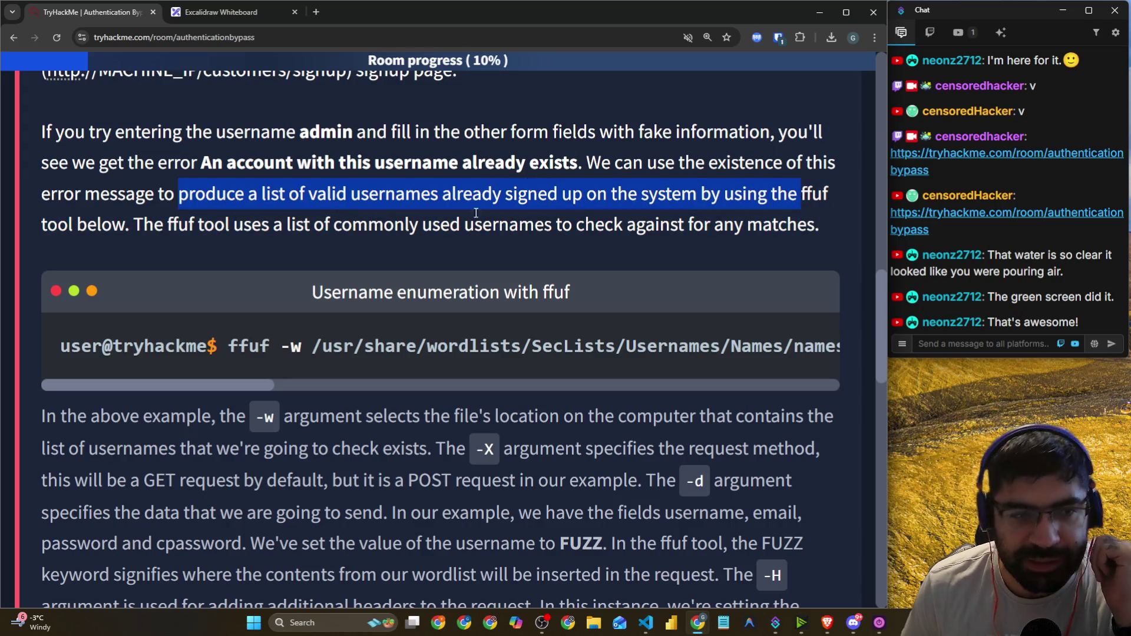
drag(134, 224, 825, 231)
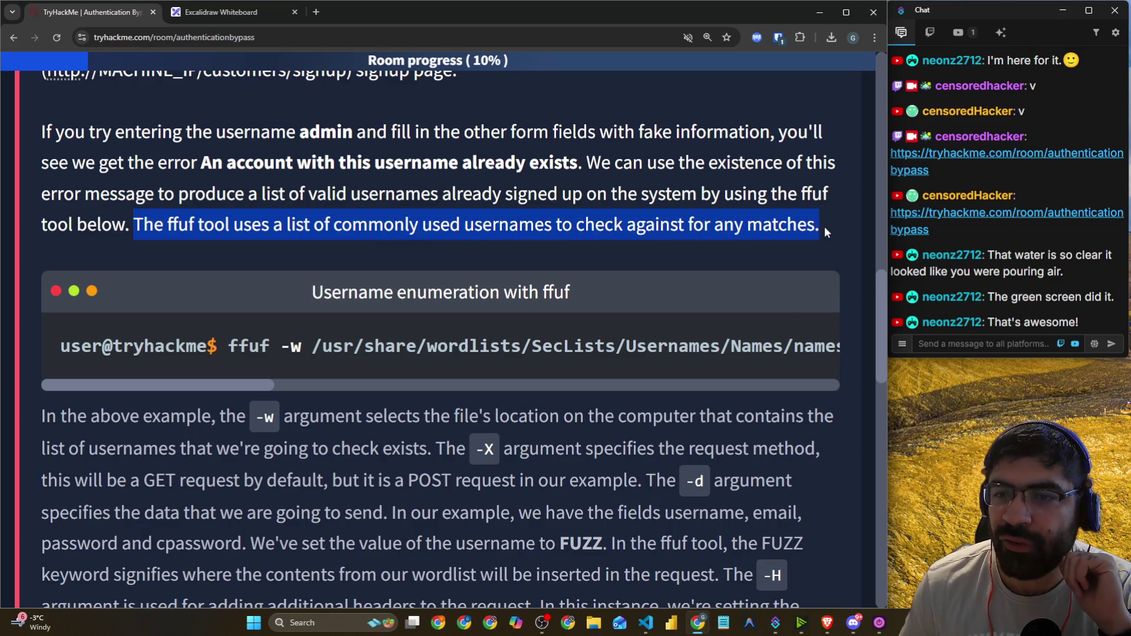
Copy the ffuf command from the code block and post it in the stream chat.
mouse_move(228, 346)
mouse_down()
mouse_move(657, 335)
mouse_move(819, 317)
mouse_move(878, 346)
mouse_up()
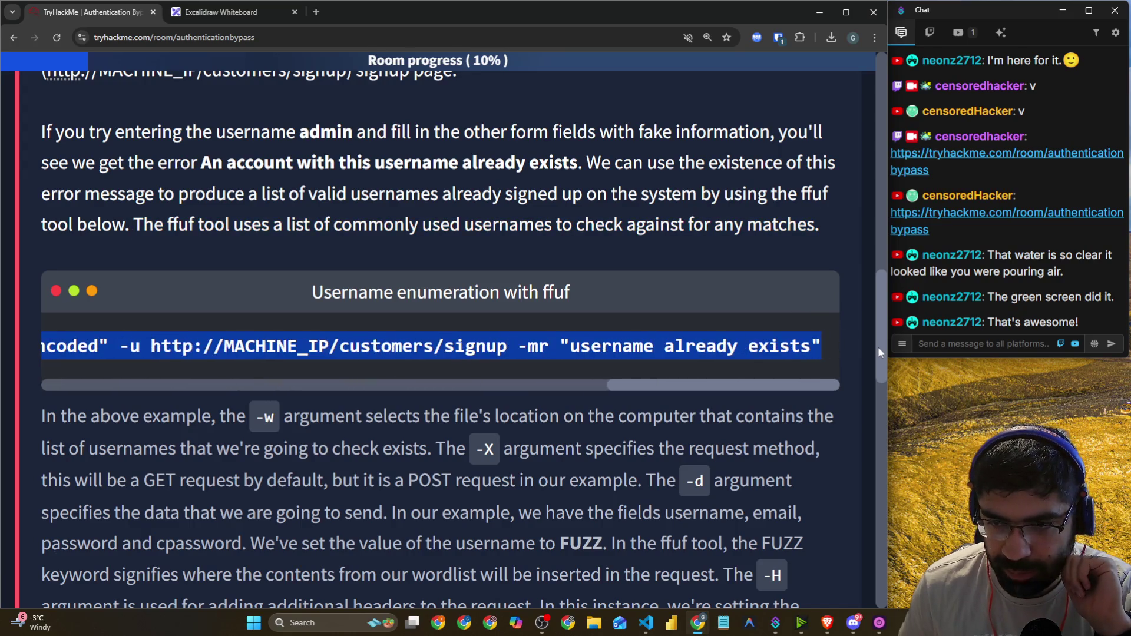
right_click(616, 347)
click(678, 364)
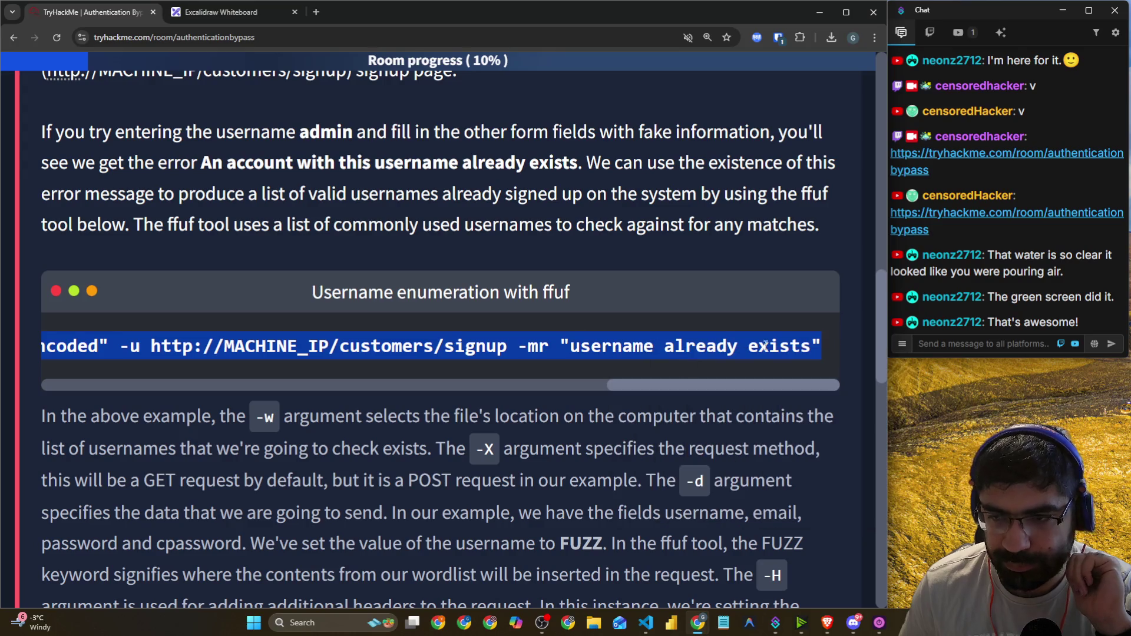
click(972, 342)
key(ctrl+v)
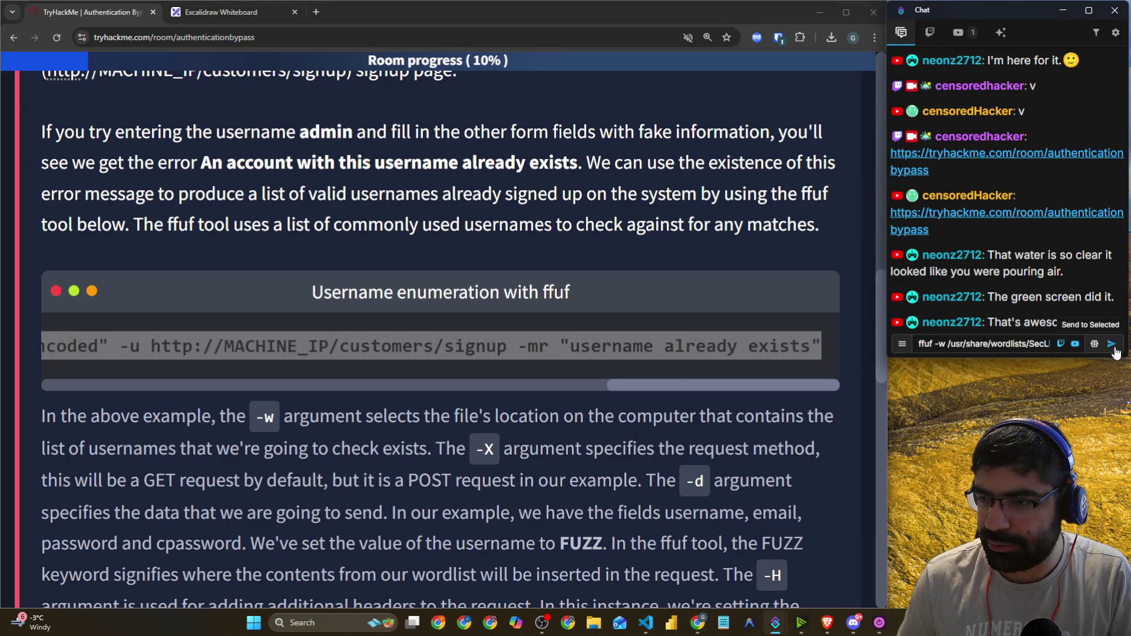
click(1114, 347)
key(alt+Tab)
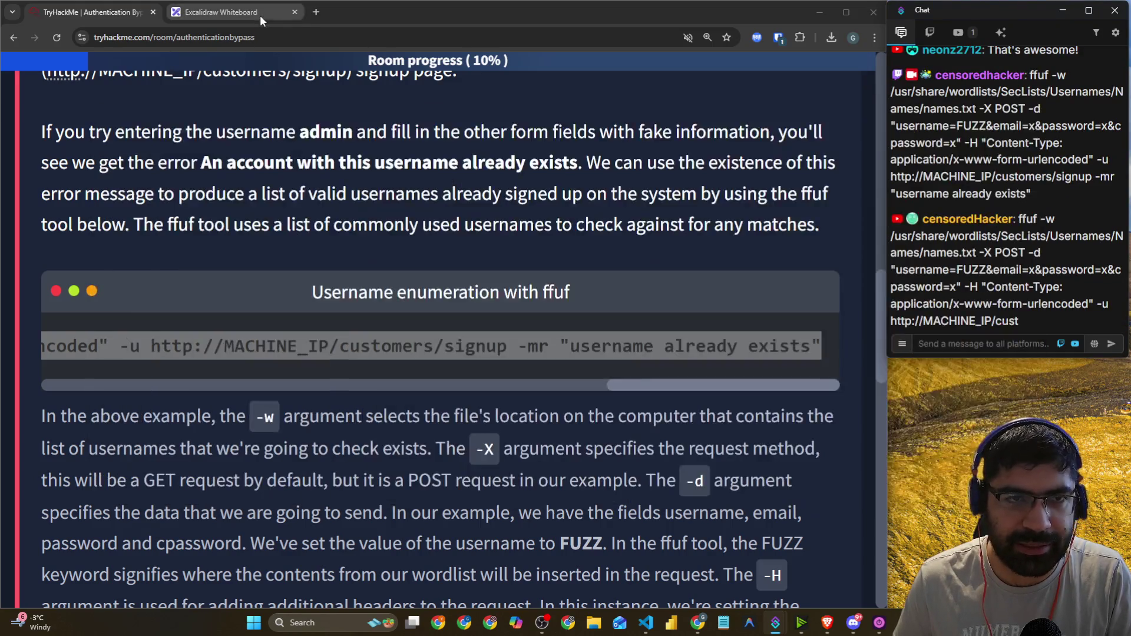
Paste the ffuf command onto blank Excalidraw canvas and enlarge the text block.
click(258, 19)
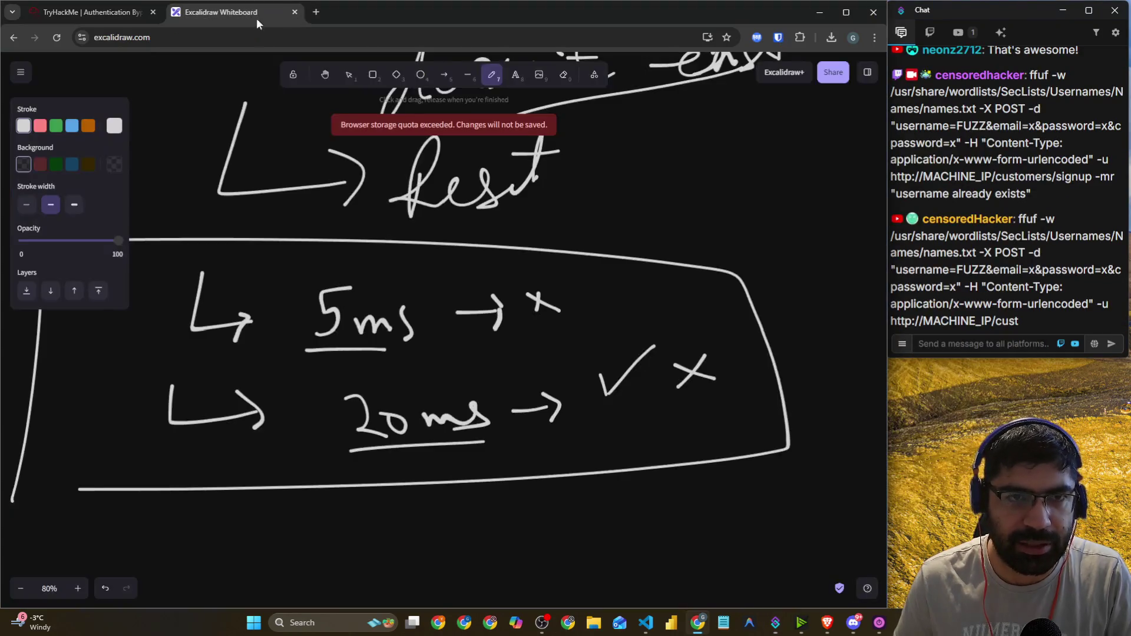
scroll(281, 260, down, 10)
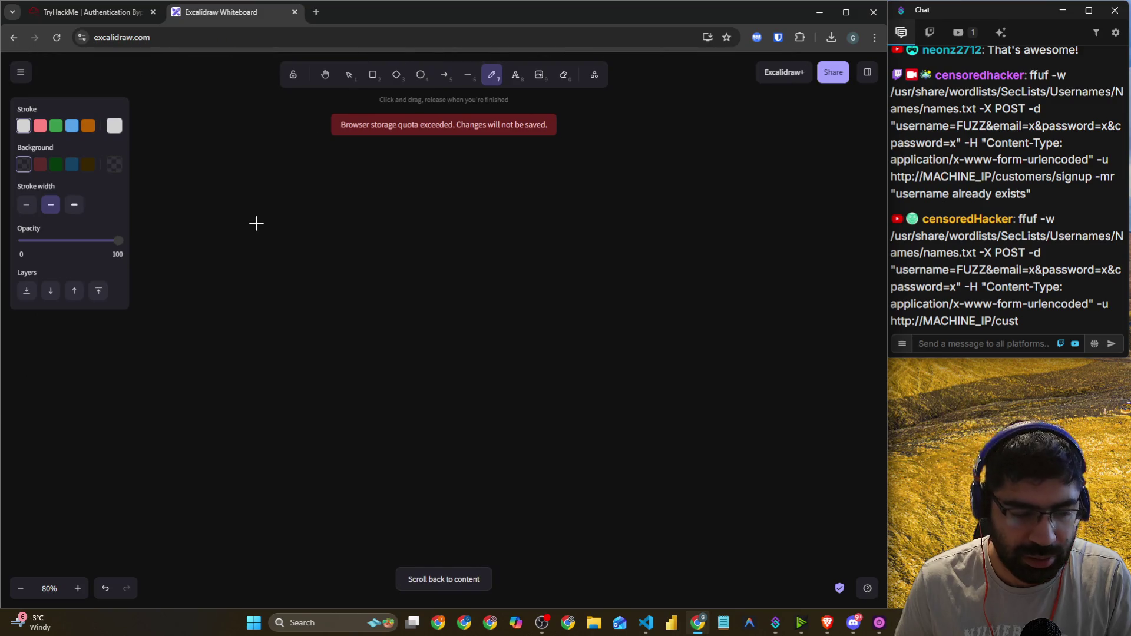
key(ctrl+v)
drag(328, 221, 457, 226)
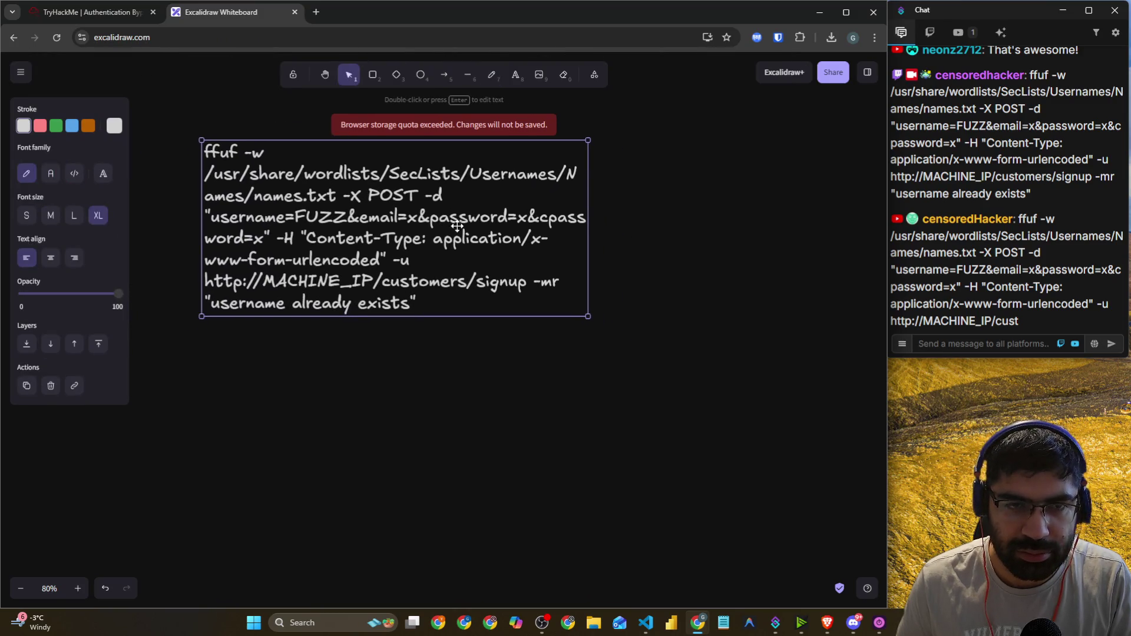
double_click(362, 210)
click(586, 317)
click(589, 316)
click(587, 316)
drag(587, 316, 681, 398)
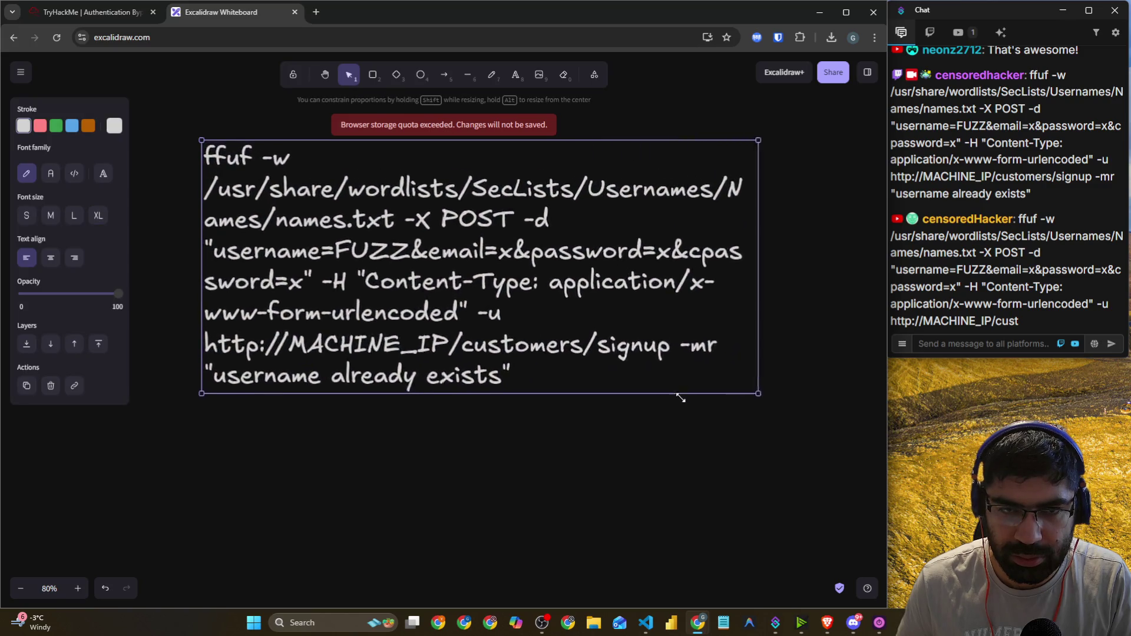
double_click(619, 316)
key(ctrl+a)
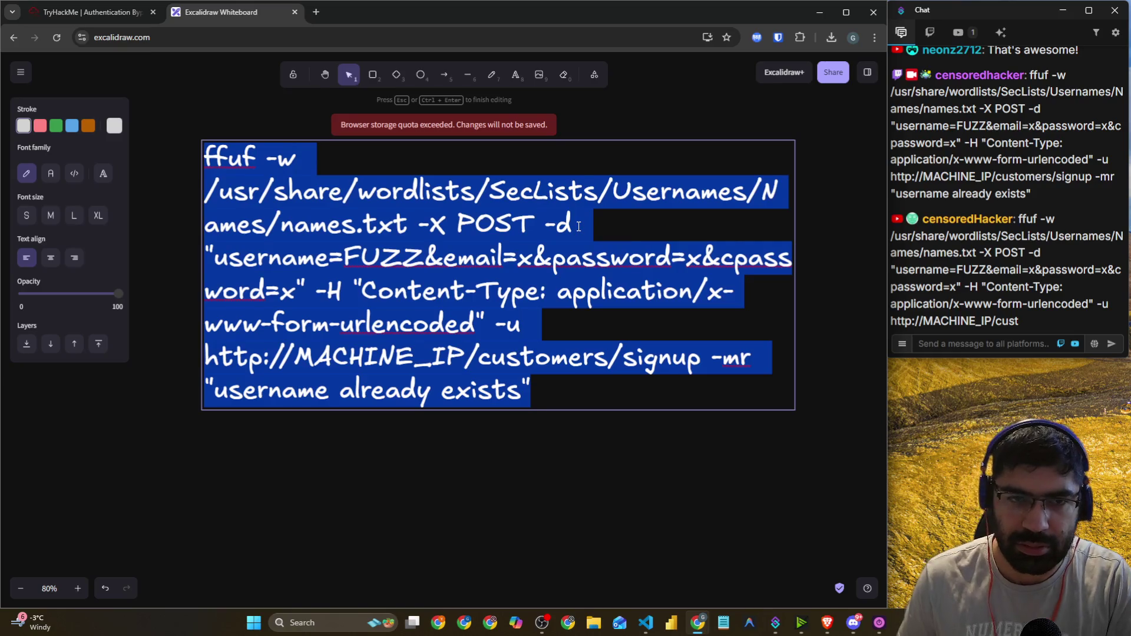
click(578, 226)
Break the command so -X POST, -d, -H, -u and -mr each start their own line.
drag(266, 162, 315, 162)
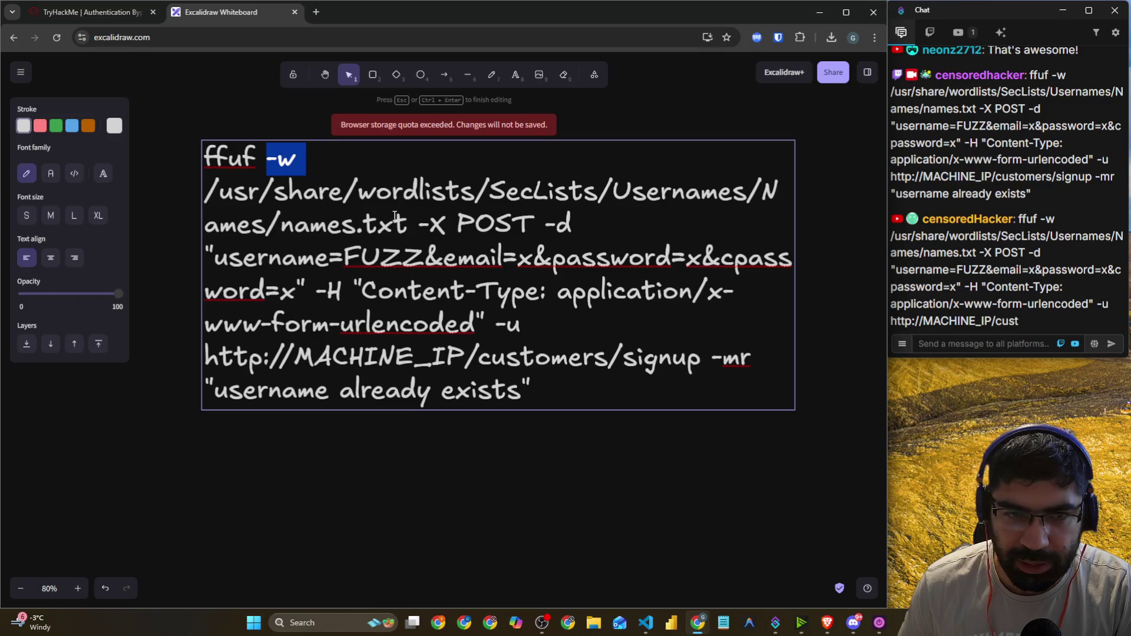
click(419, 224)
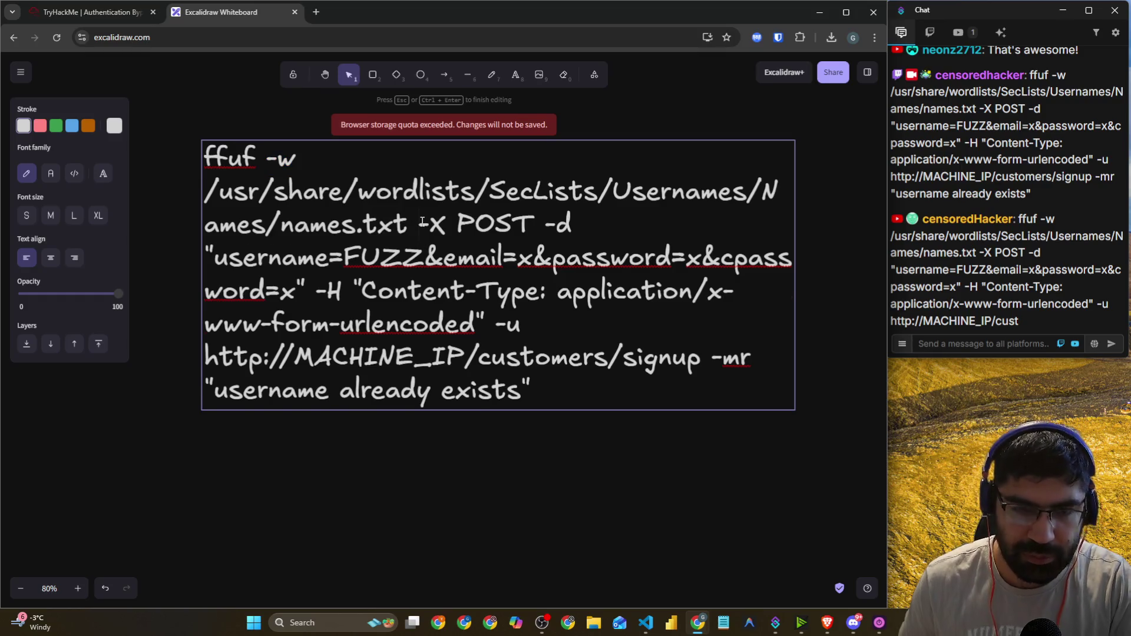
key(Return)
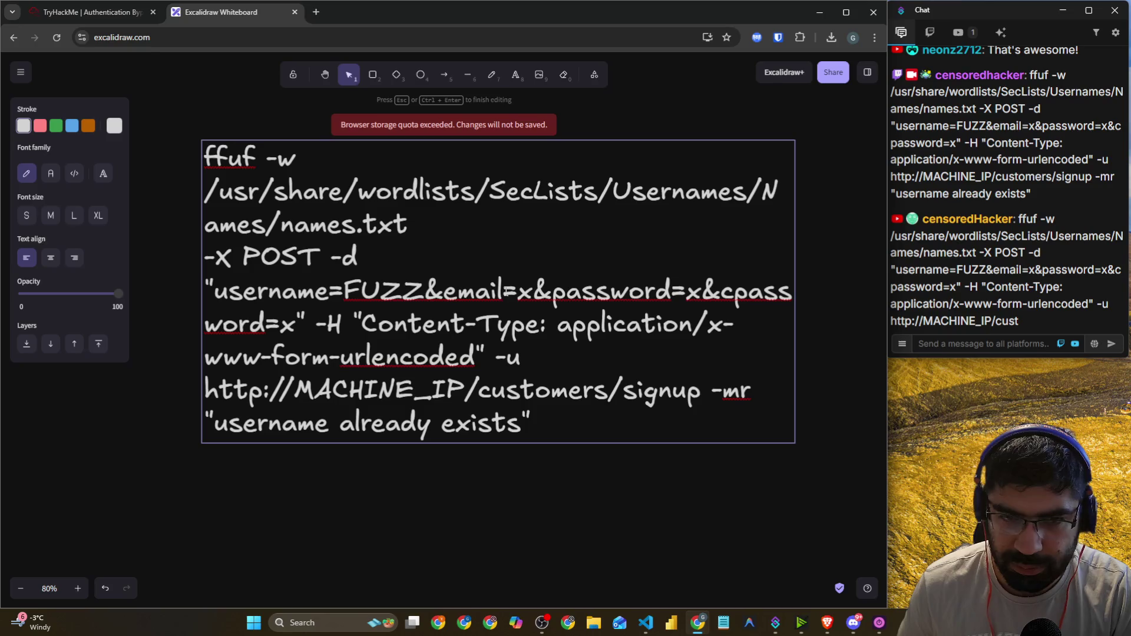
click(317, 319)
key(Return)
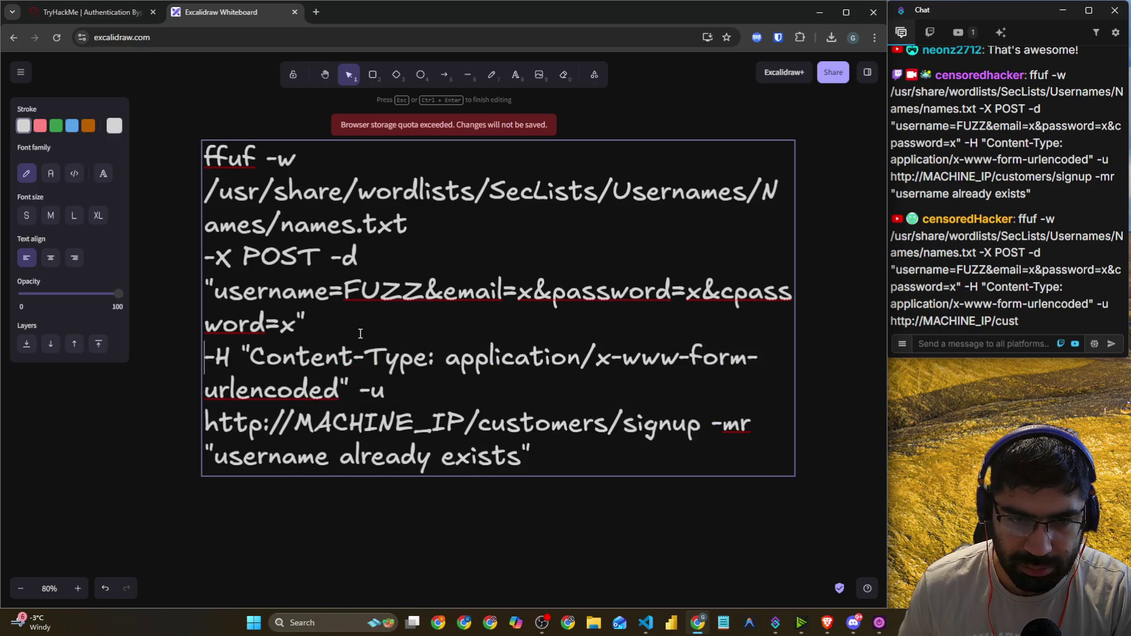
key(Return)
click(358, 423)
key(Return)
key(Return)
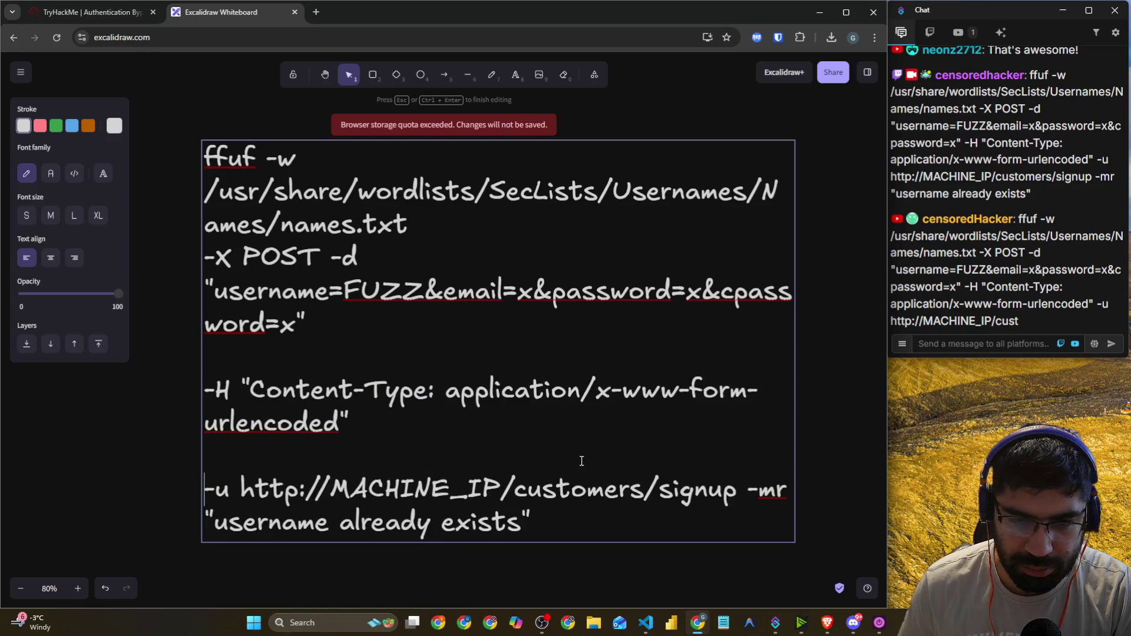
click(737, 491)
click(745, 491)
key(Return)
key(Return)
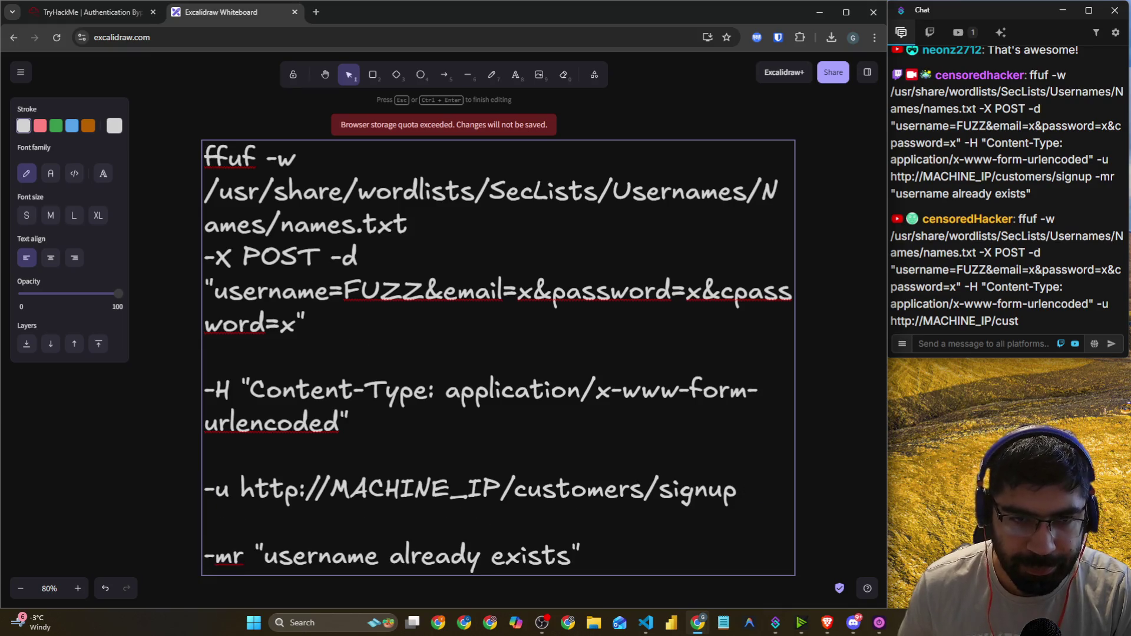
click(331, 258)
key(Return)
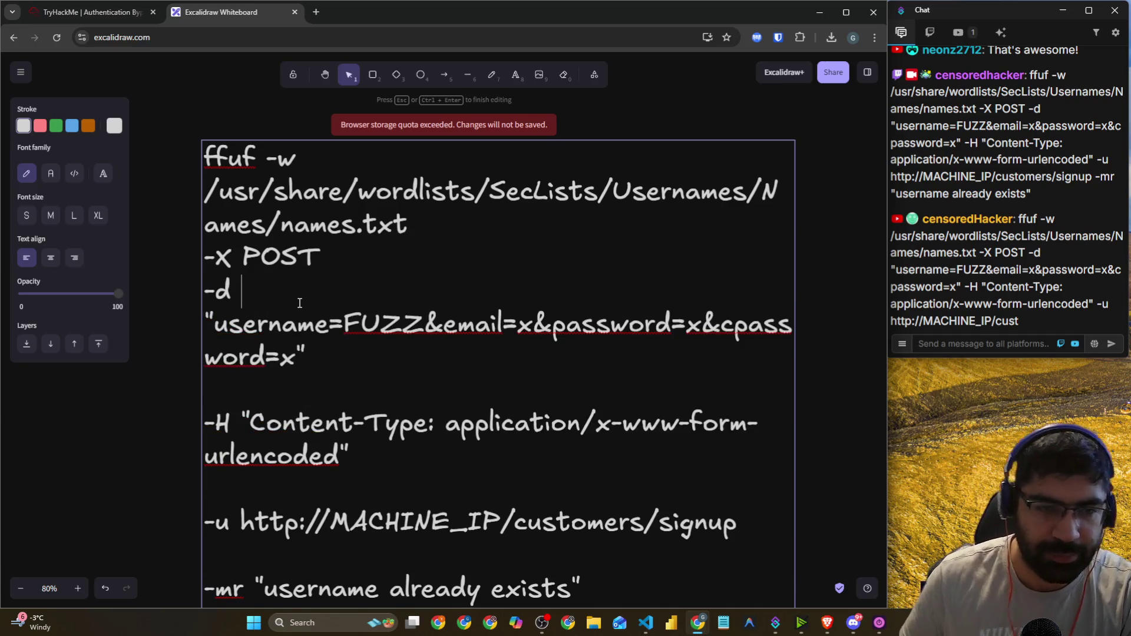
scroll(260, 229, up, 1)
click(242, 218)
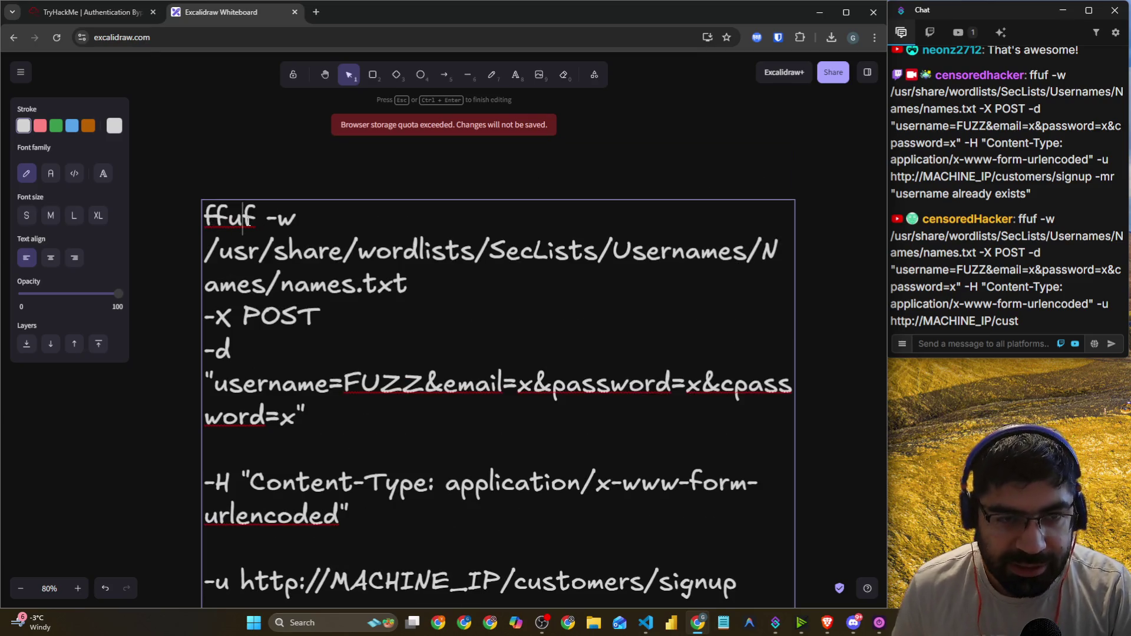
Highlight the -w names.txt wordlist and the -d username=FUZZ form data on the board.
drag(250, 219, 287, 221)
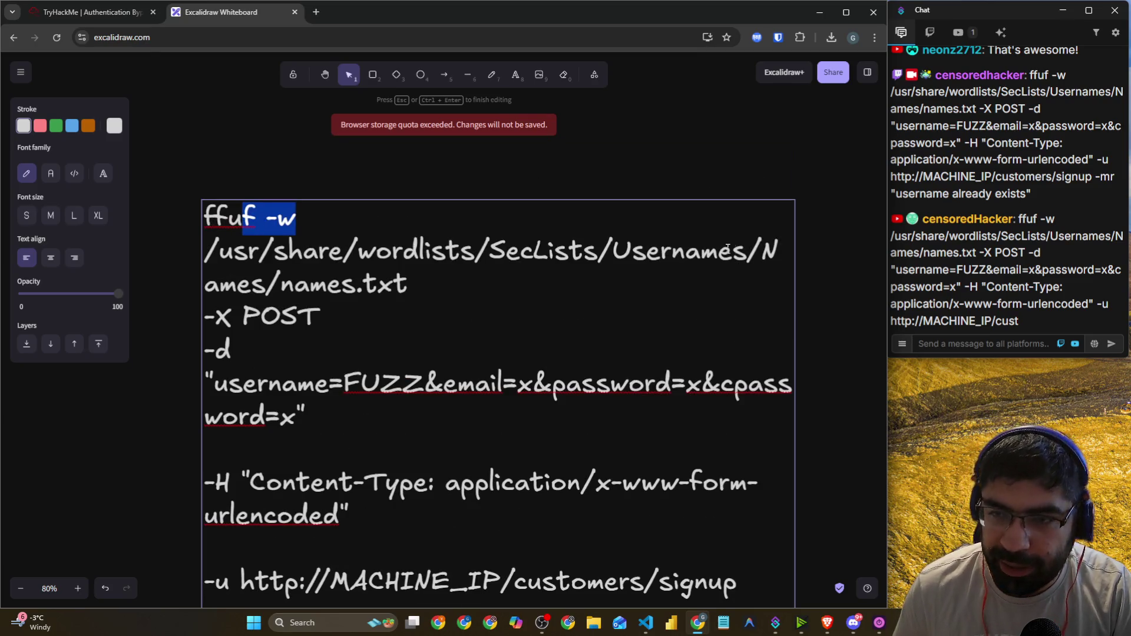
mouse_move(456, 285)
mouse_down()
mouse_move(245, 285)
mouse_move(212, 258)
mouse_up()
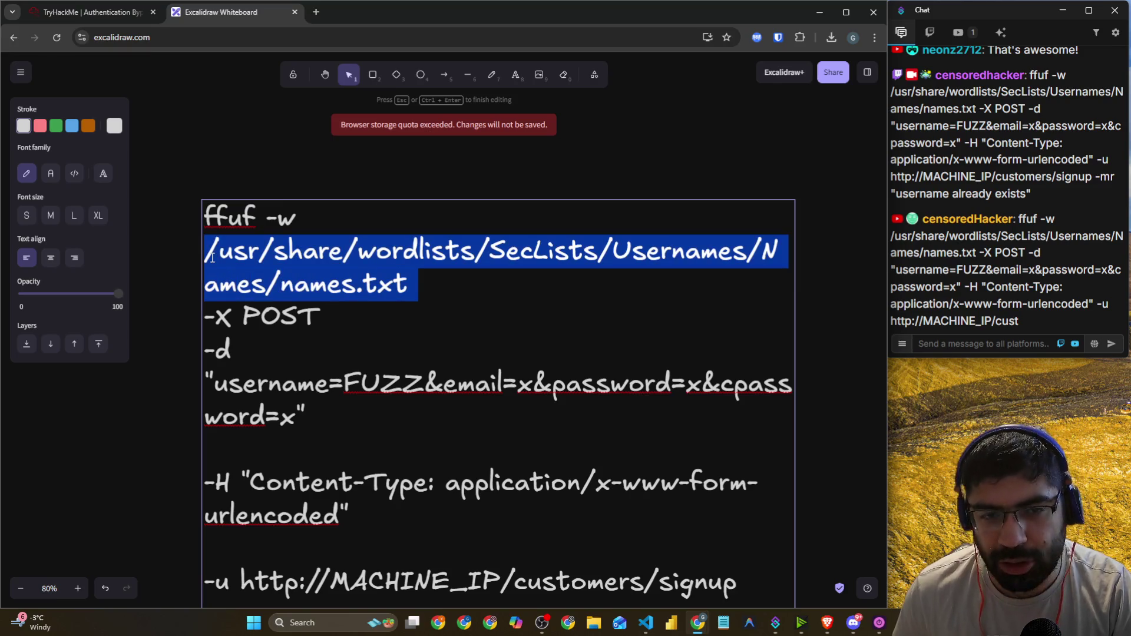
scroll(268, 287, down, 1)
drag(320, 264, 214, 266)
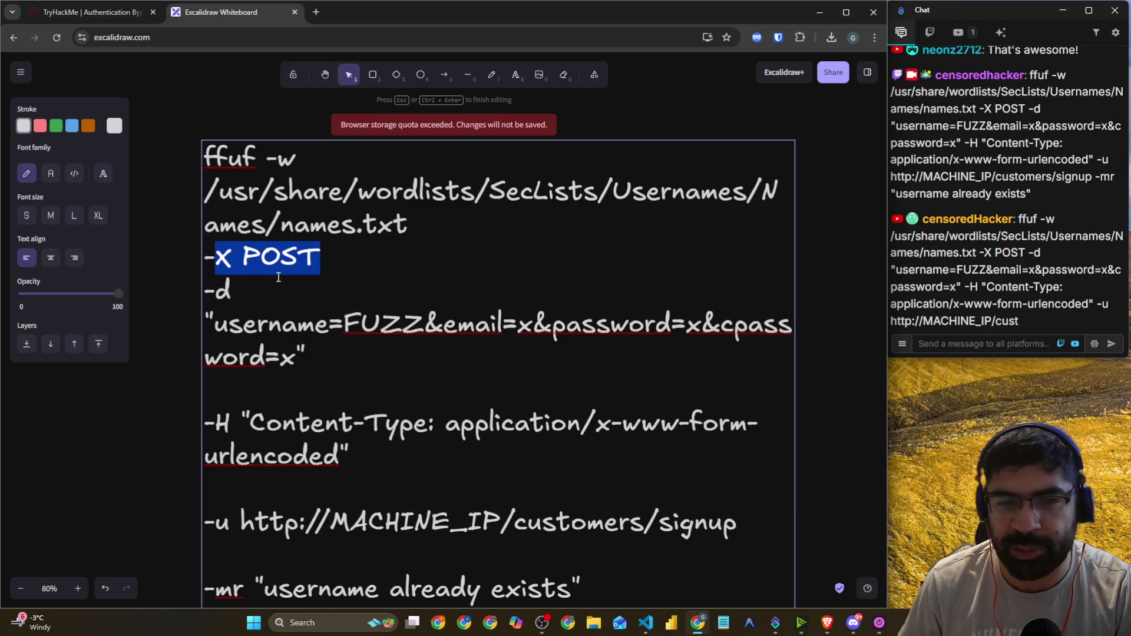
scroll(303, 275, down, 1)
mouse_move(315, 298)
mouse_down()
mouse_move(215, 265)
mouse_move(206, 242)
mouse_up()
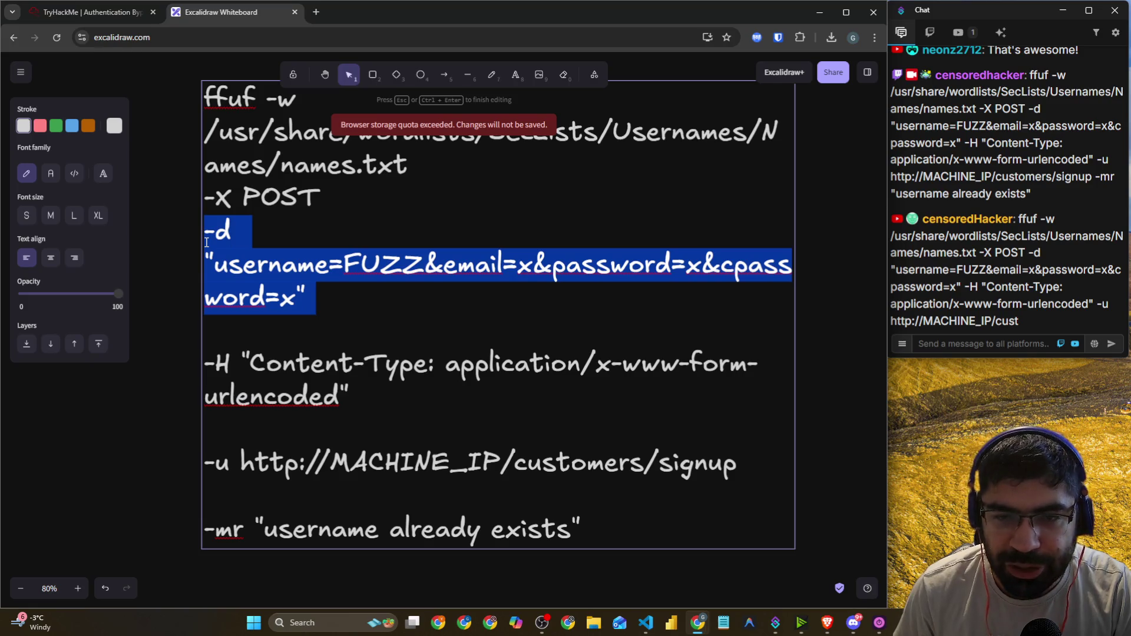
click(293, 246)
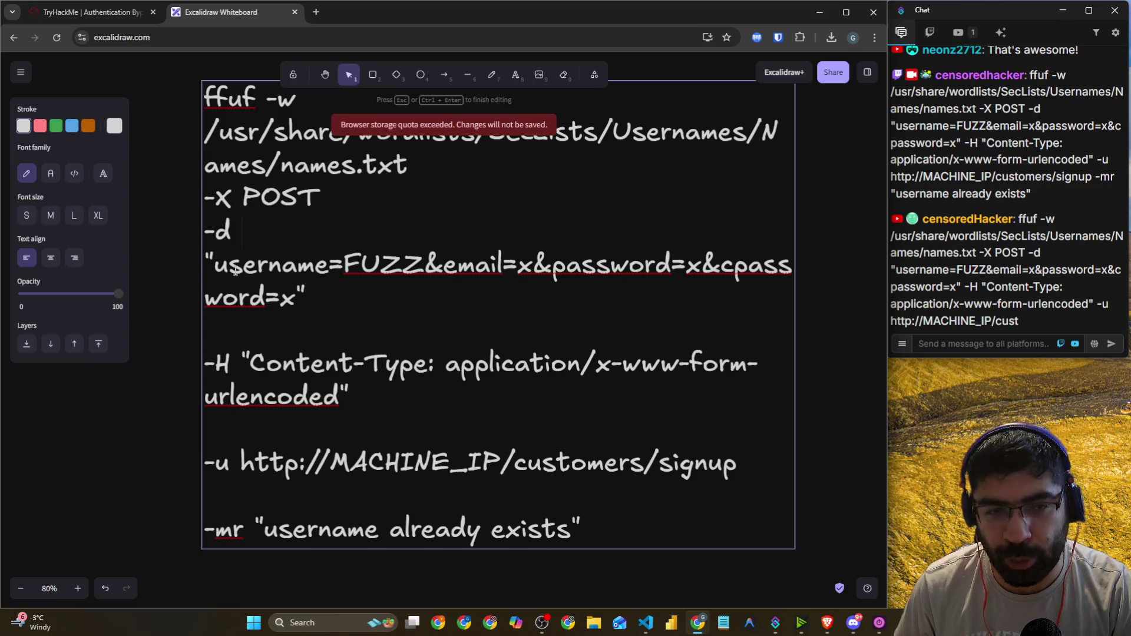
drag(222, 270, 327, 271)
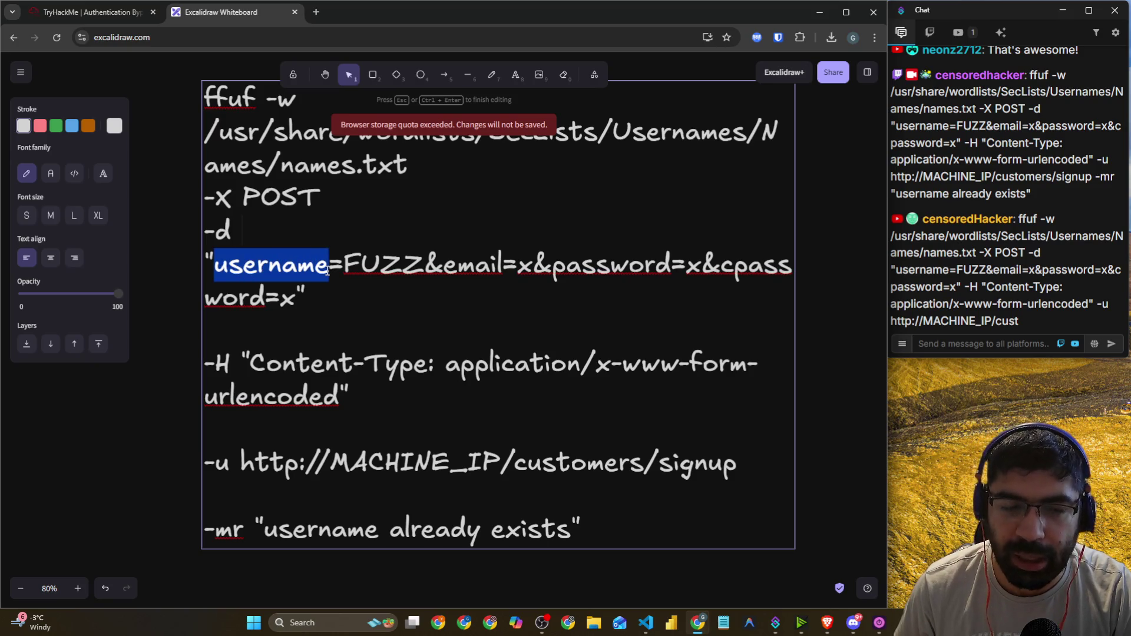
drag(334, 269, 418, 263)
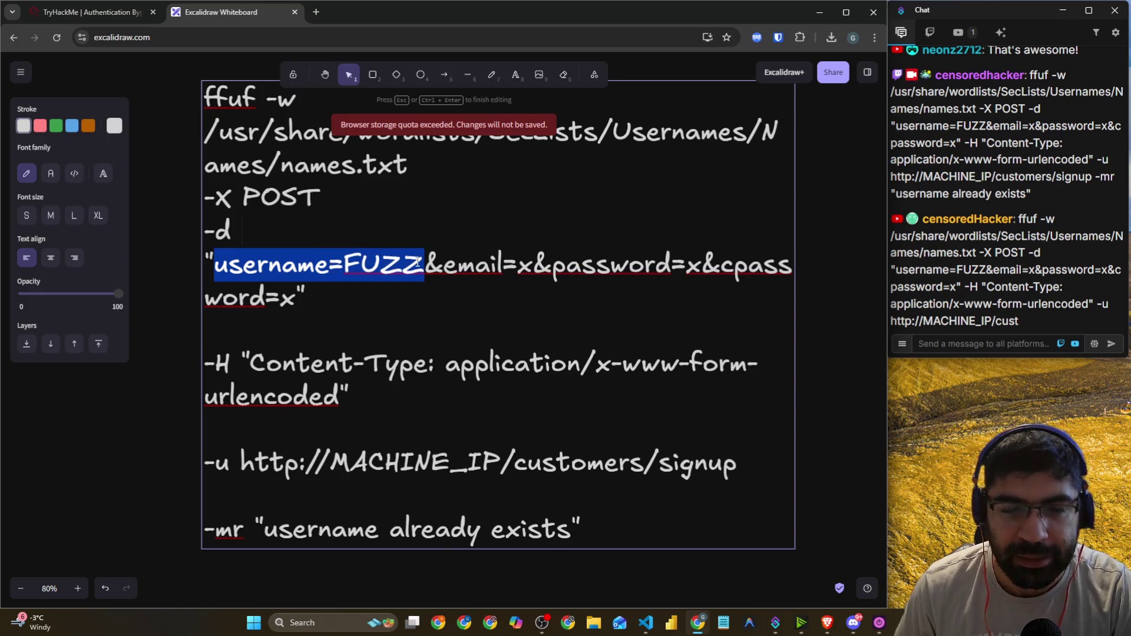
click(361, 265)
mouse_move(343, 265)
mouse_down()
mouse_move(421, 258)
mouse_move(736, 288)
mouse_move(710, 276)
mouse_move(764, 272)
mouse_up()
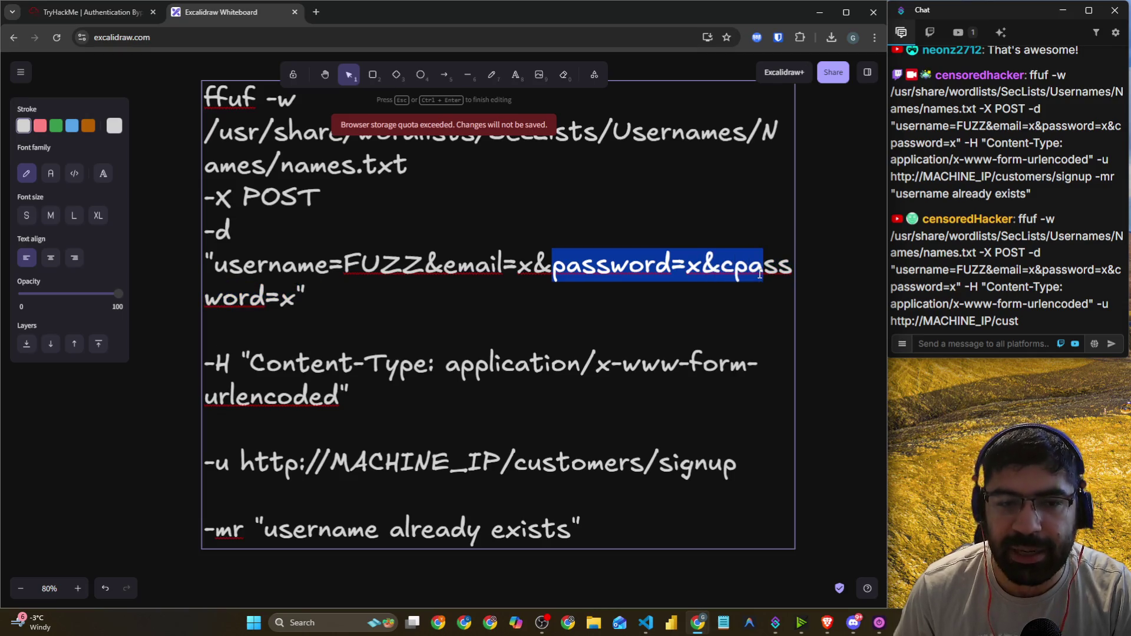
Highlight the Content-Type header, target URL and -mr 'username already exists' line, then return to TryHackMe.
drag(316, 297, 222, 298)
scroll(303, 295, down, 2)
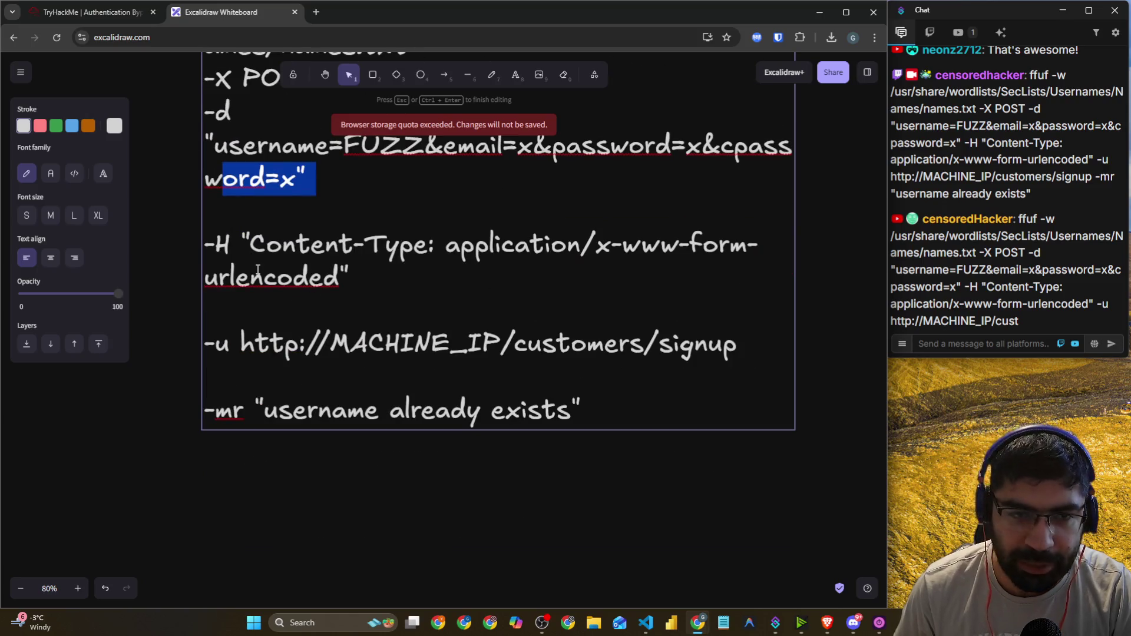
drag(348, 279, 209, 242)
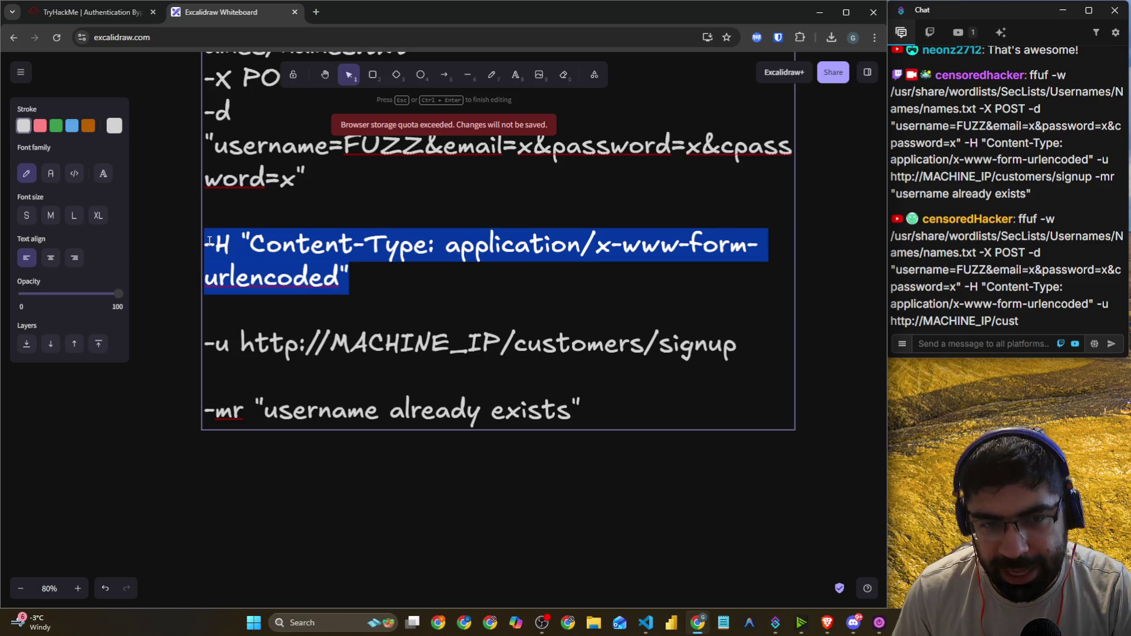
drag(434, 245, 704, 255)
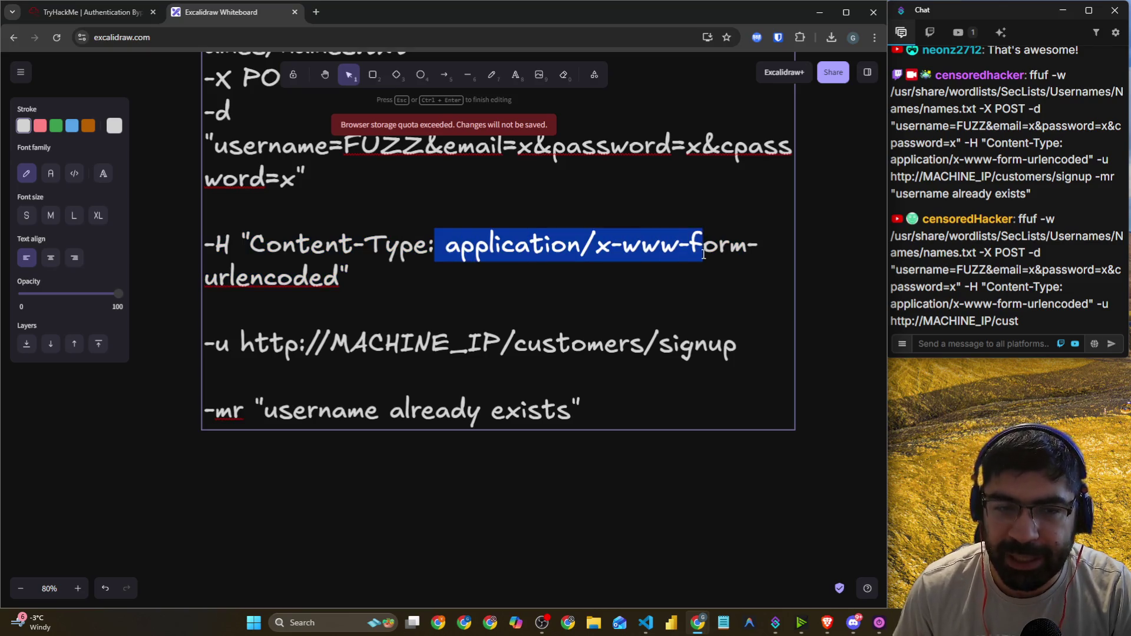
scroll(527, 267, down, 2)
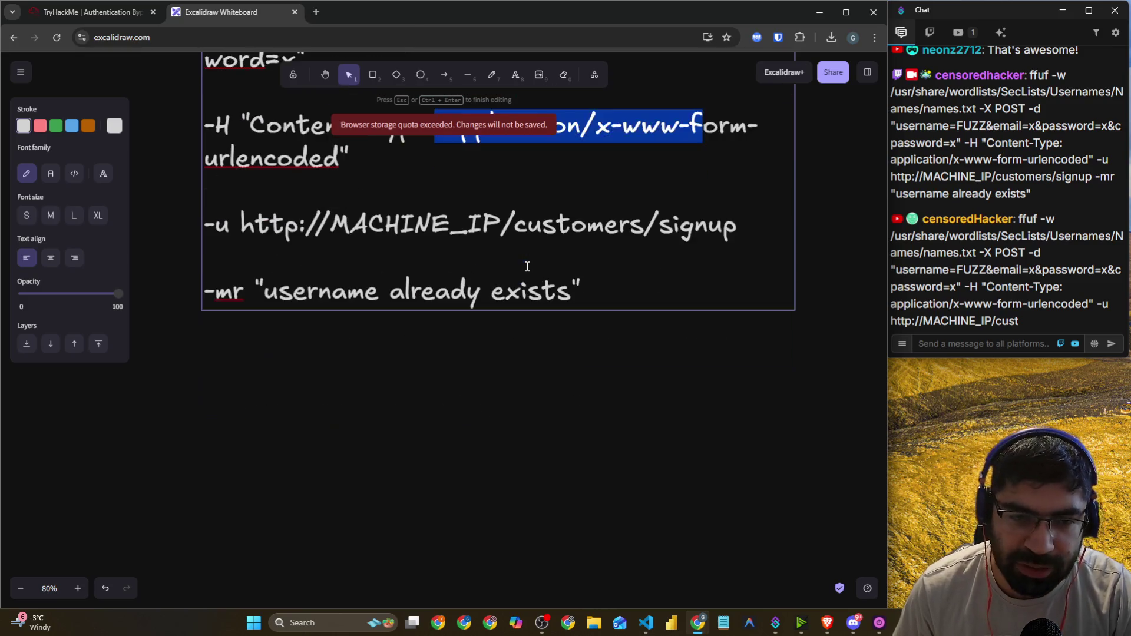
drag(240, 224, 720, 226)
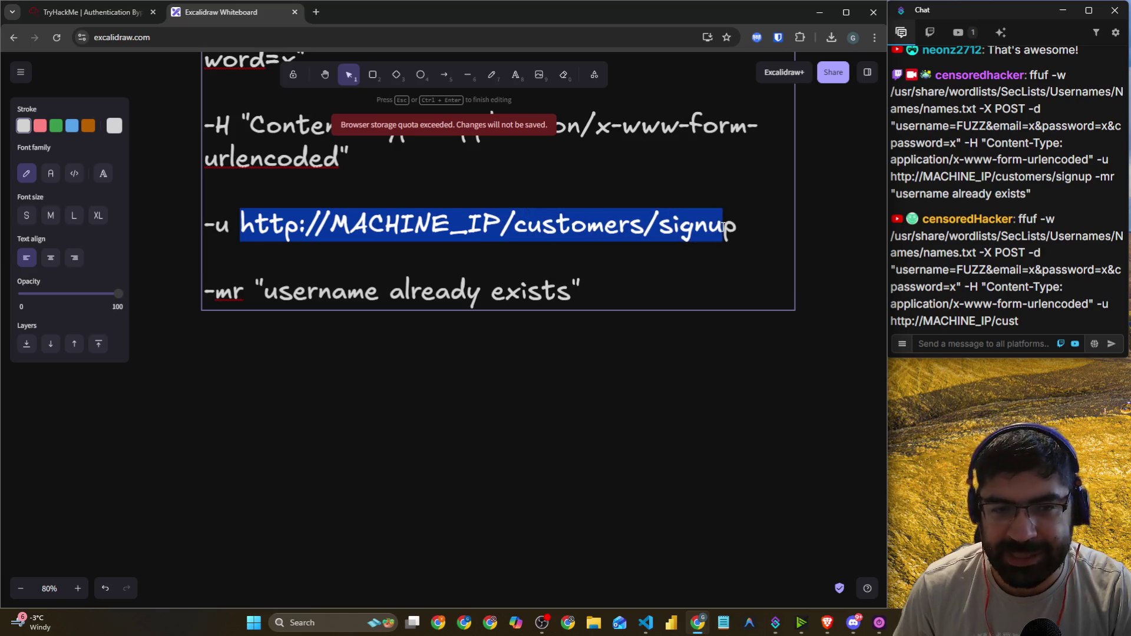
click(623, 285)
drag(604, 294, 209, 297)
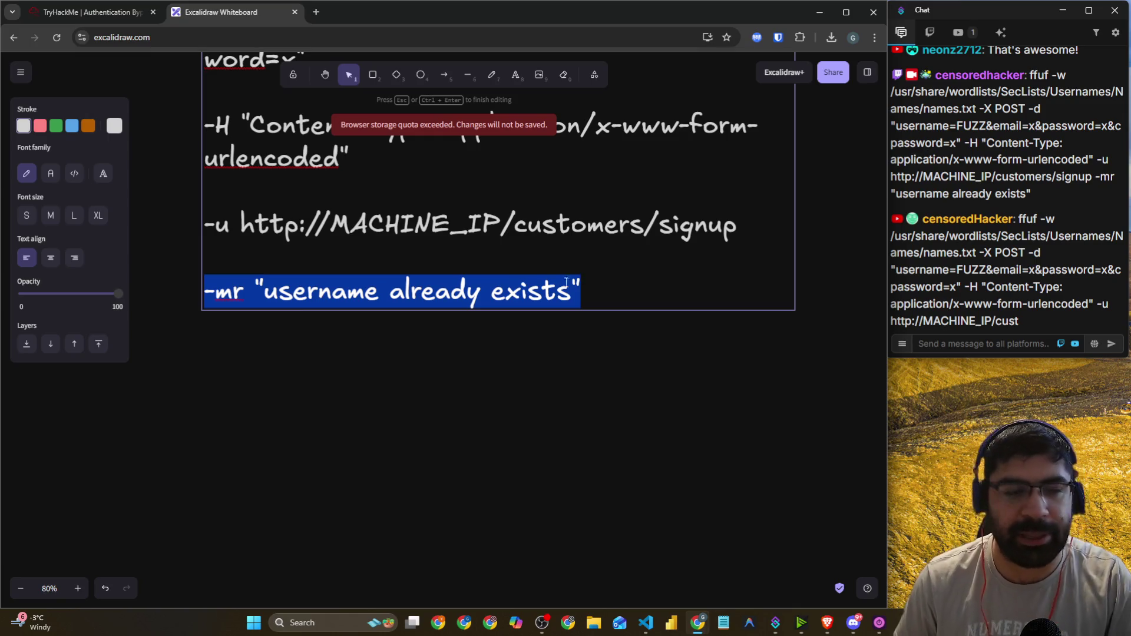
scroll(512, 281, down, 1)
scroll(508, 281, up, 5)
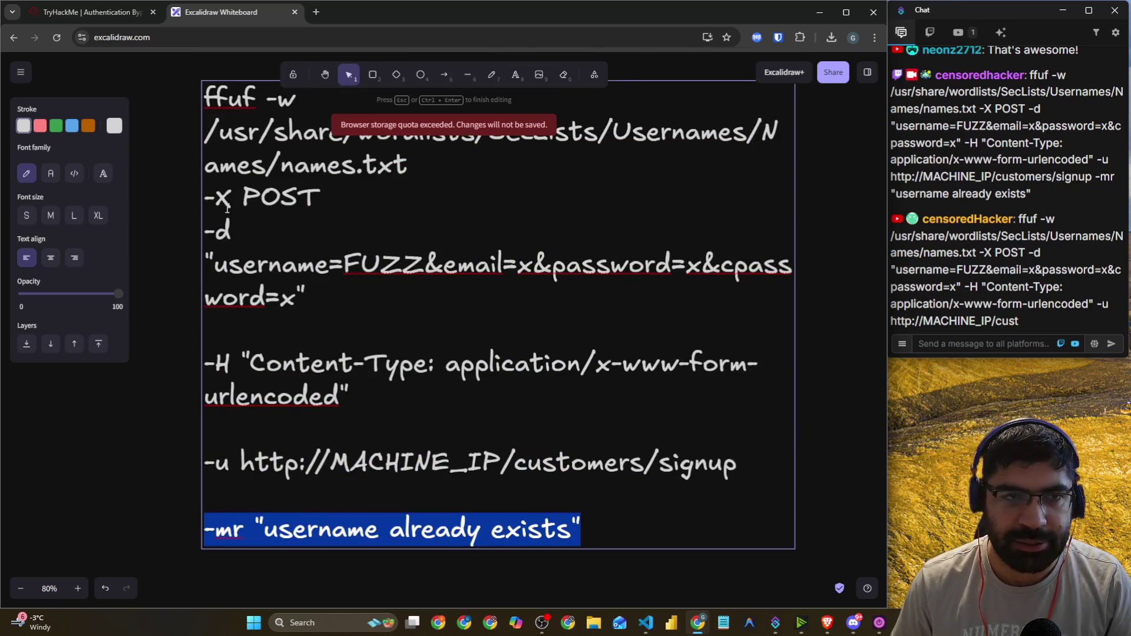
key(alt)
click(102, 13)
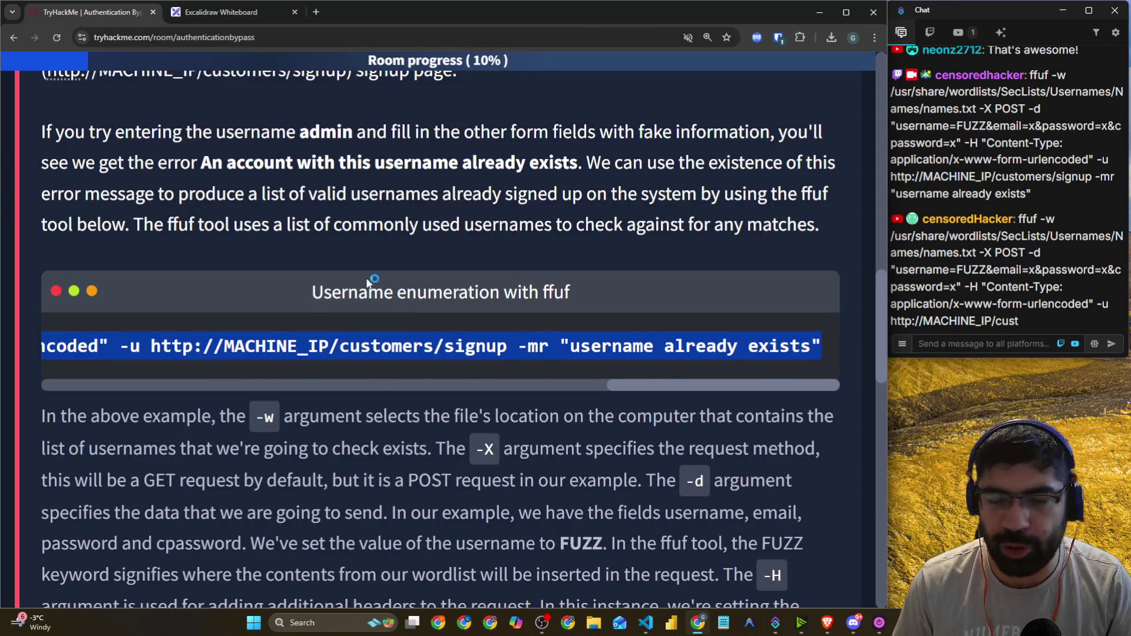
Bring up the AttackBox terminal and reselect the room's example ffuf command.
key(alt+Tab)
click(439, 220)
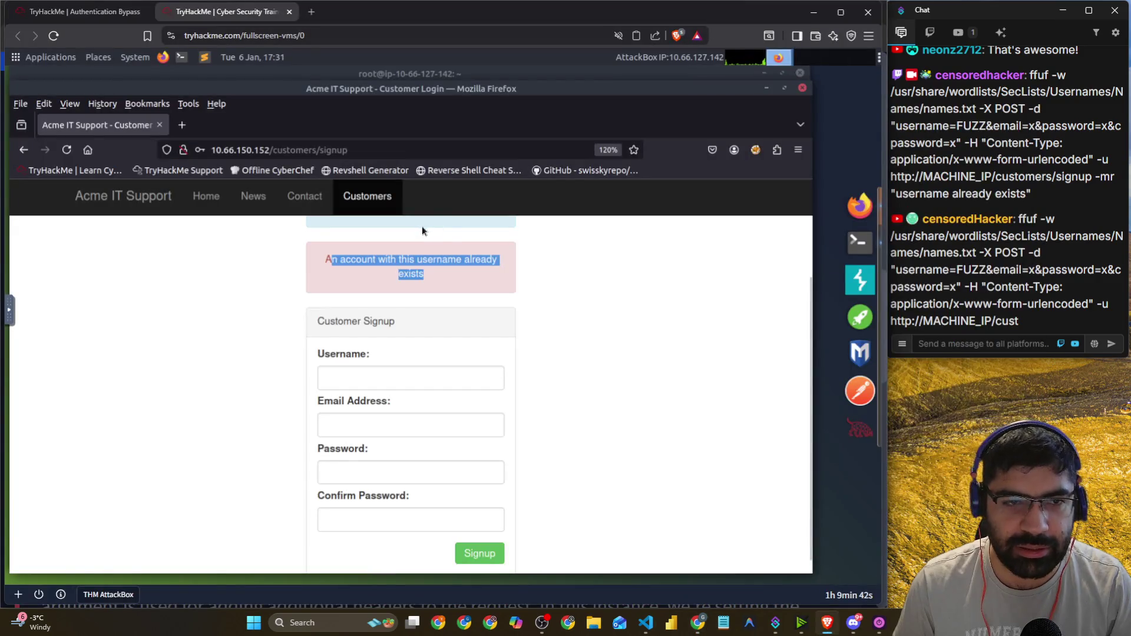
click(860, 242)
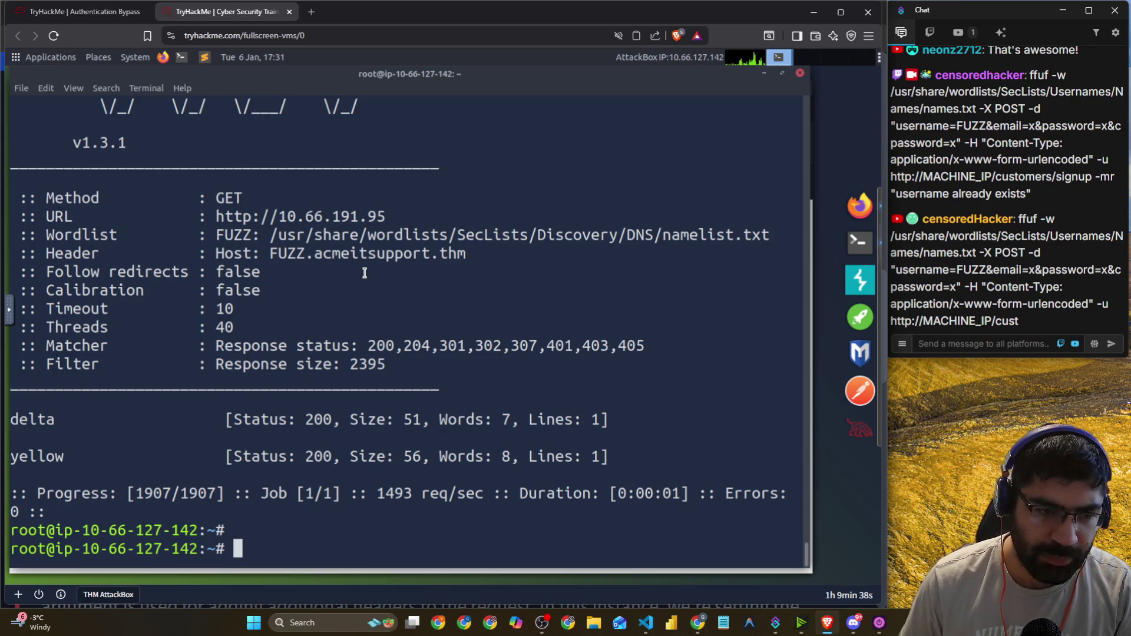
key(ctrl+shift+v)
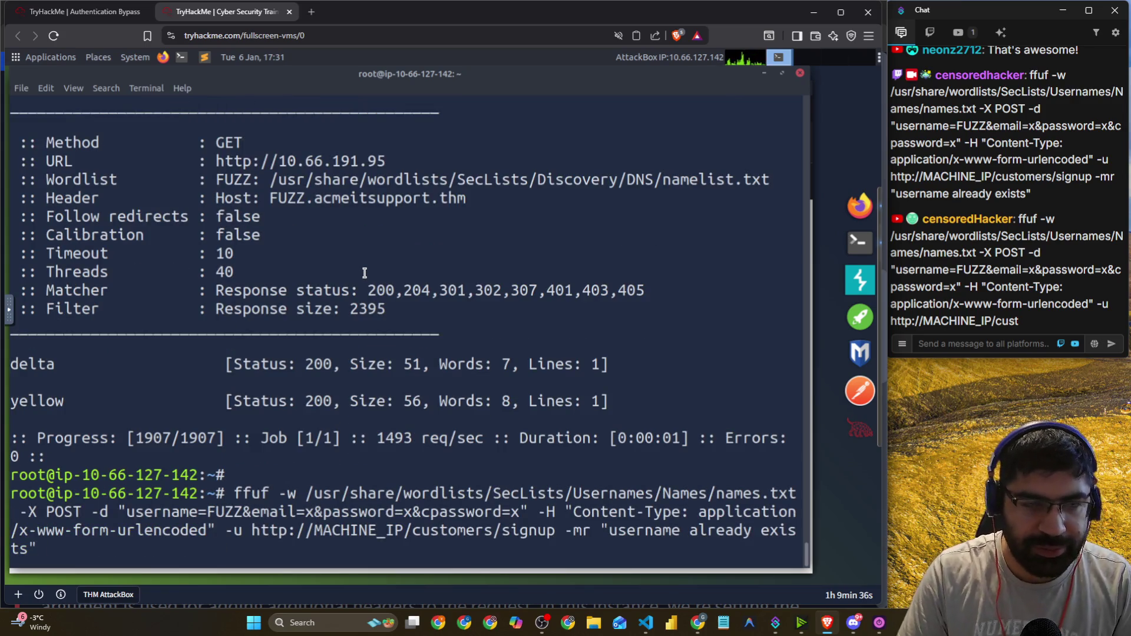
click(82, 11)
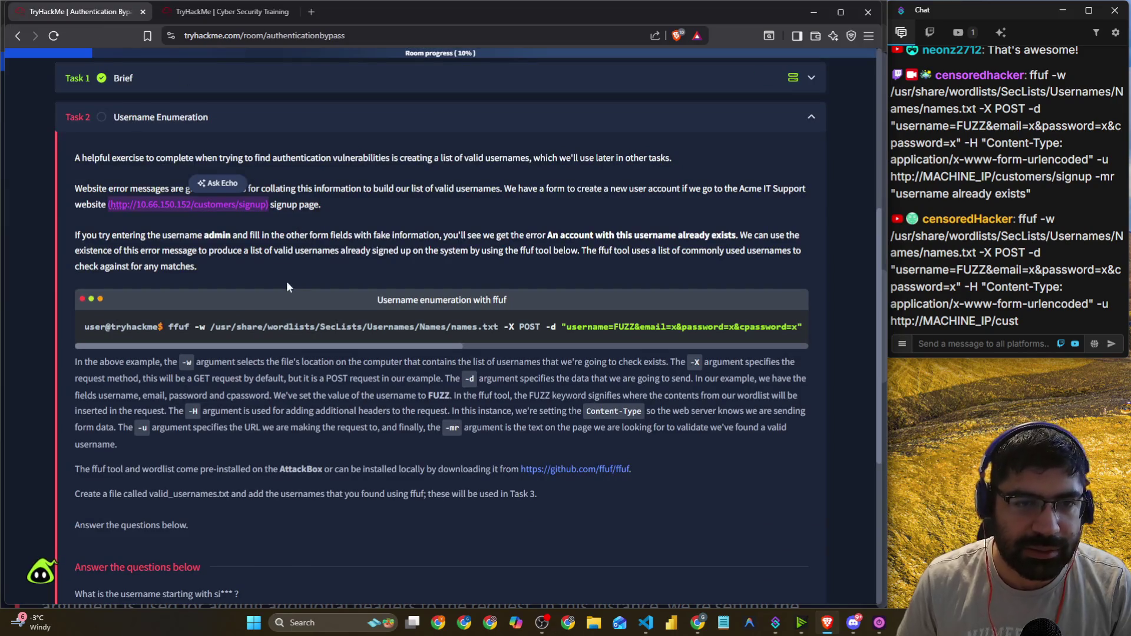
click(270, 307)
mouse_move(168, 324)
mouse_down()
mouse_move(858, 355)
mouse_move(807, 320)
mouse_move(810, 330)
mouse_up()
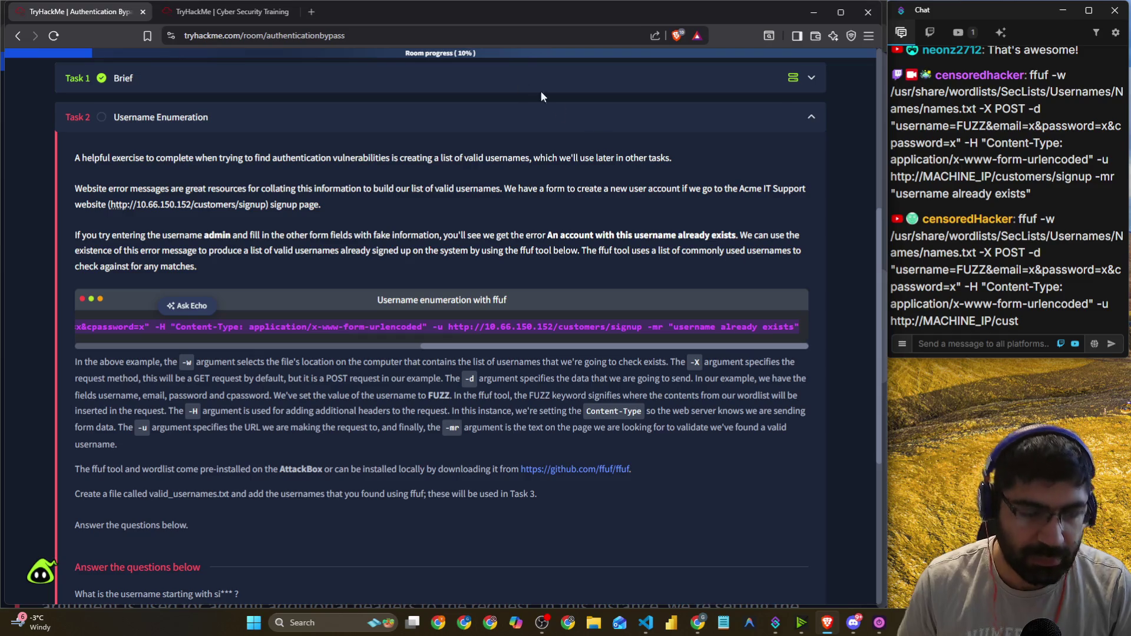
click(249, 13)
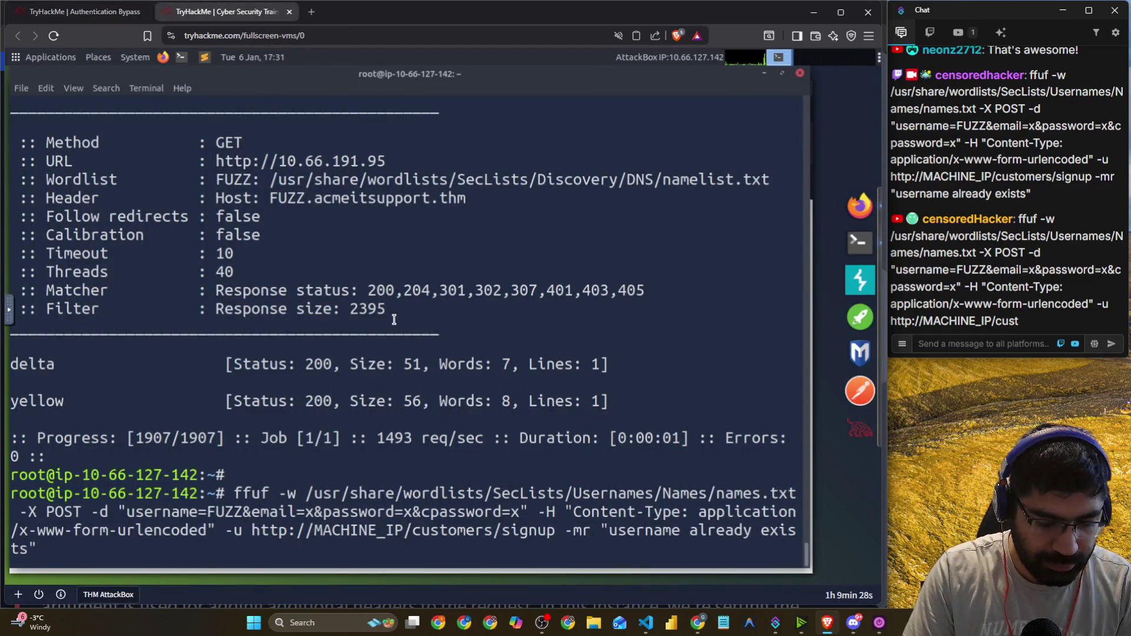
Clear the terminal, paste the ffuf command with the machine IP, and run it, revealing admin.
key(ctrl+c)
key(ctrl+l)
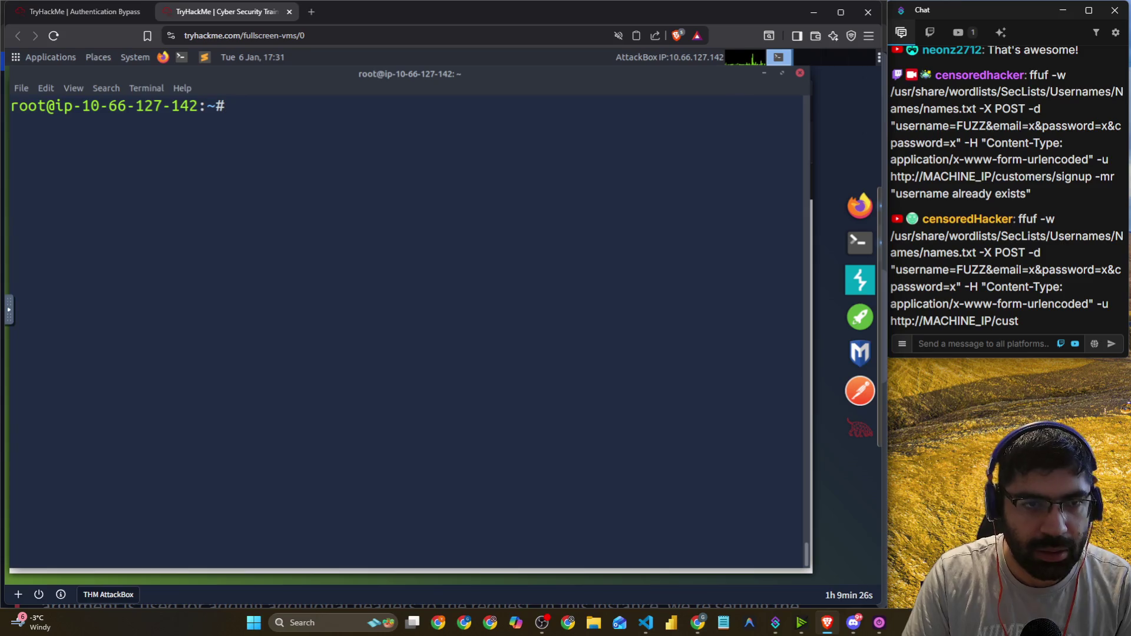
key(ctrl+shift+v)
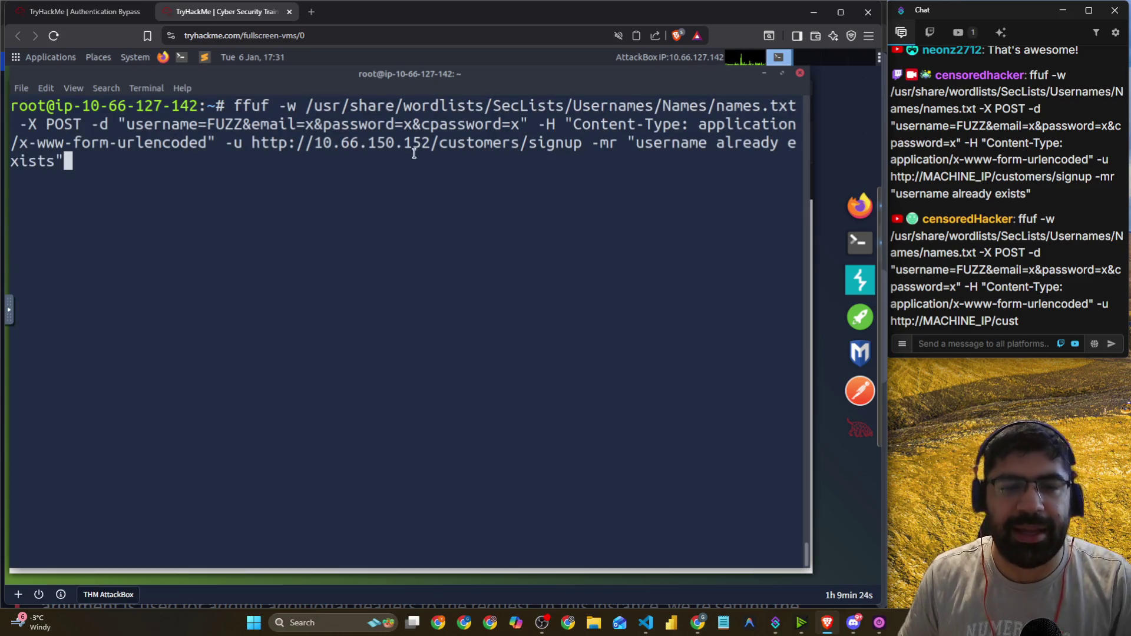
drag(305, 106, 700, 106)
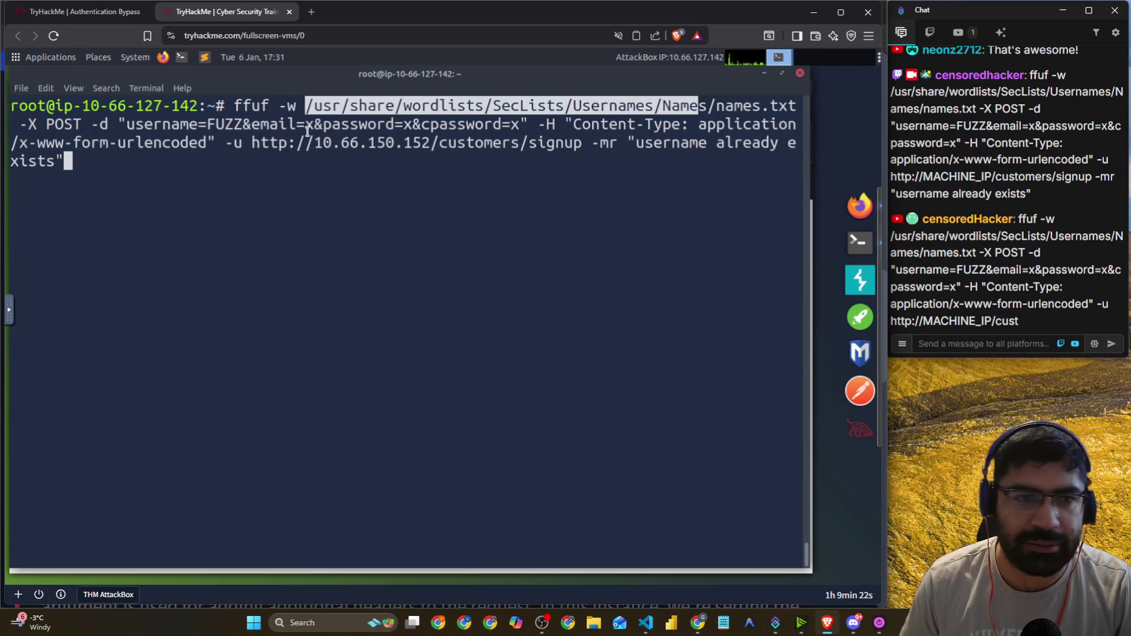
mouse_move(39, 127)
mouse_down()
mouse_move(466, 144)
mouse_move(675, 132)
mouse_up()
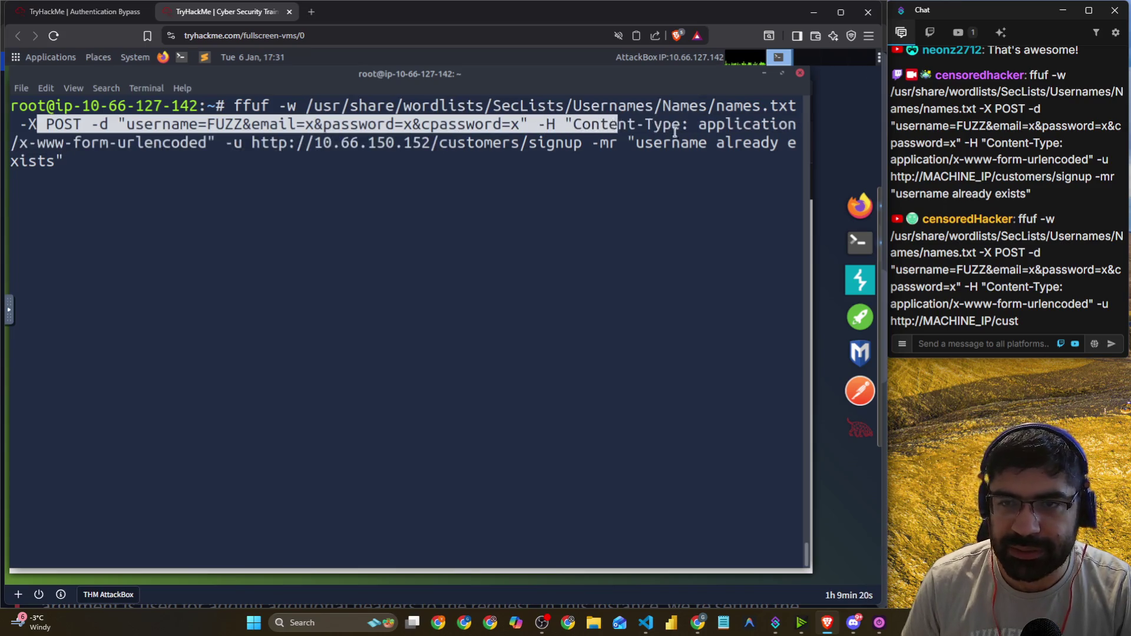
drag(12, 143, 543, 168)
click(435, 177)
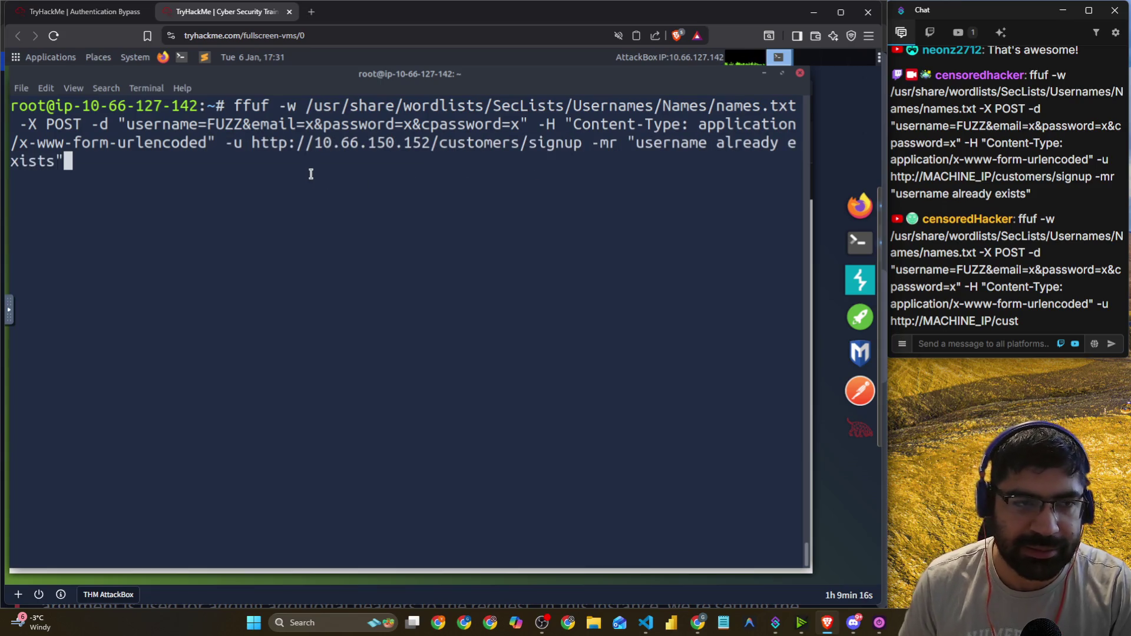
key(Return)
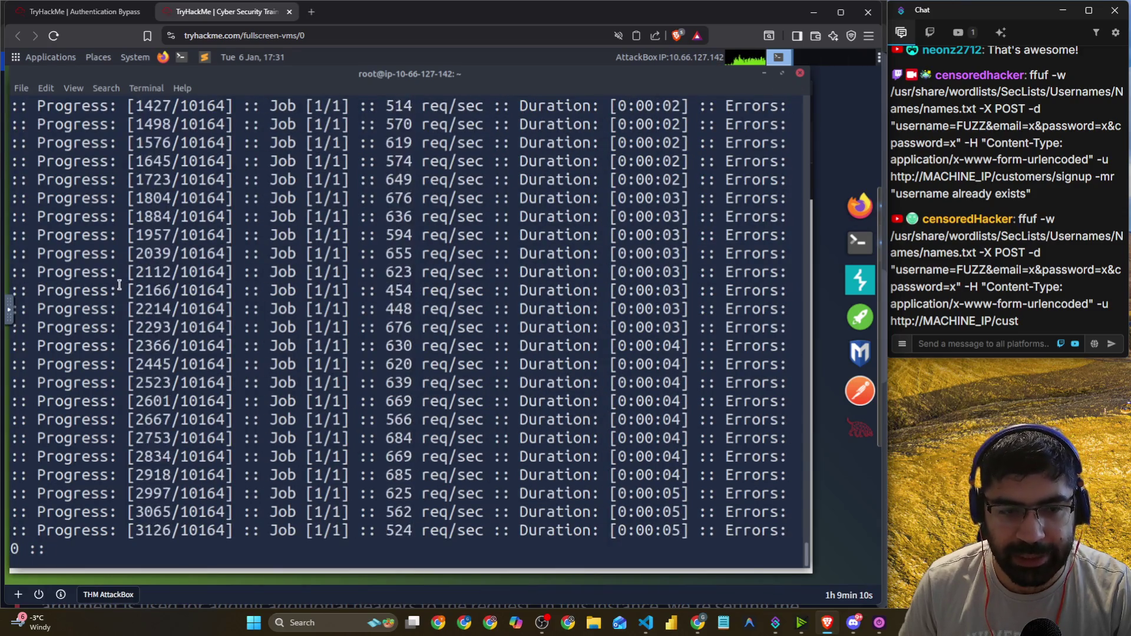
drag(12, 404, 227, 418)
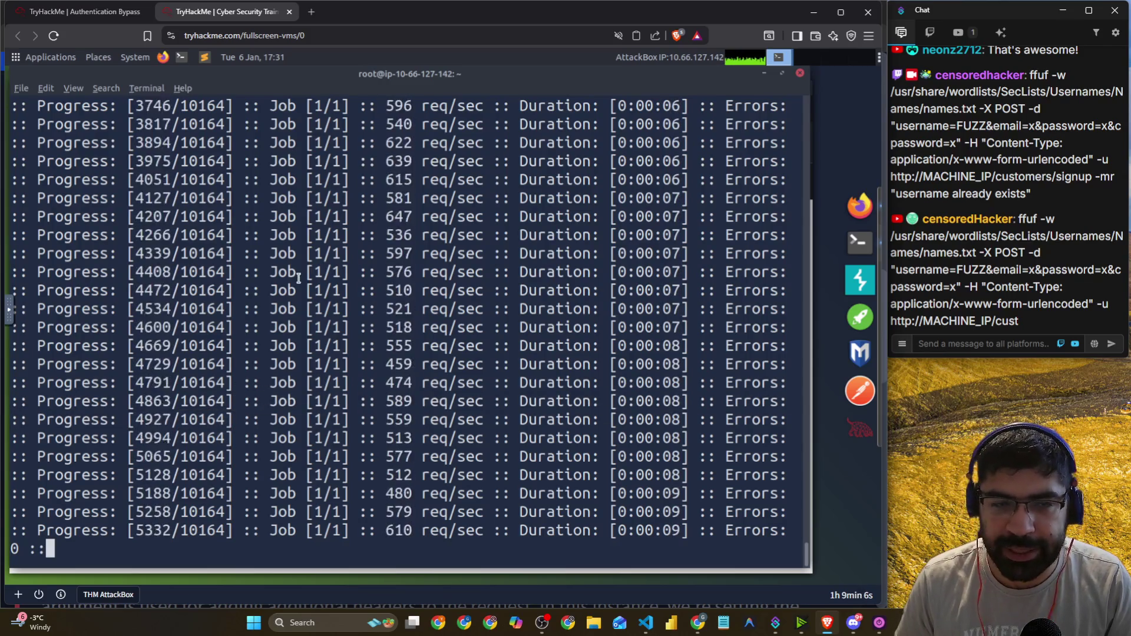
key(alt+Tab)
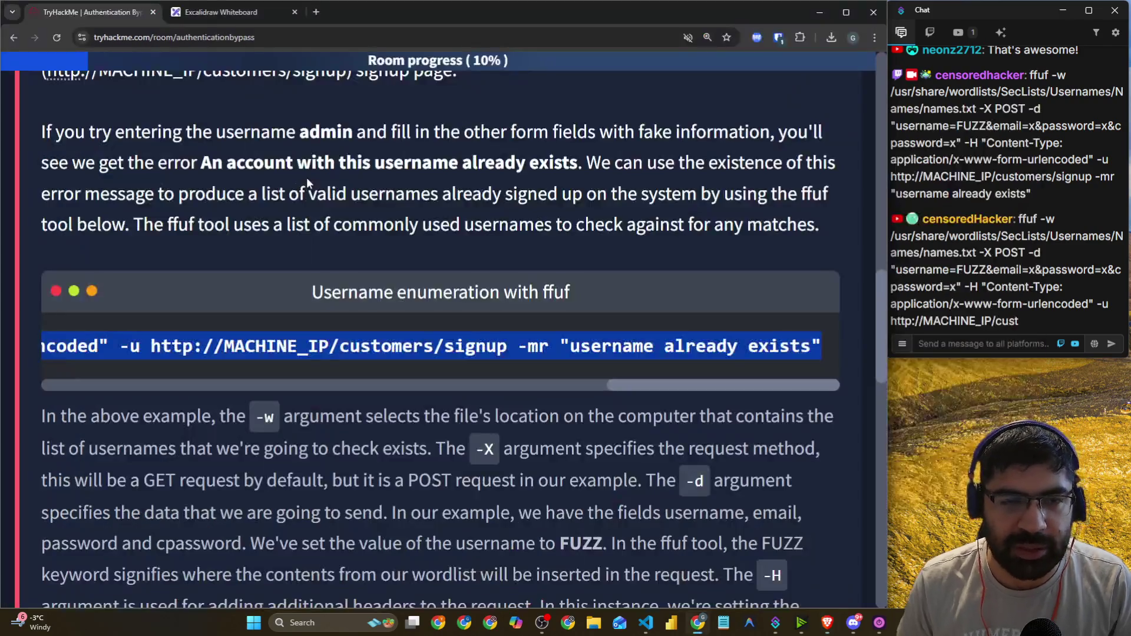
Highlight the -w wordlist and -X method explanations, noting GET is default but this example uses POST.
scroll(270, 197, down, 5)
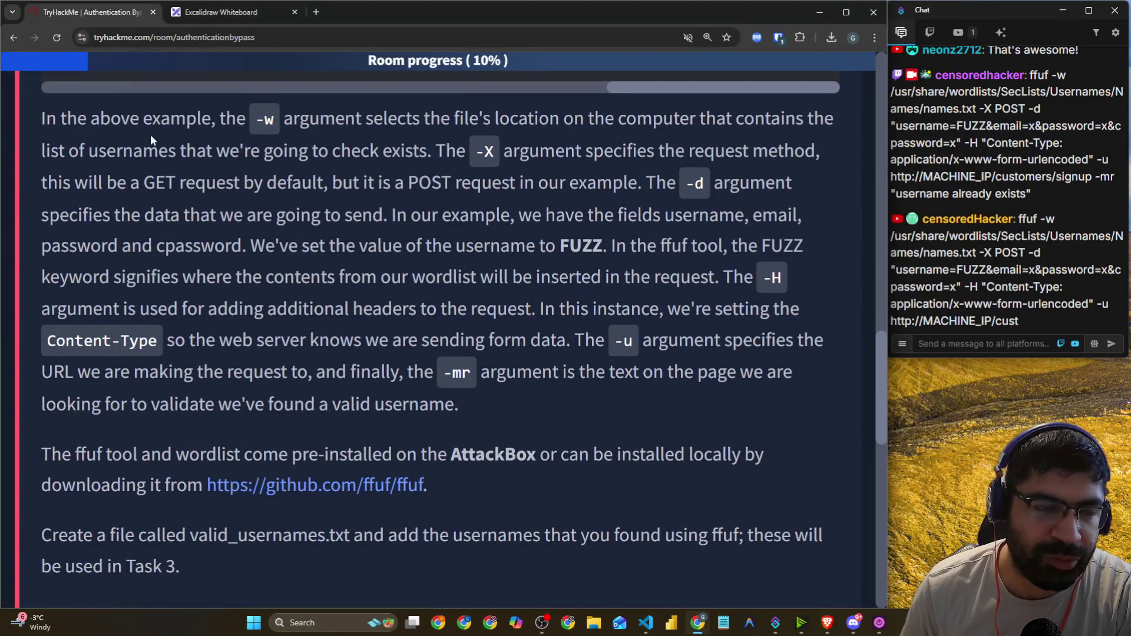
mouse_move(37, 115)
mouse_down()
mouse_move(601, 130)
mouse_move(834, 121)
mouse_up()
drag(80, 152, 806, 153)
click(433, 156)
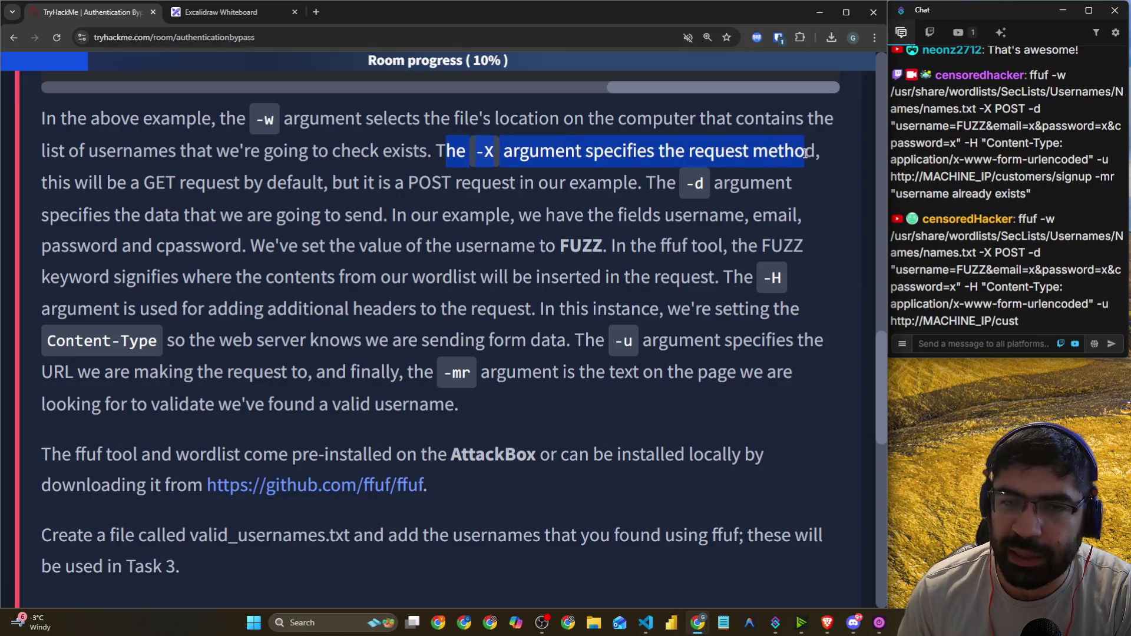
drag(58, 187, 363, 181)
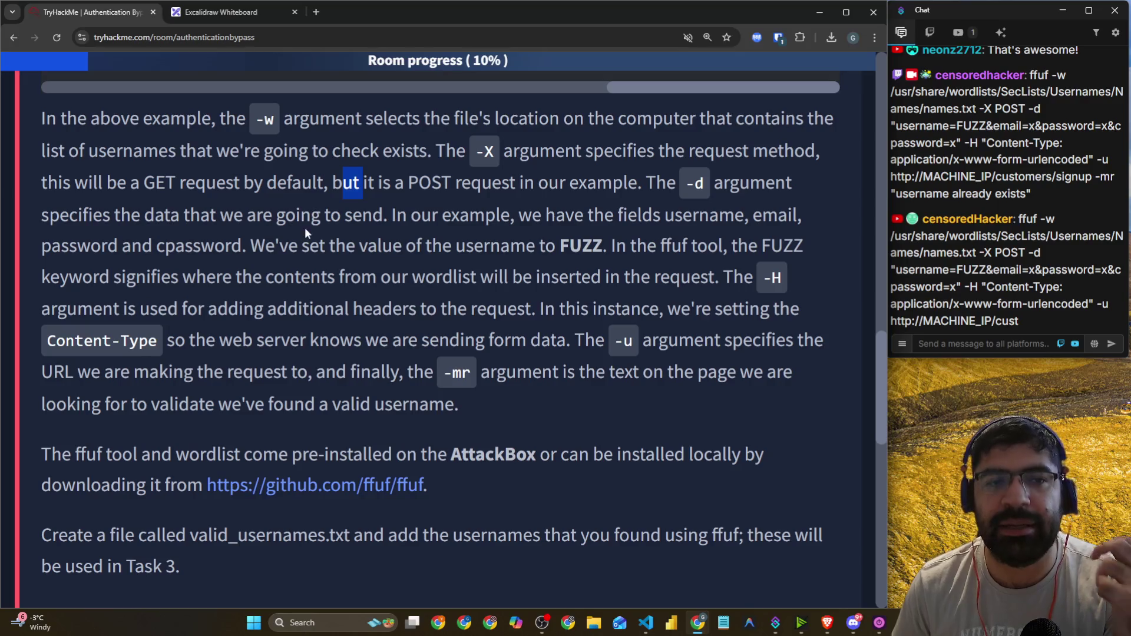
drag(143, 184, 217, 180)
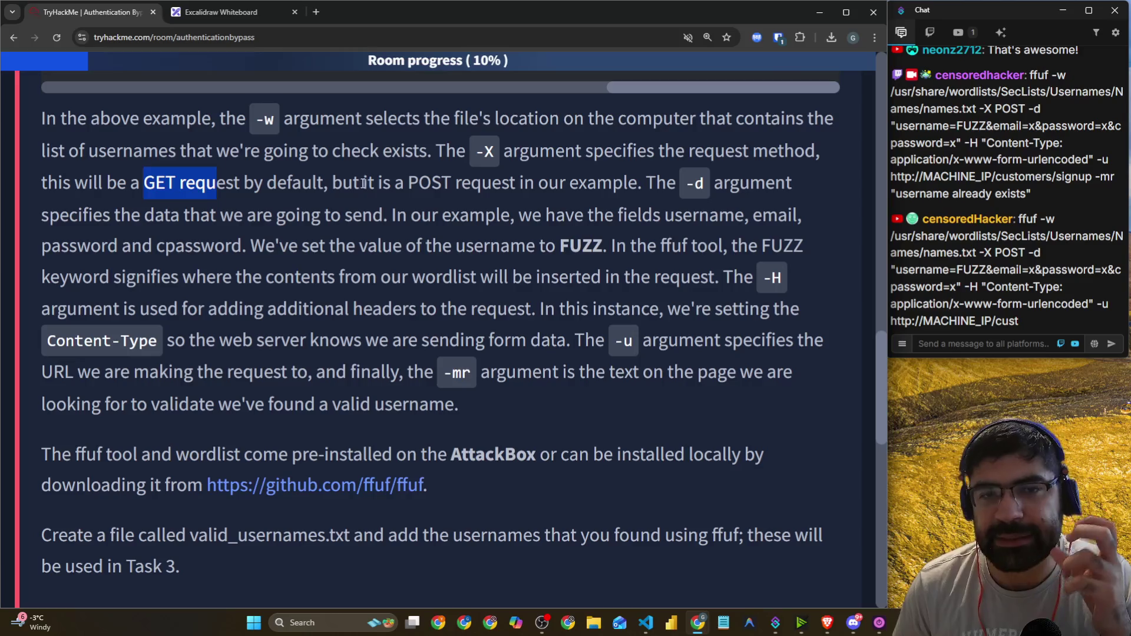
drag(363, 182, 451, 188)
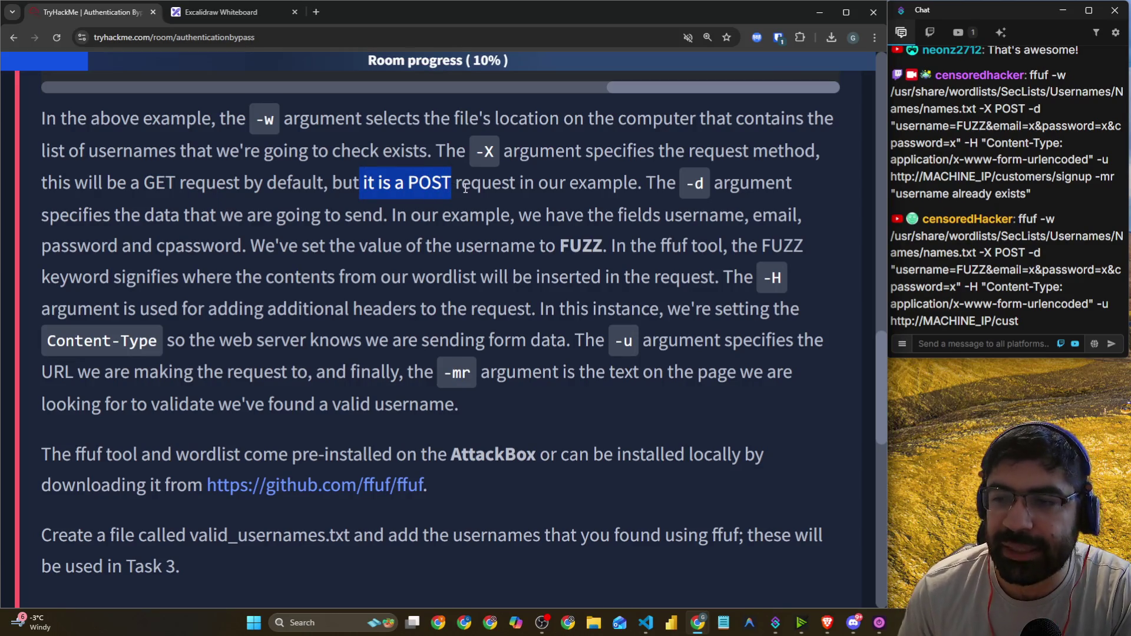
click(466, 186)
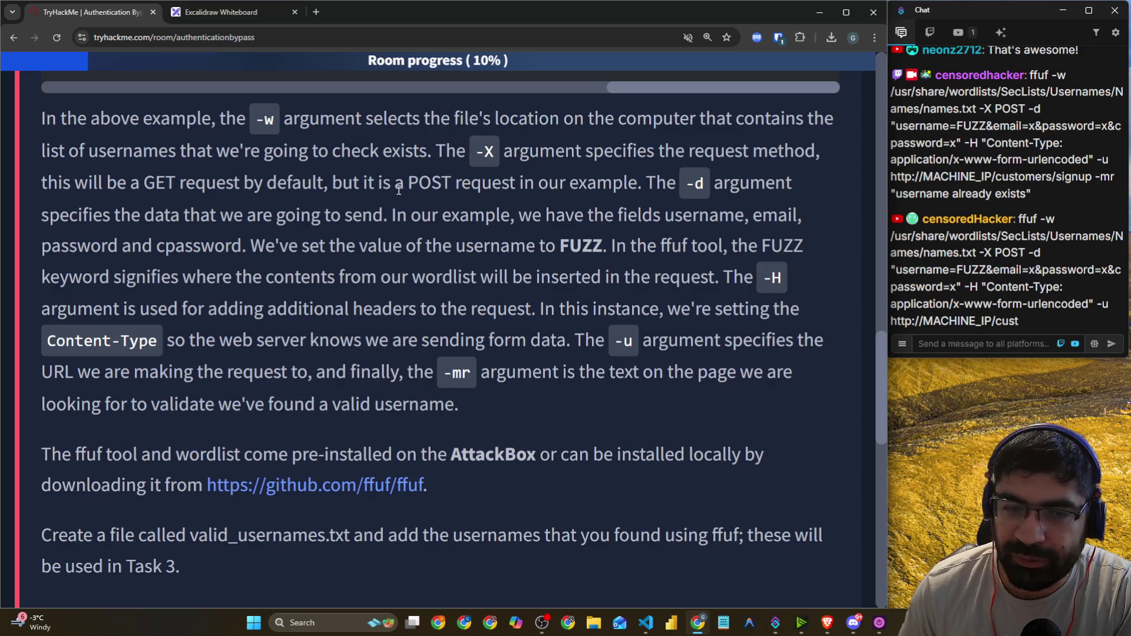
drag(335, 182, 775, 193)
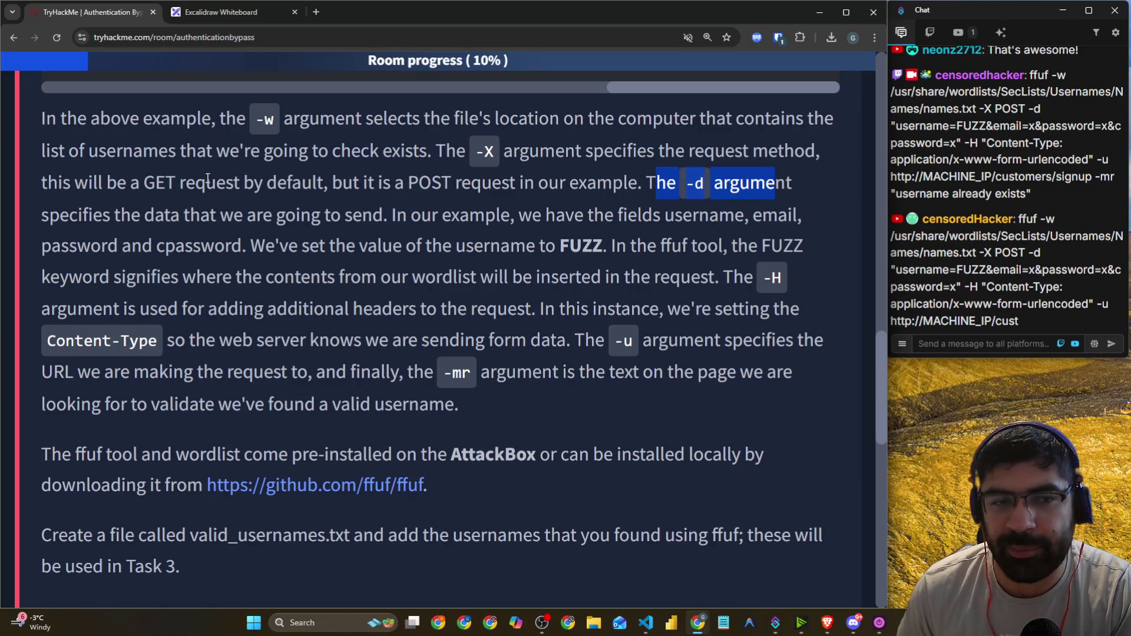
Highlight the -d data argument and the FUZZ keyword explanation, glancing at the Acme signup Username field.
drag(142, 216, 175, 219)
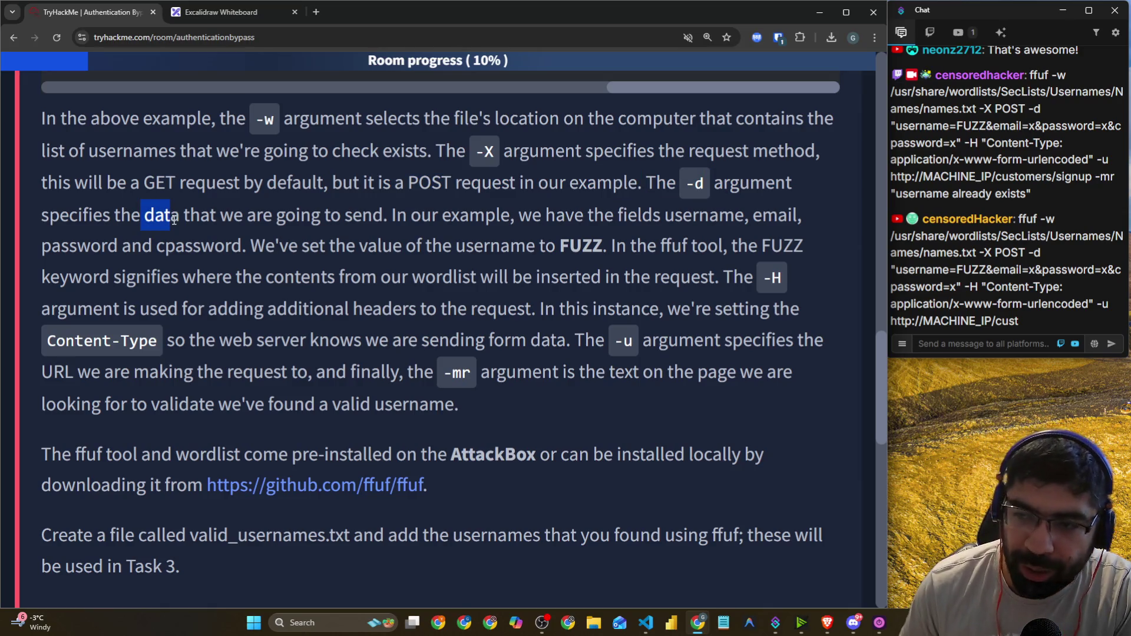
drag(177, 220, 779, 216)
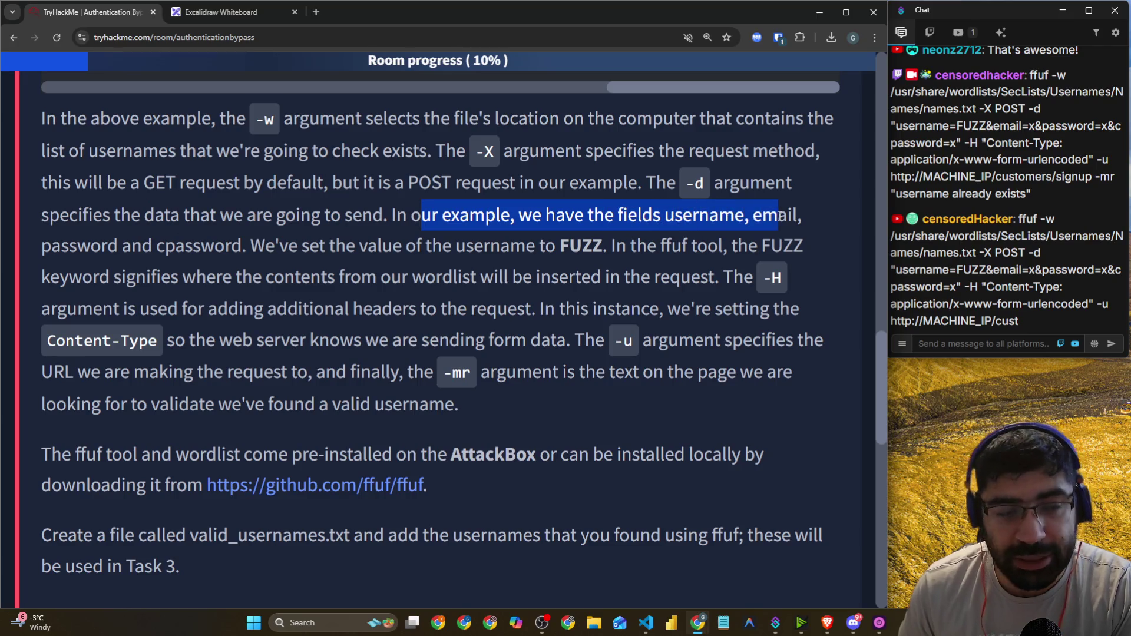
drag(158, 251, 227, 249)
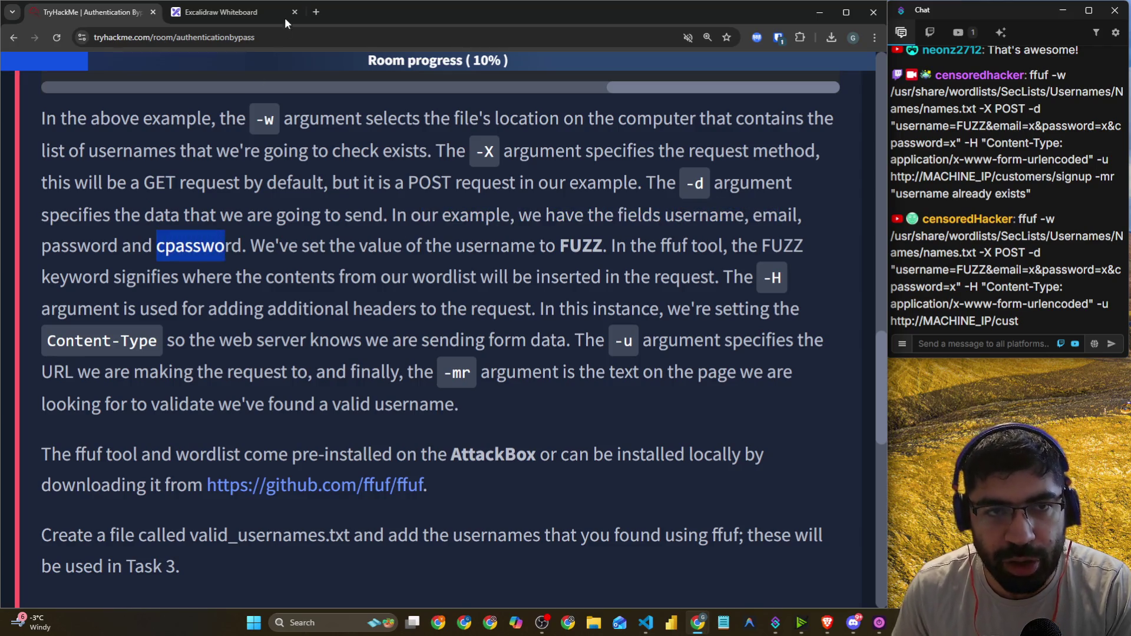
key(alt+Tab)
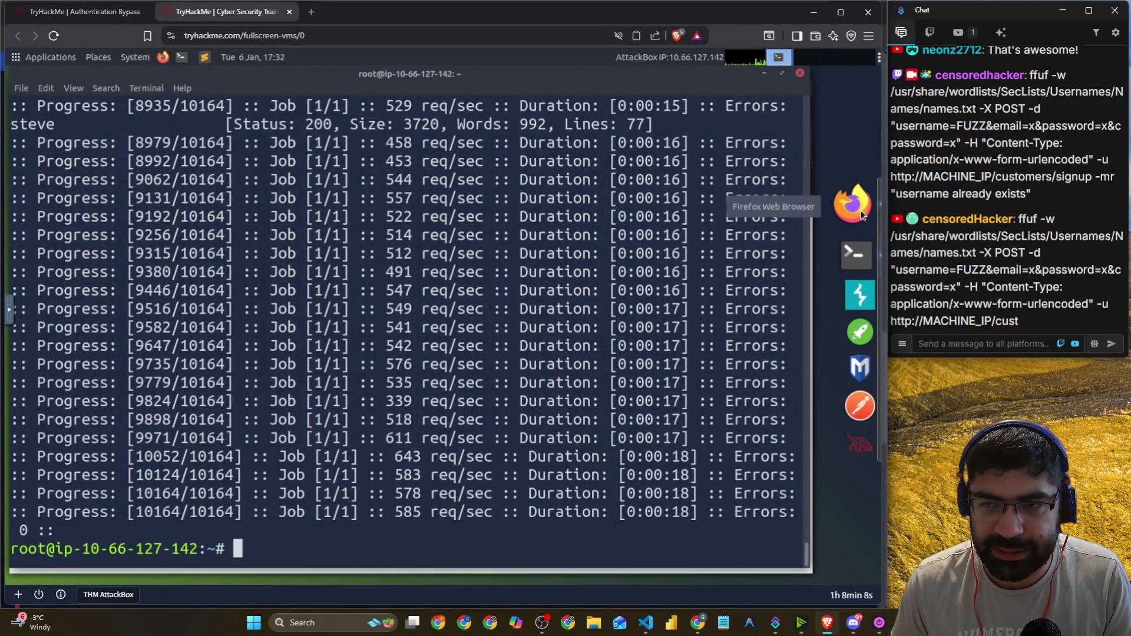
click(860, 206)
click(331, 359)
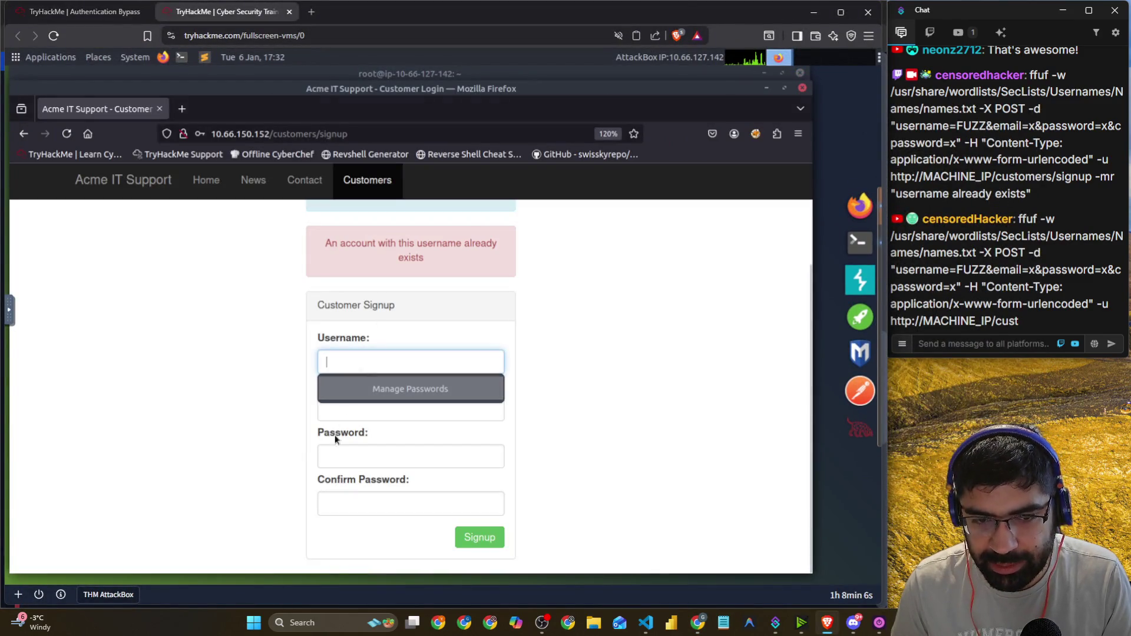
key(alt+Tab)
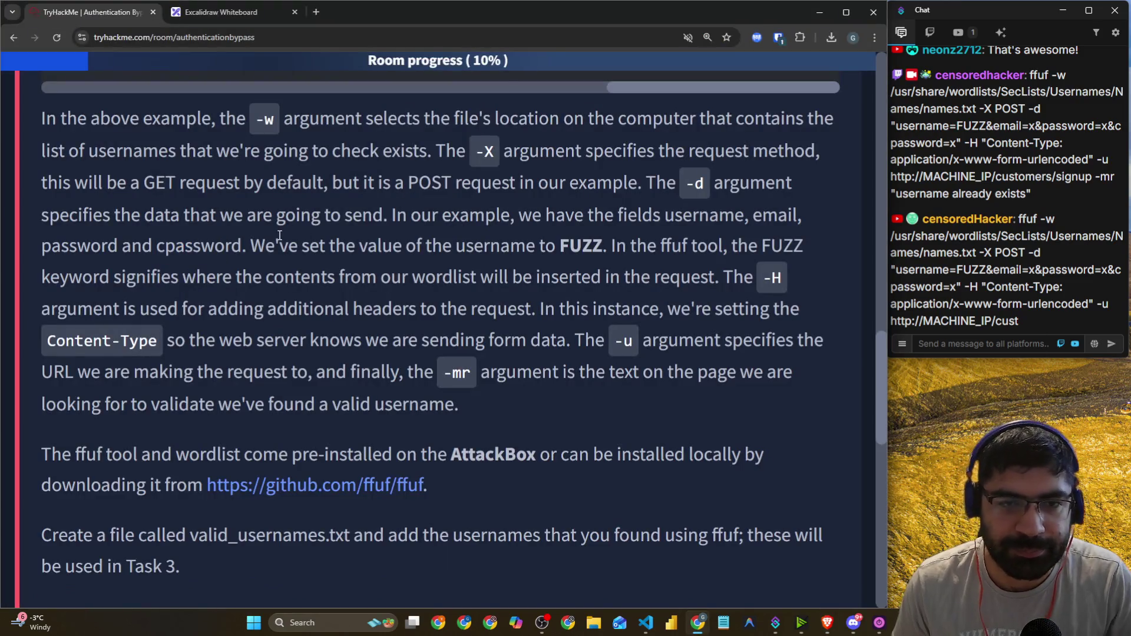
drag(266, 243, 795, 247)
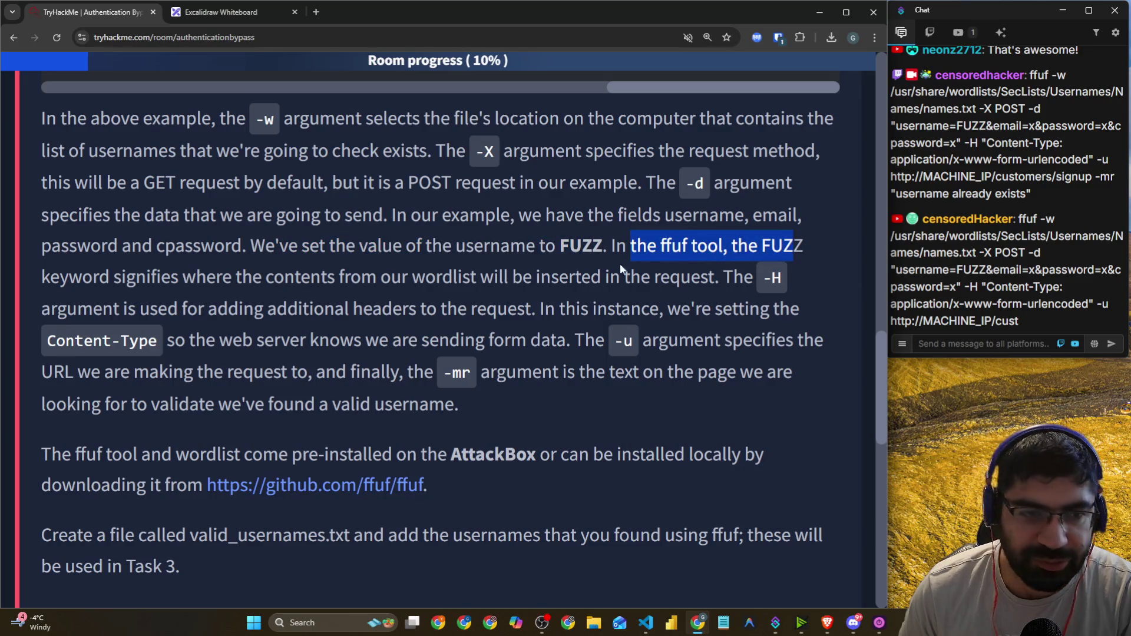
drag(82, 277, 710, 277)
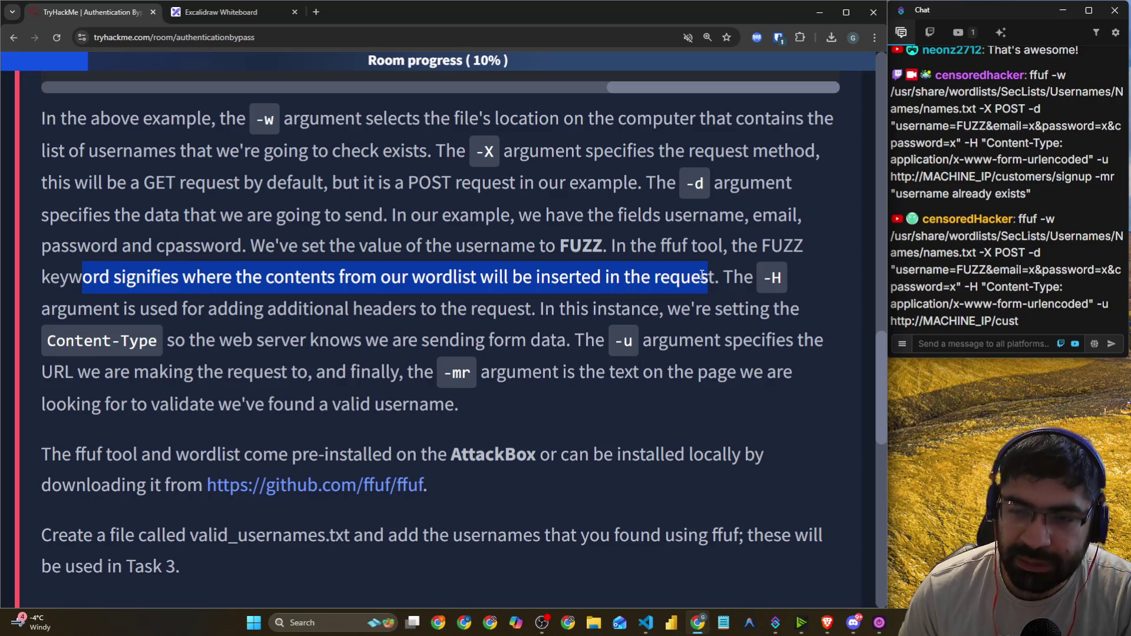
Highlight the explanations of the -H header, -u URL and -mr match arguments.
scroll(807, 226, down, 1)
drag(737, 214, 794, 219)
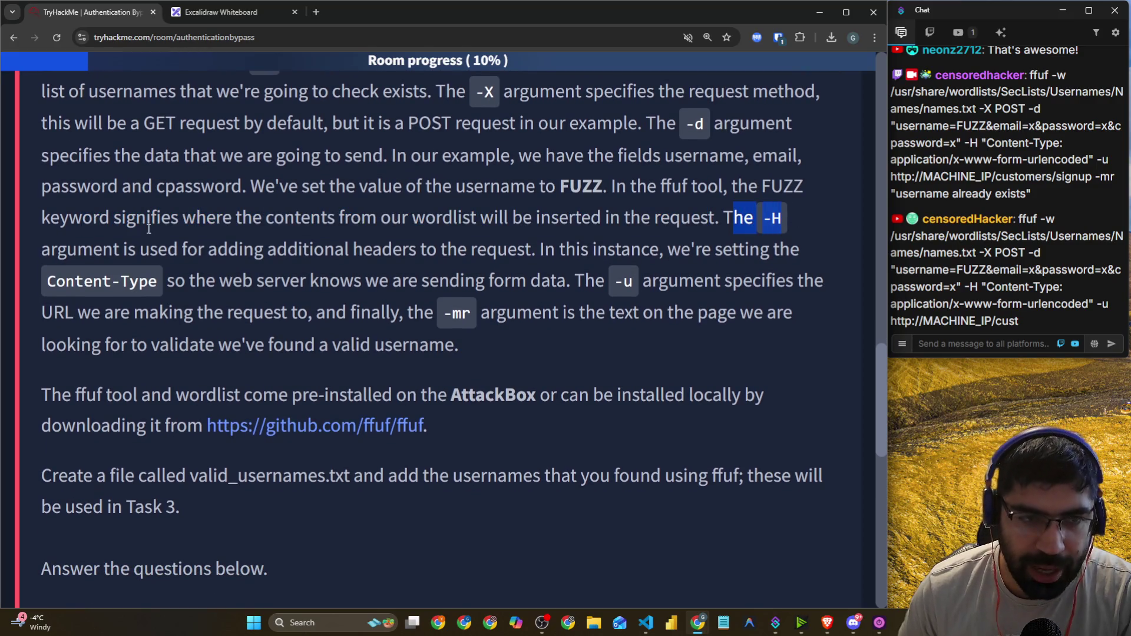
drag(126, 247, 781, 242)
drag(188, 282, 817, 284)
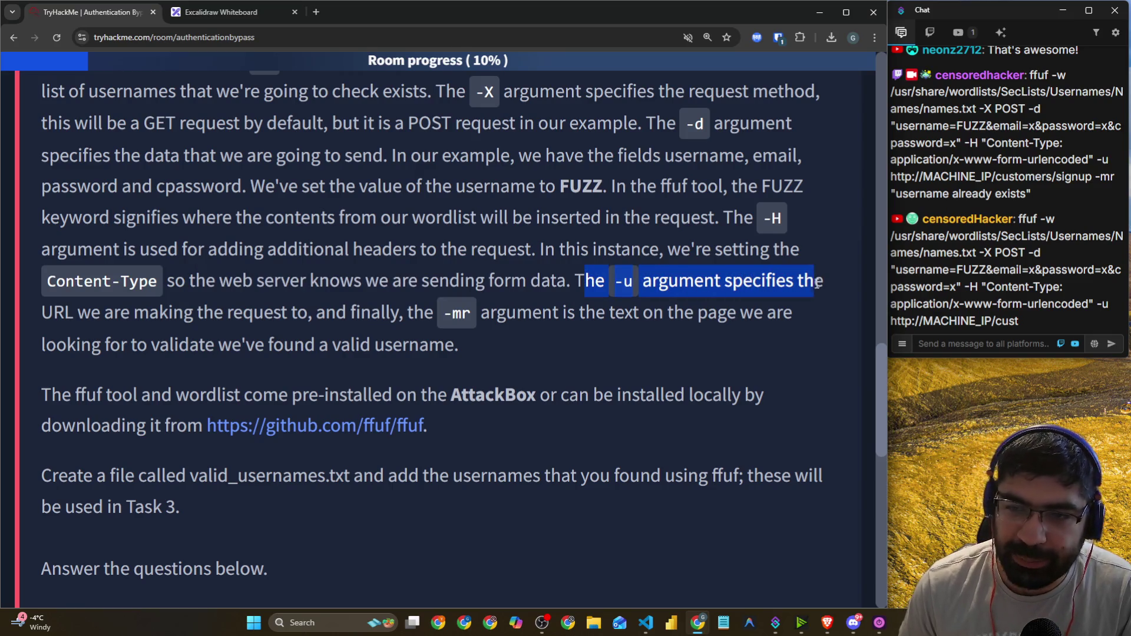
drag(68, 313, 792, 315)
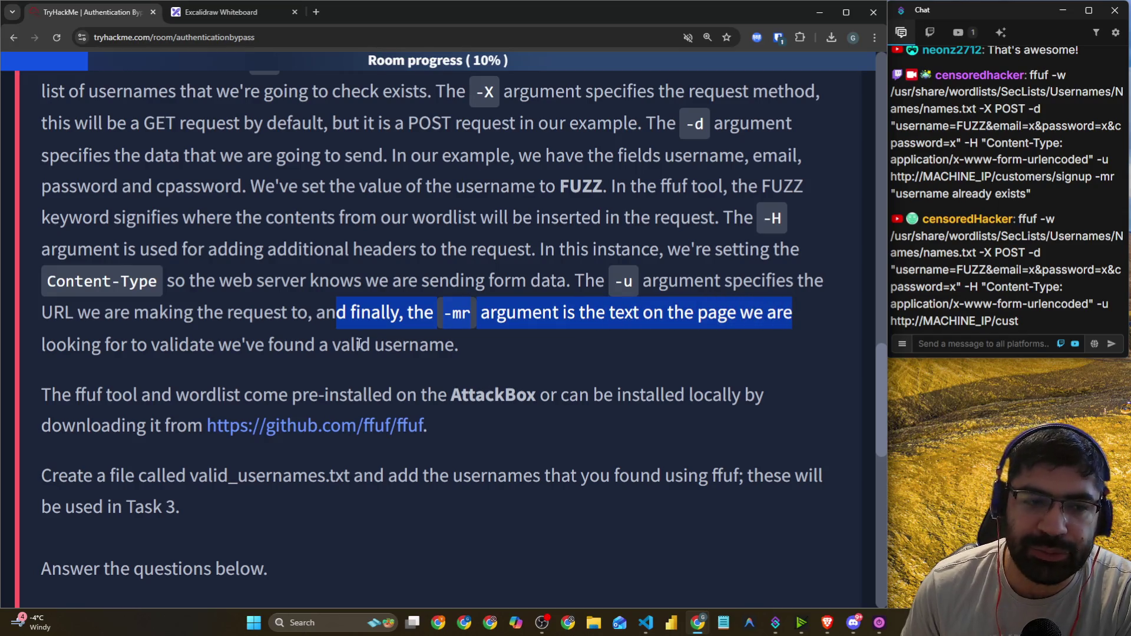
drag(110, 346, 447, 336)
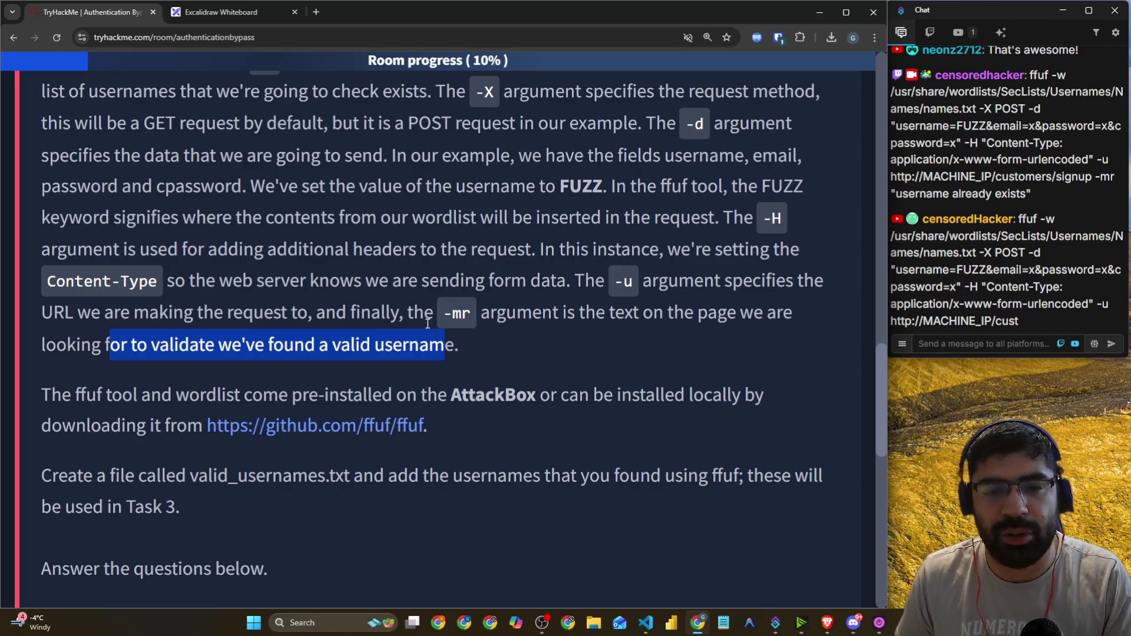
scroll(31, 269, down, 2)
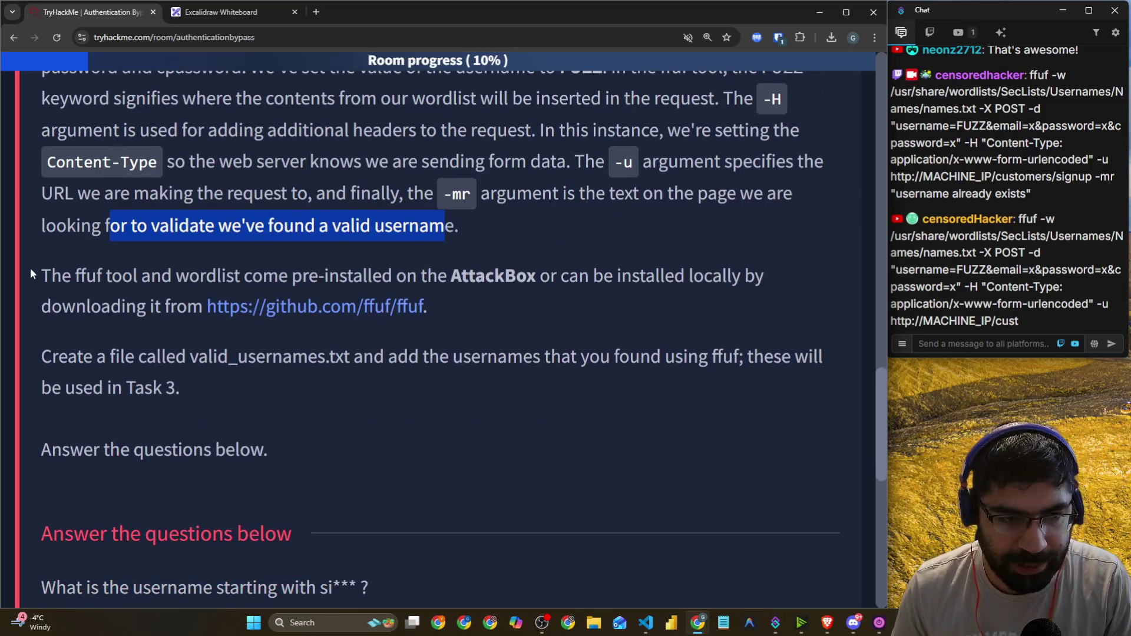
Note the pre-installed wordlist, then copy the ffuf GitHub link and send it in the chat.
mouse_move(39, 277)
mouse_down()
mouse_move(327, 260)
mouse_move(508, 270)
mouse_up()
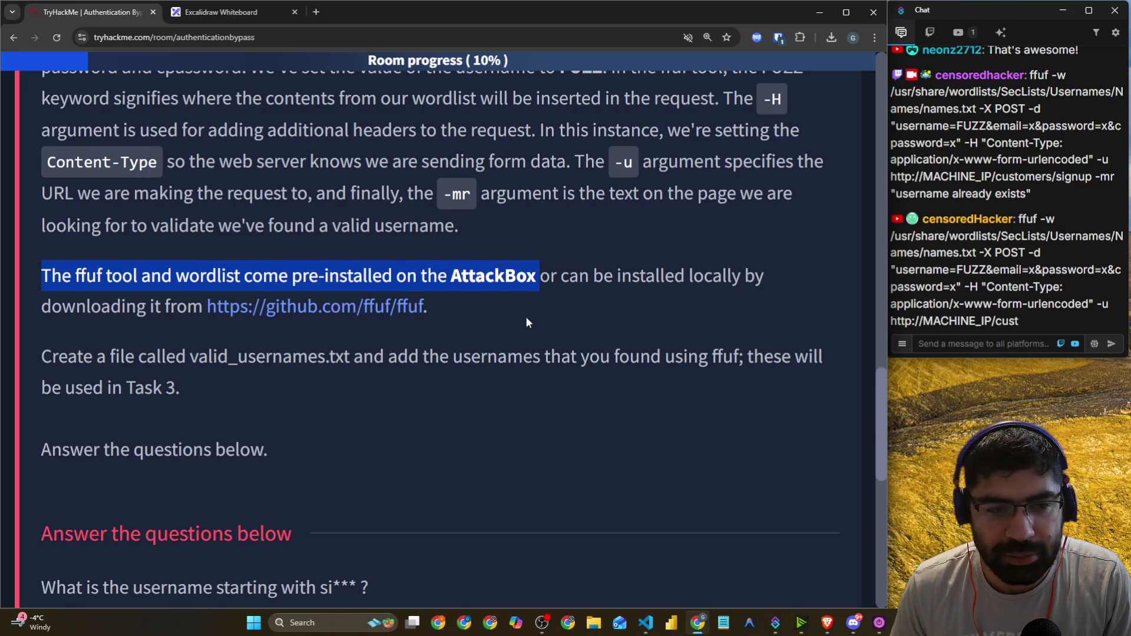
click(528, 313)
drag(216, 277, 771, 285)
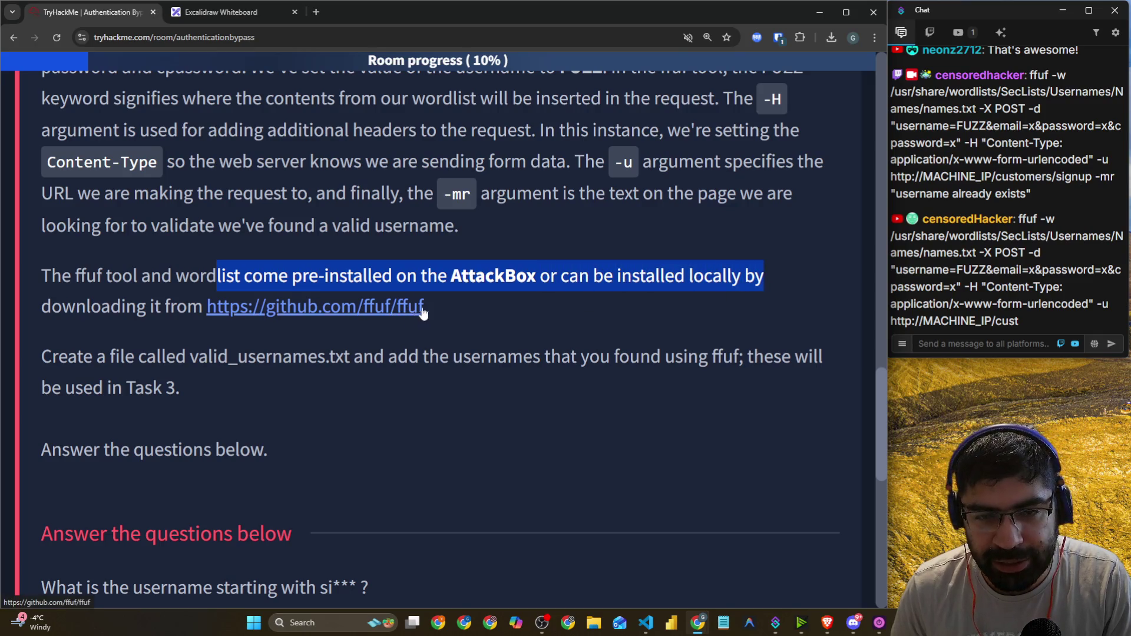
drag(433, 310, 207, 307)
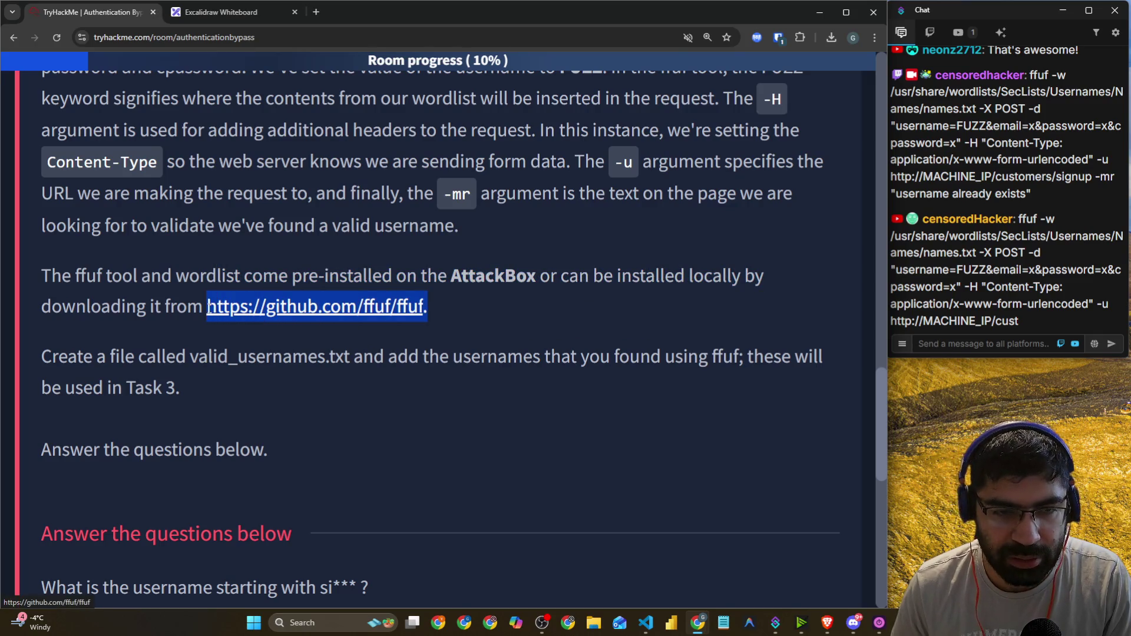
right_click(211, 311)
click(260, 460)
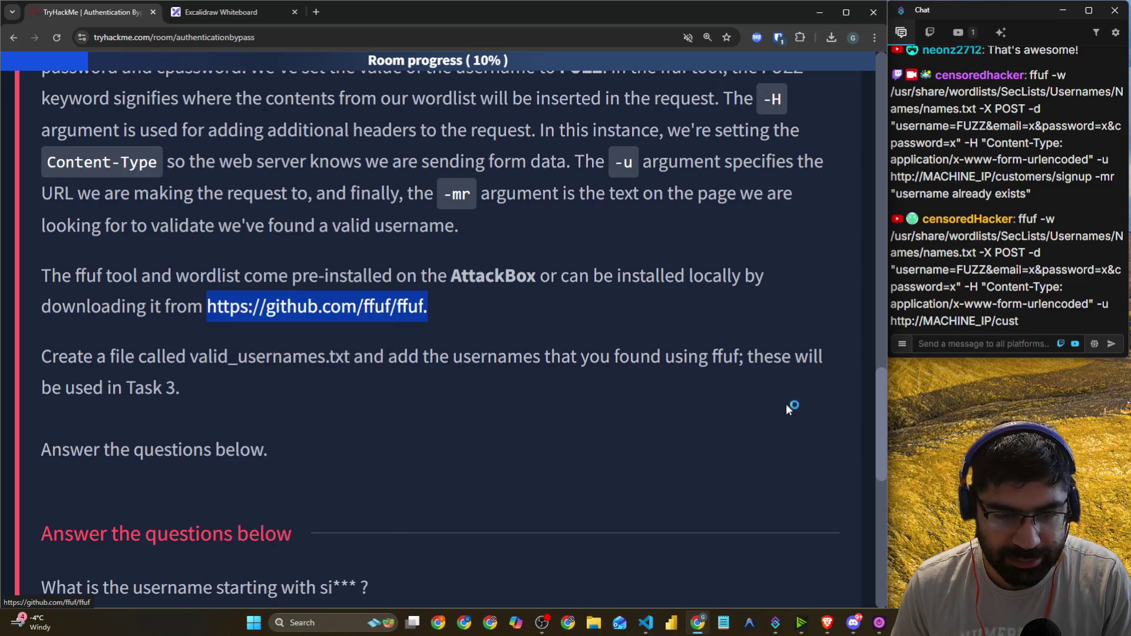
click(998, 345)
key(ctrl+v)
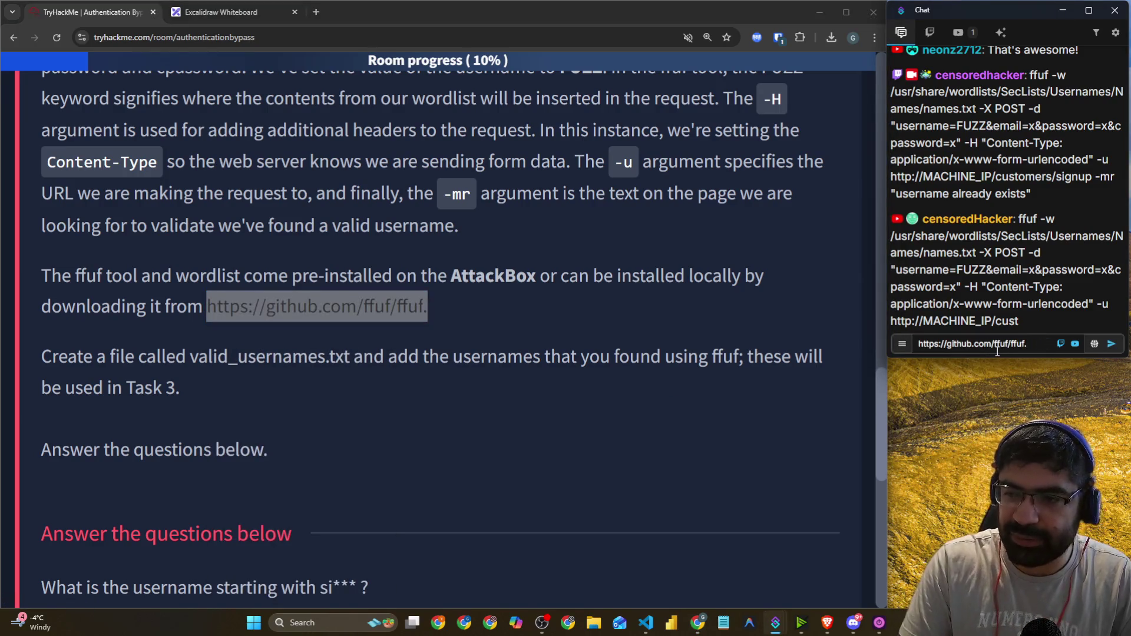
key(Return)
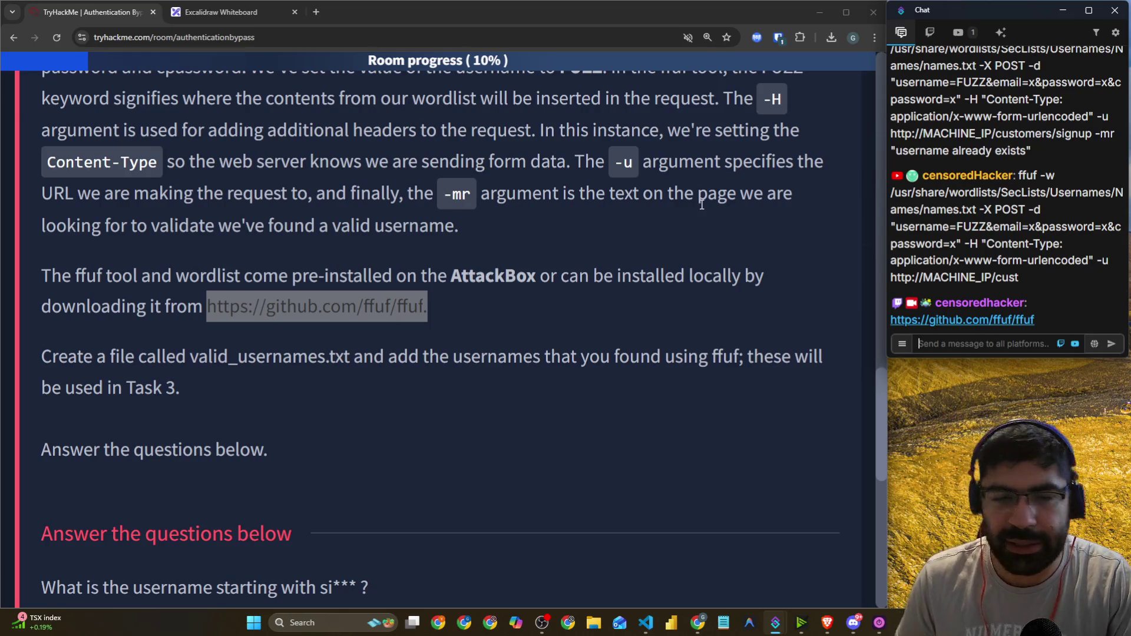
Read the instruction to create valid_usernames.txt, then return to the AttackBox signup page.
drag(77, 356, 816, 360)
scroll(232, 357, down, 3)
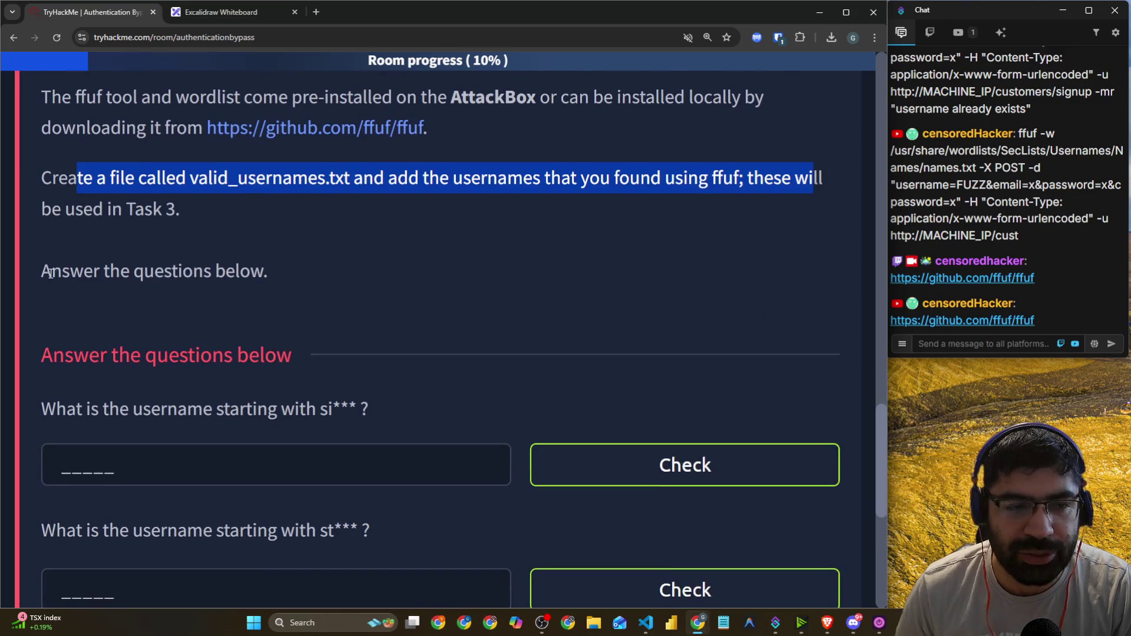
drag(52, 271, 251, 271)
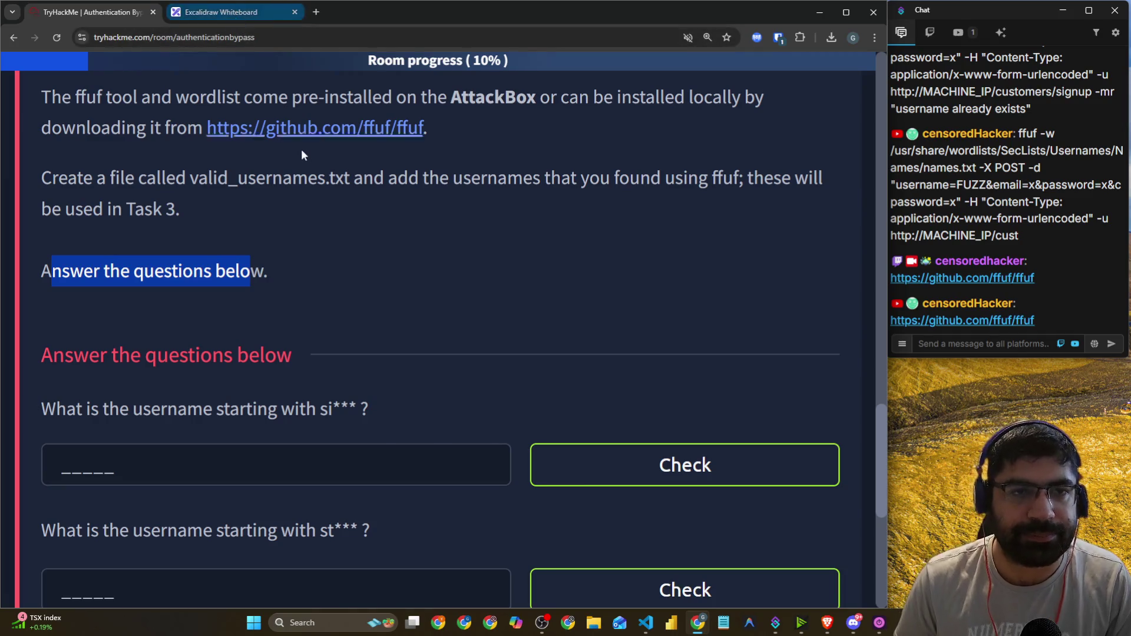
key(alt+Tab)
click(409, 236)
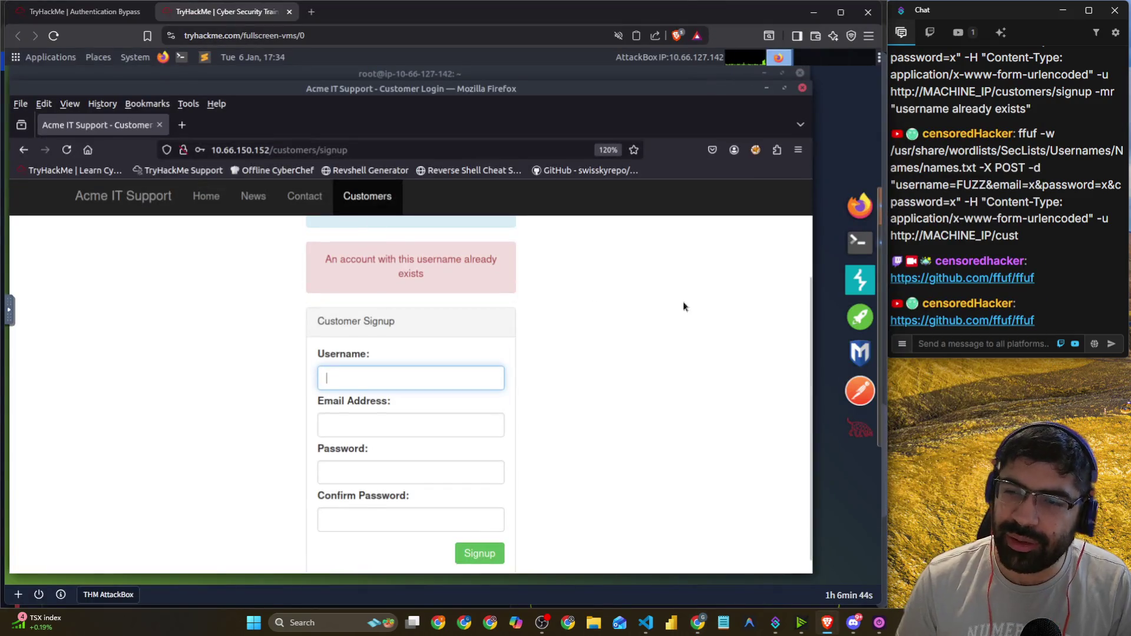
Bring the ffuf terminal forward, shrink its text and enlarge the window.
click(860, 242)
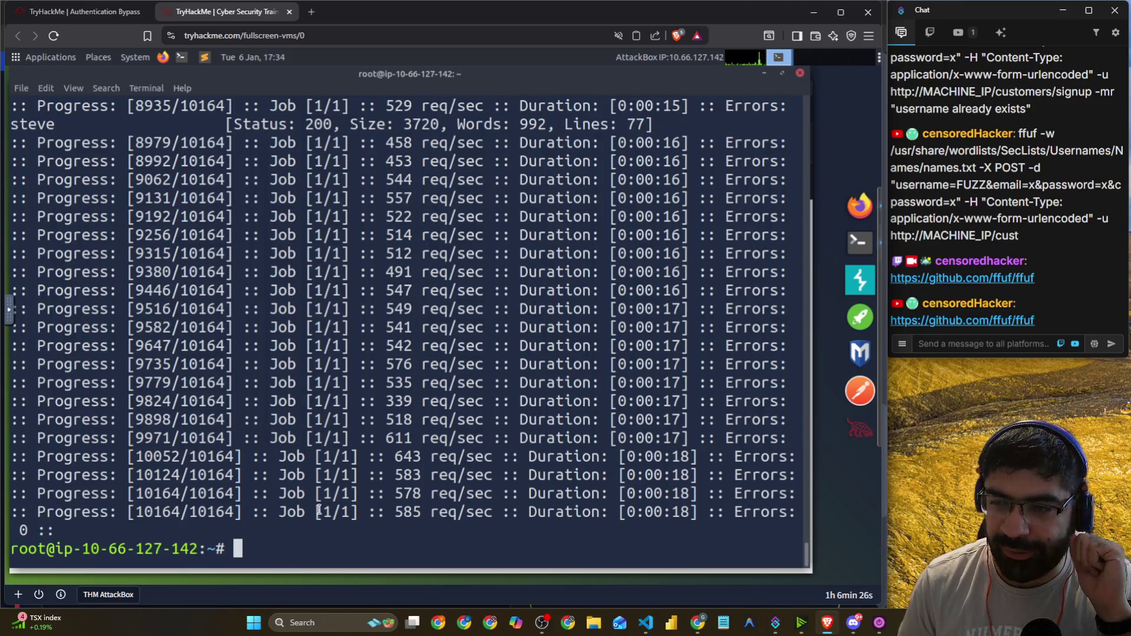
scroll(329, 468, up, 3)
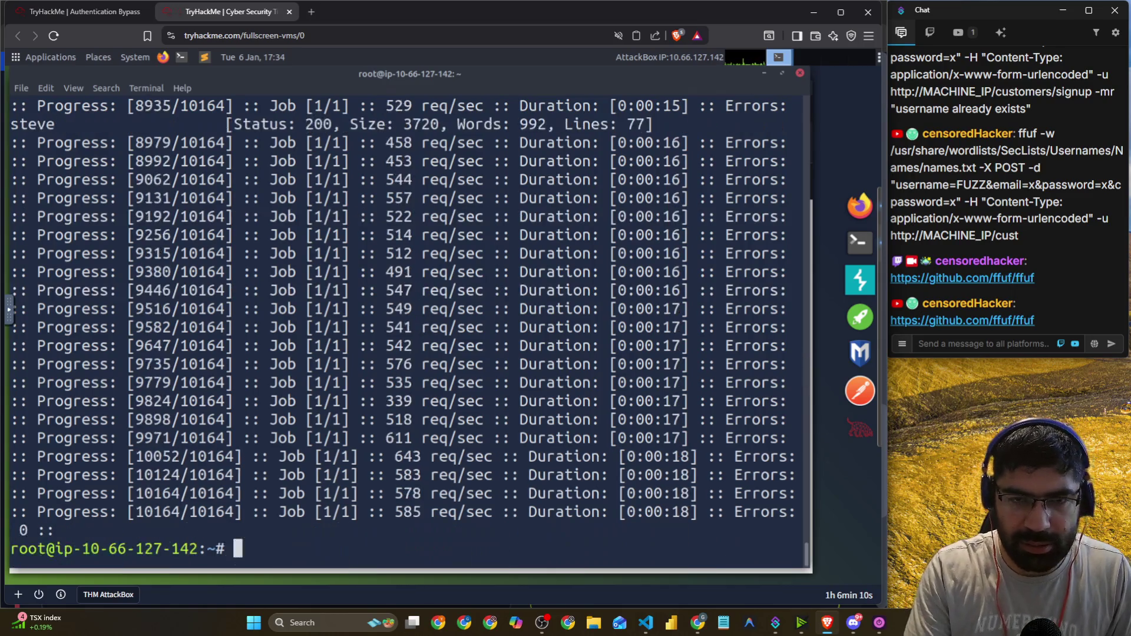
key(ctrl+minus)
key(ctrl+minus)
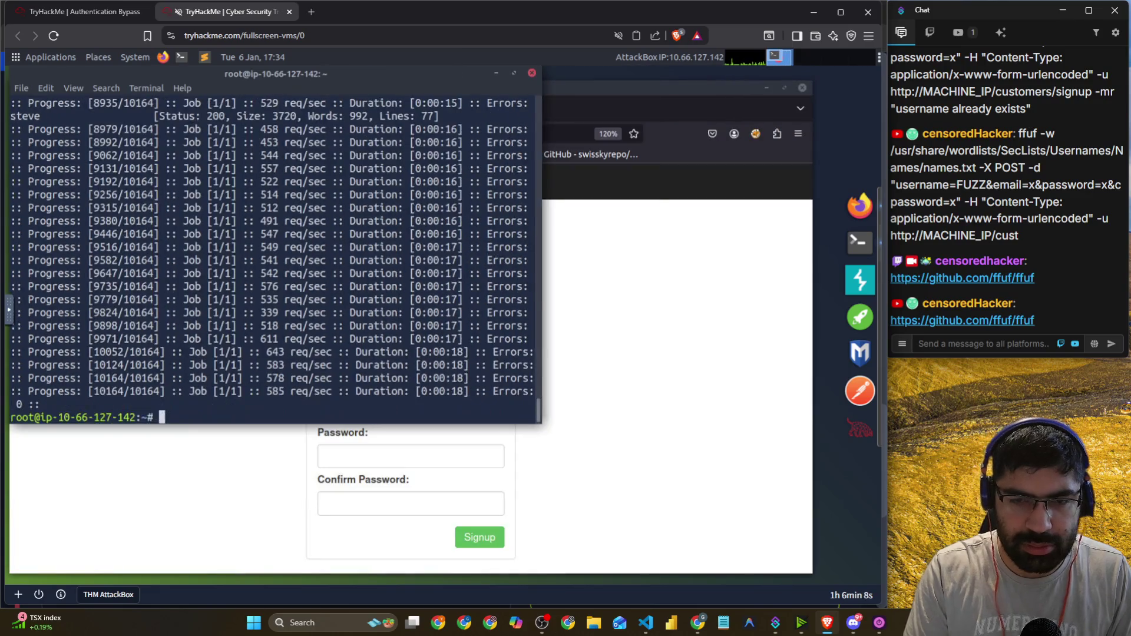
mouse_move(540, 423)
mouse_down()
mouse_move(652, 503)
mouse_move(769, 548)
mouse_move(784, 585)
mouse_move(564, 468)
mouse_move(700, 545)
mouse_move(687, 529)
mouse_up()
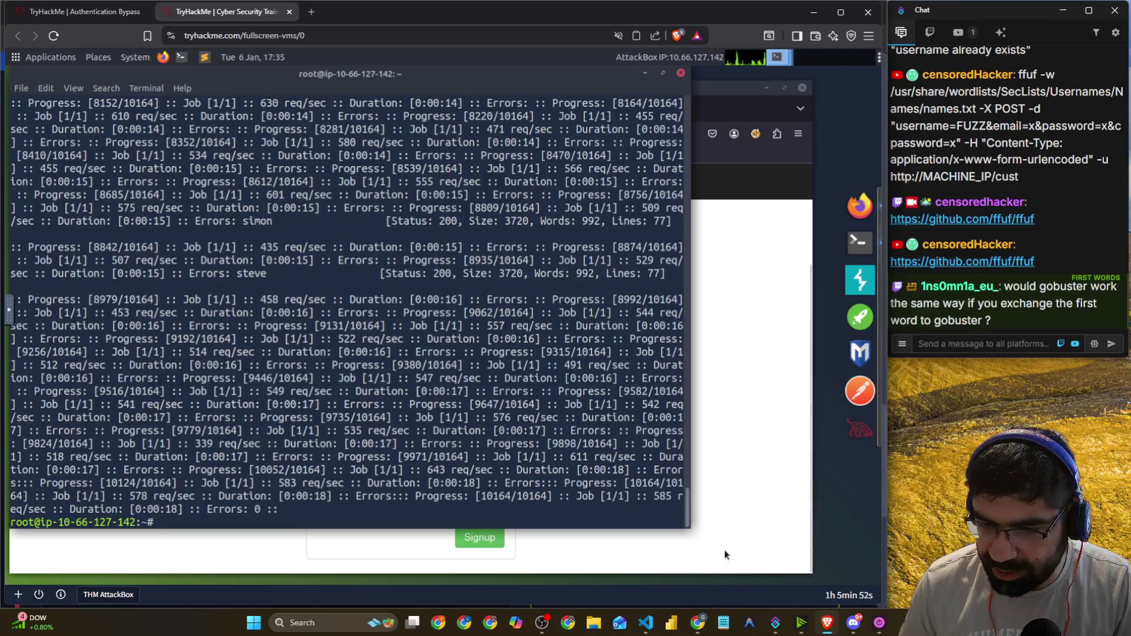
drag(690, 527, 816, 585)
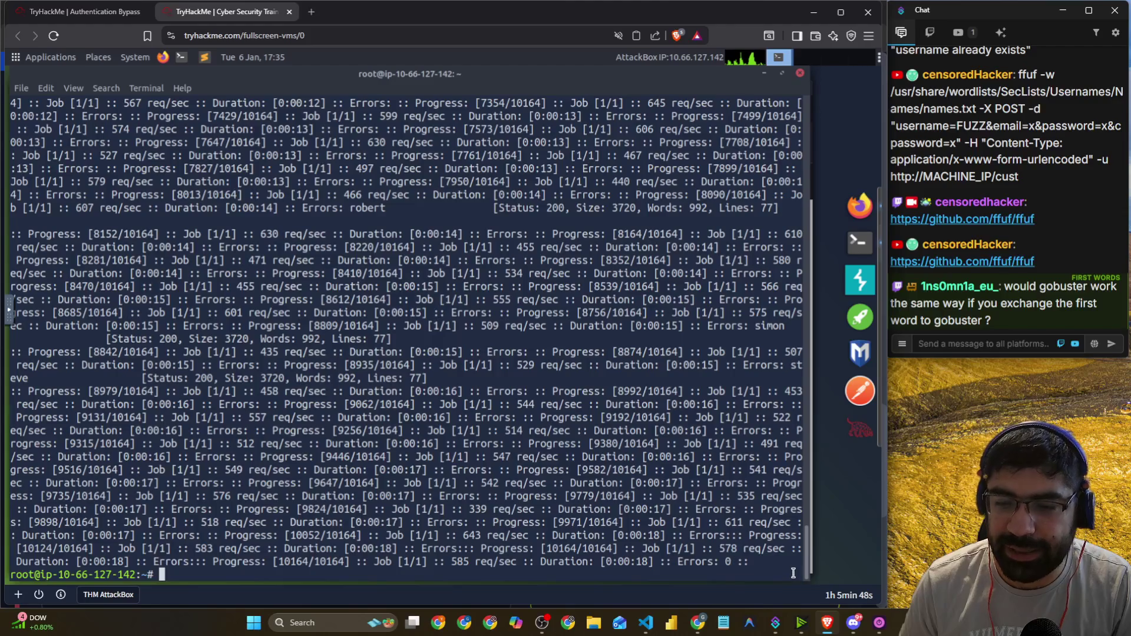
Clear the terminal and rerun the ffuf scan, selecting the found admin, robert, simon and steve.
key(ctrl+l)
key(Up)
key(Return)
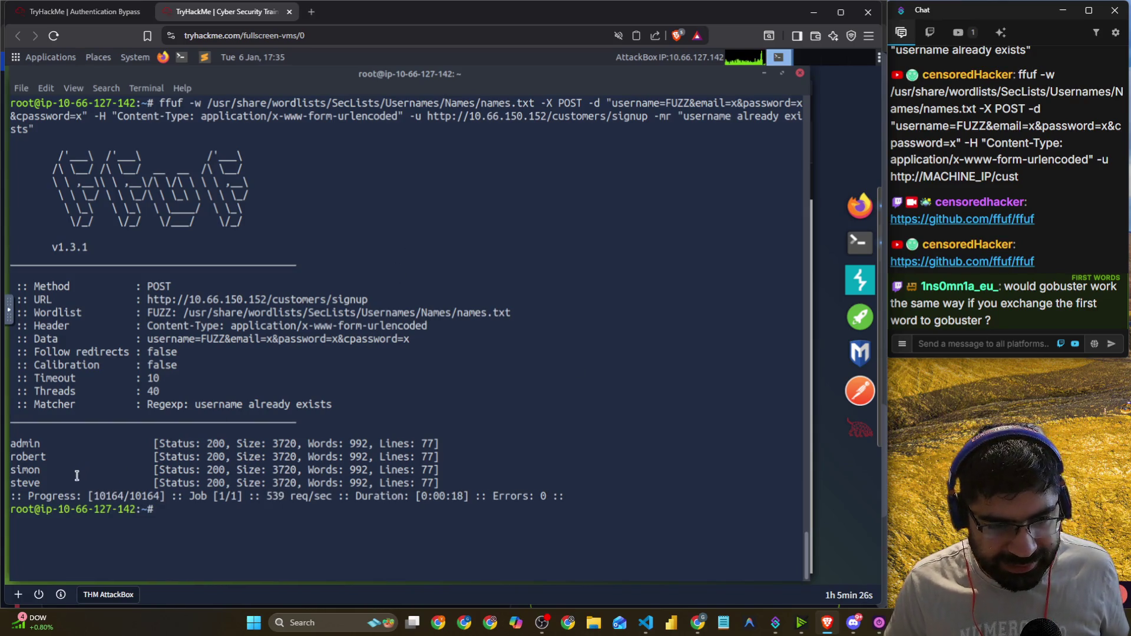
mouse_move(63, 480)
mouse_down()
mouse_move(14, 468)
mouse_move(9, 445)
mouse_up()
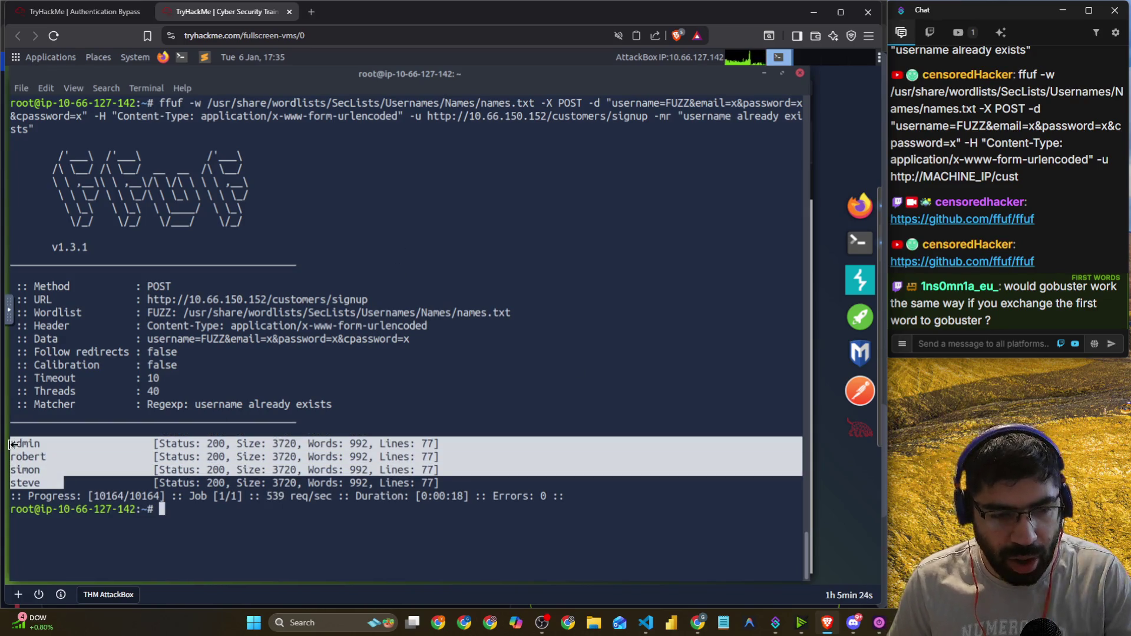
Enlarge the terminal text and start typing 'nano valid_' at the prompt.
click(58, 453)
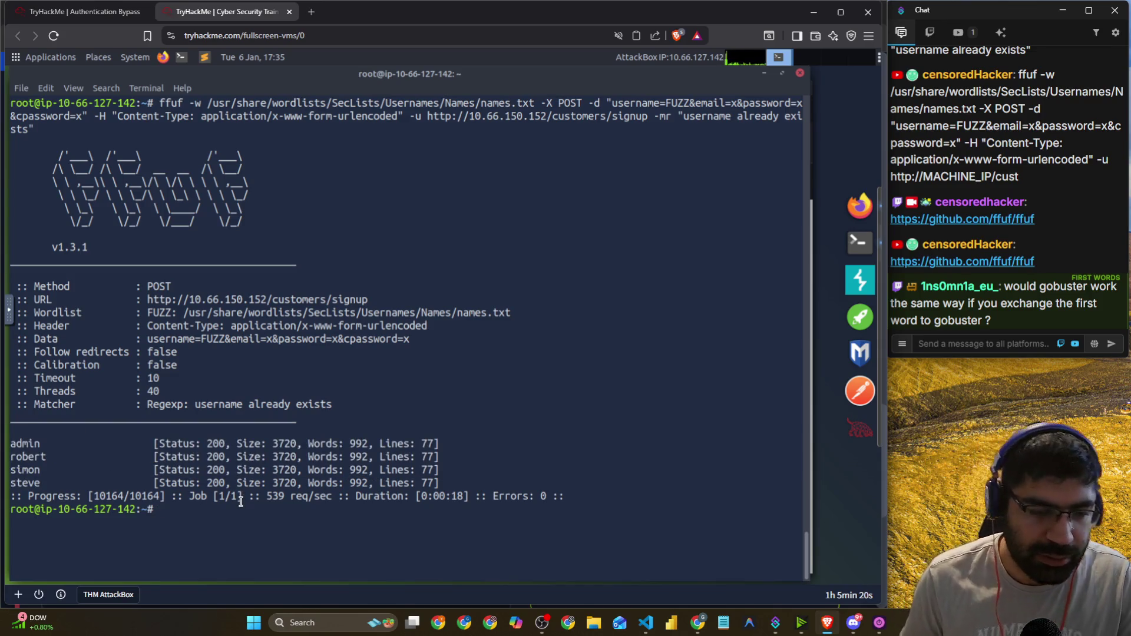
key(ctrl+plus)
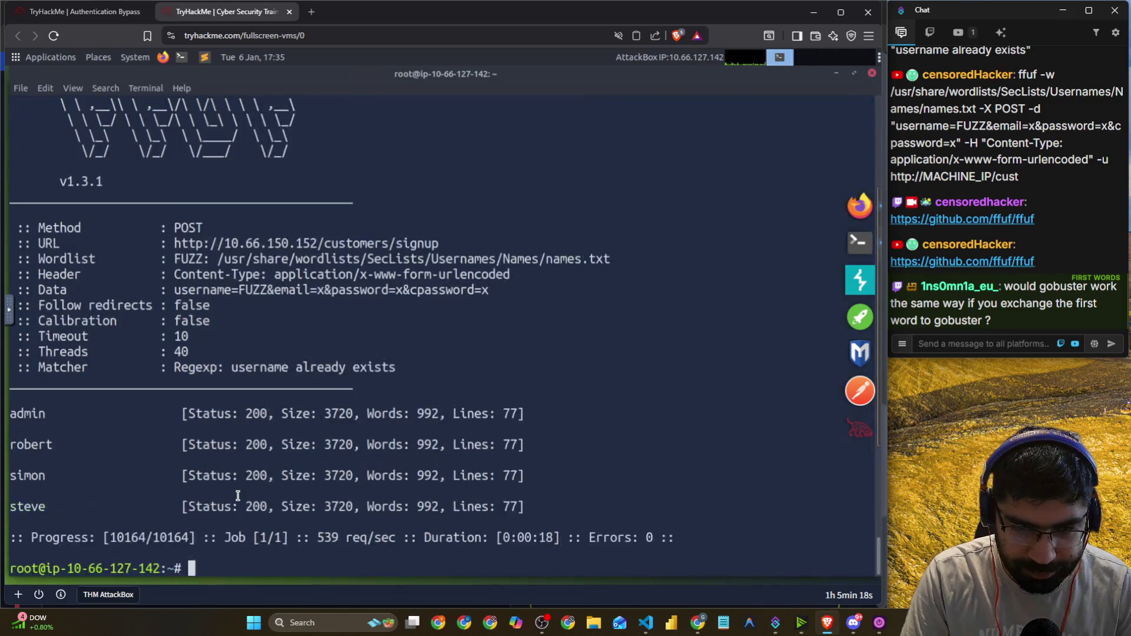
text(NANO)
key(BackSpace)
key(BackSpace)
key(BackSpace)
key(BackSpace)
text(nano vali)
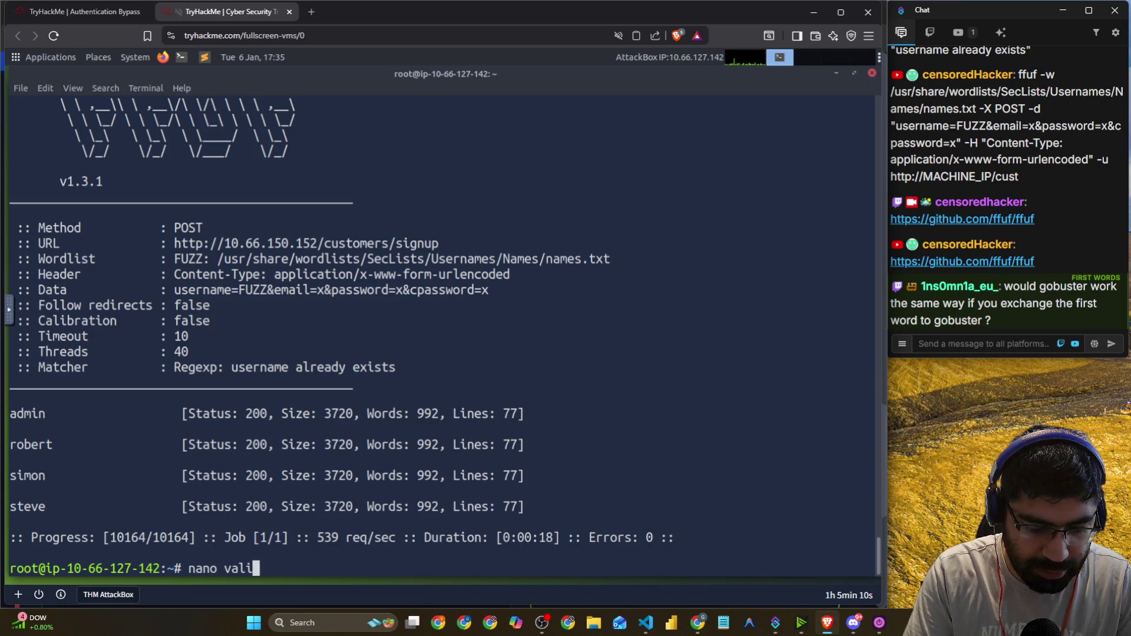
text(d_))
Open valid_usernames.txt in nano, exiting once and reopening it.
key(BackSpace)
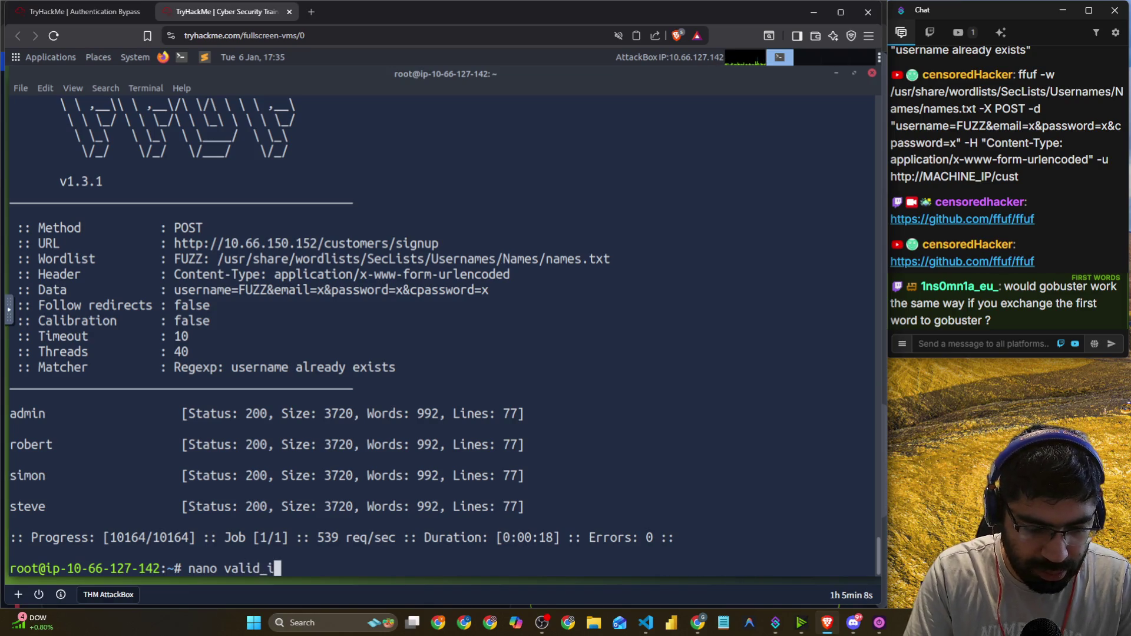
text(usernames.txt)
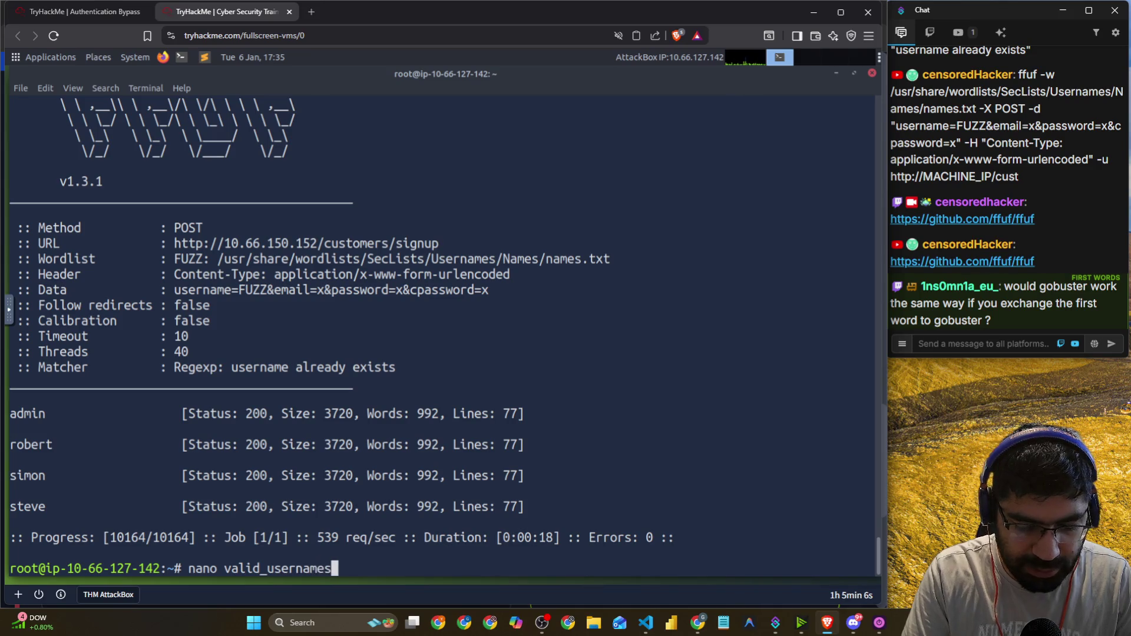
key(Return)
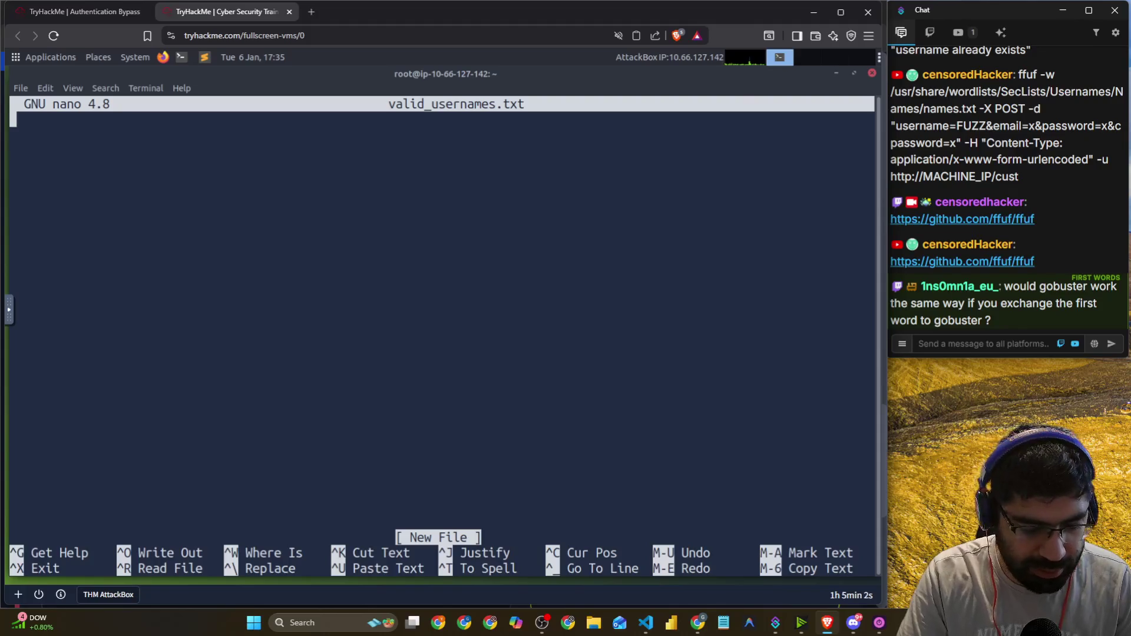
key(ctrl+x)
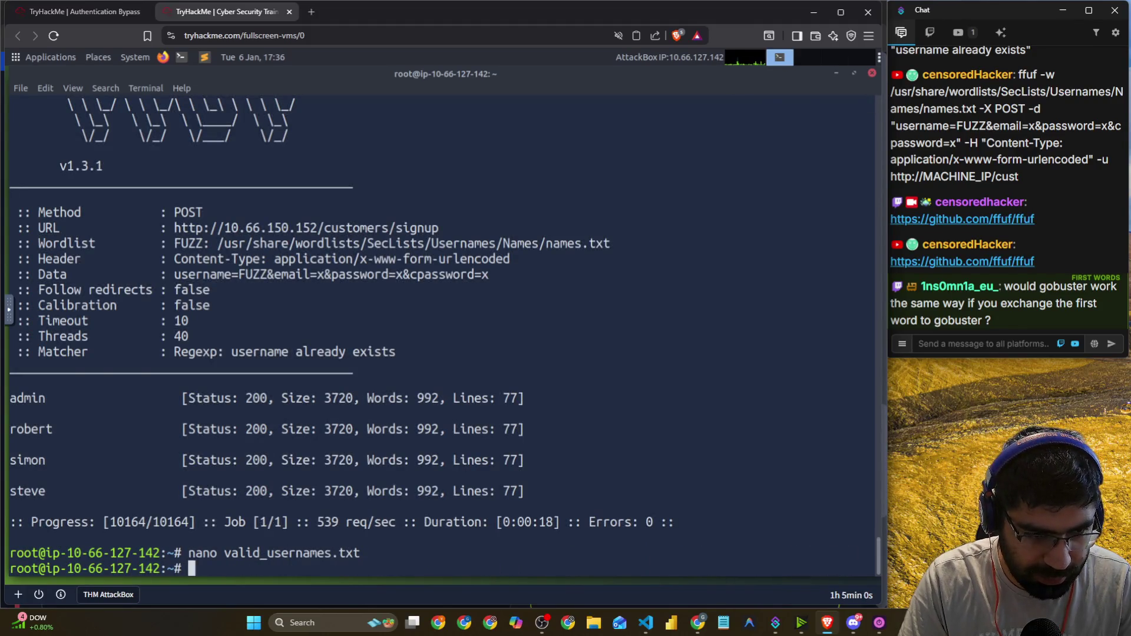
key(Up)
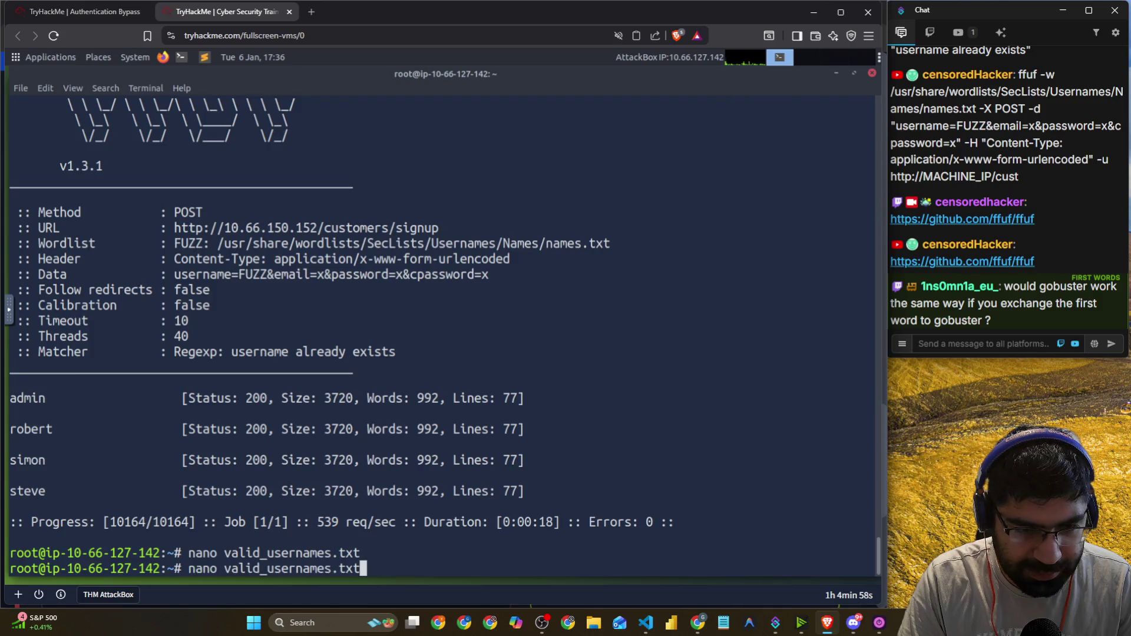
key(Return)
Enter admin, robert, simon and steve on separate lines and save the file.
text(admin)
key(Return)
text(robert)
key(Return)
text(simon)
key(Return)
text(steve)
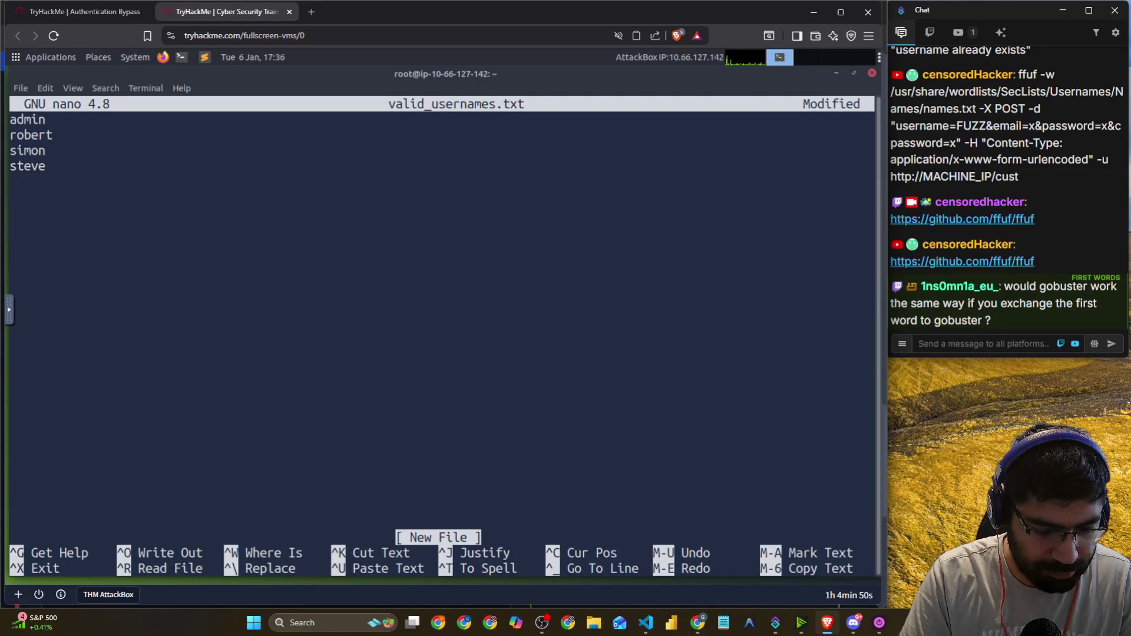
key(ctrl+x)
key(y)
key(Return)
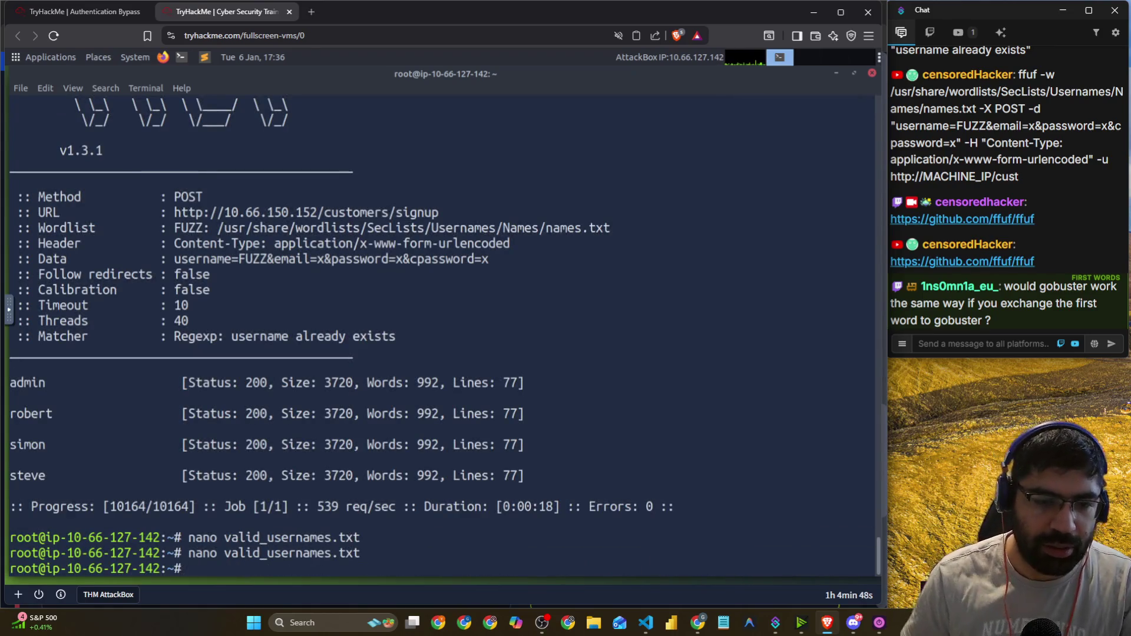
Run cat valid_usernames.txt to confirm the four usernames and enlarge the terminal text.
text(cat va)
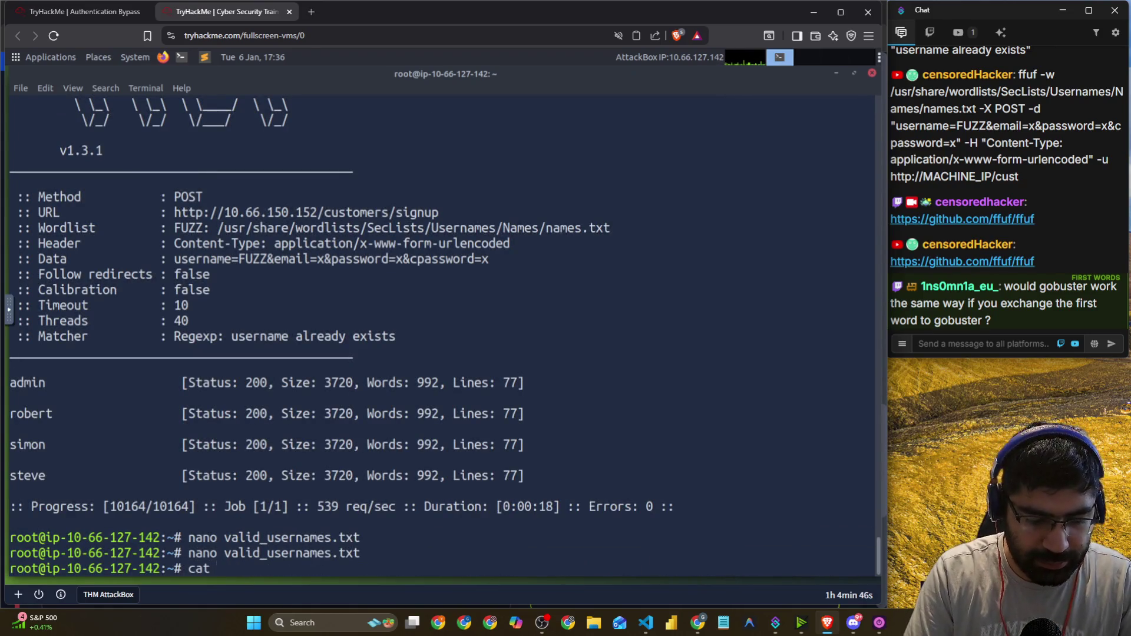
key(Tab)
key(Return)
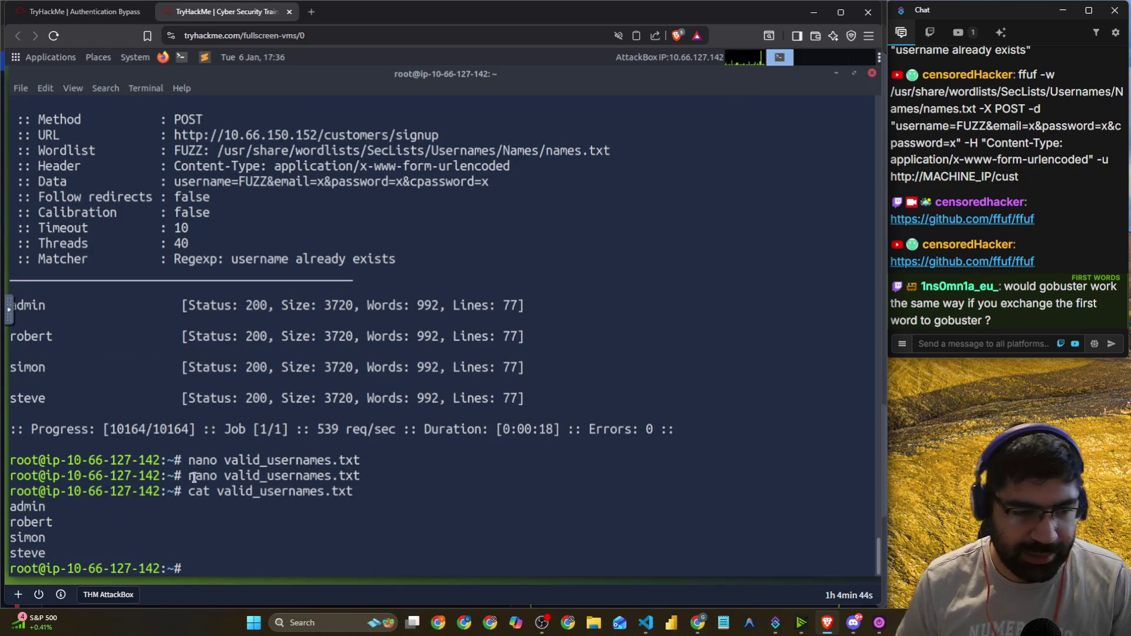
mouse_move(4, 563)
mouse_down()
mouse_move(18, 429)
mouse_move(59, 462)
mouse_up()
click(464, 501)
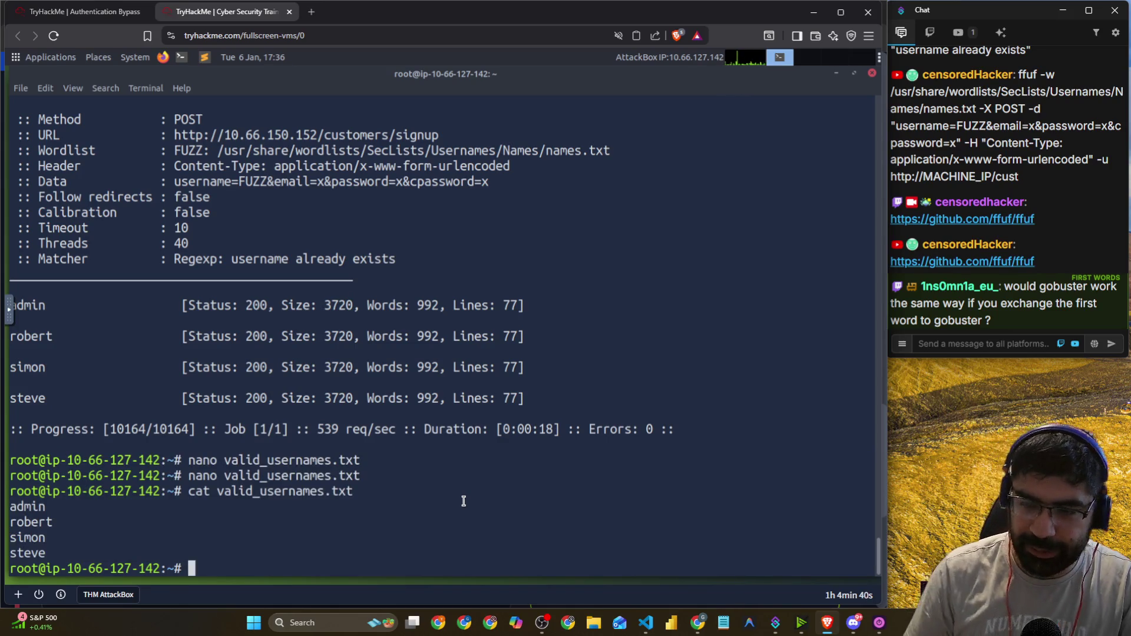
text(=)
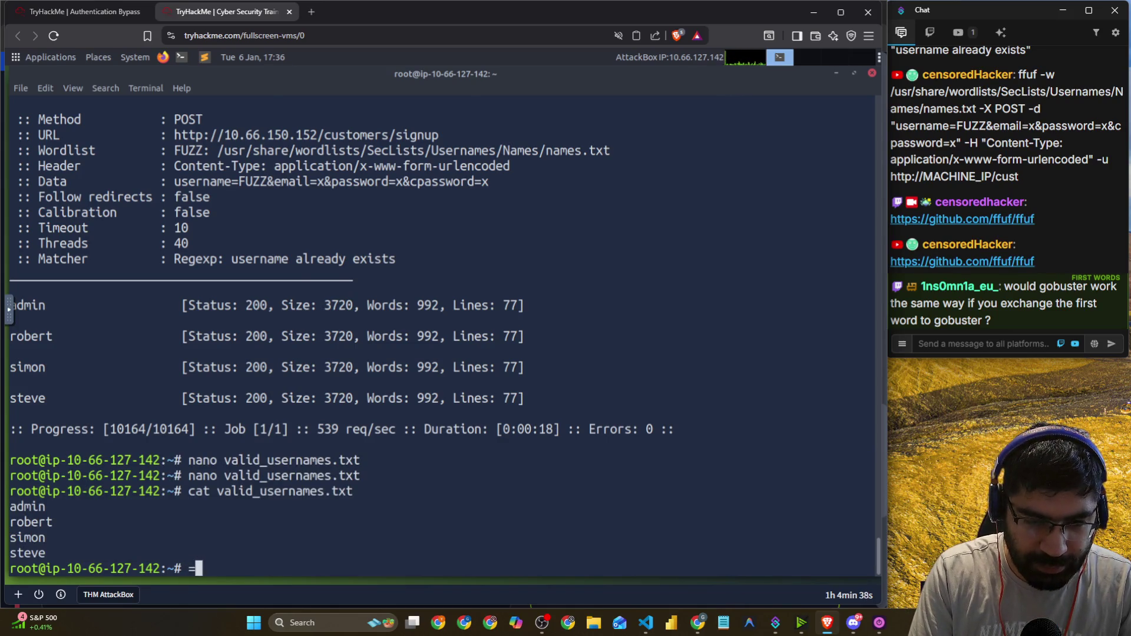
key(ctrl+plus)
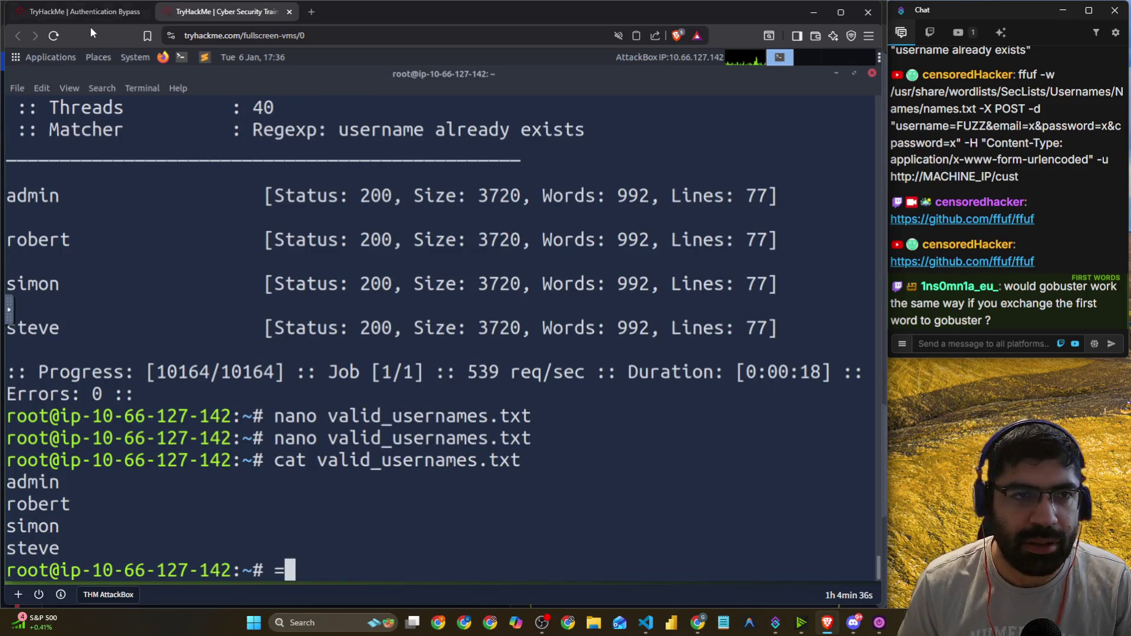
click(115, 16)
click(177, 16)
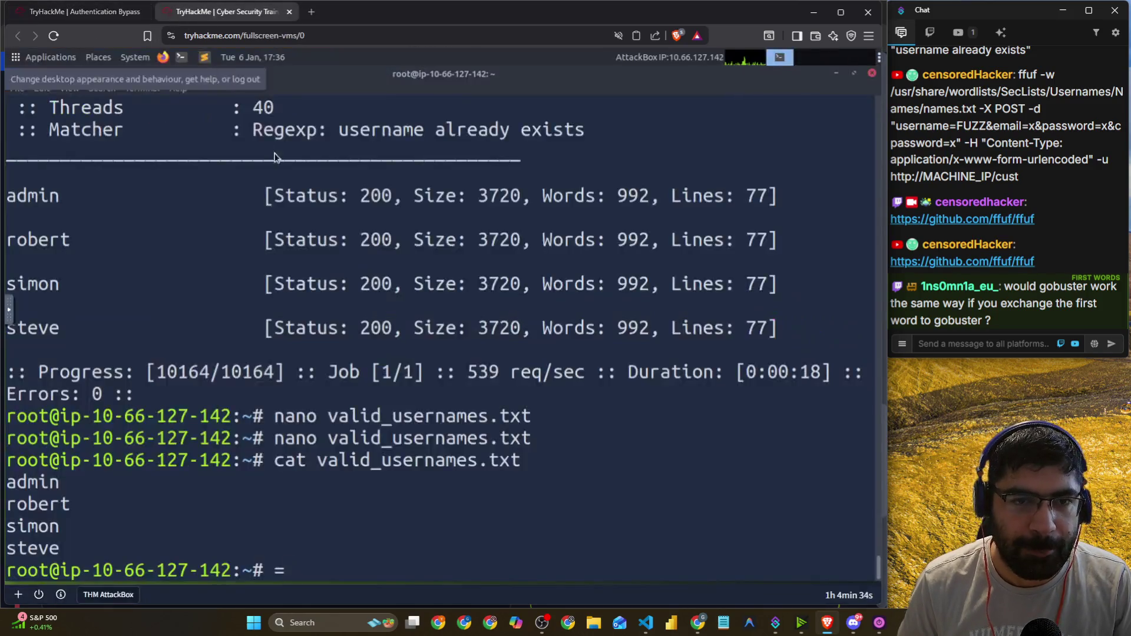
Answer the si*** and st*** questions with simon and steve.
key(alt+Tab)
scroll(358, 203, down, 6)
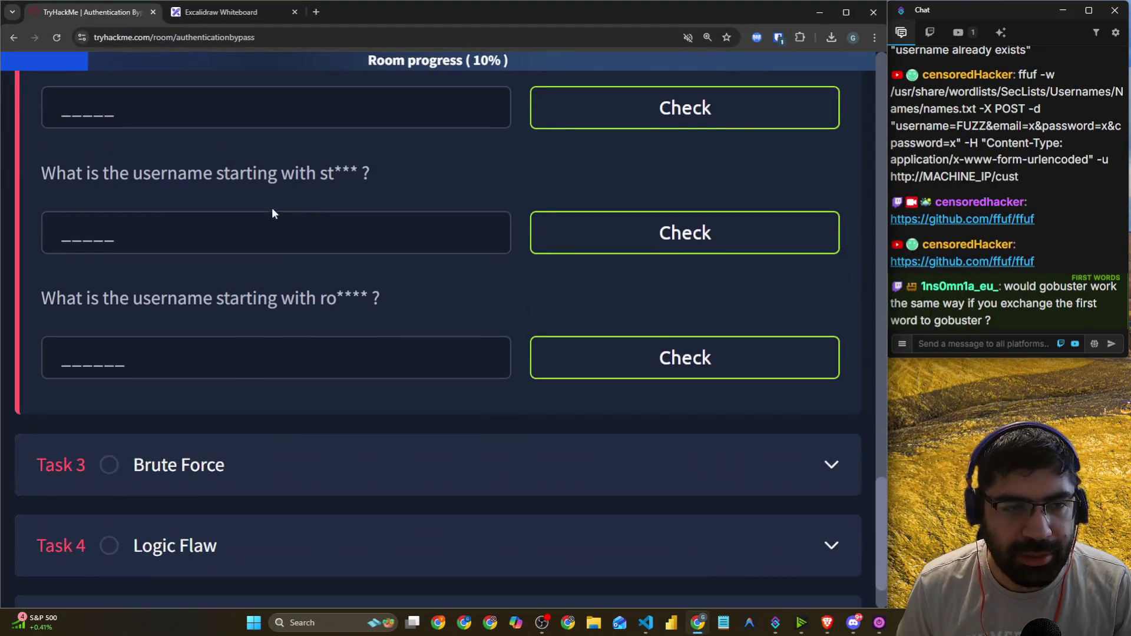
scroll(84, 150, up, 1)
click(104, 157)
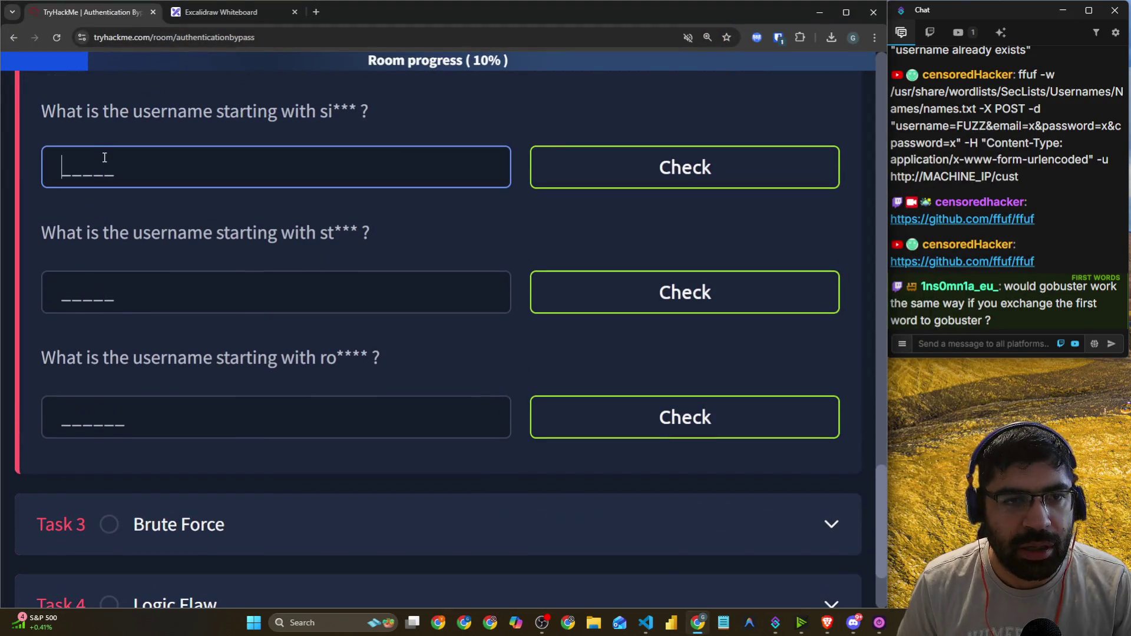
text(simon)
key(Tab)
key(Return)
text(steve)
key(Tab)
key(Return)
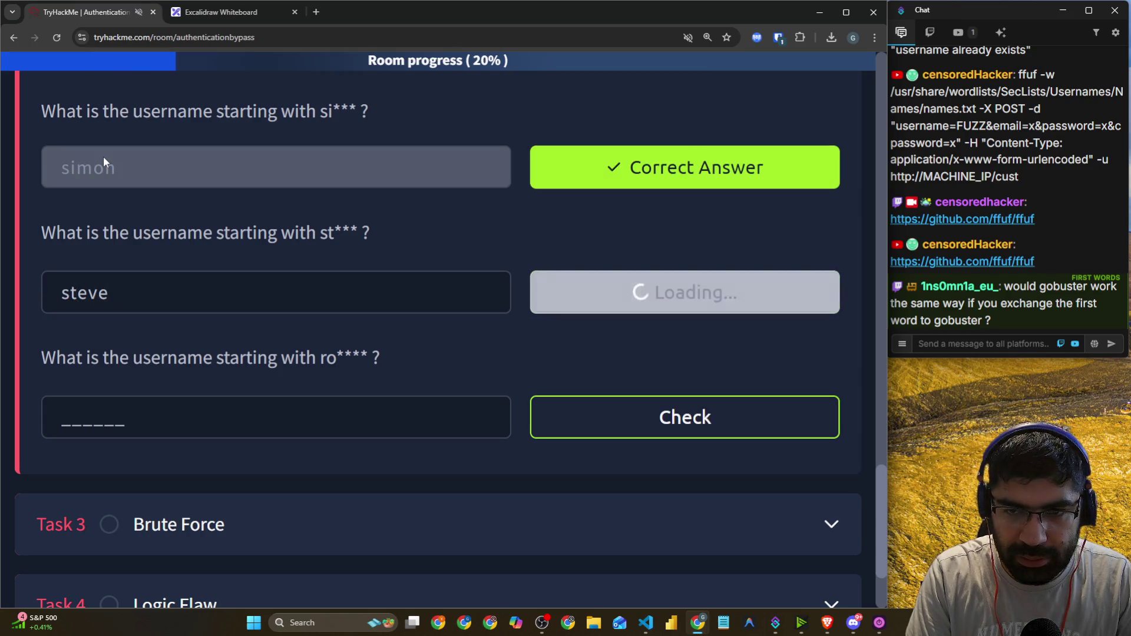
Answer the ro**** question with robert, resubmitting after the rate-limit error.
text(robert)
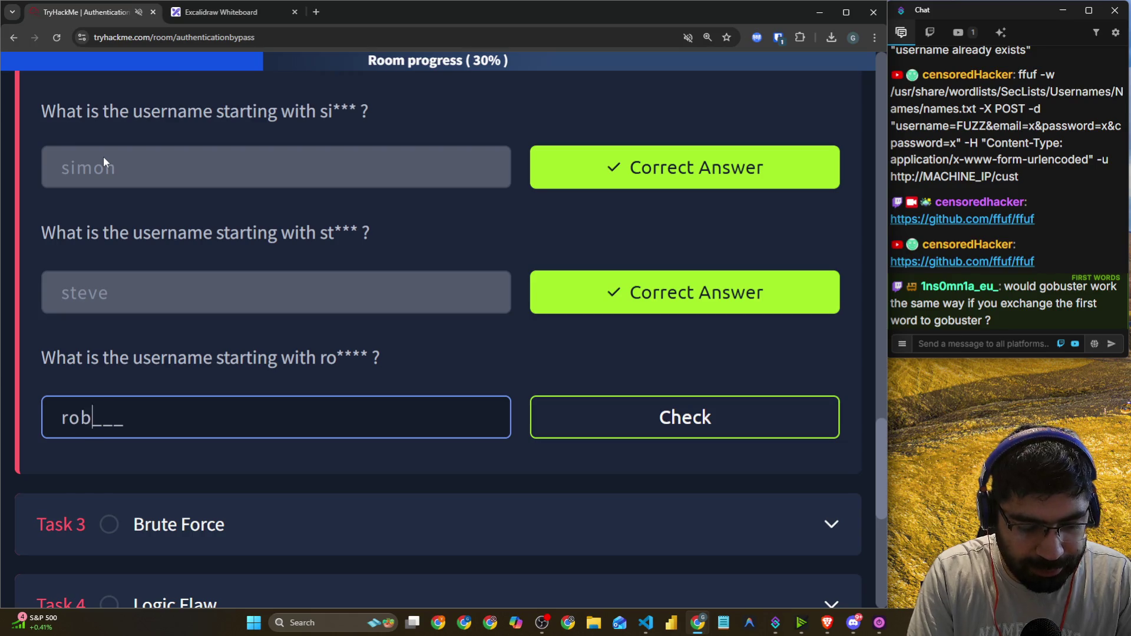
key(Tab)
key(Return)
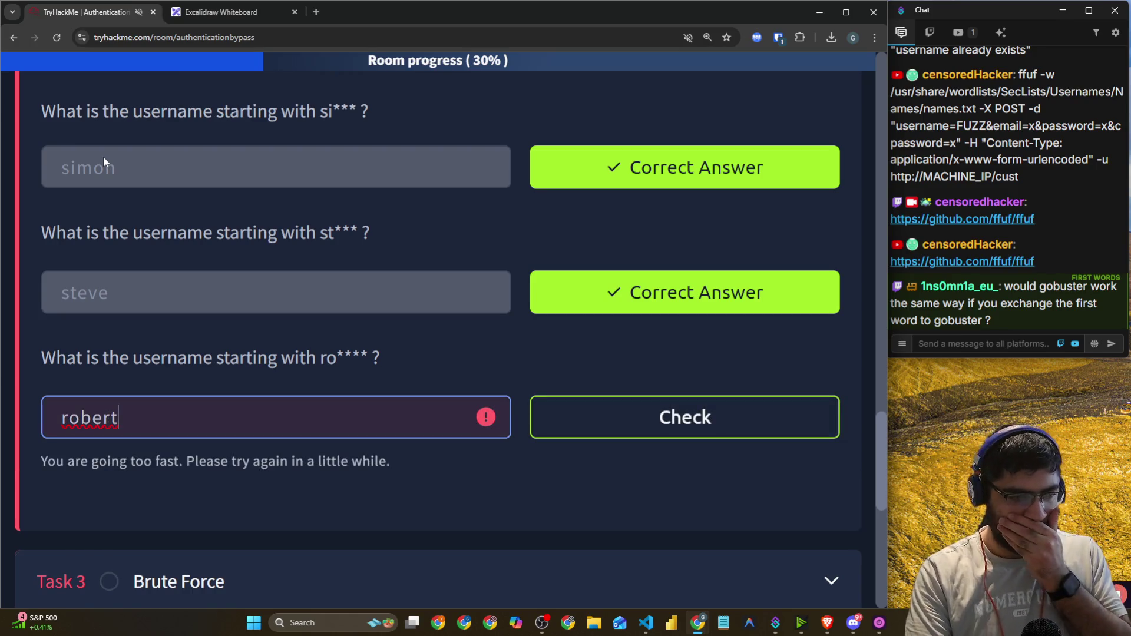
key(Return)
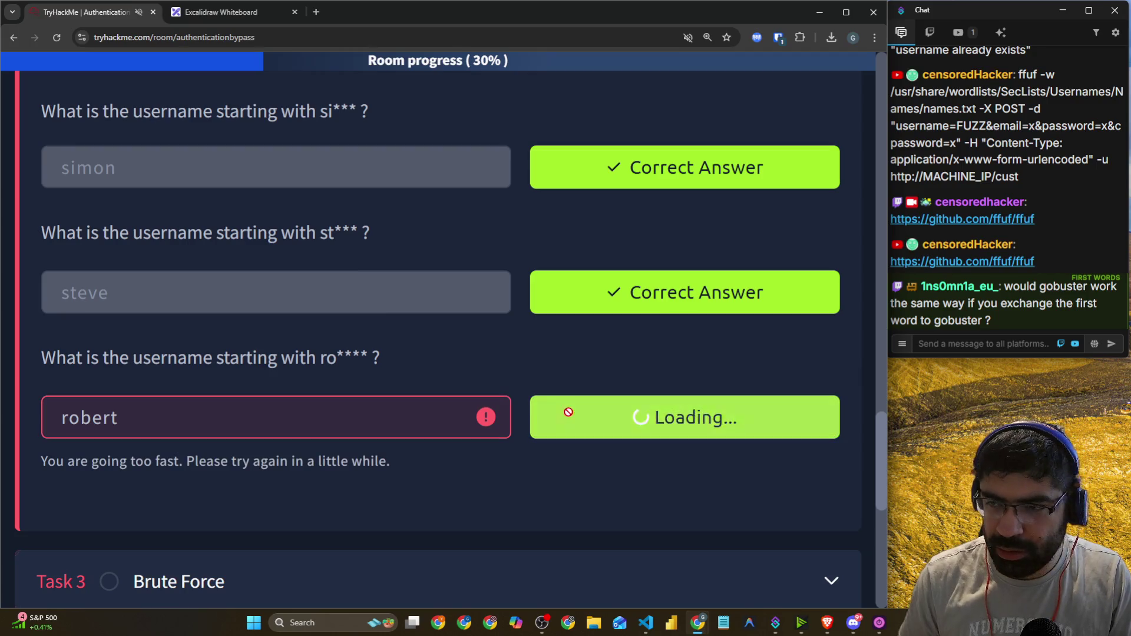
scroll(367, 416, down, 2)
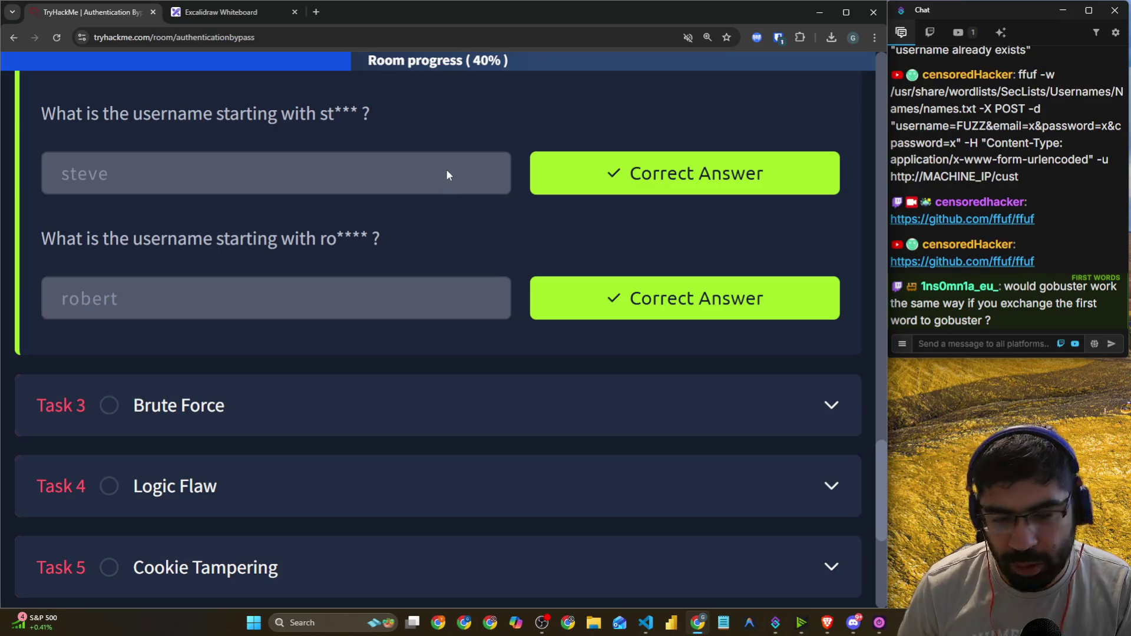
Post the found usernames admin, robert and steve as chat messages.
scroll(446, 175, down, 1)
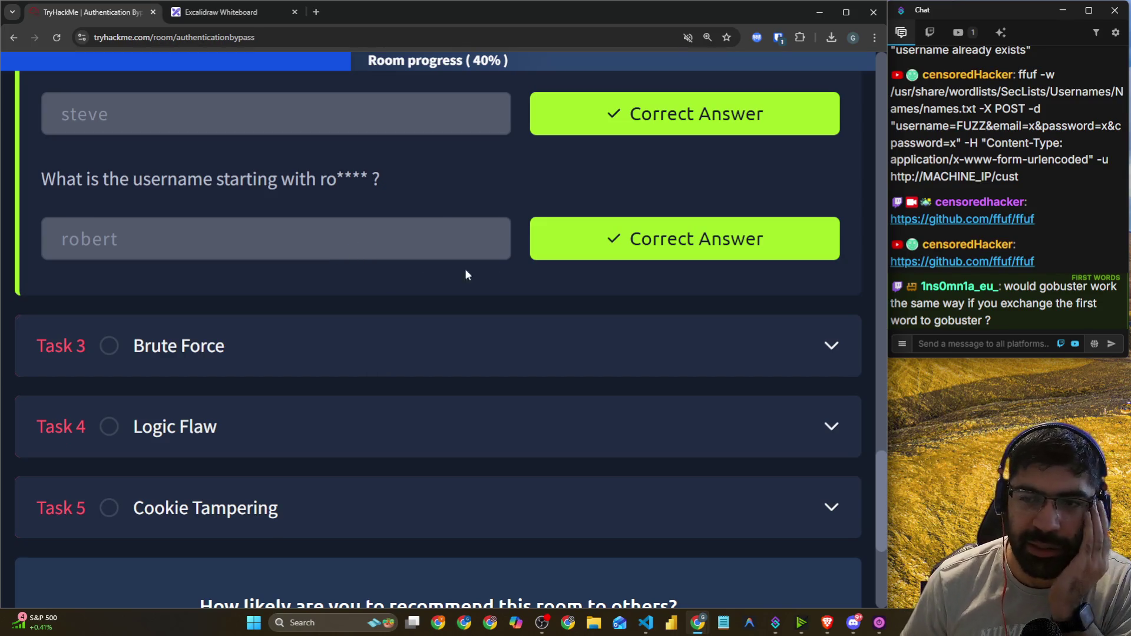
click(930, 342)
text(admin)
key(Return)
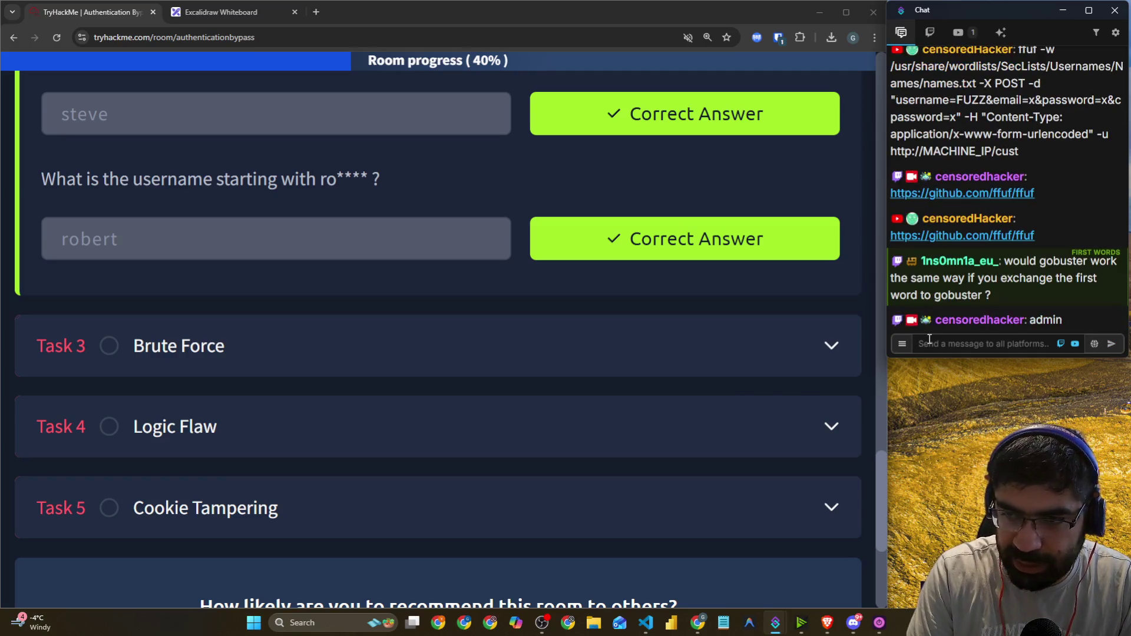
text(robert)
key(Return)
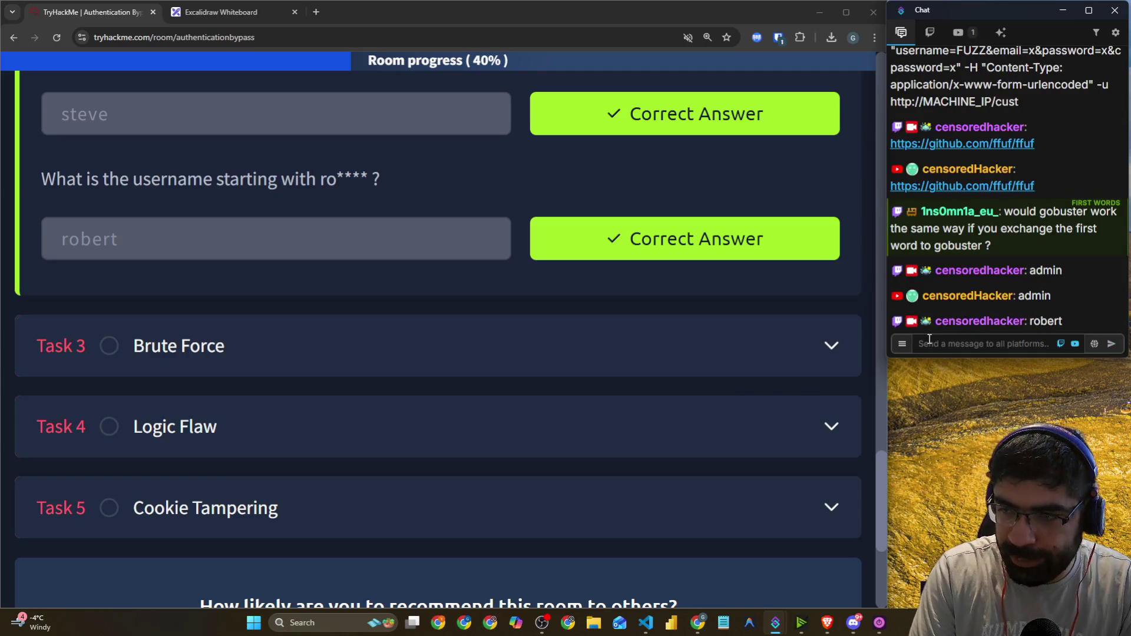
text(steve)
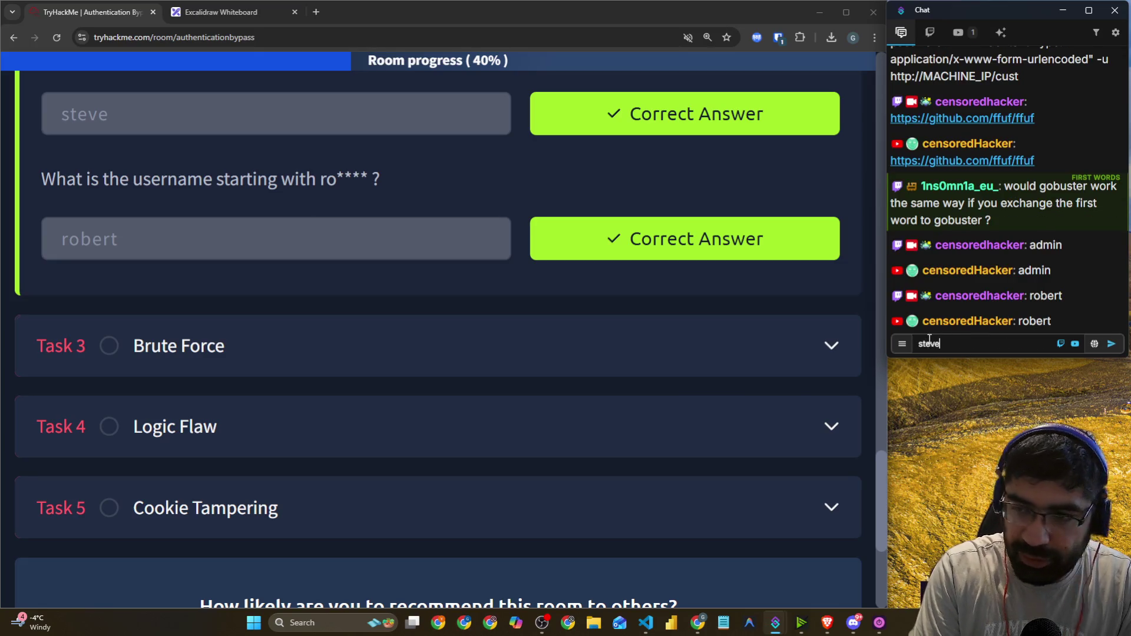
key(Return)
text(s)
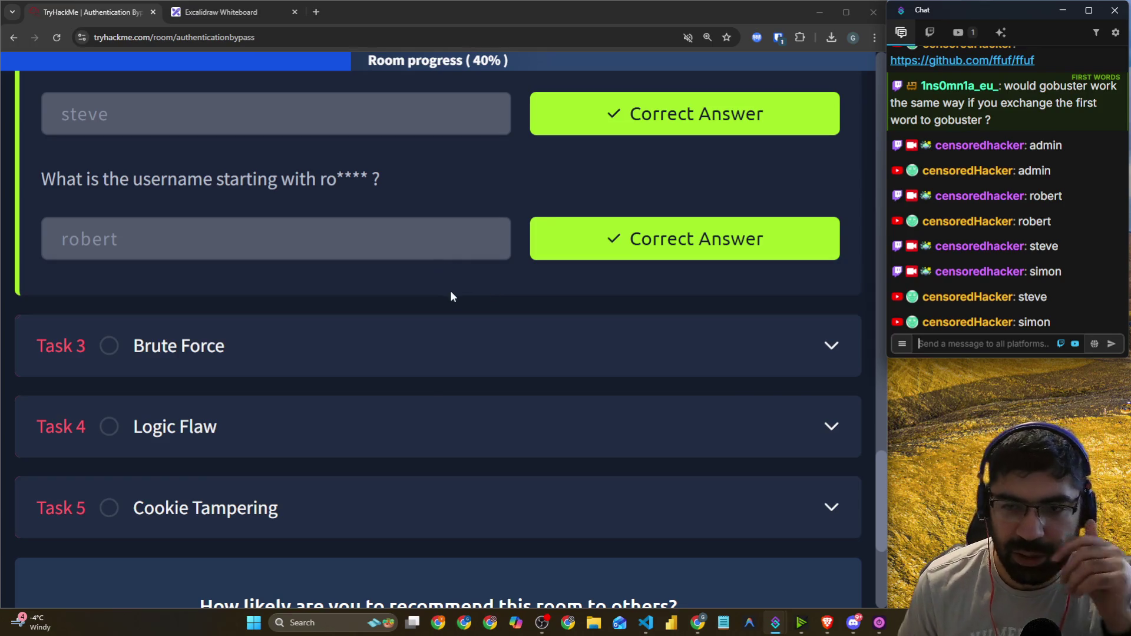
Expand the Task 3 Brute Force section to show its instructions.
scroll(453, 283, down, 3)
click(324, 159)
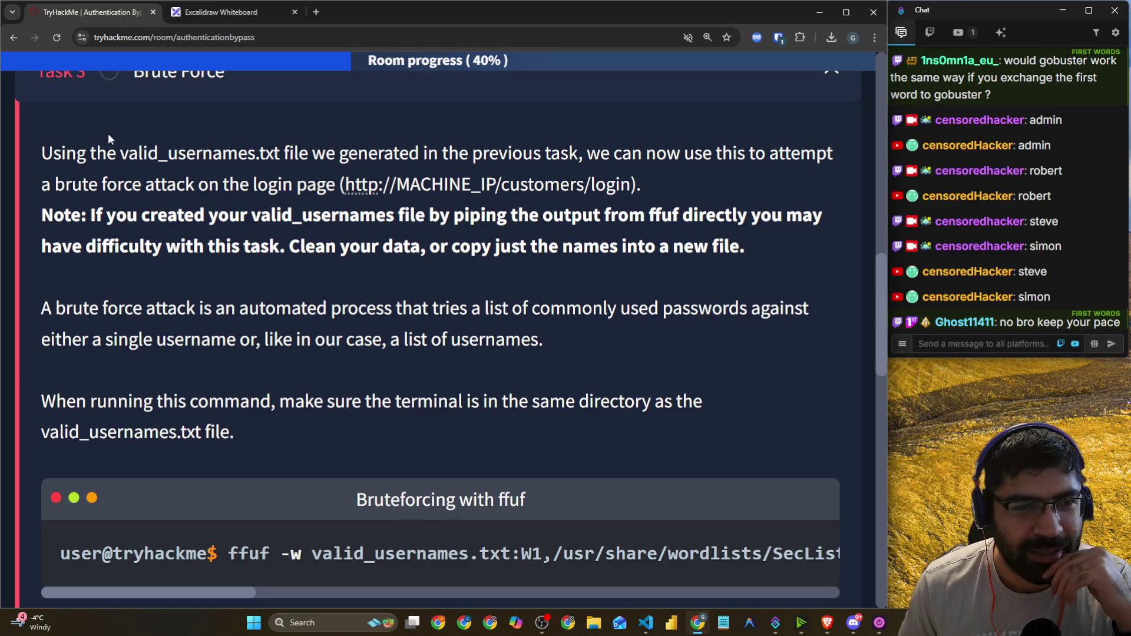
scroll(193, 165, up, 1)
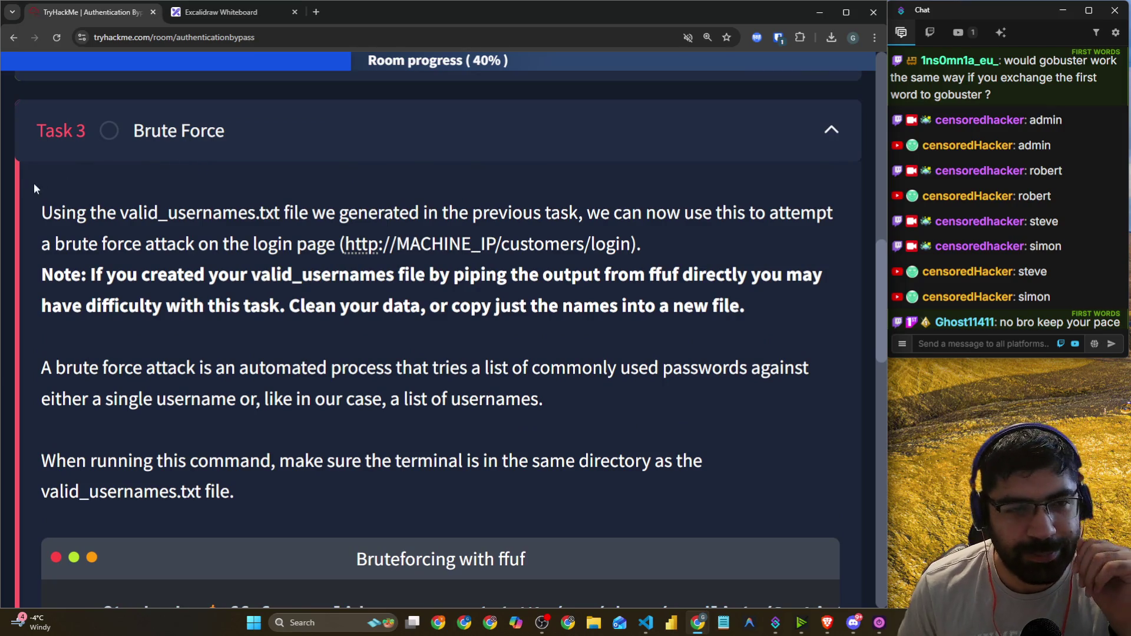
drag(41, 212, 179, 197)
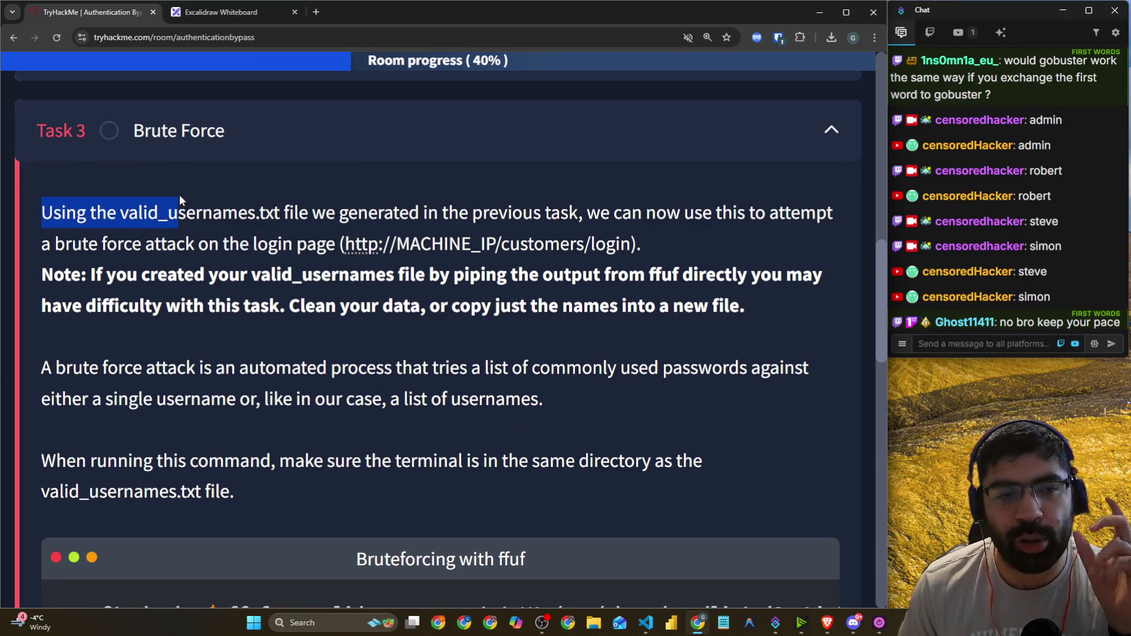
click(205, 217)
drag(301, 215, 830, 215)
drag(103, 244, 586, 245)
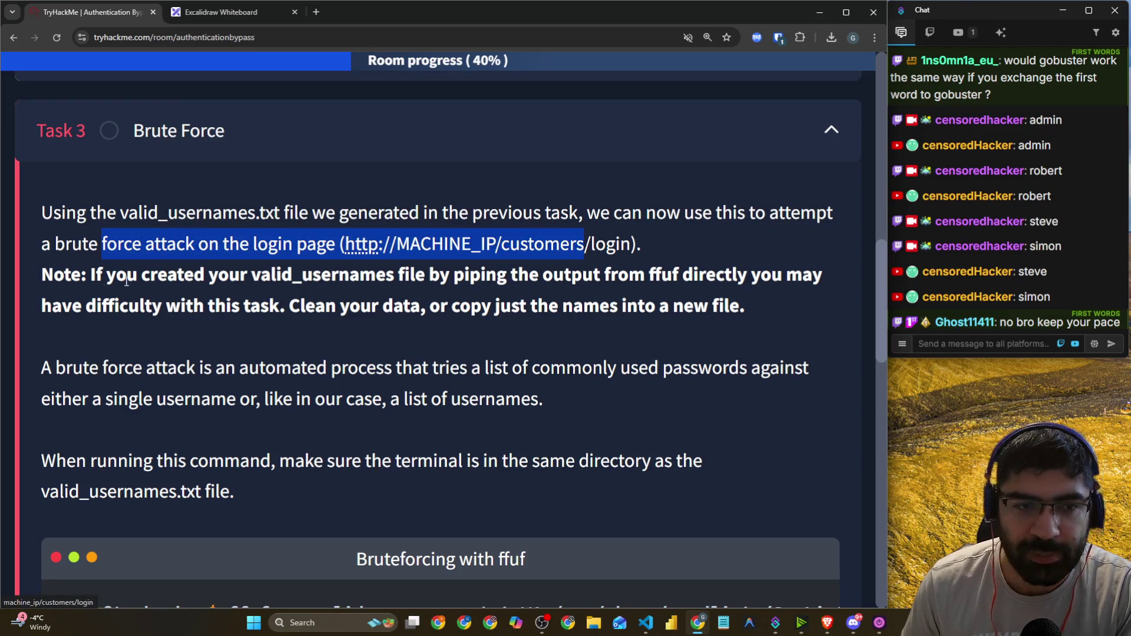
drag(36, 275, 817, 277)
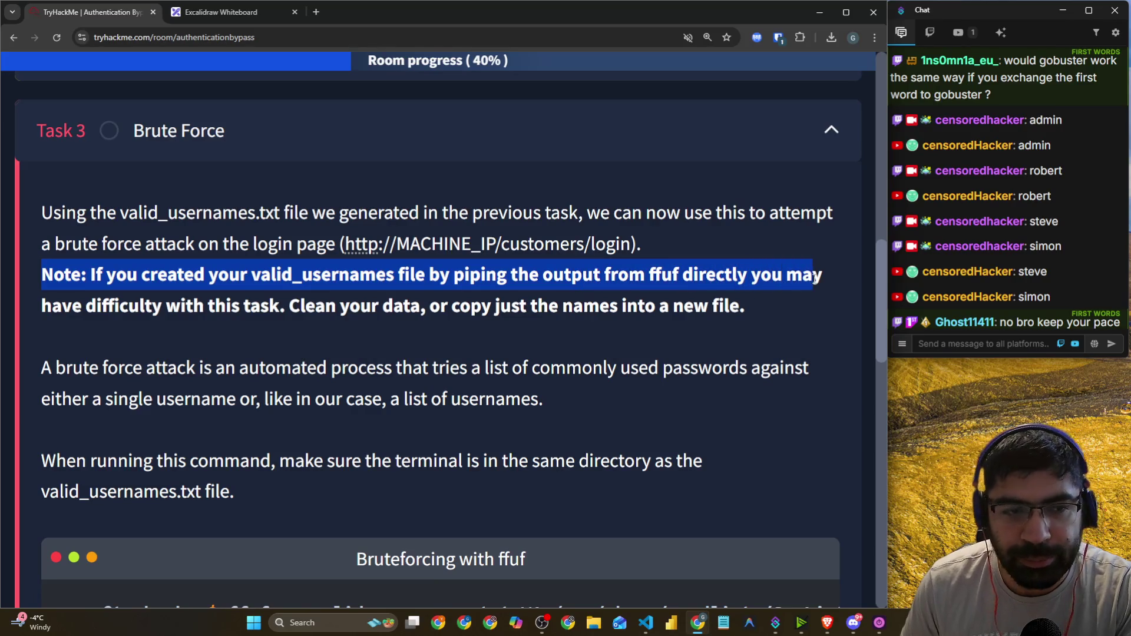
drag(166, 306, 756, 307)
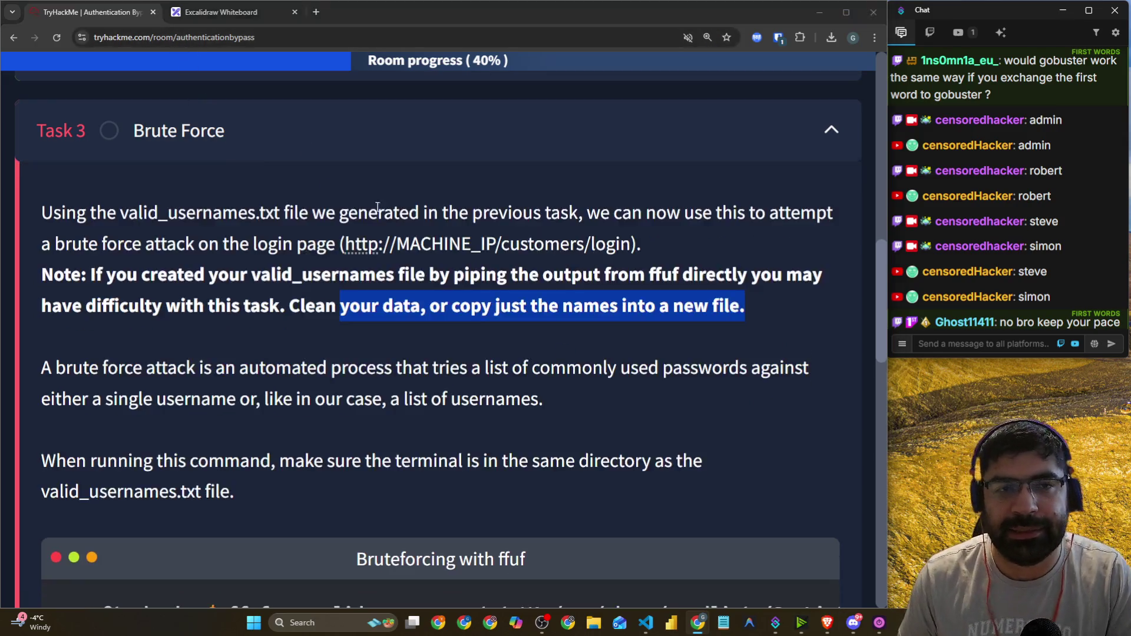
key(alt+Tab)
click(409, 222)
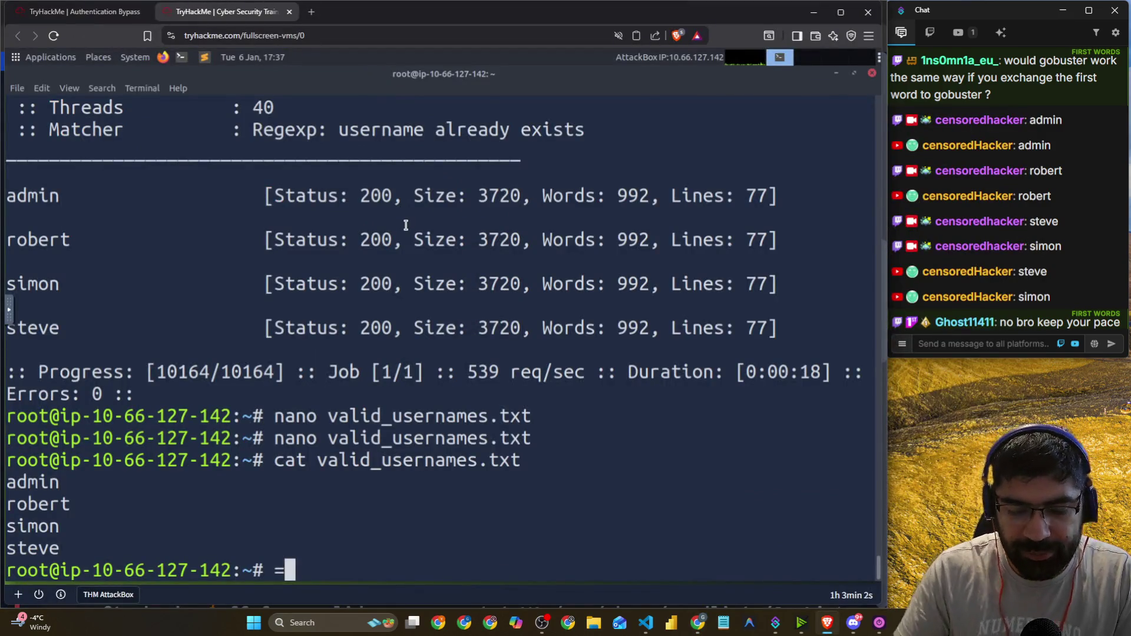
Recall the earlier ffuf command and attempt edits to it, then erase them.
key(Up)
key(Up)
key(Up)
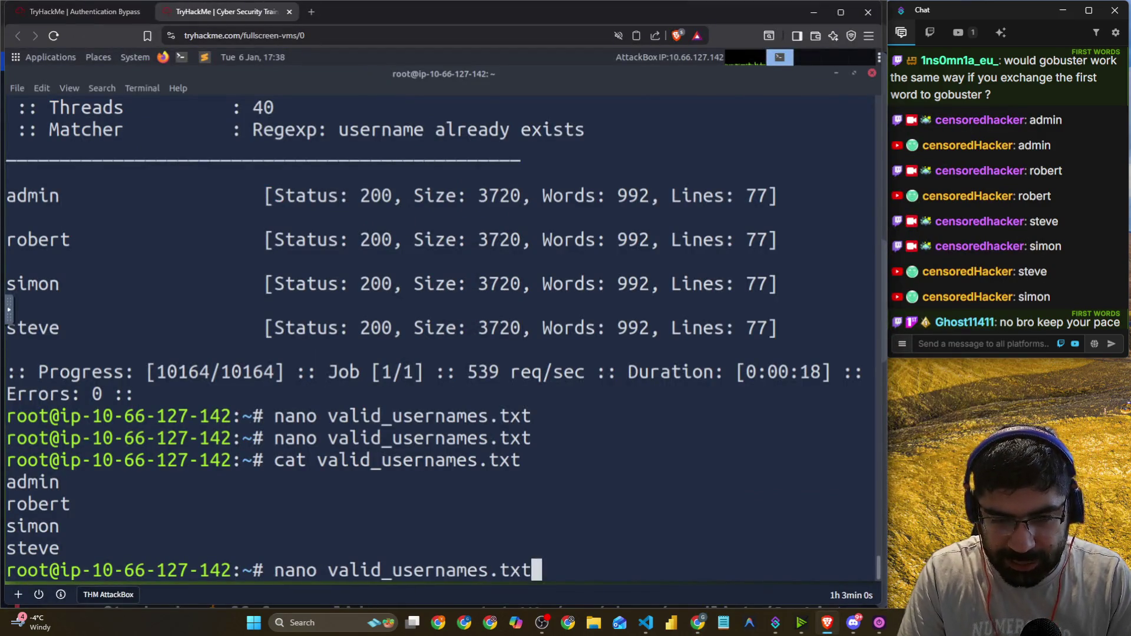
text(|)
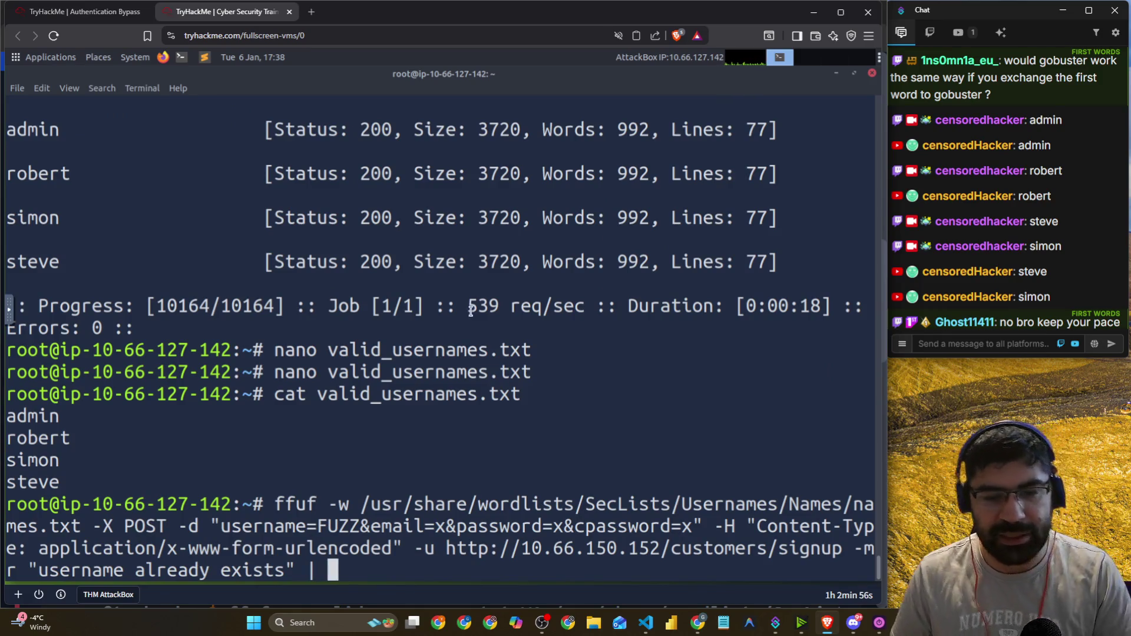
double_click(317, 572)
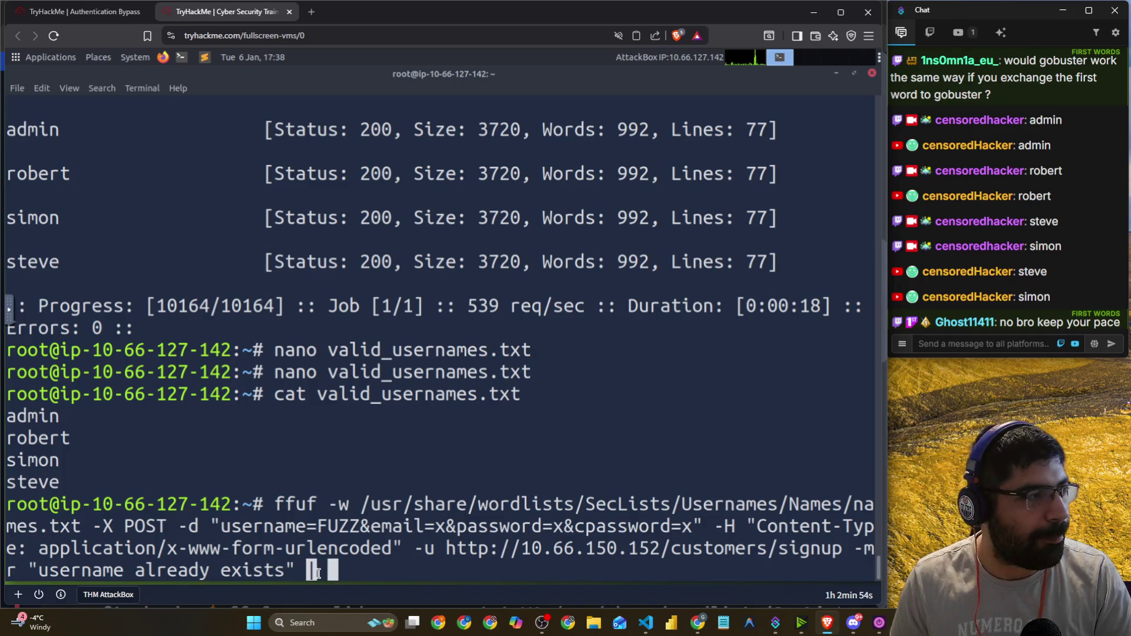
click(365, 569)
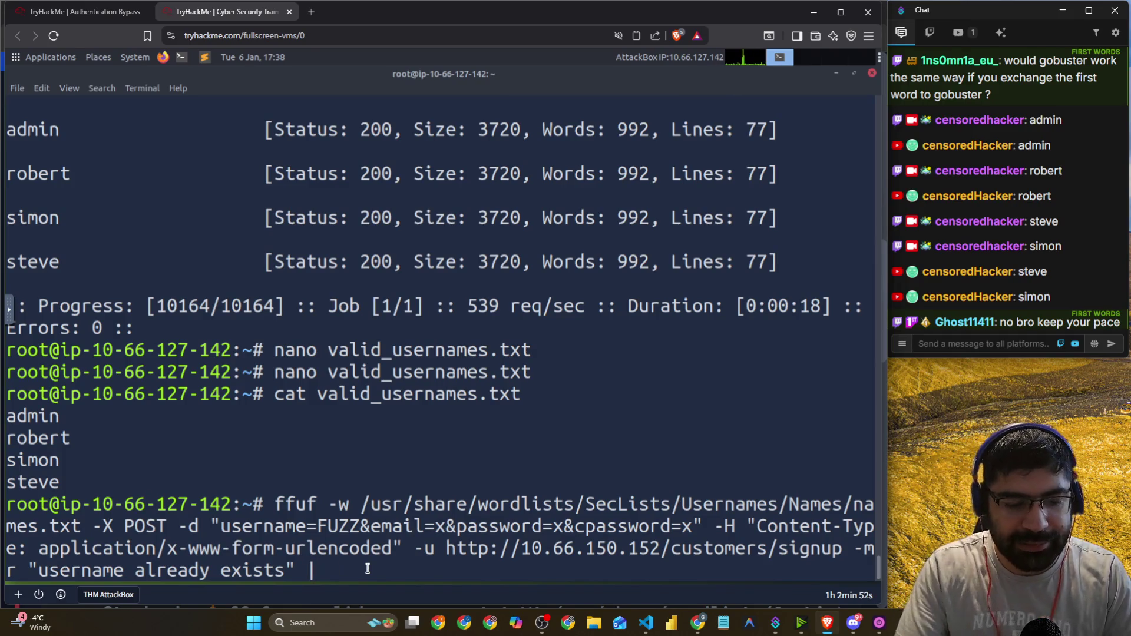
text(vali)
key(BackSpace)
key(BackSpace)
key(BackSpace)
key(BackSpace)
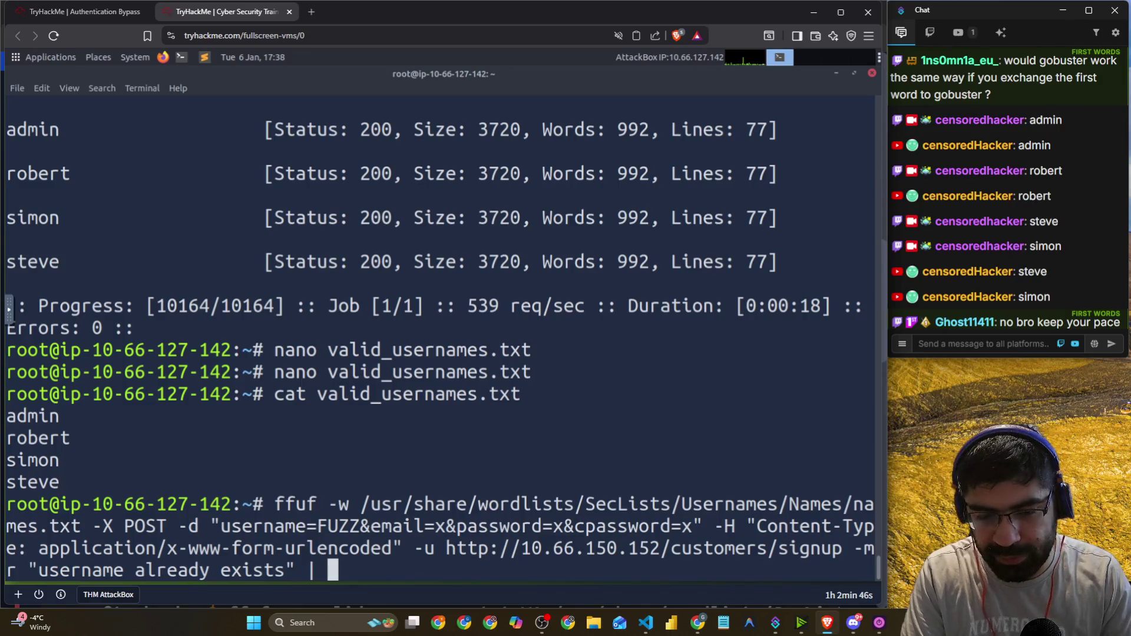
text(e)
text(alib)
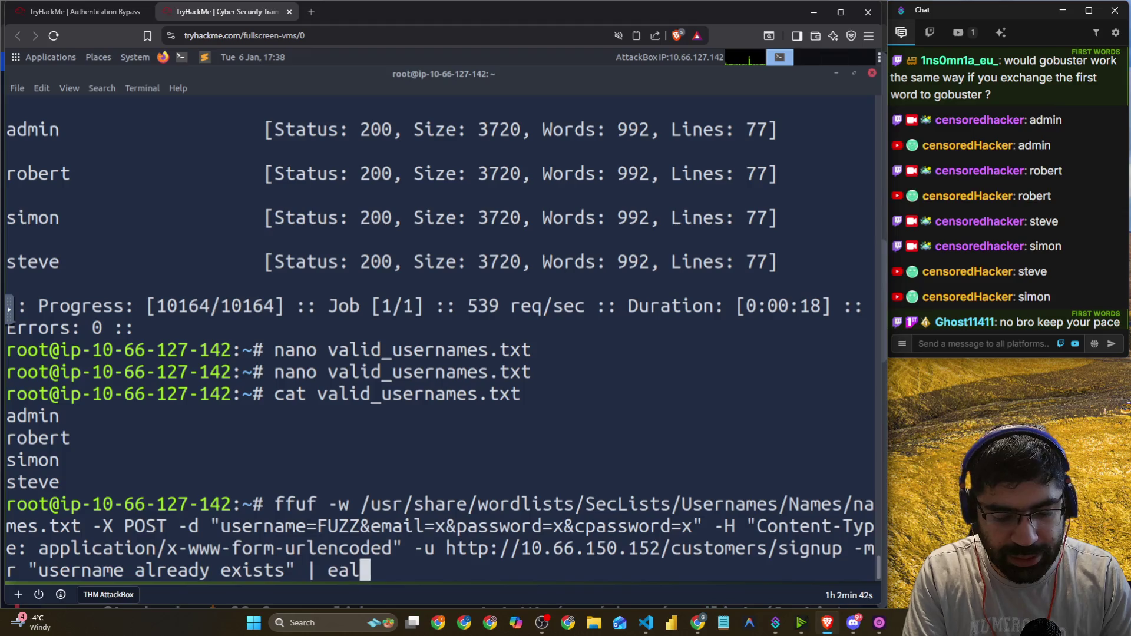
key(BackSpace)
key(BackSpace)
key(BackSpace)
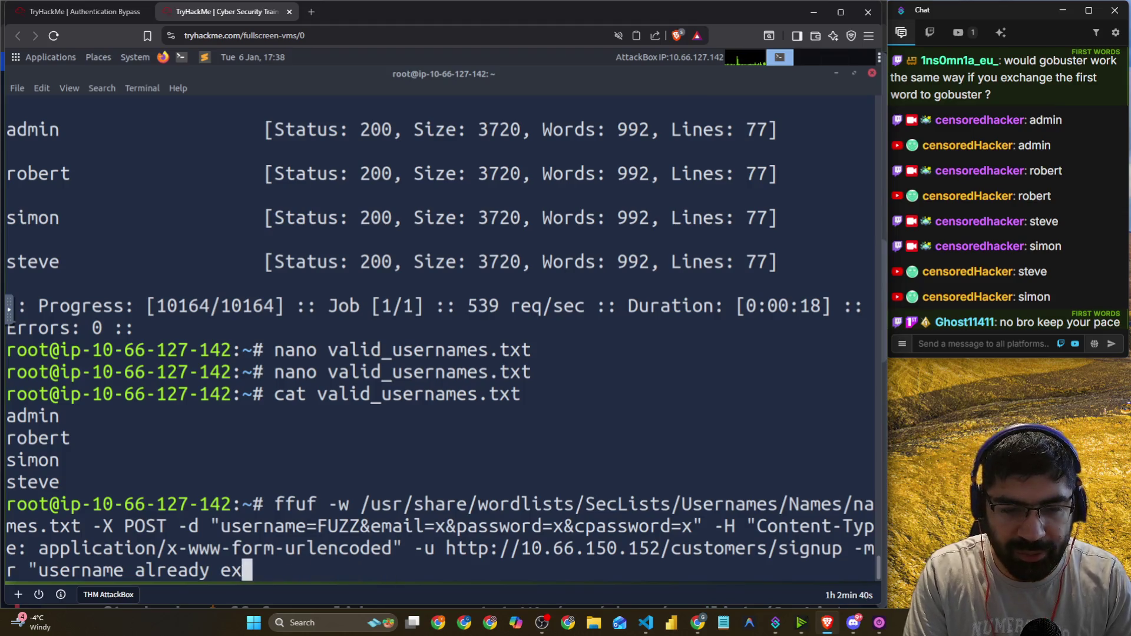
key(BackSpace)
key(BackSpace)
key(BackSpace)
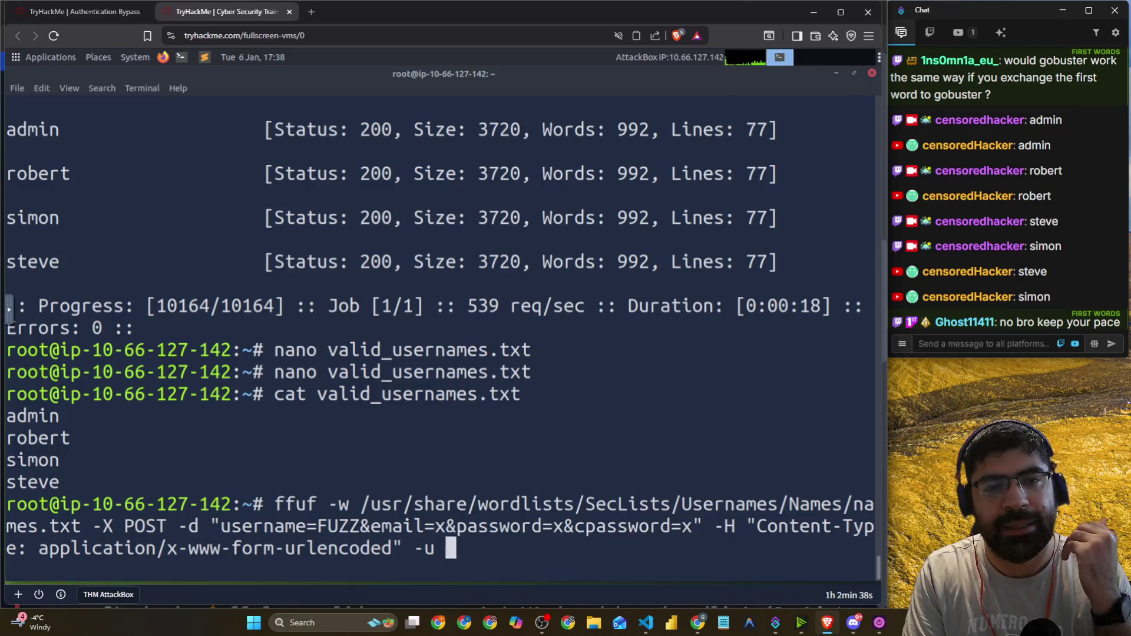
drag(264, 261, 780, 256)
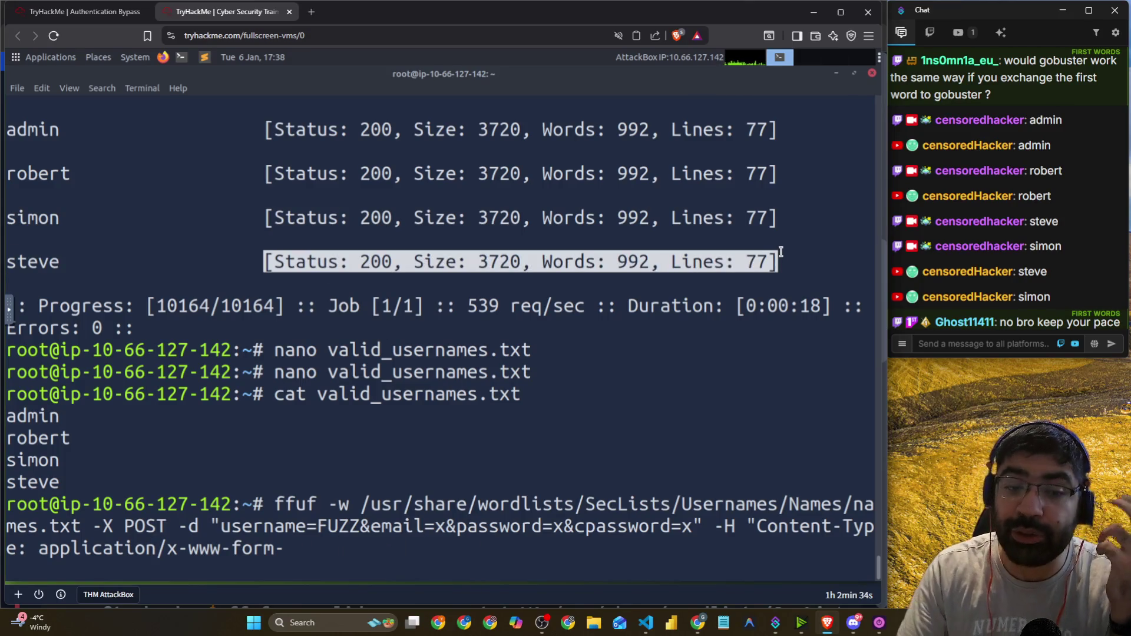
Cancel the partial command, clear the terminal, and return to the Task 3 instructions.
key(ctrl+c)
key(ctrl+c)
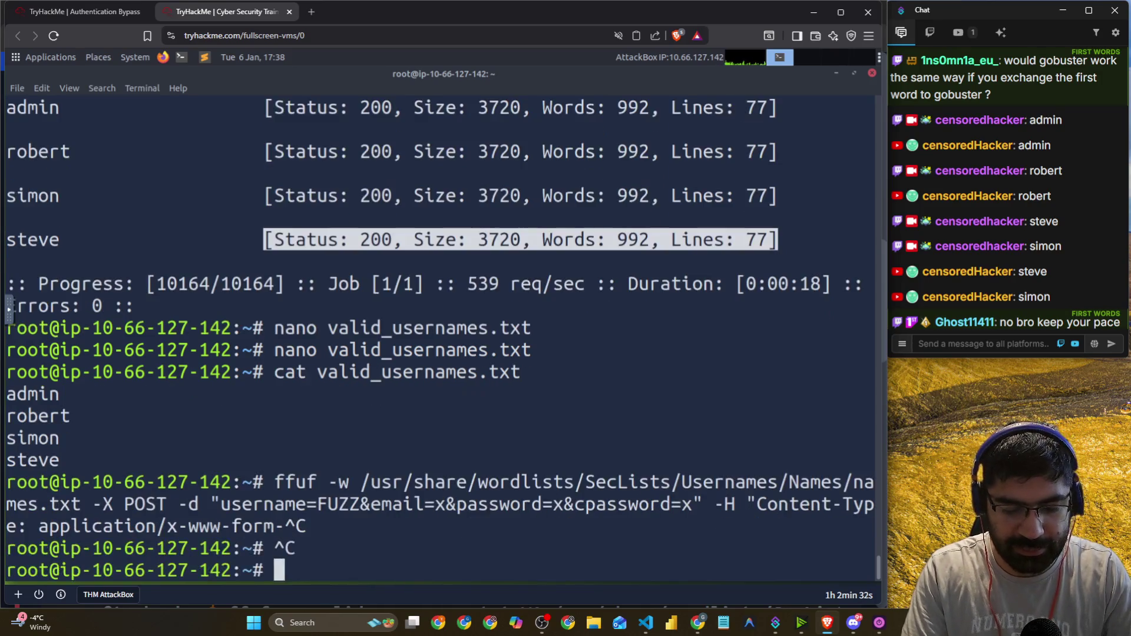
key(ctrl+l)
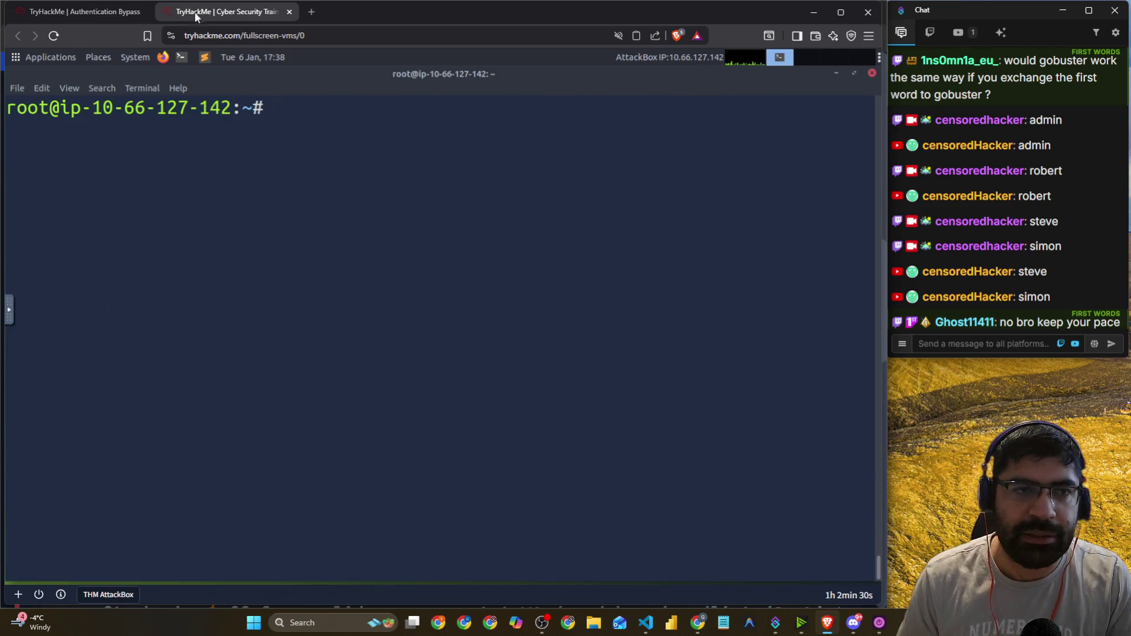
click(84, 17)
click(230, 12)
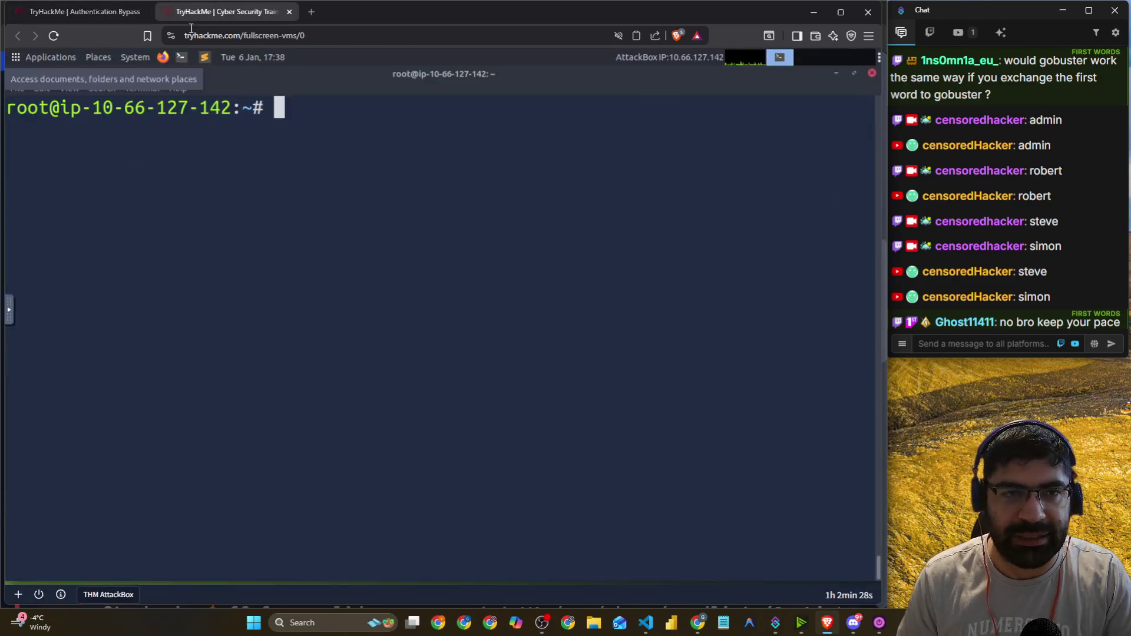
key(alt+Tab)
scroll(310, 204, down, 2)
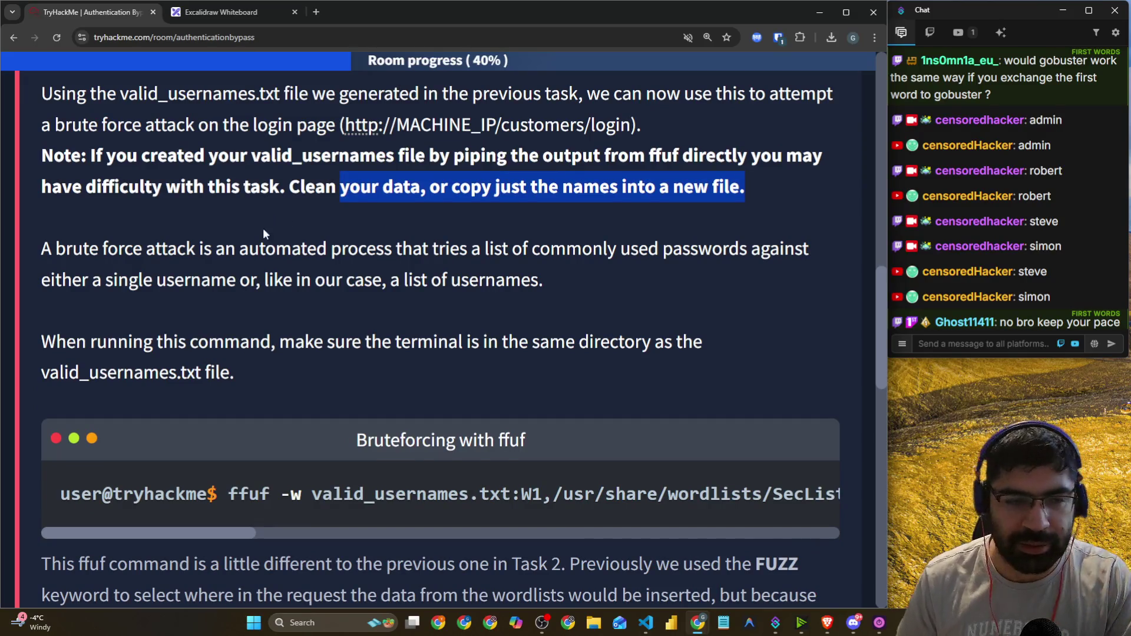
Highlight the brute-force definition, the usernames-list phrase and the valid_usernames.txt same-directory note.
scroll(263, 228, down, 2)
drag(122, 133, 210, 143)
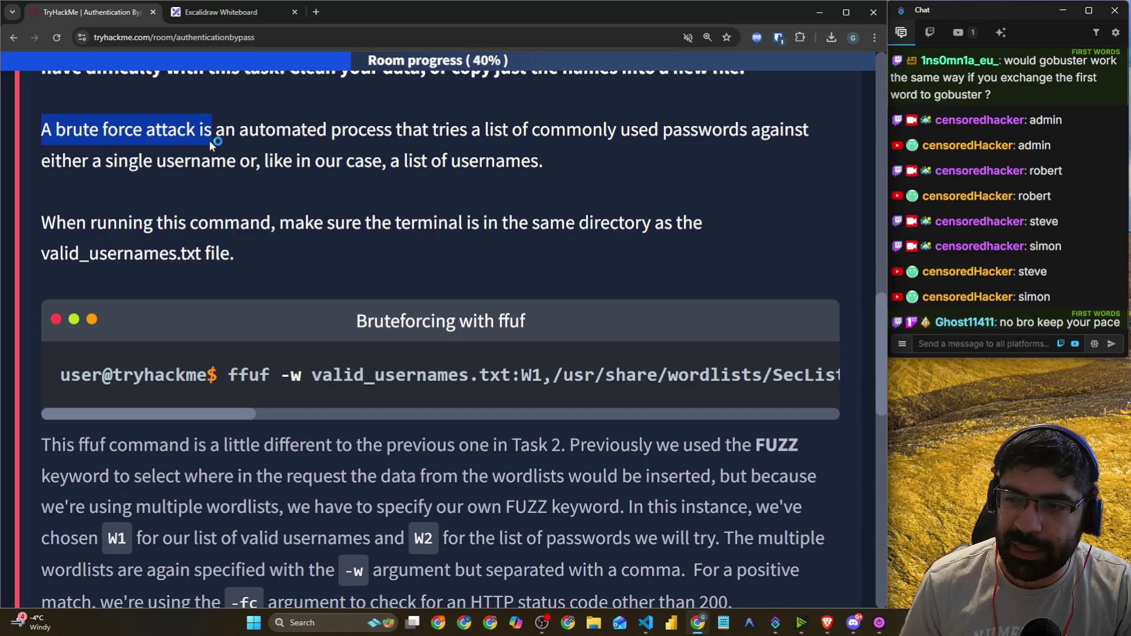
click(260, 150)
mouse_move(49, 129)
mouse_down()
mouse_move(235, 126)
mouse_move(233, 137)
mouse_move(253, 126)
mouse_up()
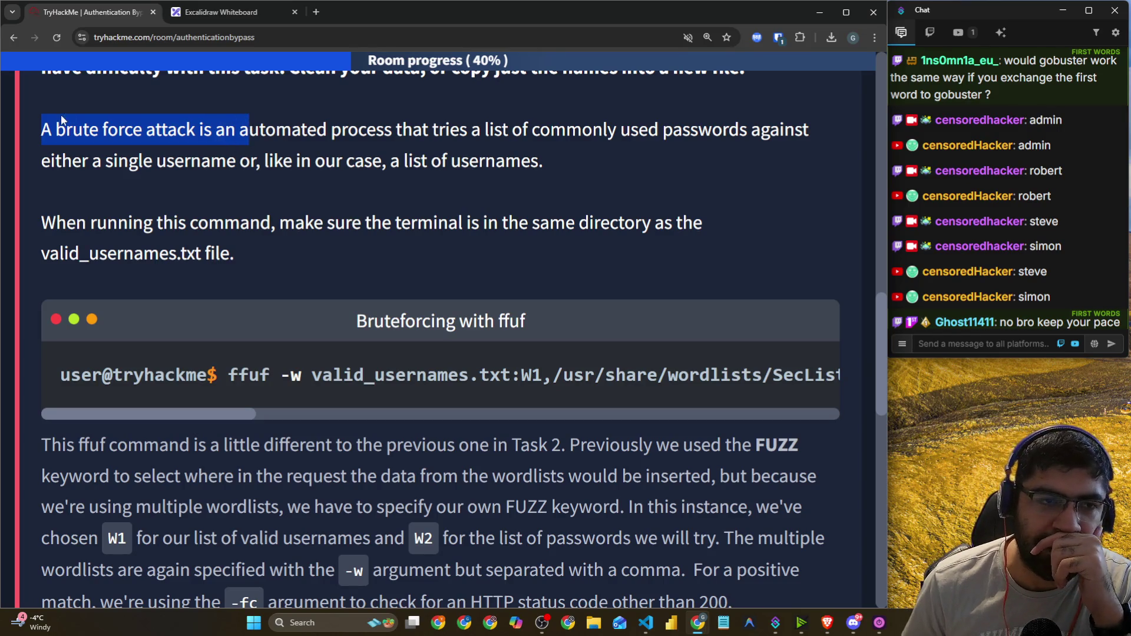
drag(40, 135, 281, 122)
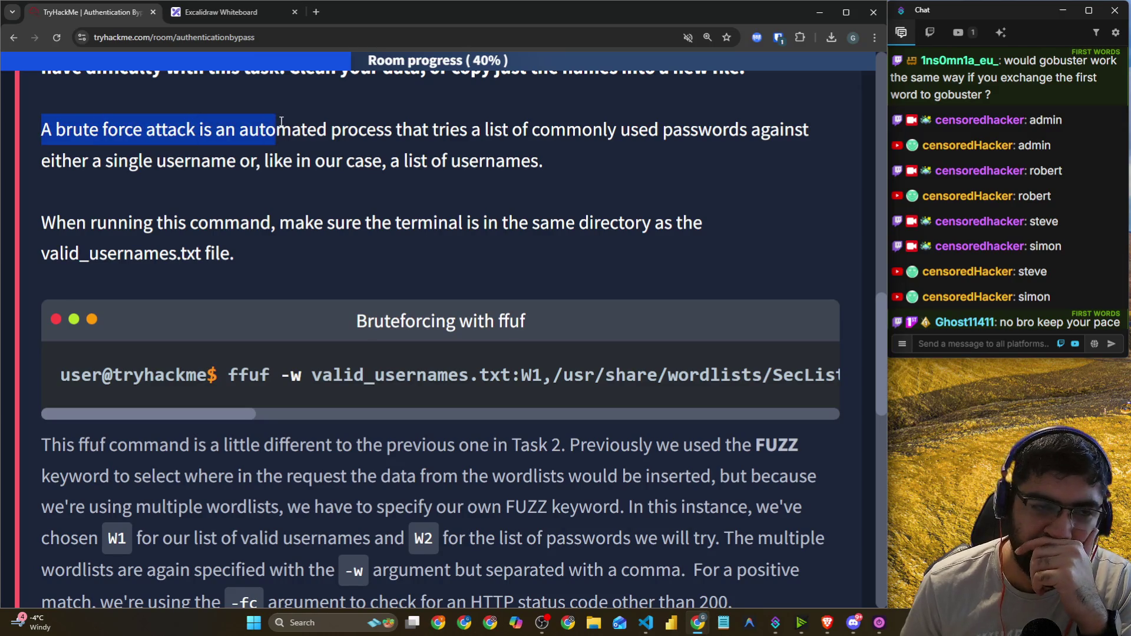
click(283, 122)
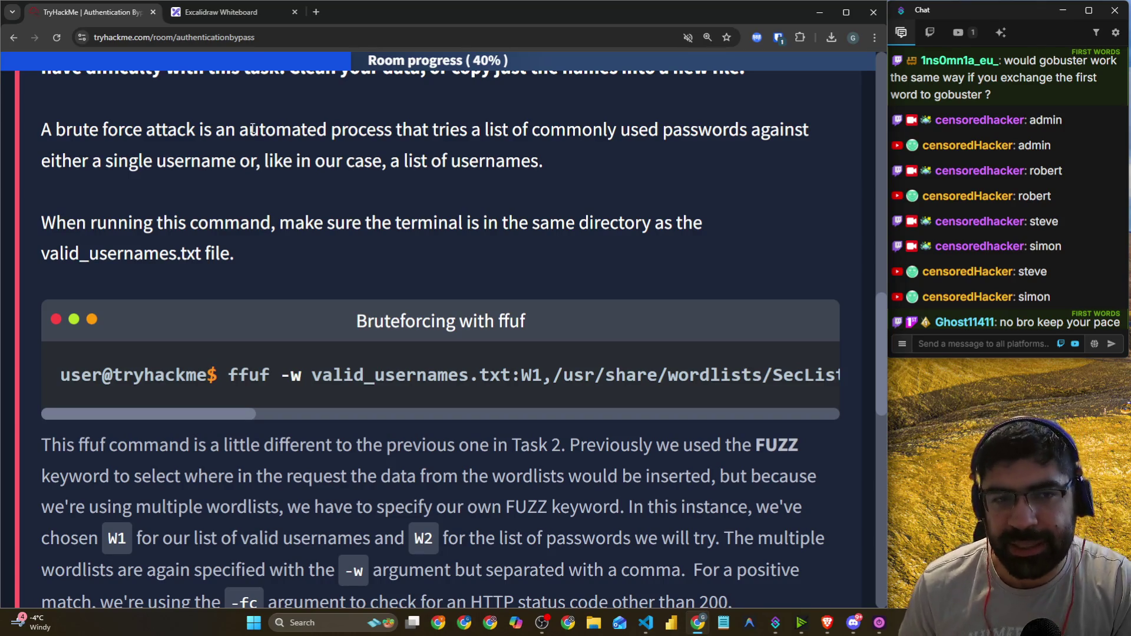
drag(216, 136, 787, 132)
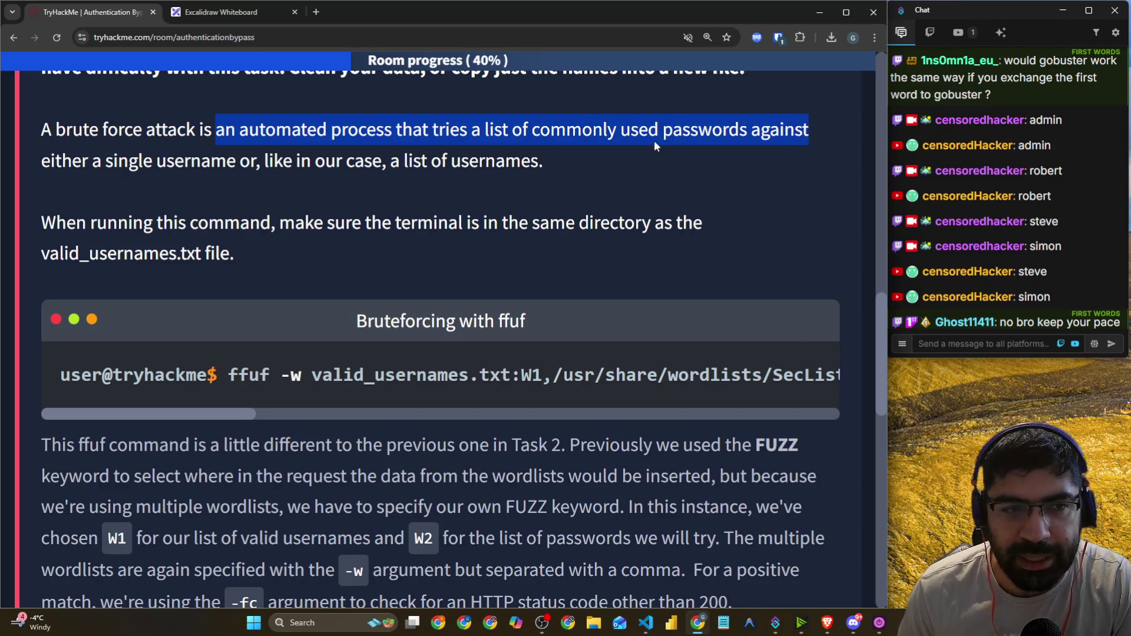
drag(83, 161, 497, 160)
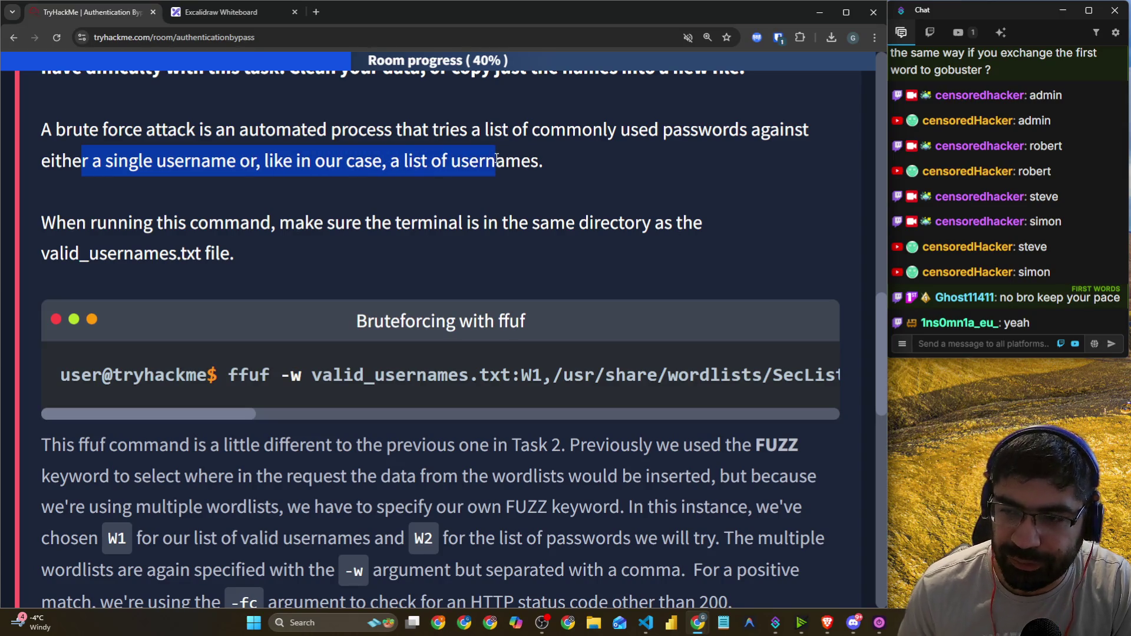
scroll(130, 181, down, 1)
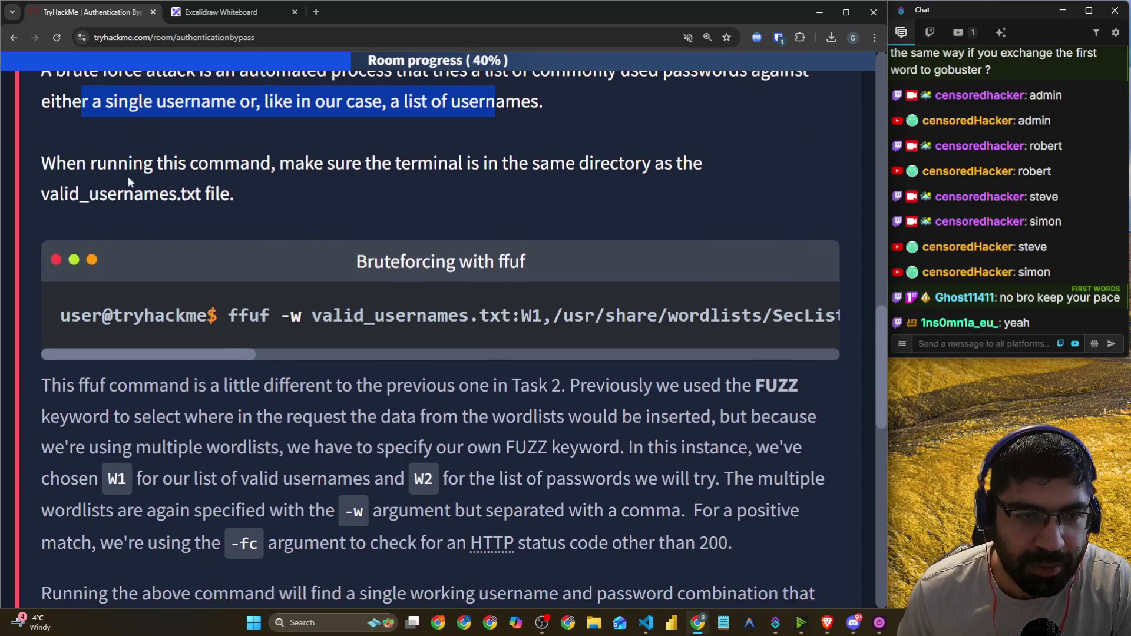
mouse_move(43, 165)
mouse_down()
mouse_move(288, 178)
mouse_move(651, 168)
mouse_up()
drag(42, 195, 229, 198)
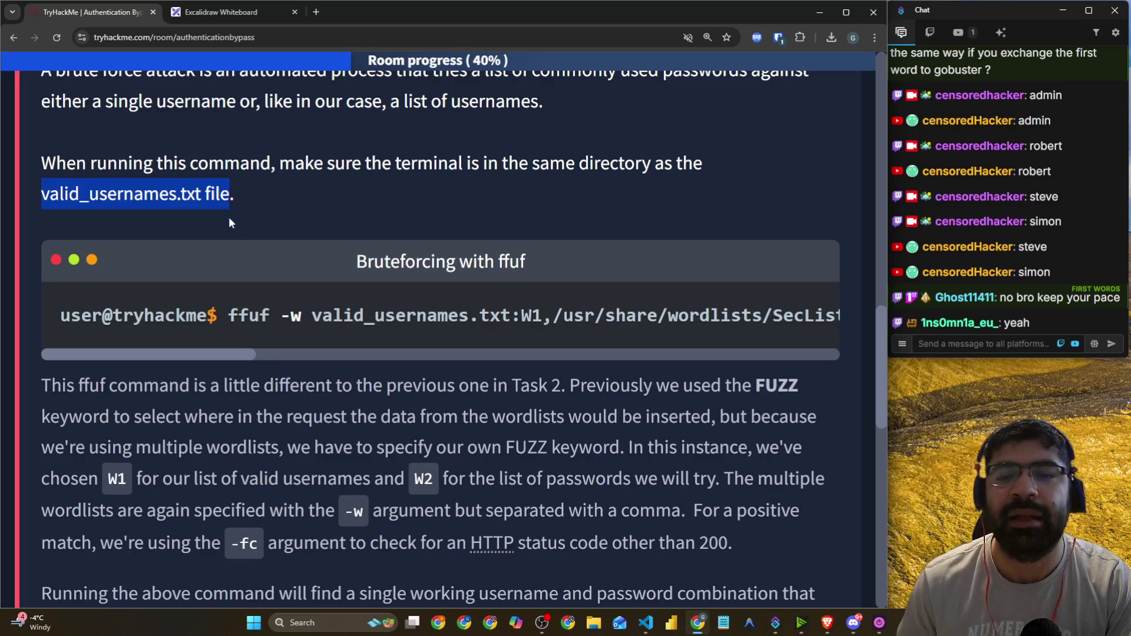
Point out valid_usernames.txt as the username wordlist inside the ffuf command.
mouse_move(228, 316)
mouse_down()
mouse_move(292, 316)
mouse_move(300, 305)
mouse_move(457, 321)
mouse_up()
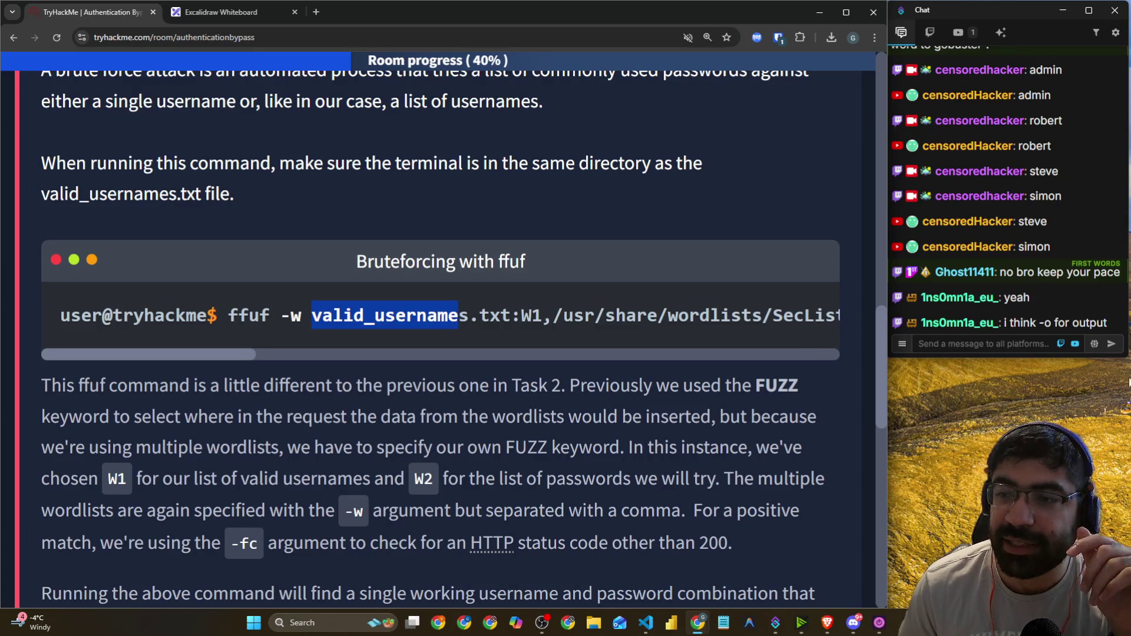
click(490, 313)
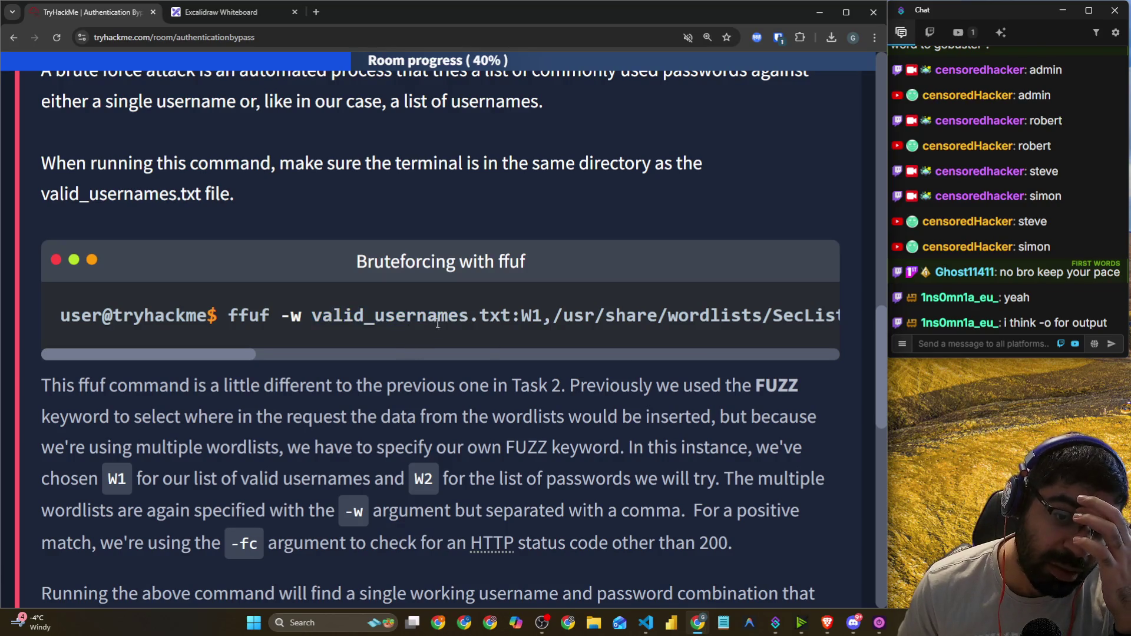
drag(510, 315, 312, 316)
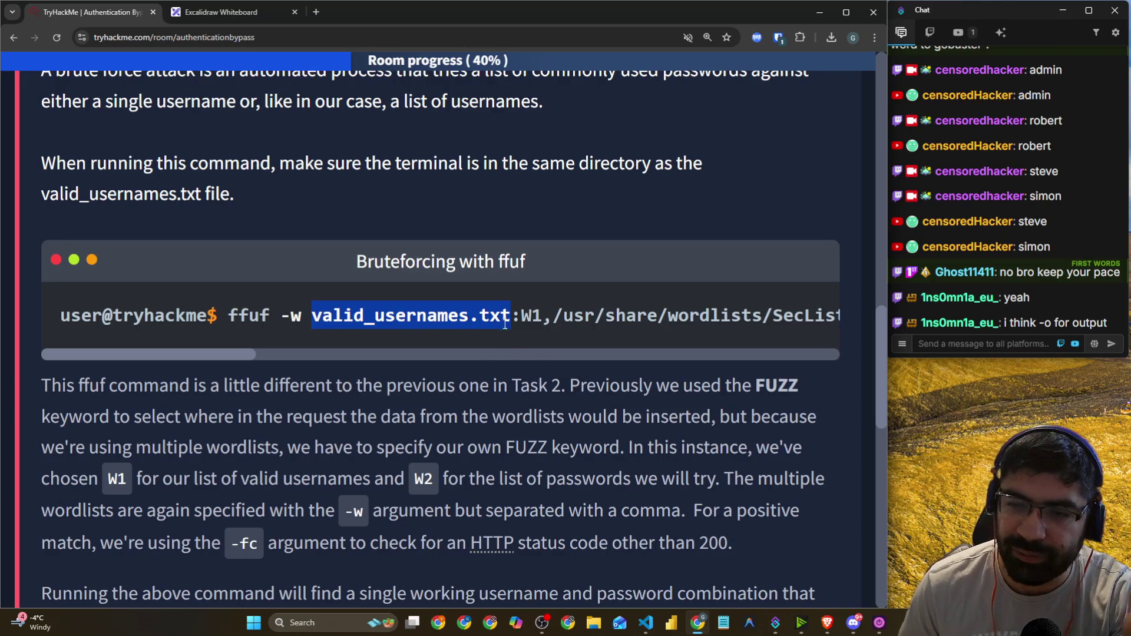
scroll(474, 308, up, 1)
mouse_move(246, 280)
mouse_down()
mouse_move(35, 224)
mouse_move(17, 136)
mouse_move(2, 242)
mouse_move(30, 242)
mouse_up()
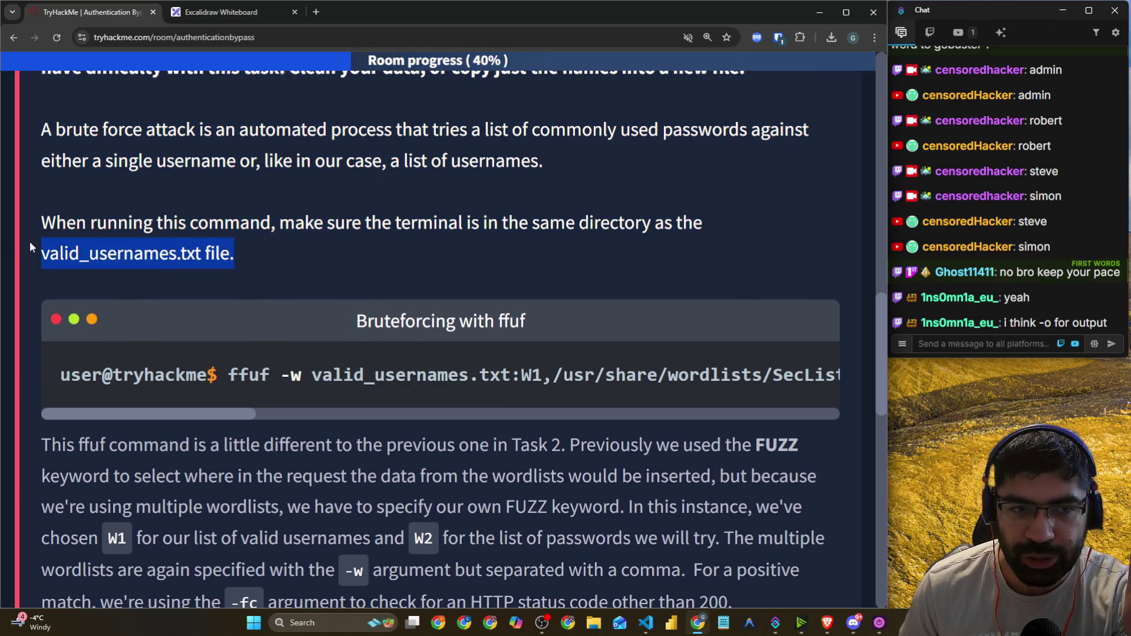
click(146, 267)
scroll(310, 394, down, 2)
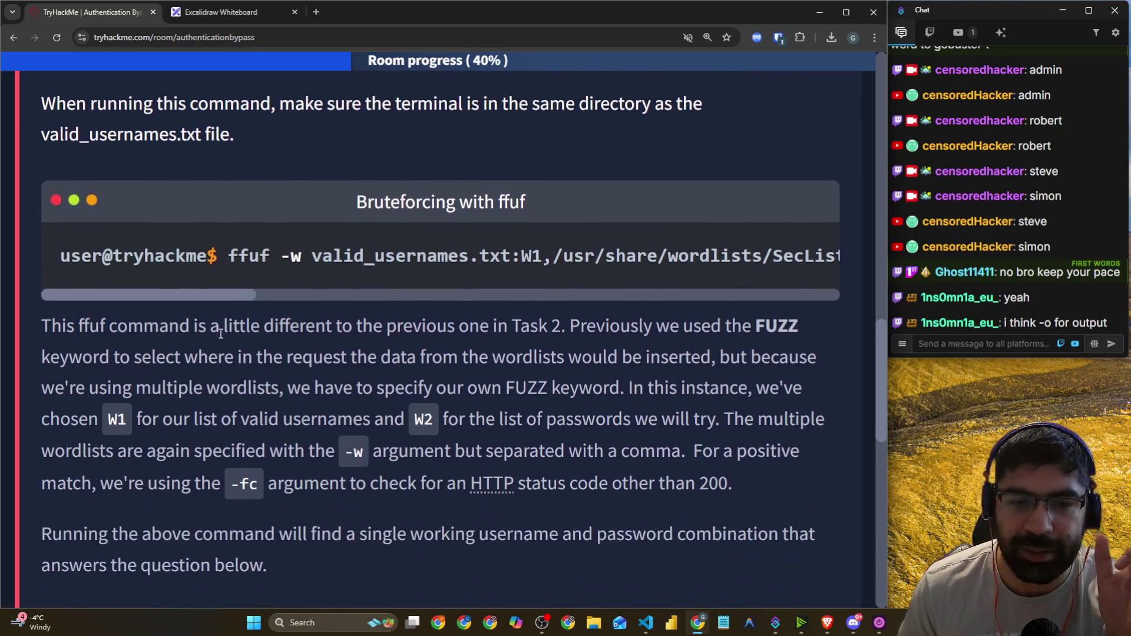
drag(204, 294, 270, 295)
scroll(270, 295, up, 8)
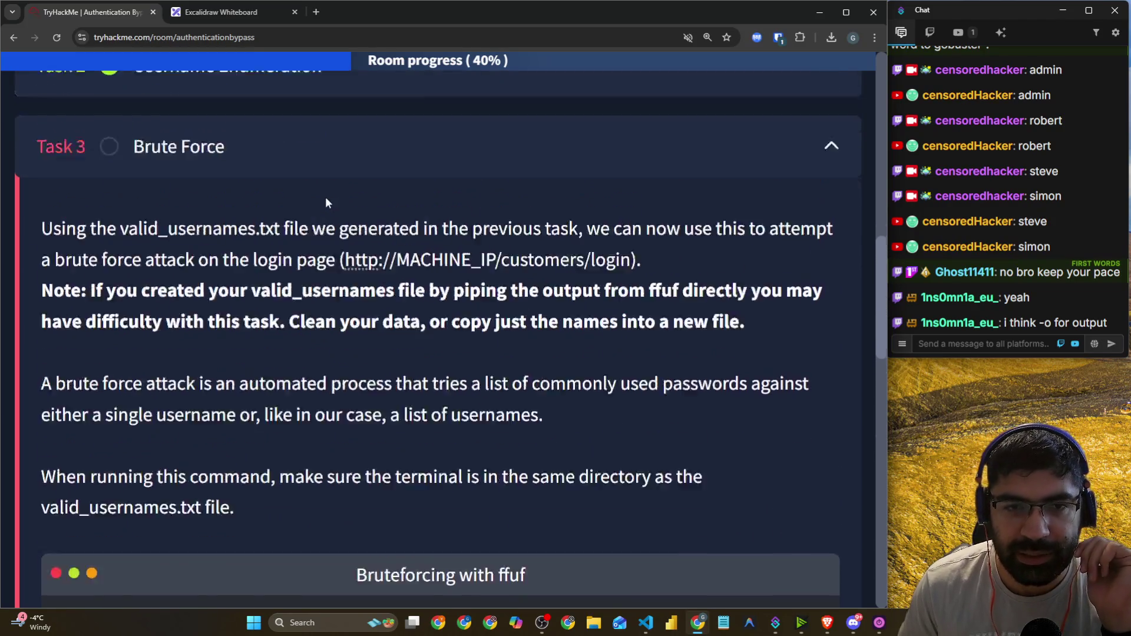
Expand the Task 2 username enumeration and Task 3 Brute Force sections.
click(296, 260)
scroll(301, 308, down, 15)
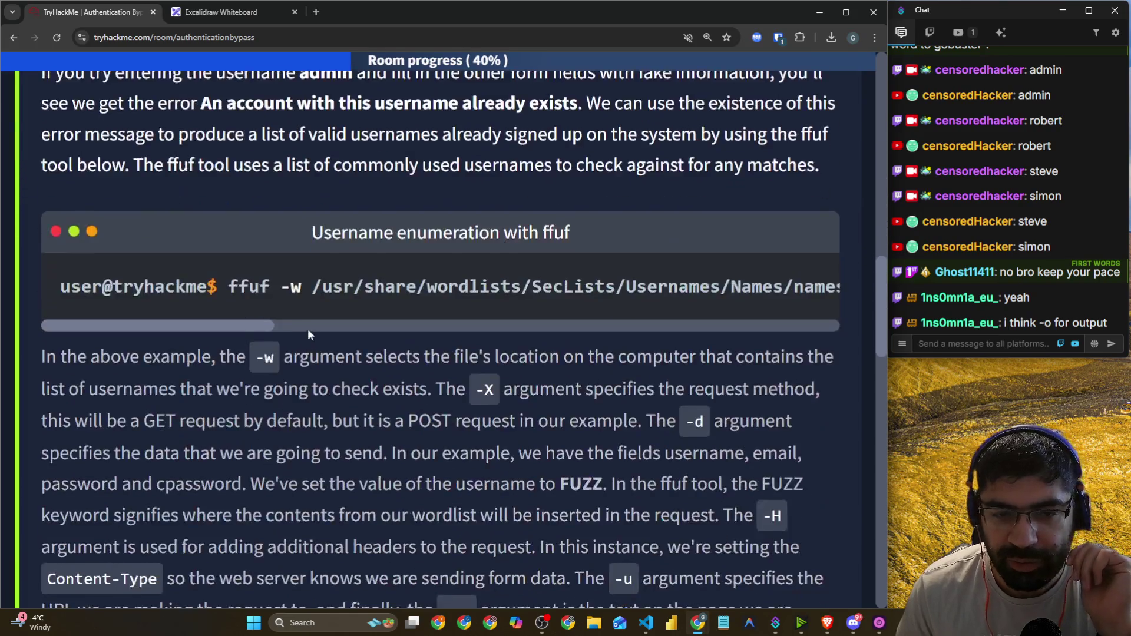
scroll(308, 330, up, 4)
drag(302, 228, 779, 234)
scroll(348, 320, down, 15)
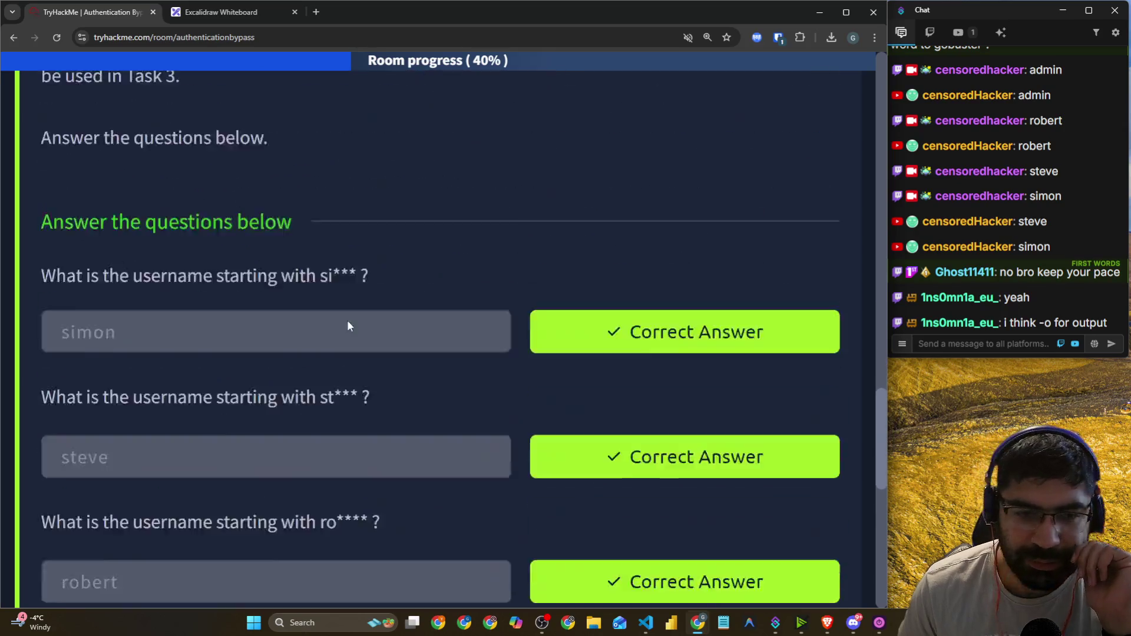
click(253, 424)
scroll(290, 404, down, 8)
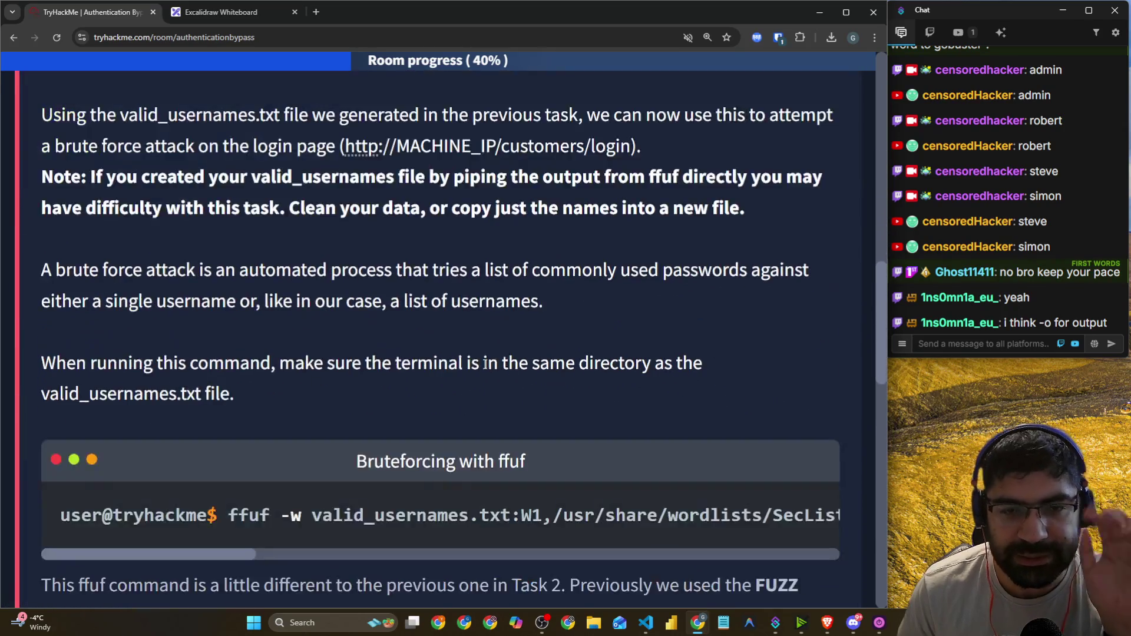
scroll(236, 373, right, 10)
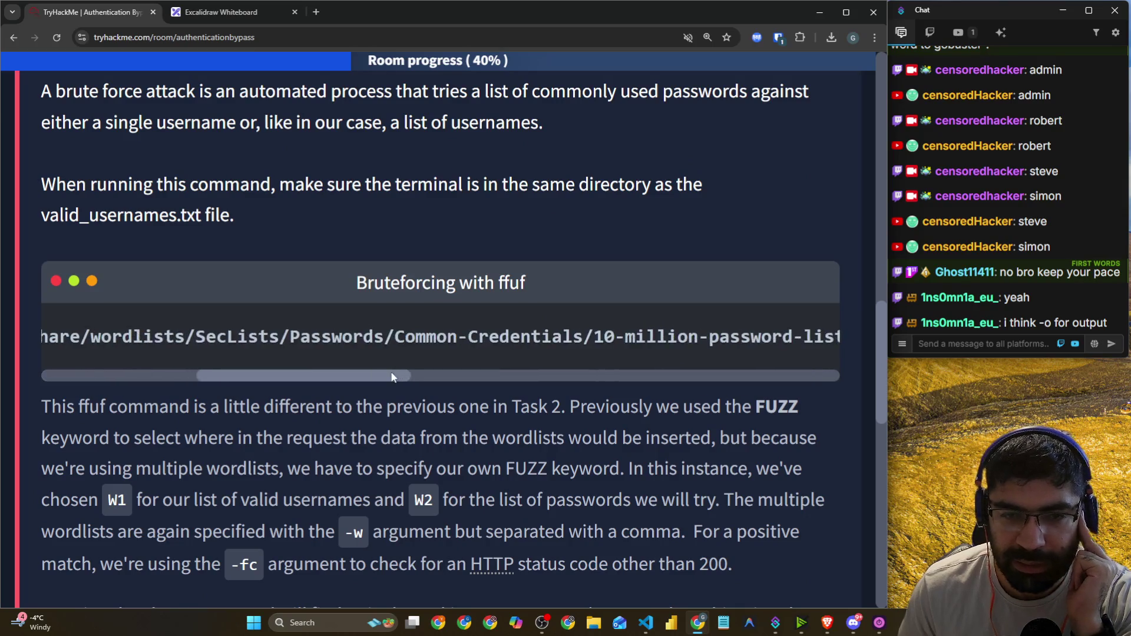
scroll(206, 373, left, 7)
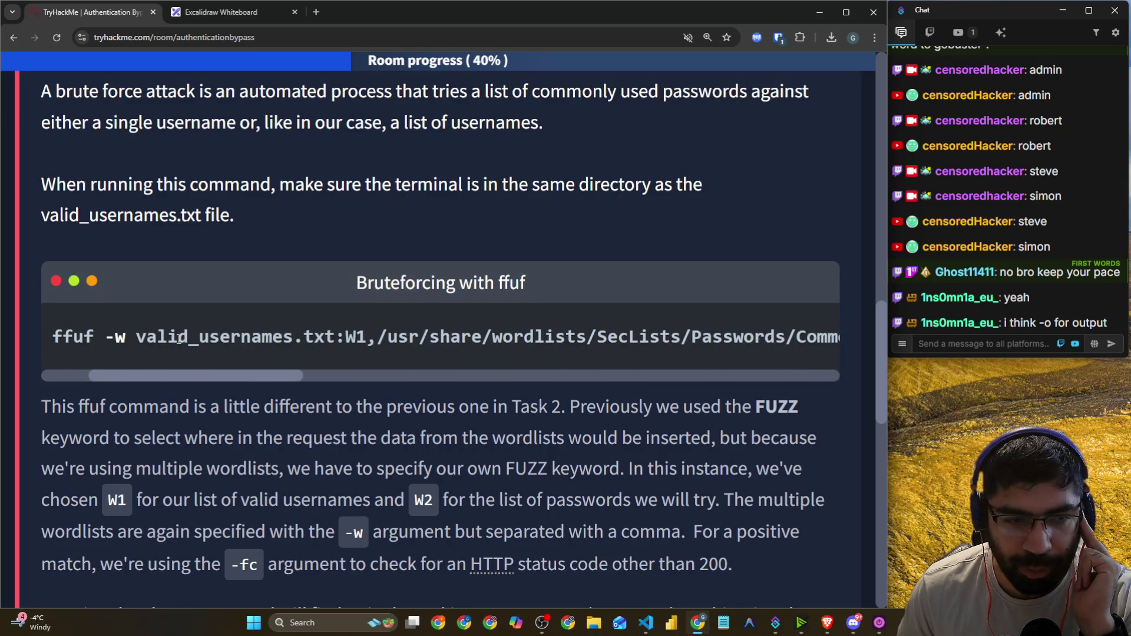
Copy the whole ffuf brute-force command line and return to the Excalidraw whiteboard.
triple_click(179, 339)
right_click(436, 345)
click(460, 356)
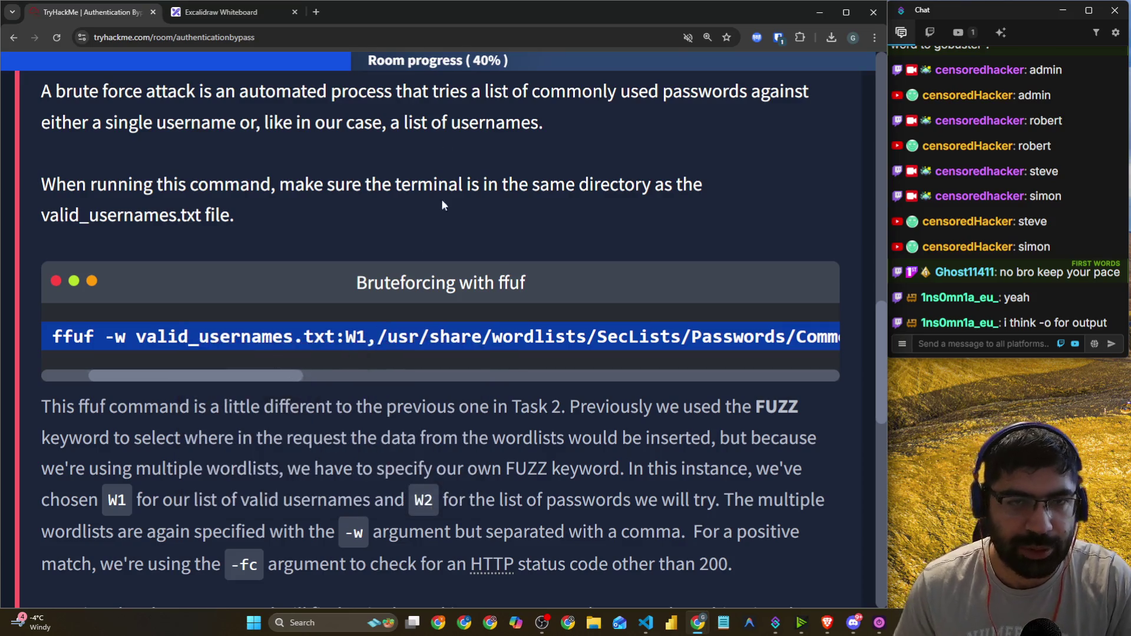
click(204, 11)
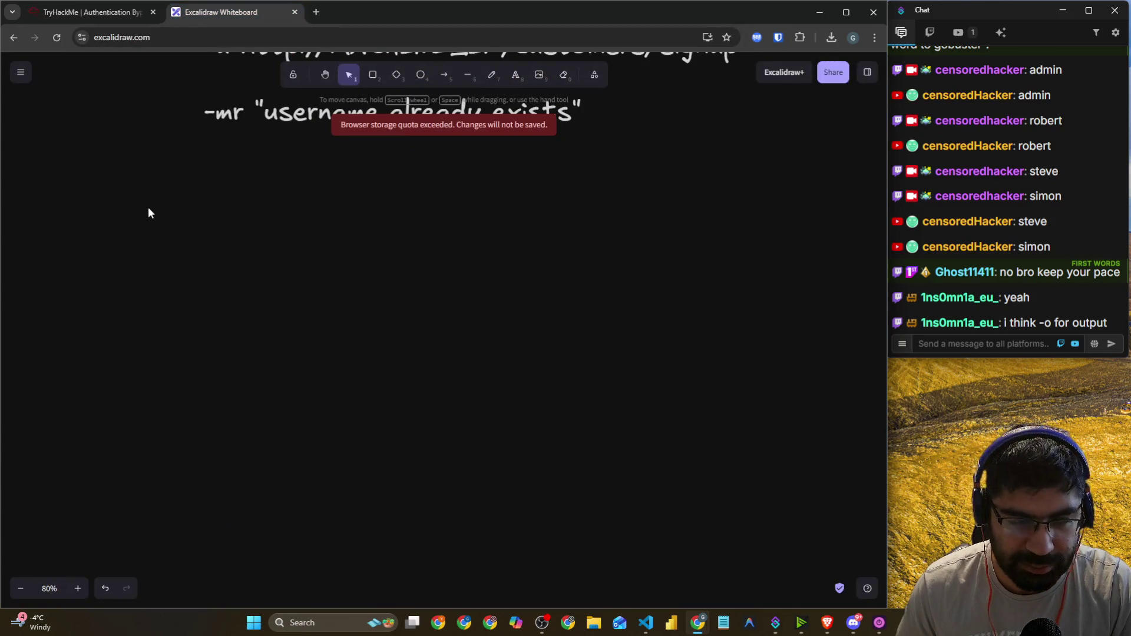
Paste the ffuf command onto the canvas, move it into open space and enlarge it.
scroll(141, 205, down, 2)
key(ctrl+v)
mouse_move(210, 215)
mouse_down()
mouse_move(431, 244)
mouse_move(460, 258)
mouse_up()
double_click(450, 252)
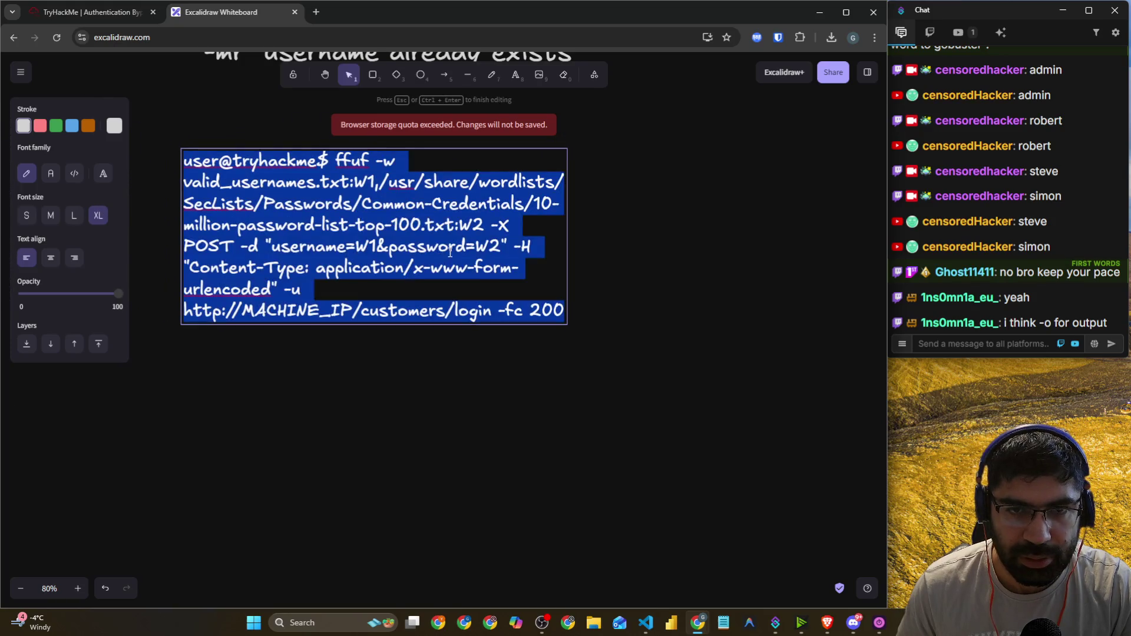
click(530, 320)
click(569, 324)
click(568, 324)
drag(566, 324, 855, 465)
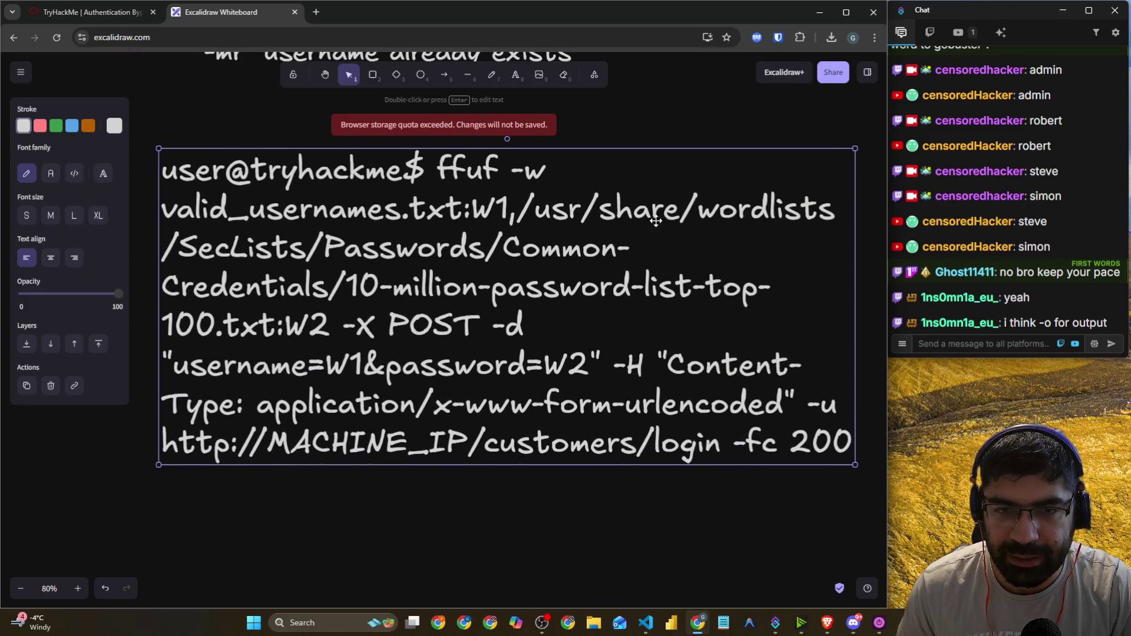
Break the command so -w, the password wordlist and -X POST start new lines.
double_click(656, 221)
click(599, 223)
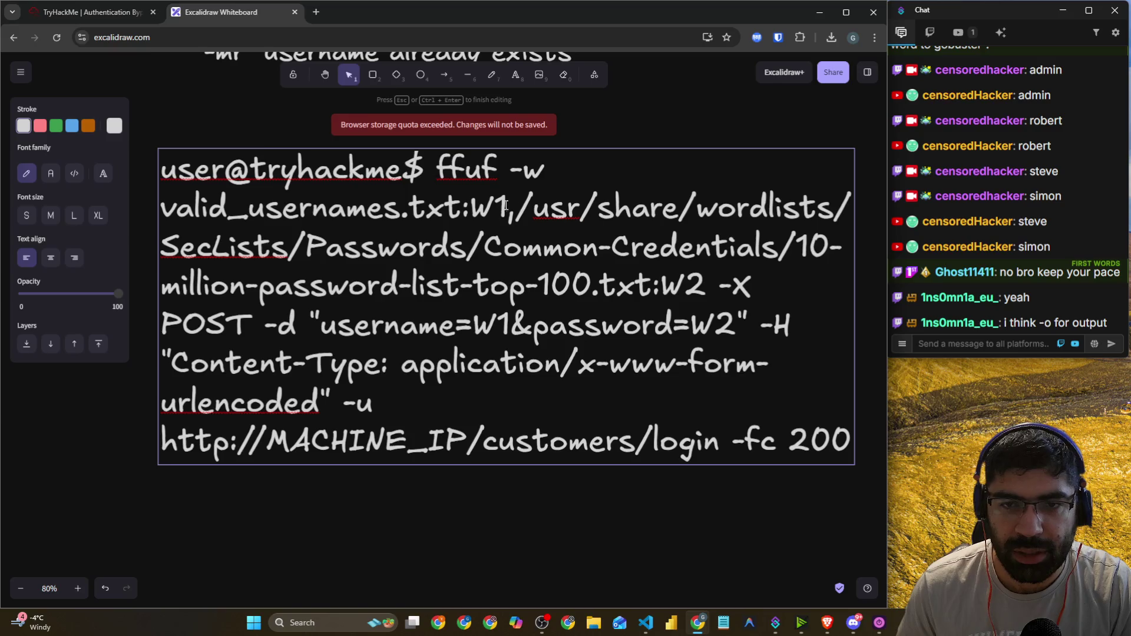
key(Return)
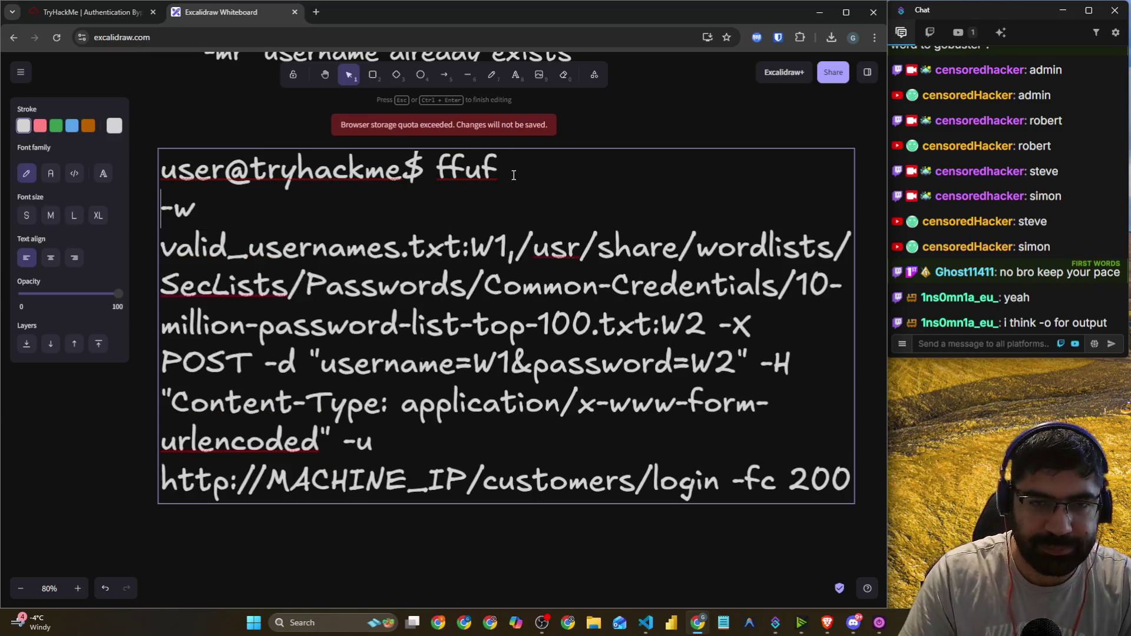
key(Down)
key(Down)
key(Left)
key(Left)
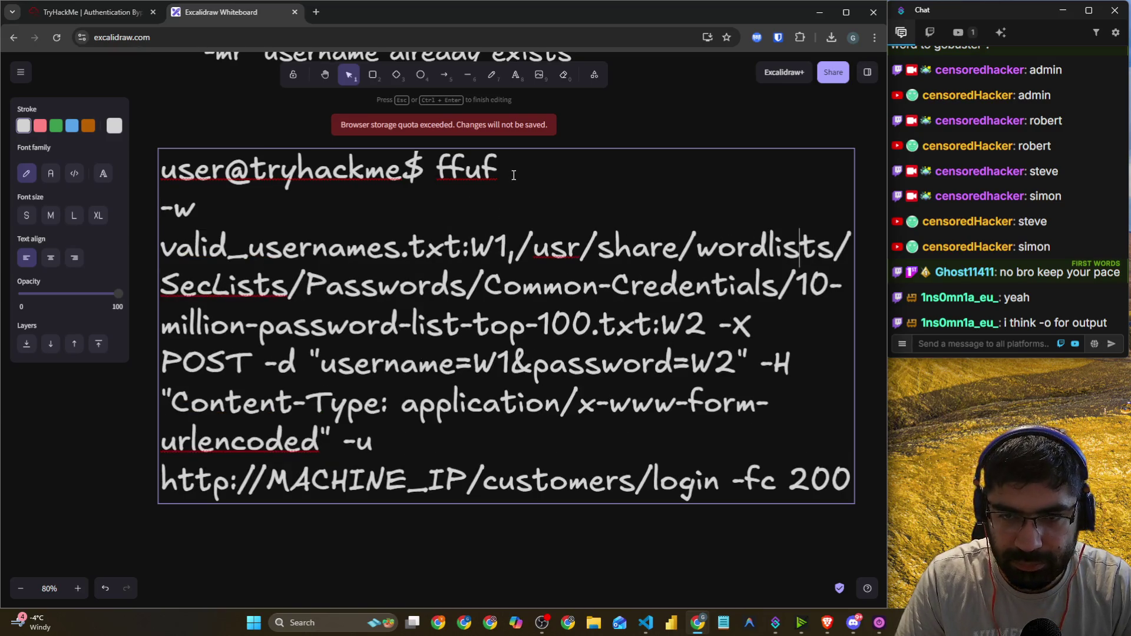
key(Return)
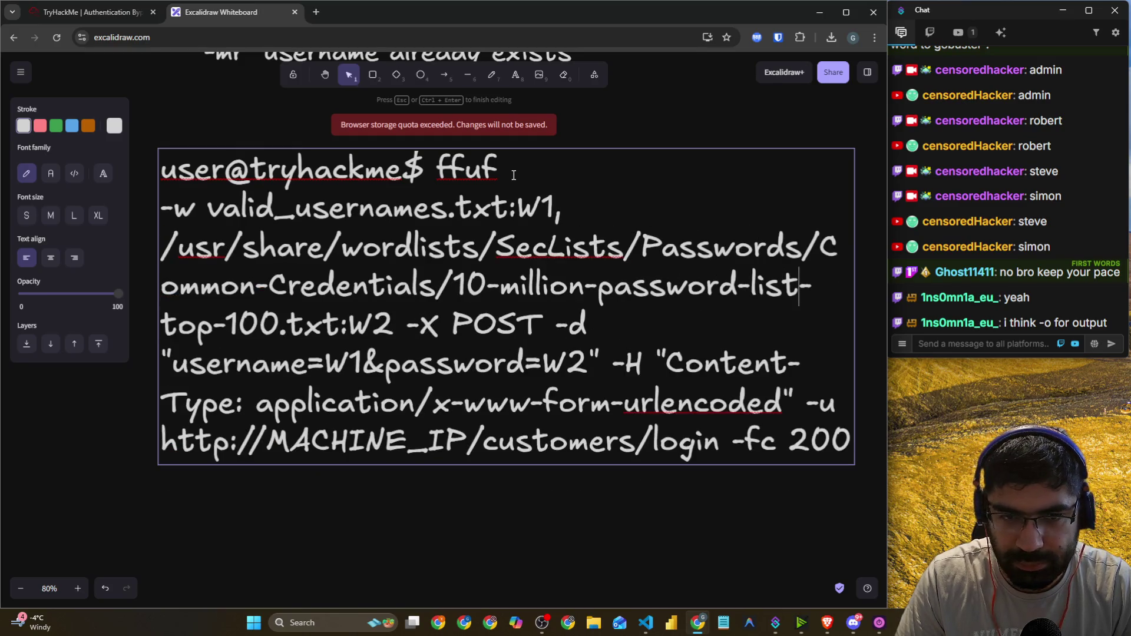
key(Return)
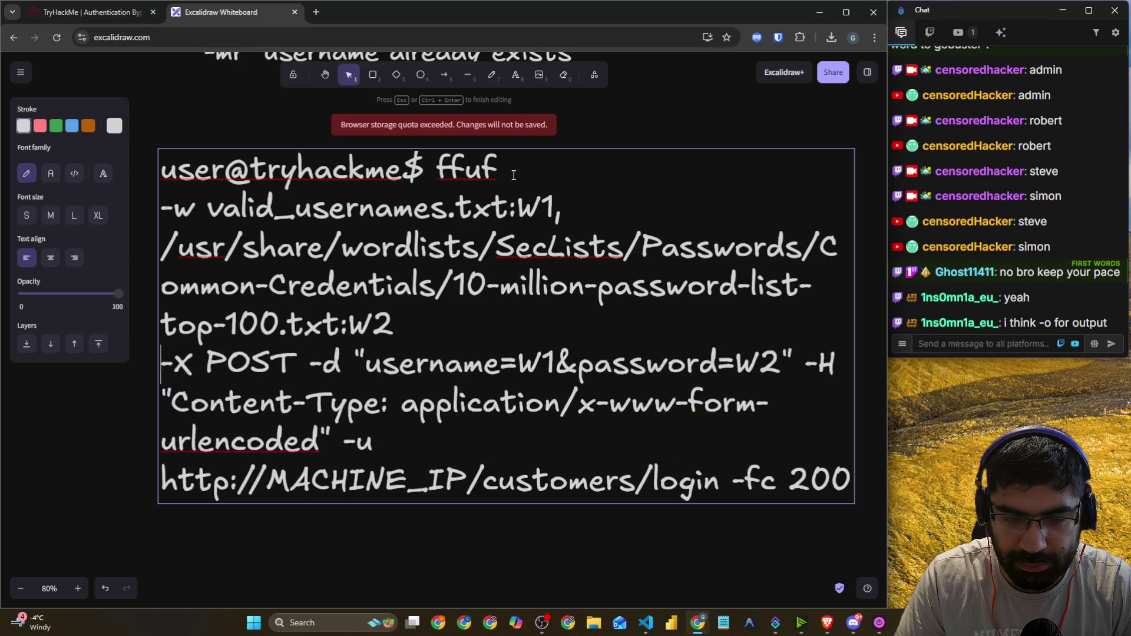
key(Return)
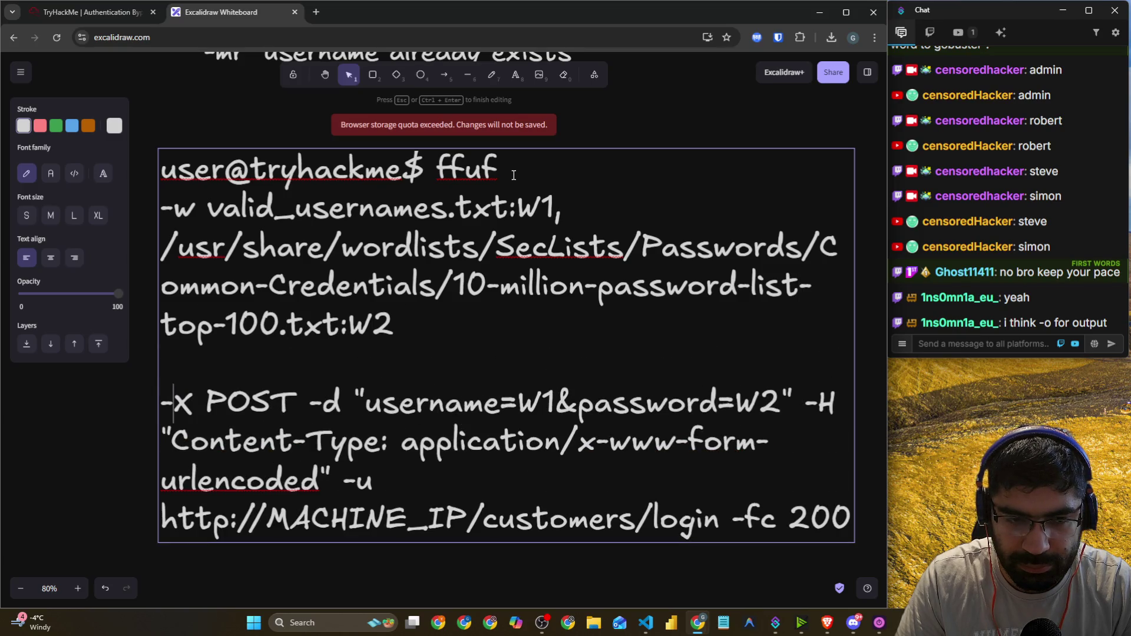
Put the -d form data, -H header, -u target URL and -fc 200 on separate lines.
key(Return)
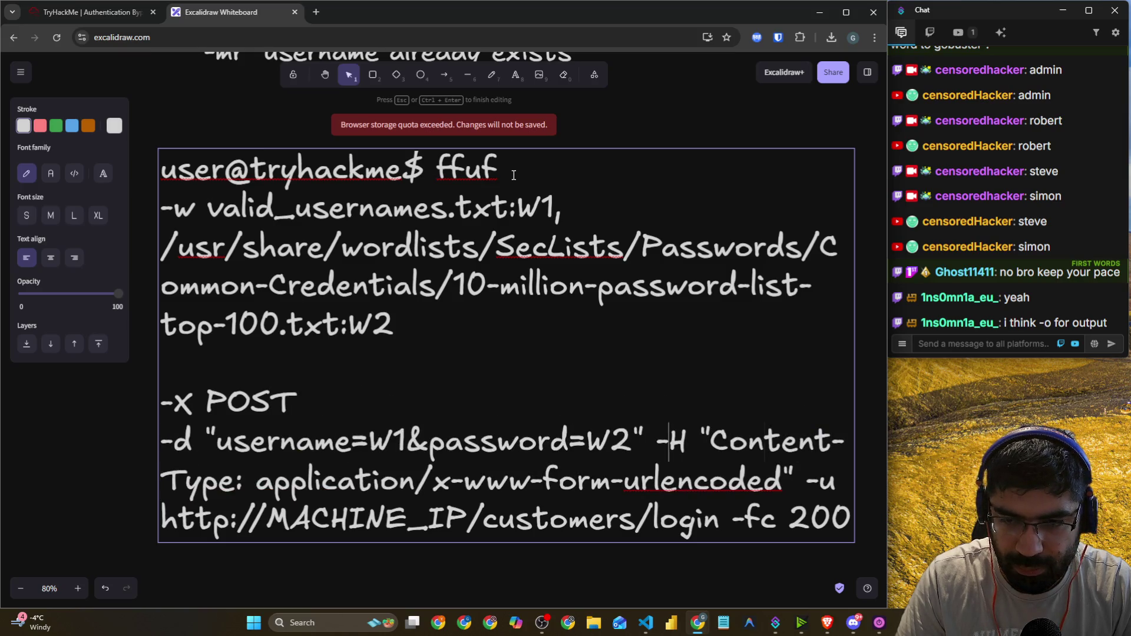
key(Return)
key(Return)
key(Down)
key(End)
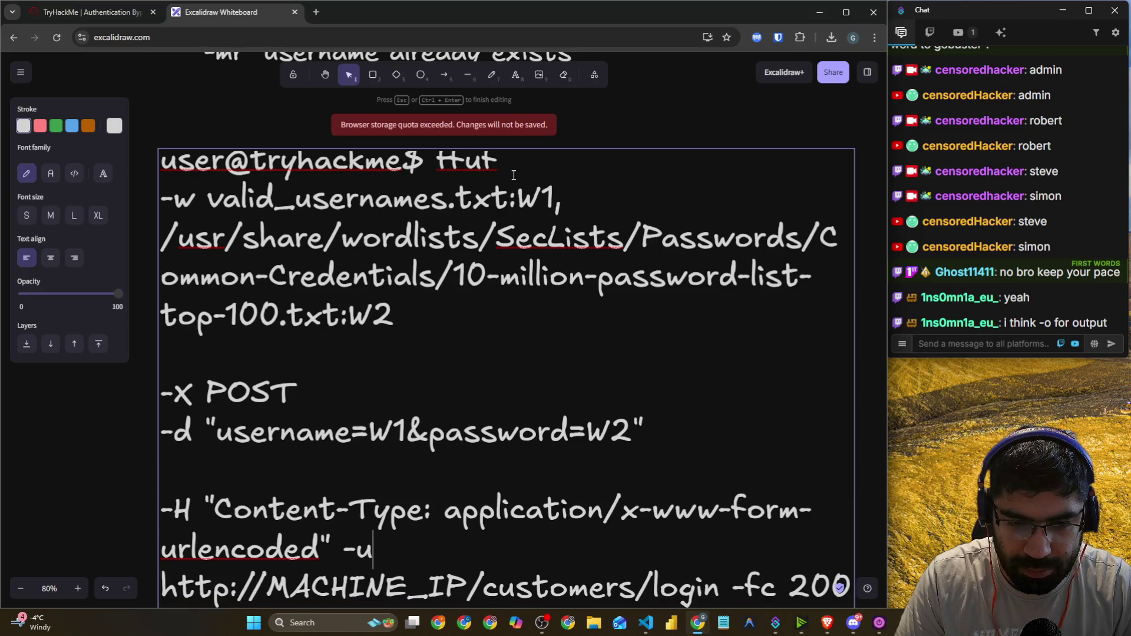
key(Return)
key(Down)
key(End)
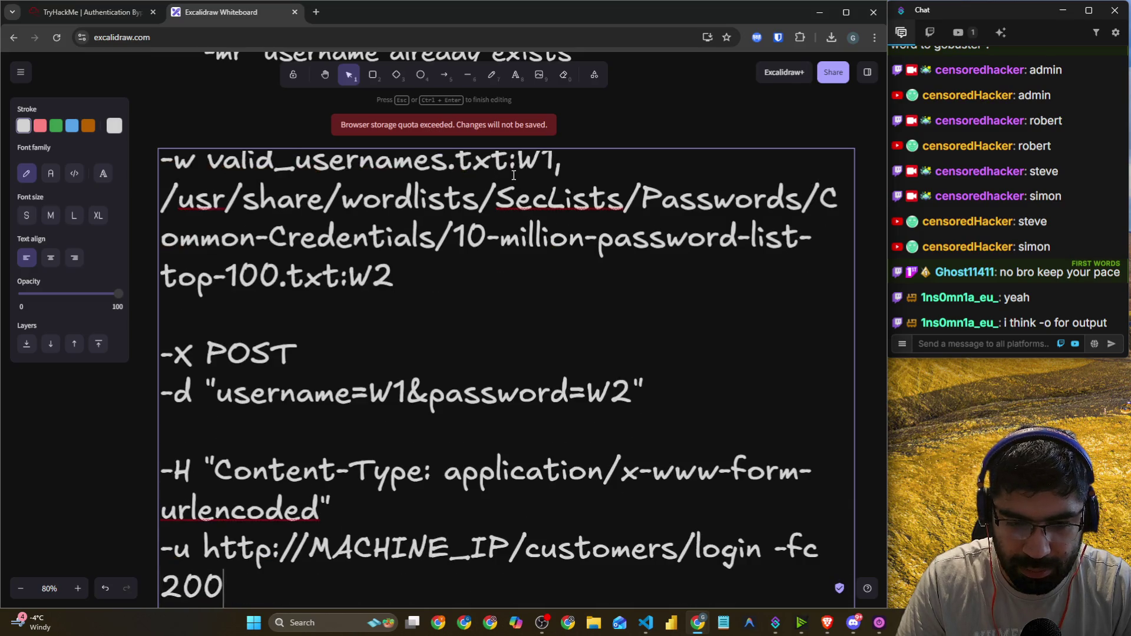
key(Left)
key(Left)
key(Left)
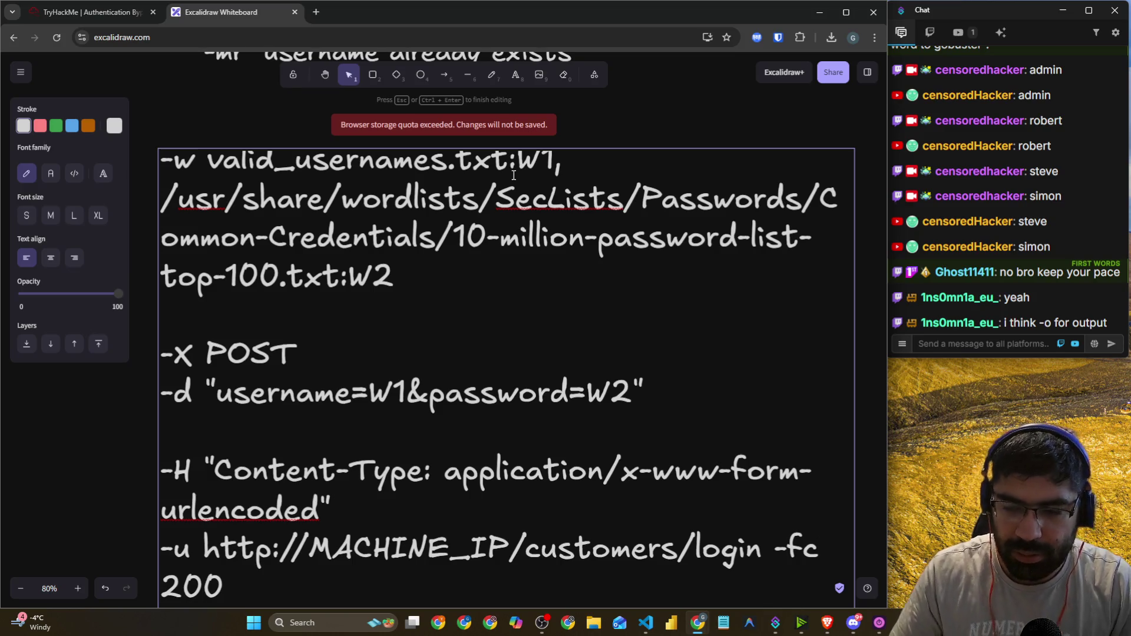
key(Return)
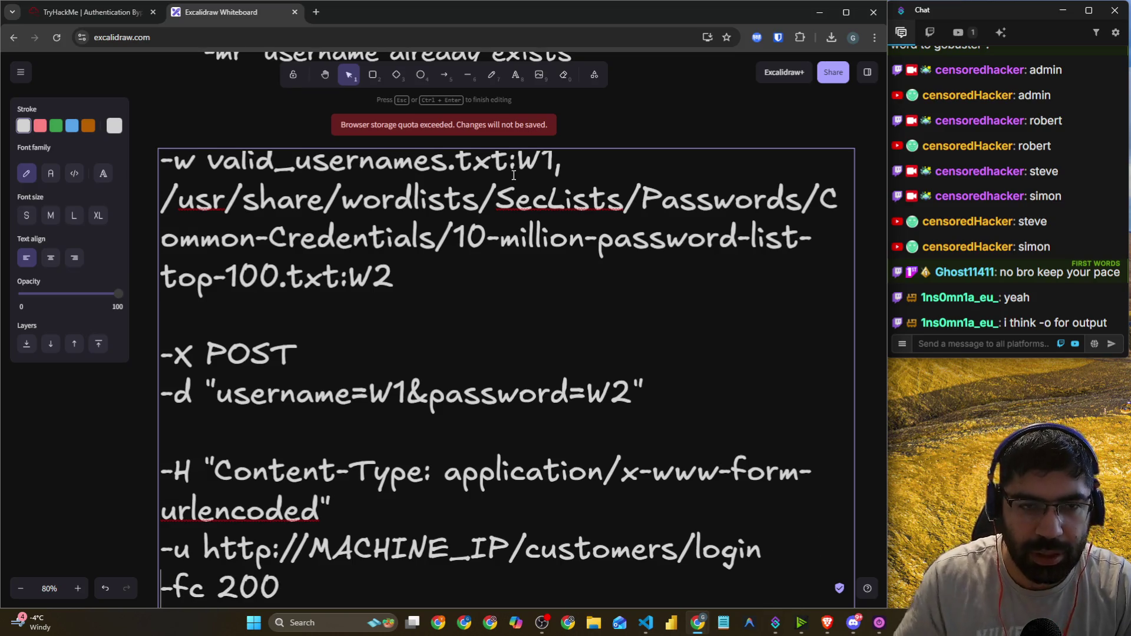
key(Up)
key(Up)
key(Up)
key(Right)
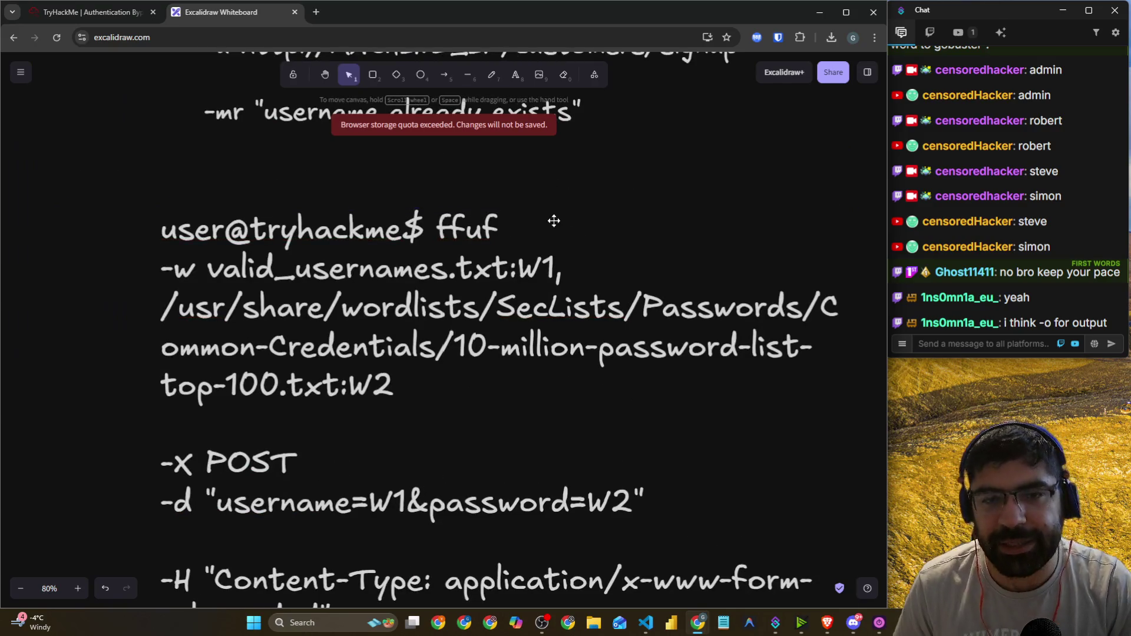
Delete the user@tryhackme$ prompt prefix so the first line reads just ffuf.
triple_click(440, 228)
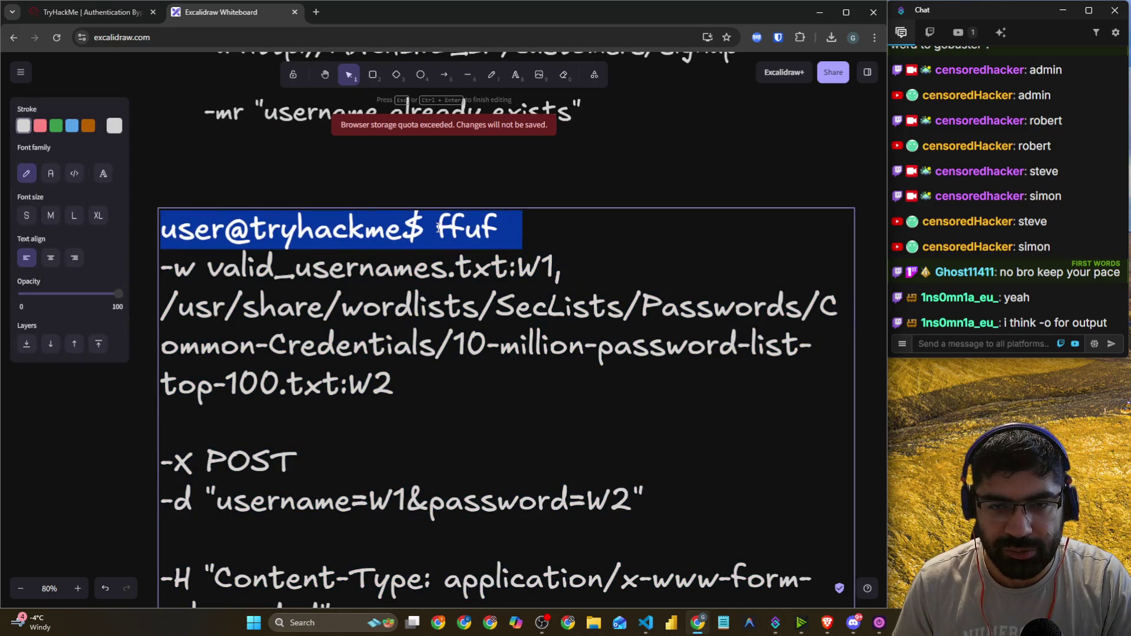
mouse_move(438, 229)
mouse_down()
mouse_move(160, 227)
mouse_move(187, 230)
mouse_move(177, 231)
mouse_up()
key(BackSpace)
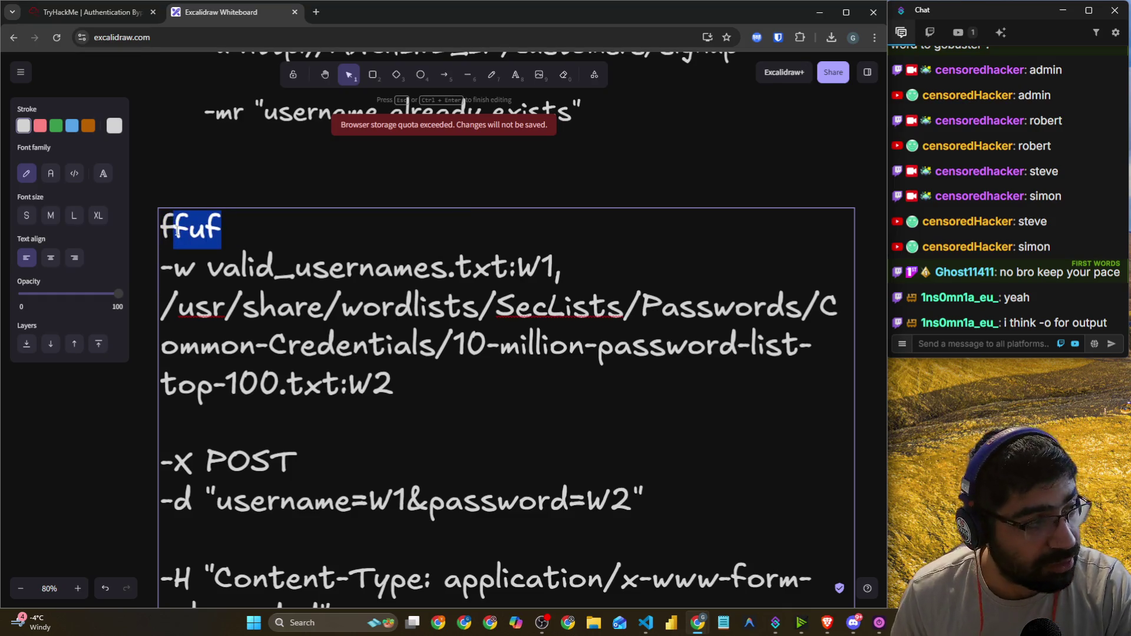
click(386, 230)
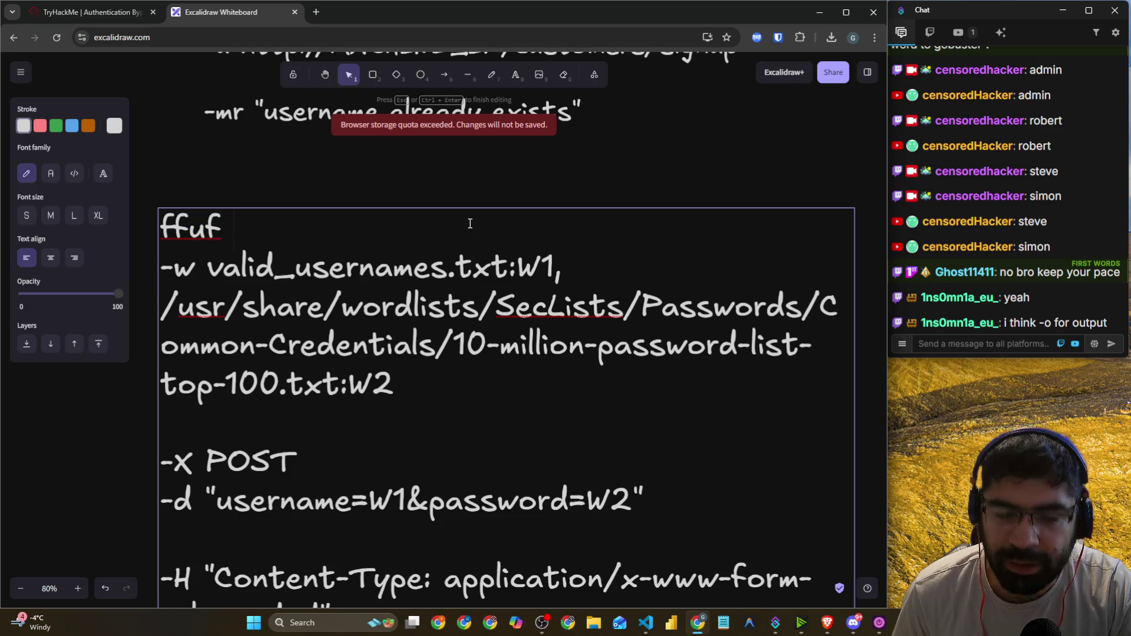
Add a blank line after the -w usernames line and point out valid_usernames.txt.
click(592, 261)
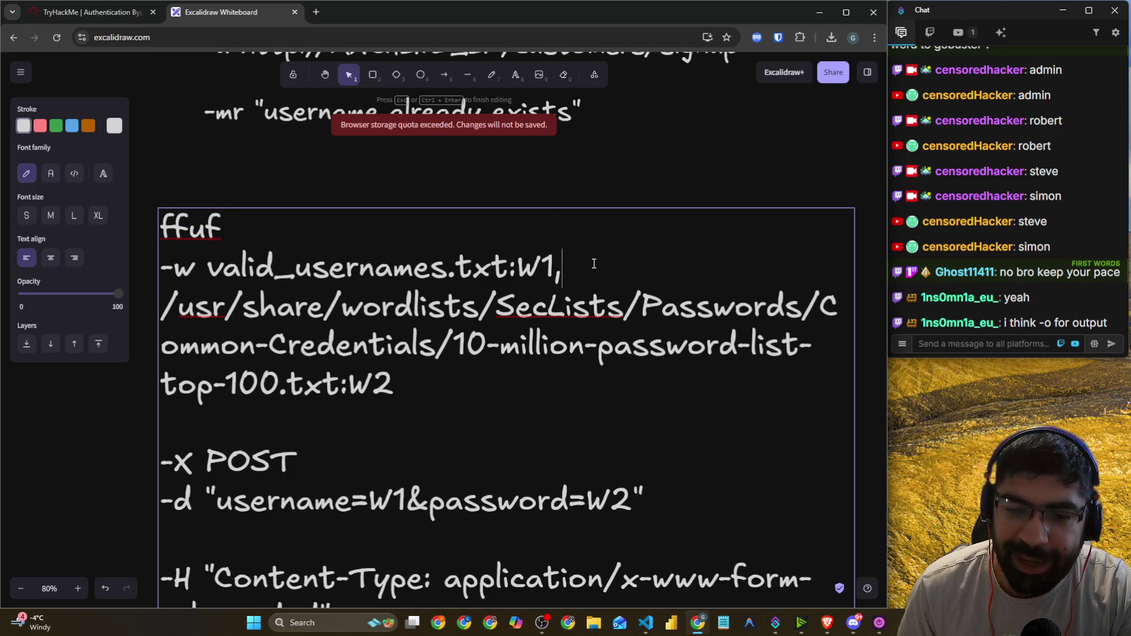
key(Return)
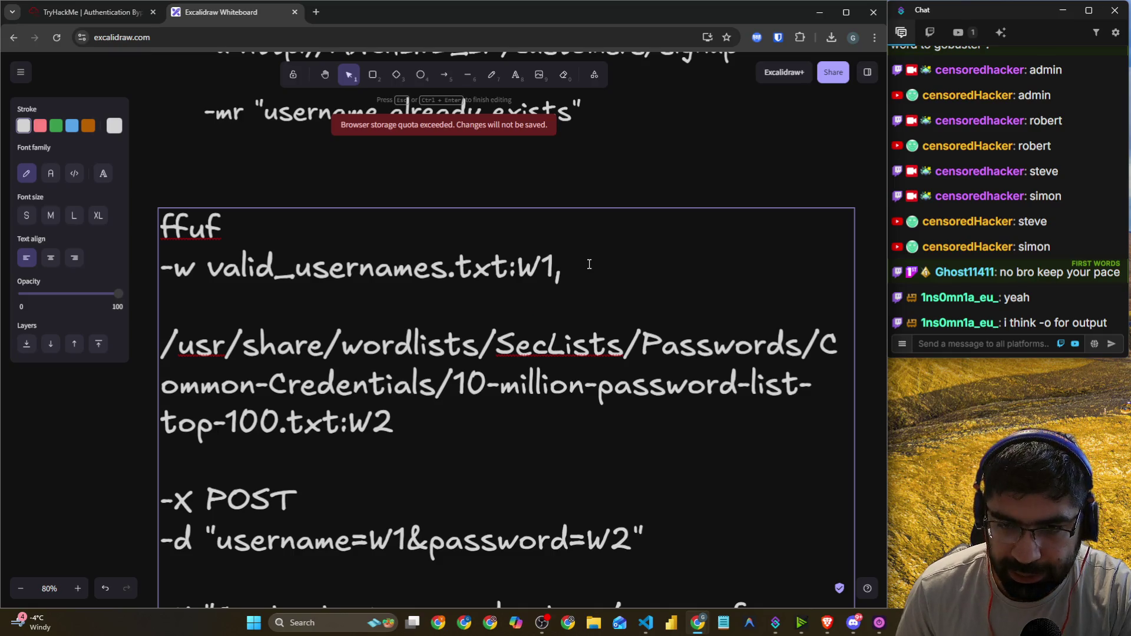
mouse_move(586, 264)
mouse_down()
mouse_move(280, 265)
mouse_move(555, 269)
mouse_up()
click(247, 265)
click(501, 268)
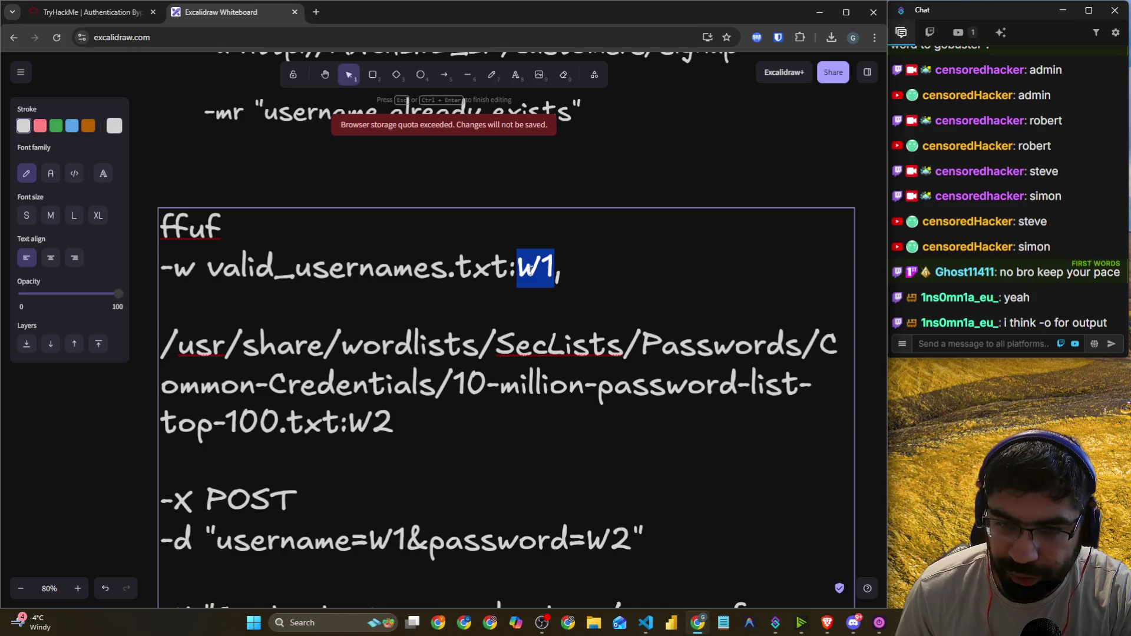
scroll(330, 276, down, 2)
Highlight the 10-million-password-list Common-Credentials wordlist path and the W1 and W2 keywords.
drag(178, 223, 767, 236)
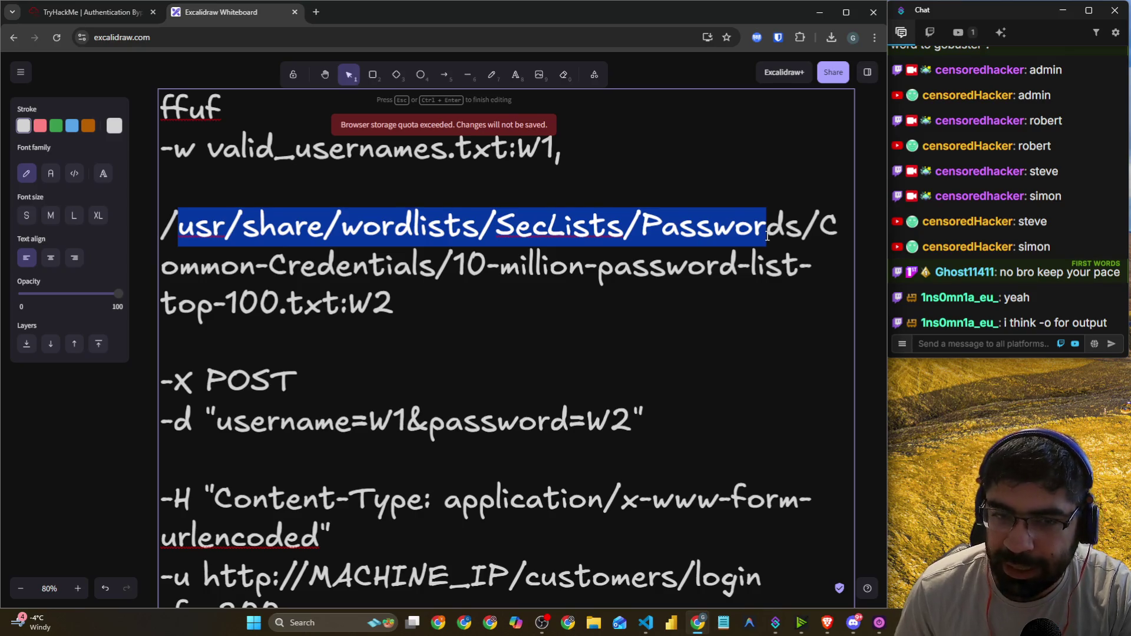
mouse_move(336, 301)
mouse_down()
mouse_move(286, 267)
mouse_move(162, 227)
mouse_move(821, 234)
mouse_up()
click(400, 293)
double_click(749, 238)
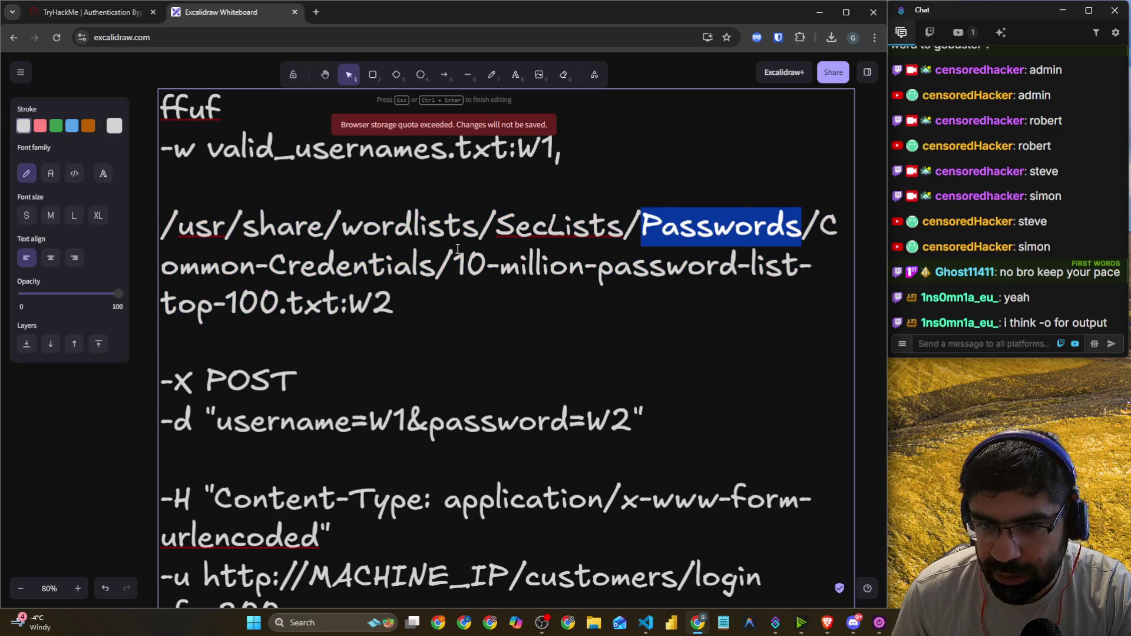
drag(467, 265, 804, 260)
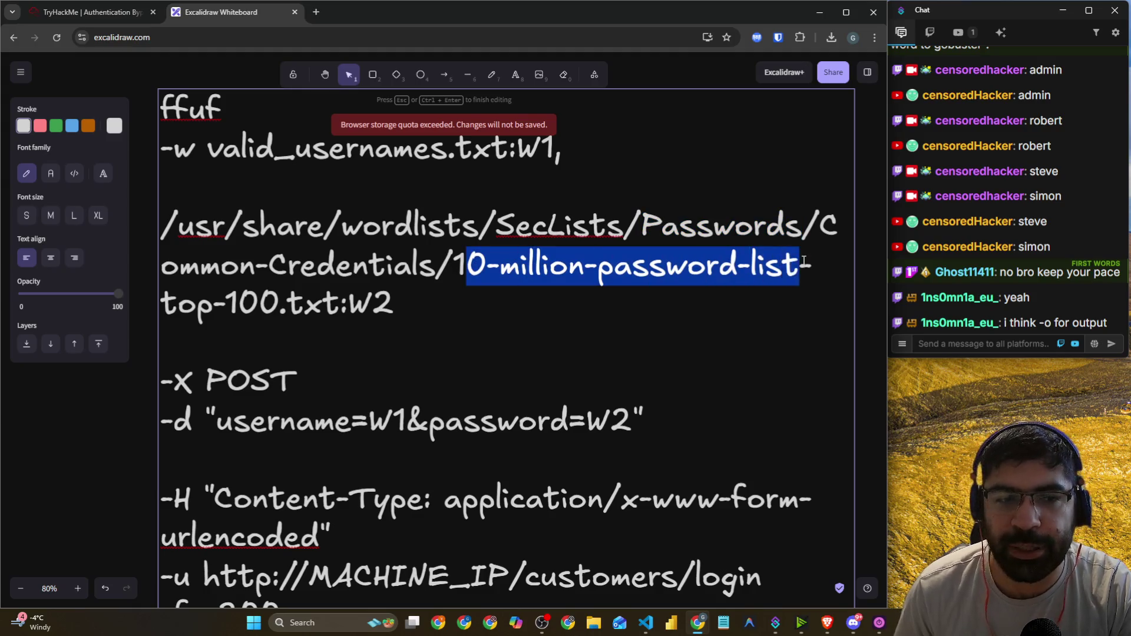
drag(277, 297, 155, 310)
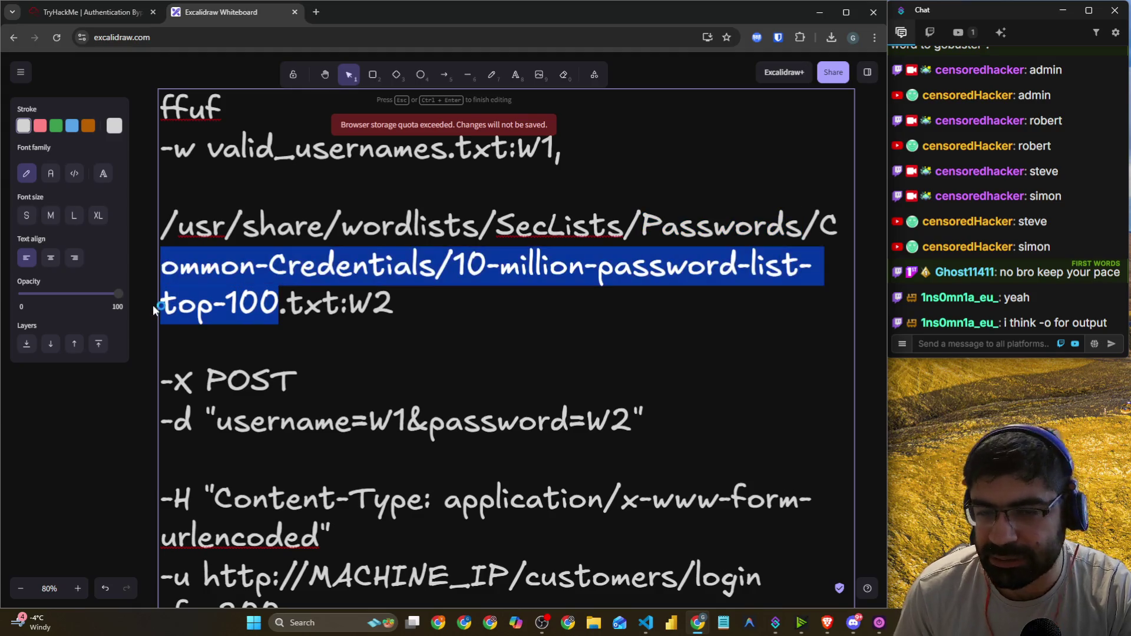
click(399, 303)
drag(349, 306, 398, 305)
drag(509, 152, 554, 153)
drag(347, 304, 395, 303)
Highlight the POST method and the username and password fields in the form data.
scroll(398, 300, down, 3)
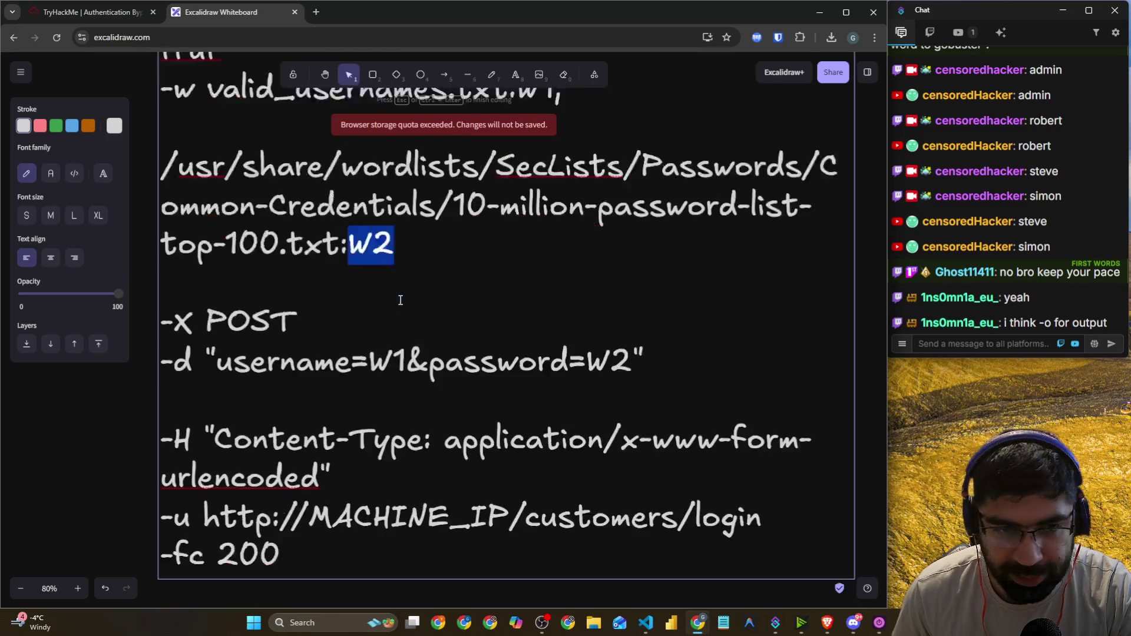
click(203, 206)
drag(204, 209, 329, 213)
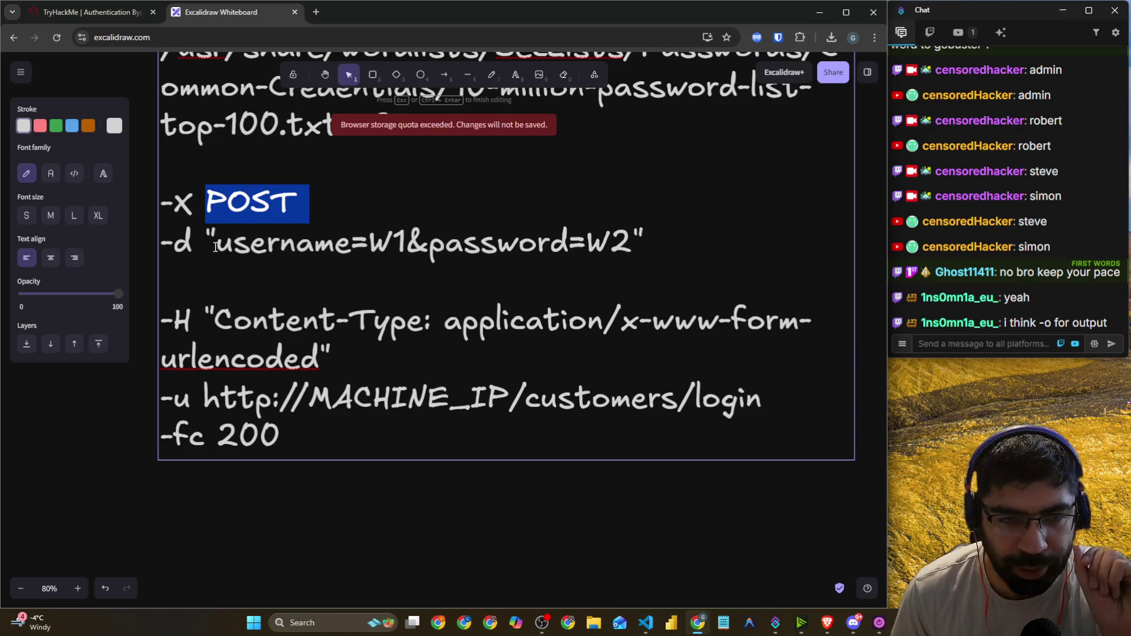
drag(215, 247, 329, 237)
scroll(329, 238, up, 4)
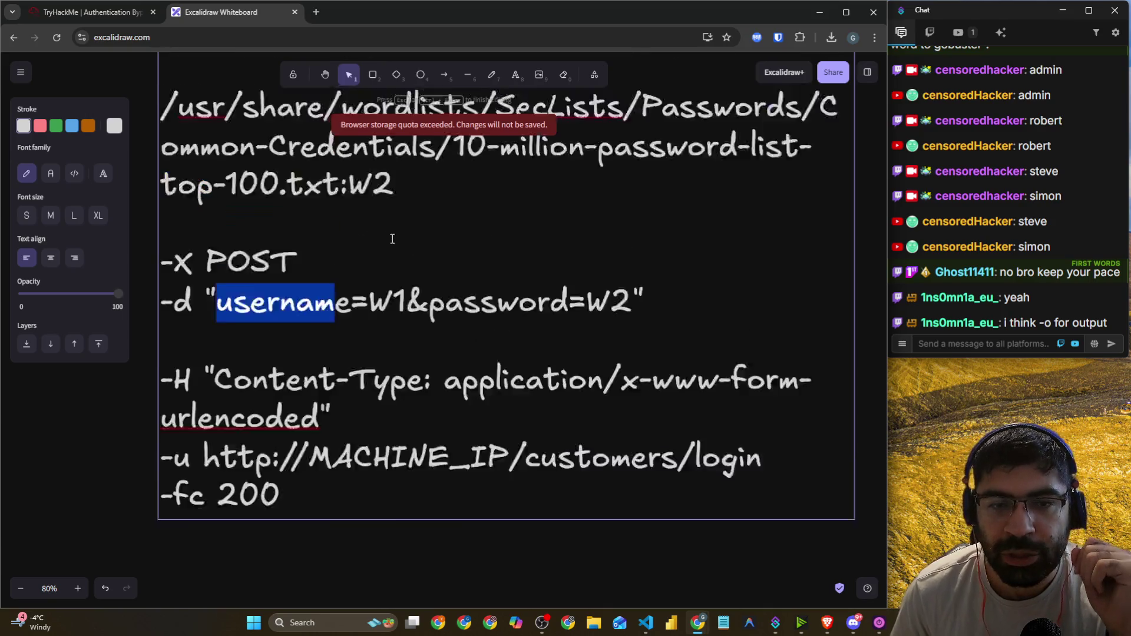
drag(196, 210, 560, 225)
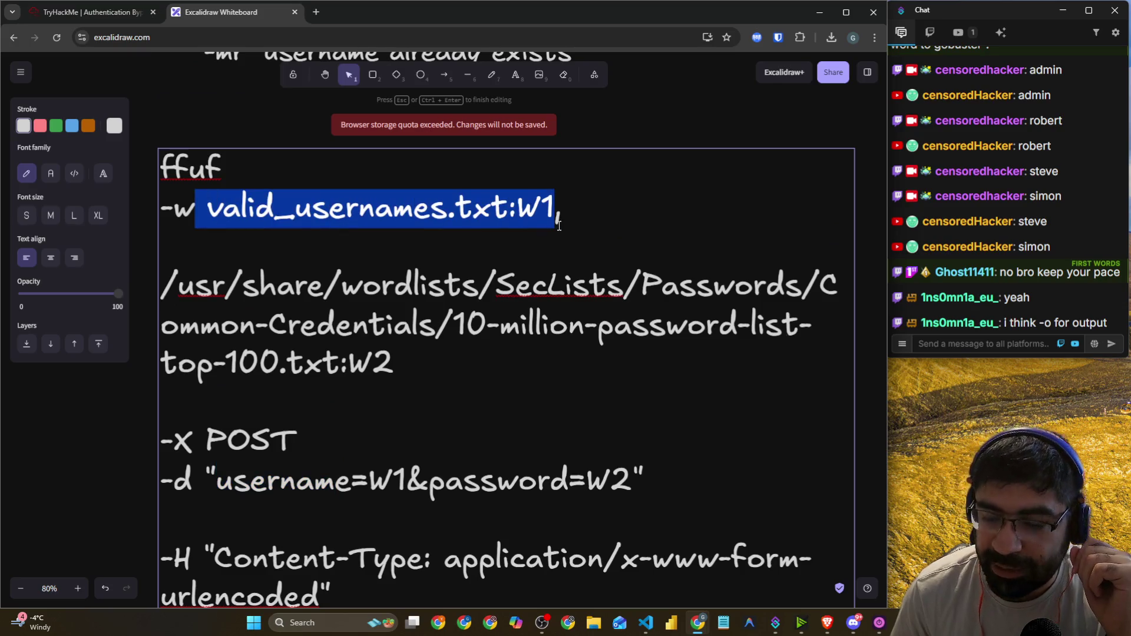
scroll(559, 233, down, 6)
scroll(469, 213, up, 1)
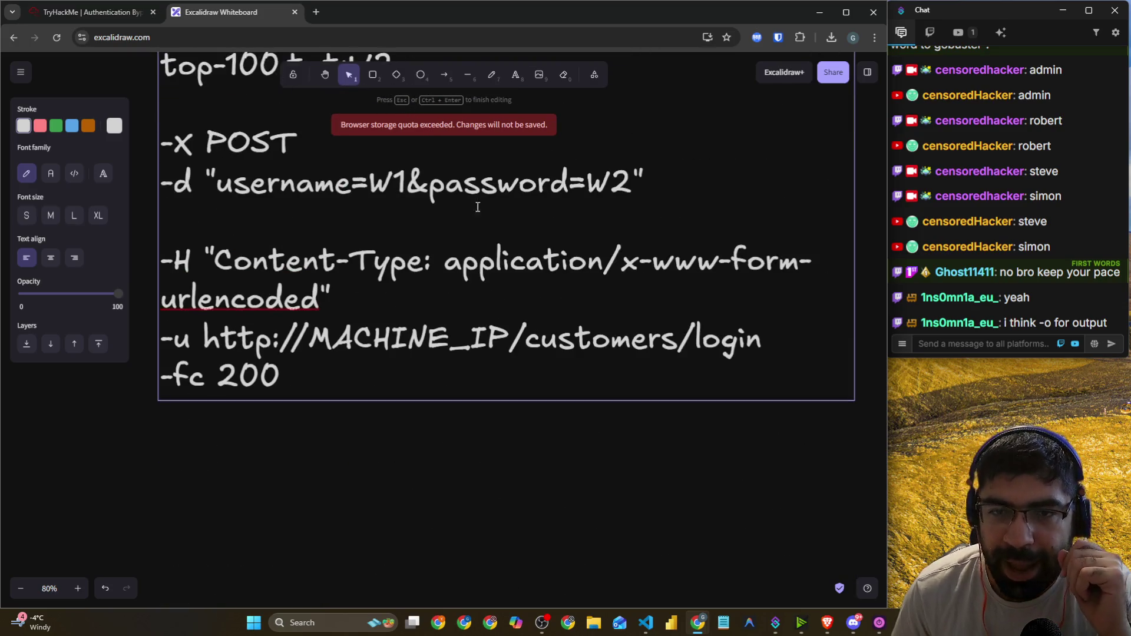
drag(430, 196, 613, 185)
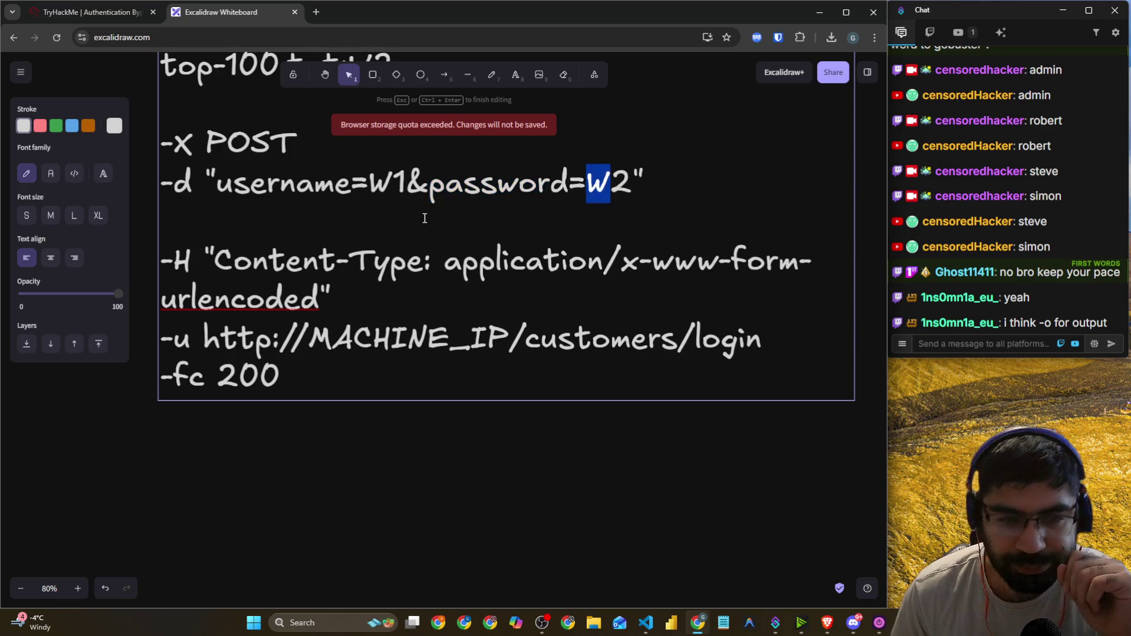
Highlight the urlencoded Content-Type header value.
scroll(425, 218, down, 1)
mouse_move(234, 203)
mouse_down()
mouse_move(731, 204)
mouse_move(746, 214)
mouse_up()
drag(197, 239, 299, 236)
click(236, 281)
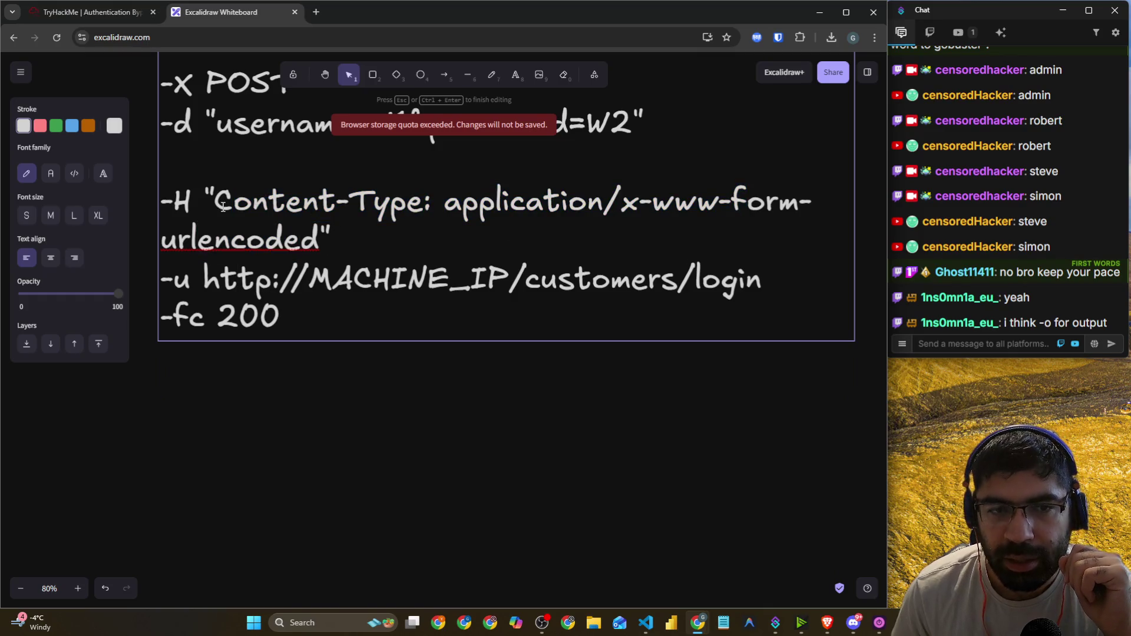
drag(222, 205, 497, 201)
click(435, 243)
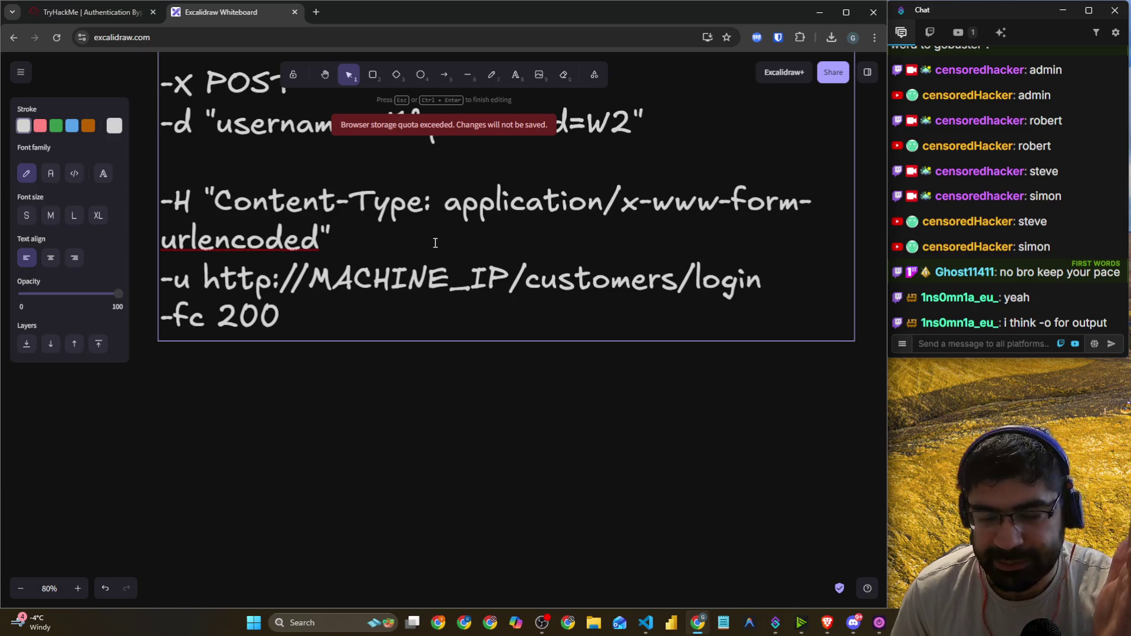
Highlight the MACHINE_IP login URL and the -fc 200 filter, then stop editing the text.
click(265, 271)
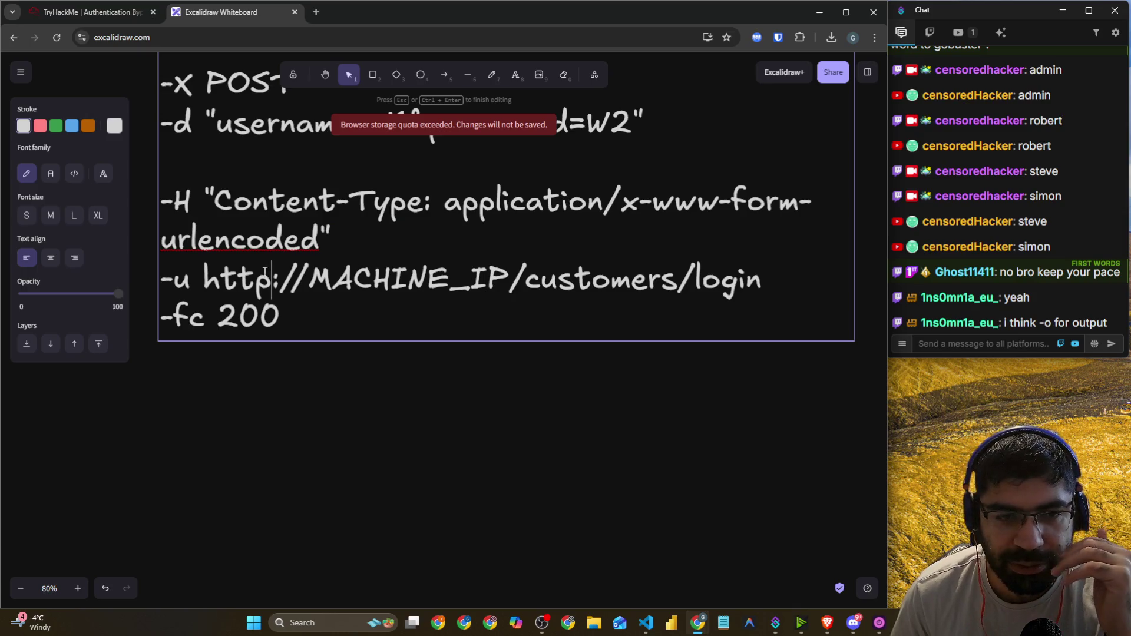
mouse_move(203, 281)
mouse_down()
mouse_move(388, 295)
mouse_move(500, 273)
mouse_up()
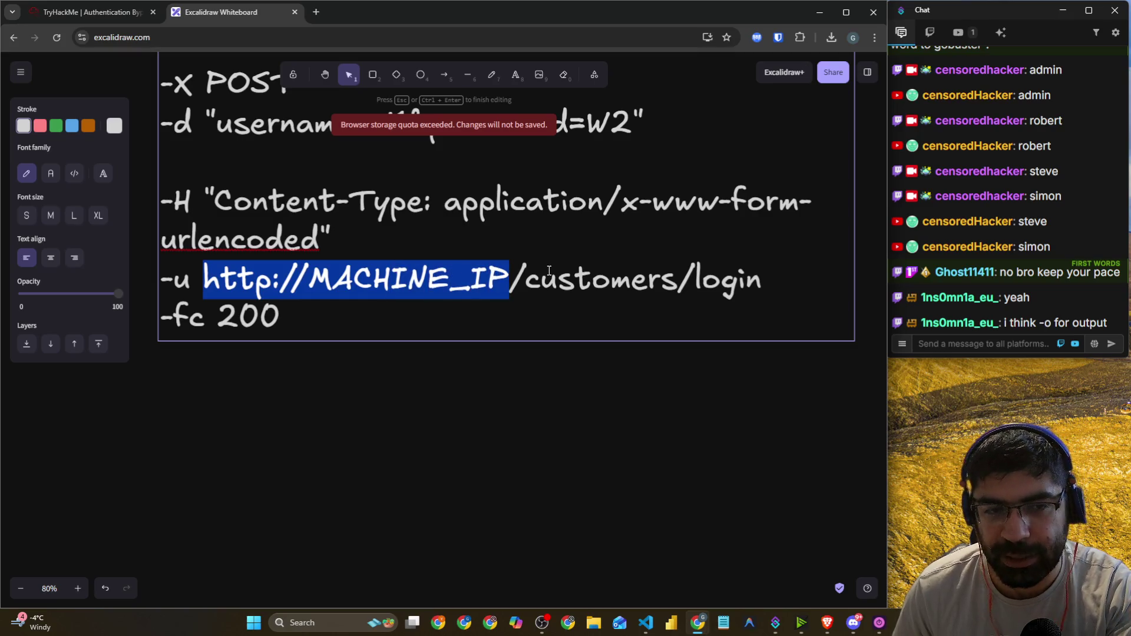
drag(289, 311, 162, 314)
click(336, 352)
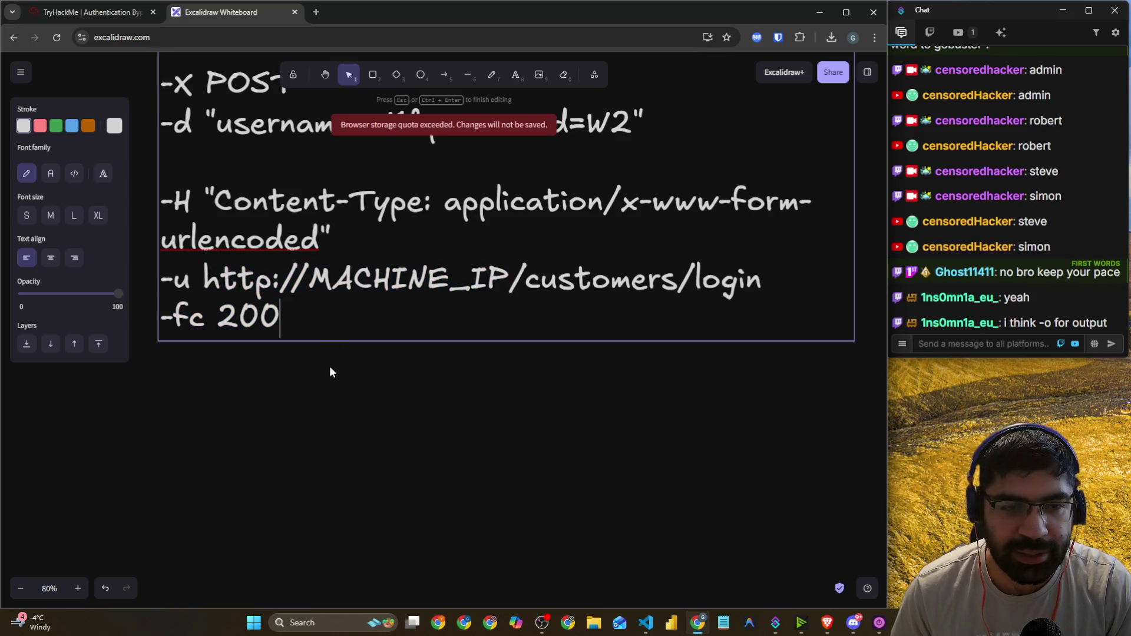
click(275, 328)
click(319, 13)
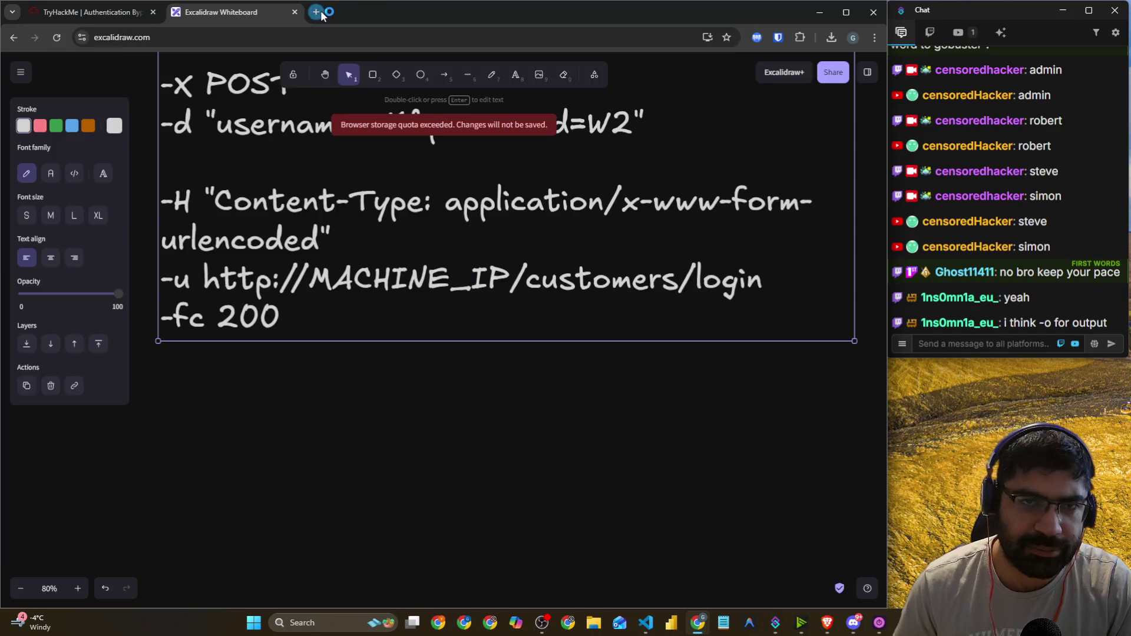
text(fuff)
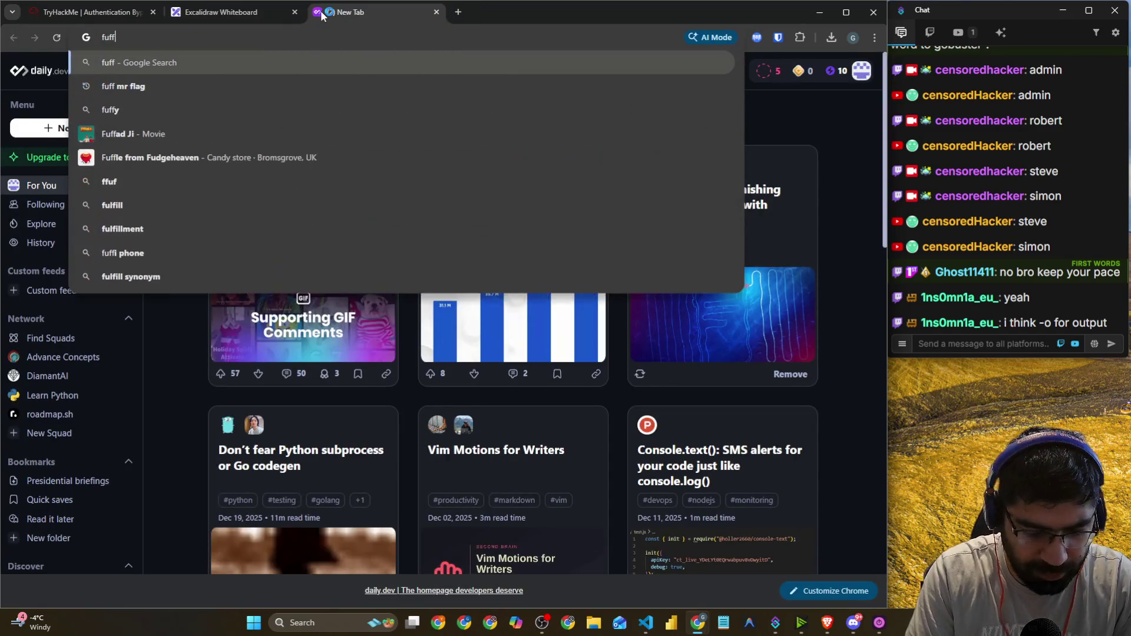
text( -fc flag)
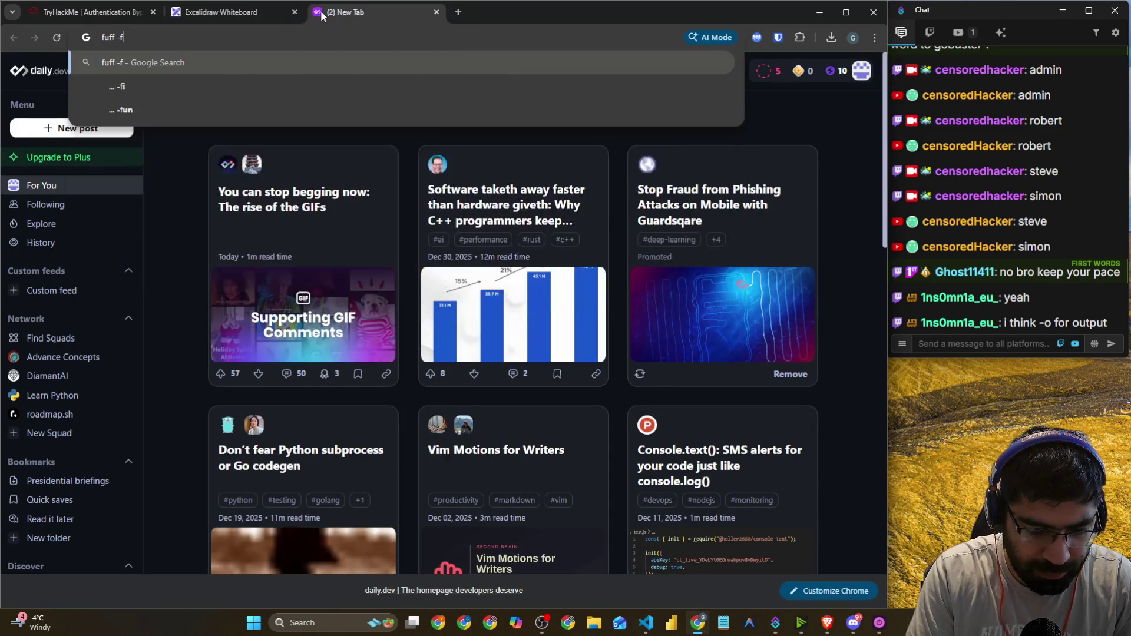
key(Return)
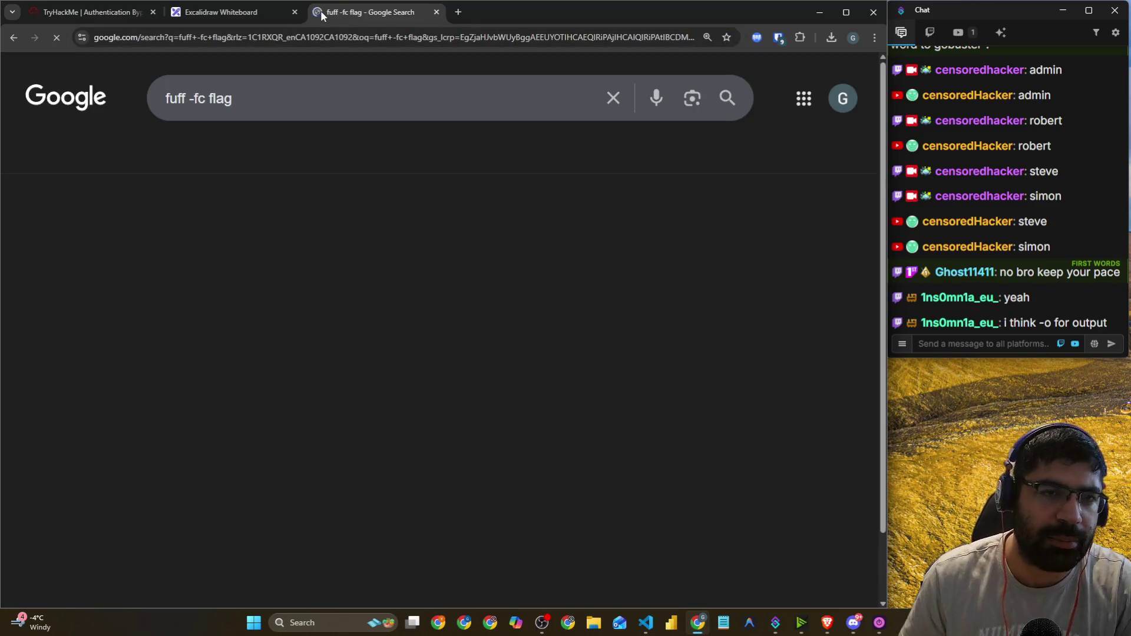
scroll(250, 313, down, 5)
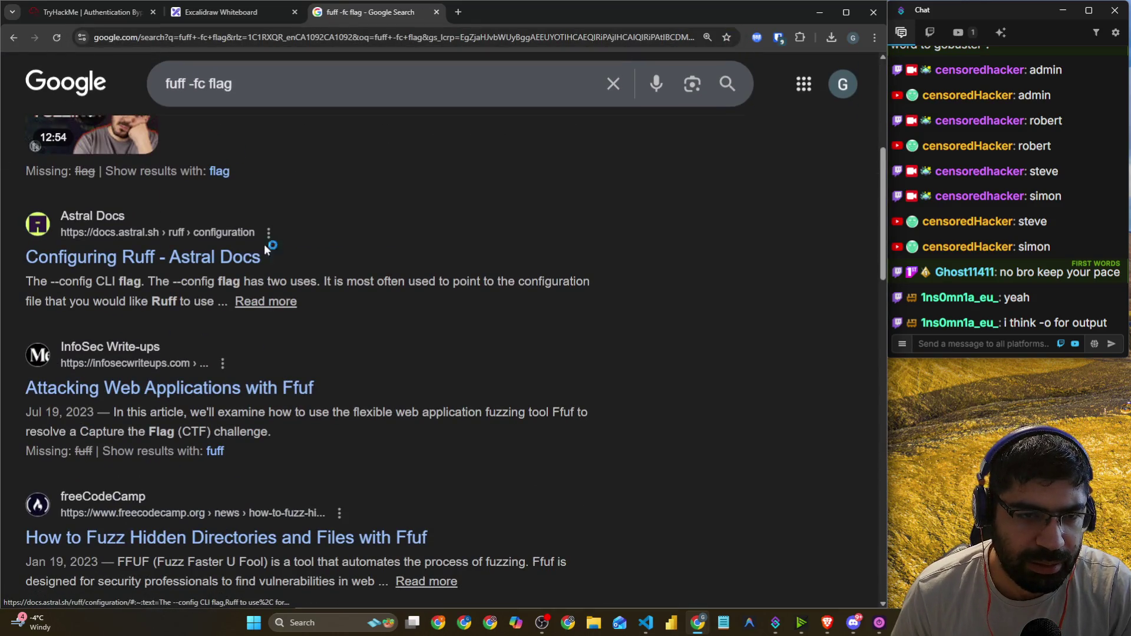
scroll(264, 244, up, 5)
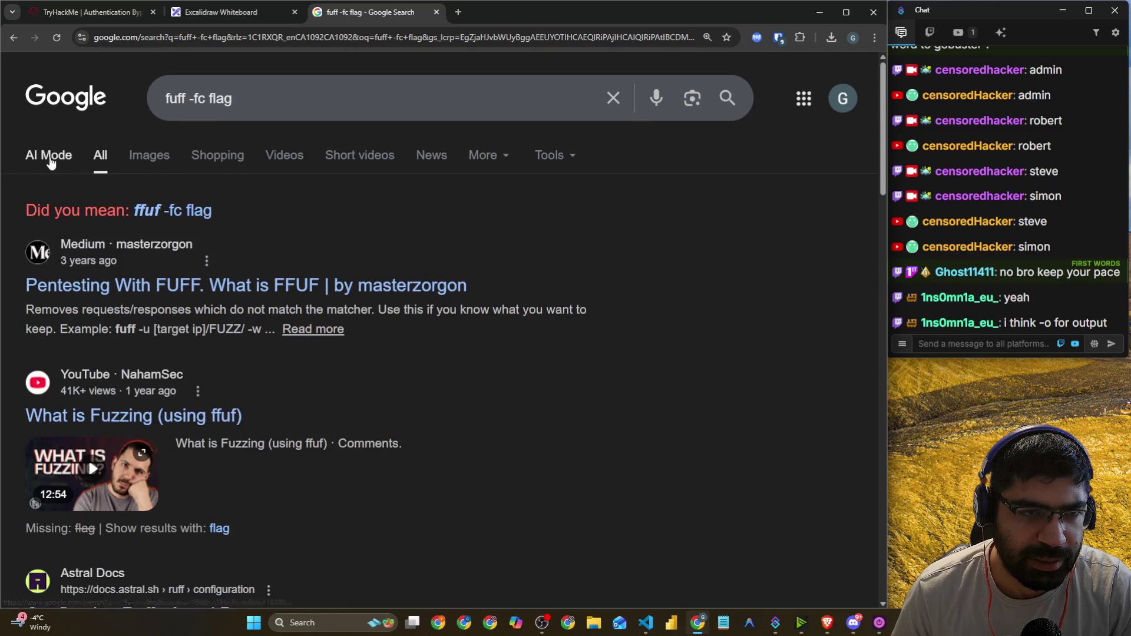
click(50, 155)
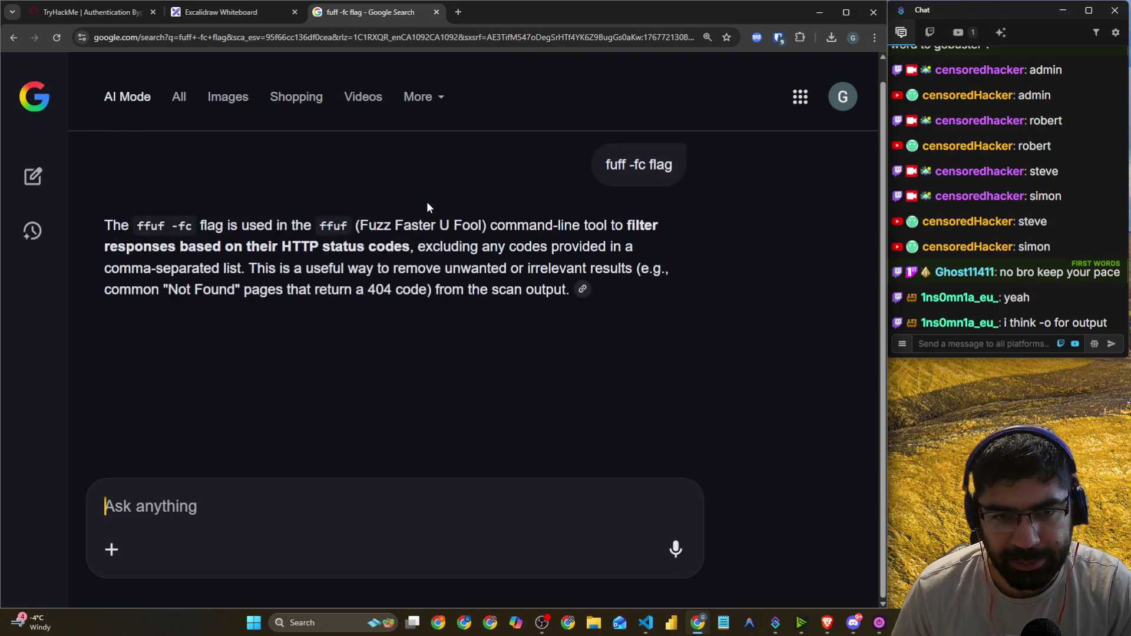
drag(301, 246, 412, 245)
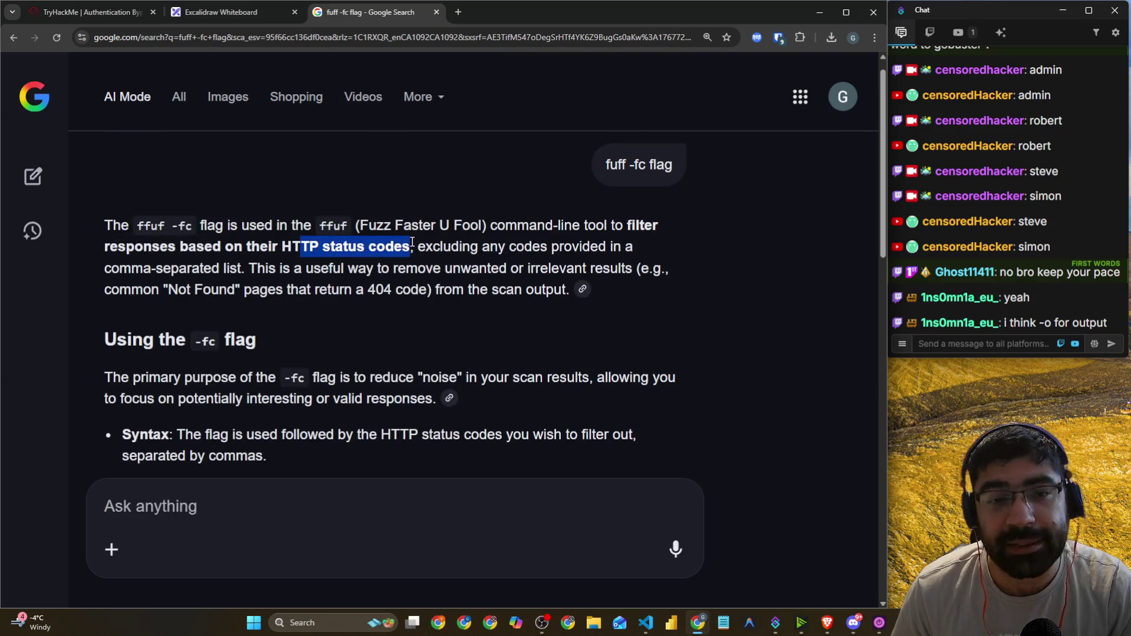
click(437, 12)
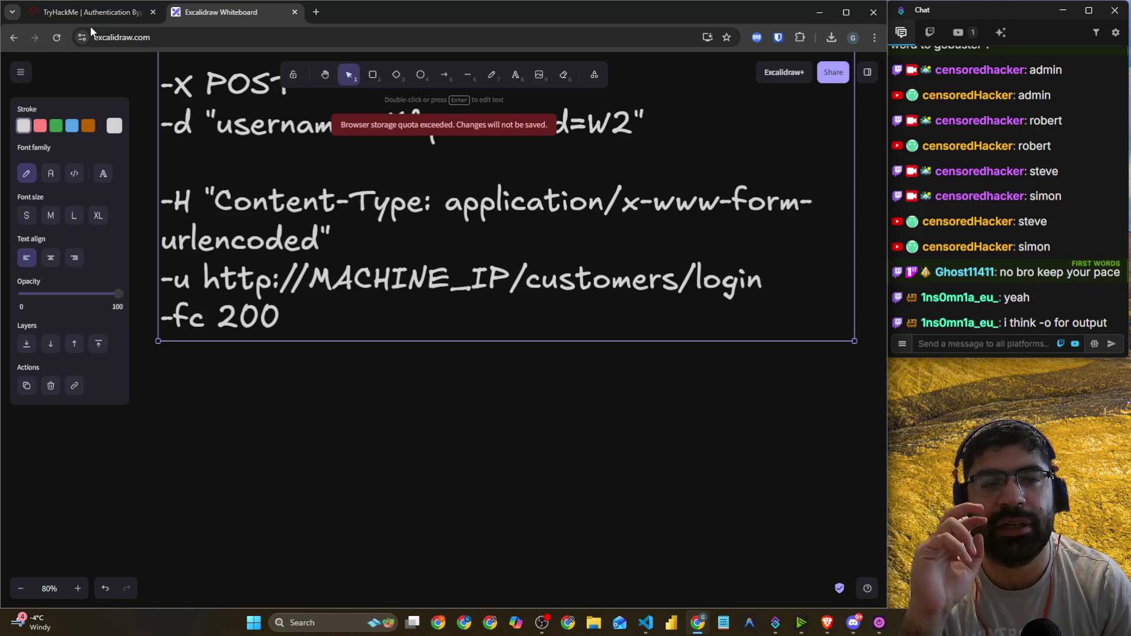
In the AttackBox browser, expand Task 3 of the Authentication Bypass room and select its ffuf command.
click(89, 11)
click(140, 39)
key(alt+Tab)
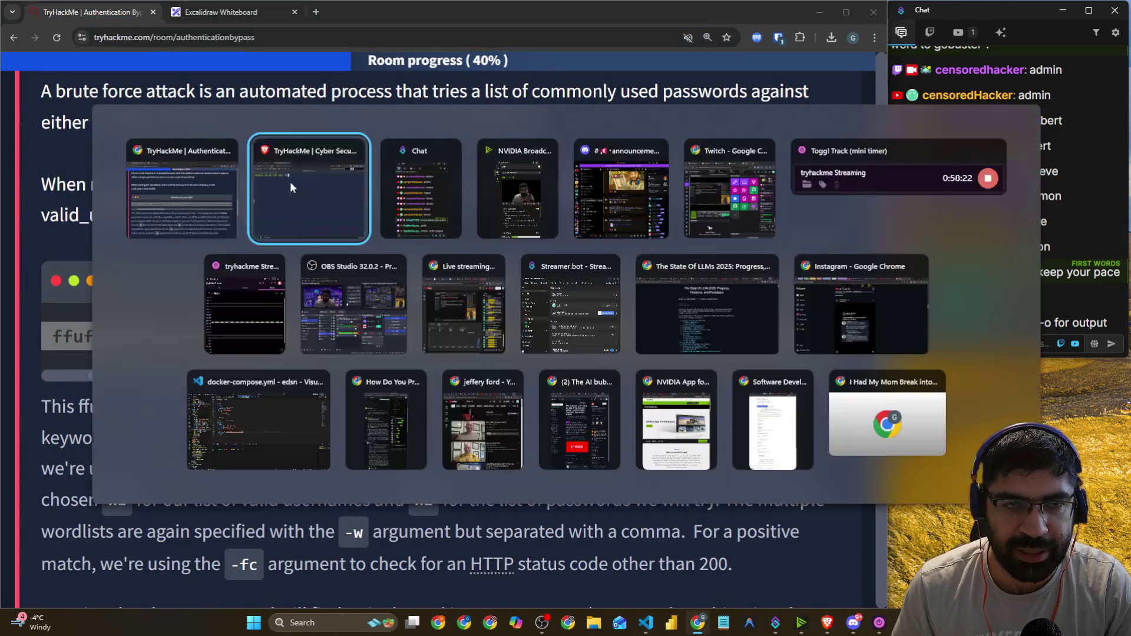
click(338, 199)
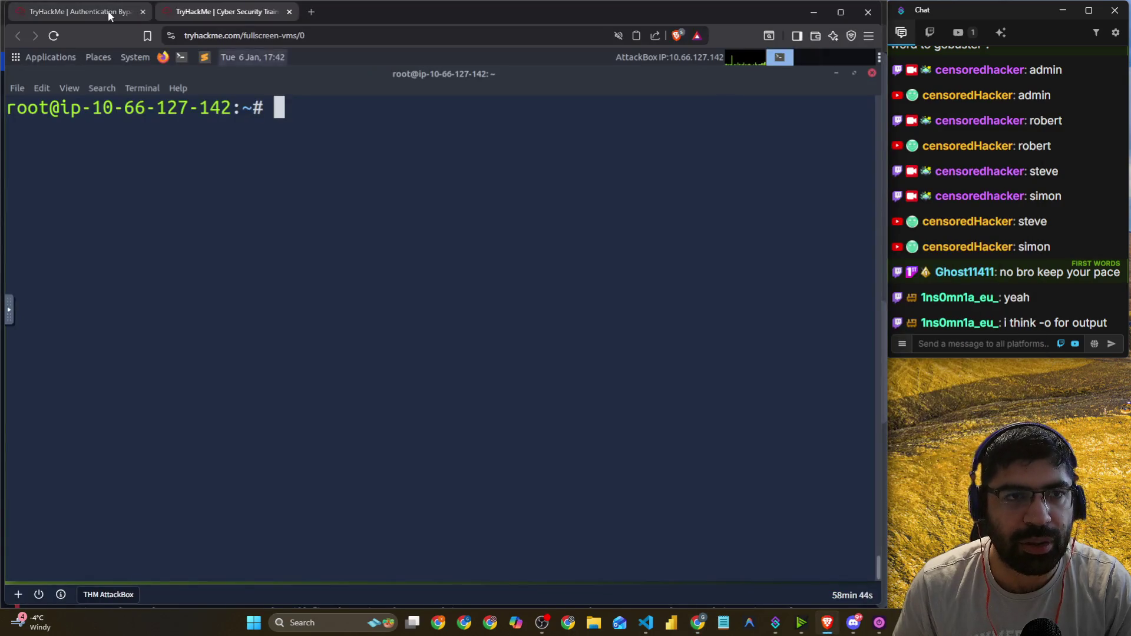
click(108, 10)
scroll(161, 274, down, 5)
click(217, 502)
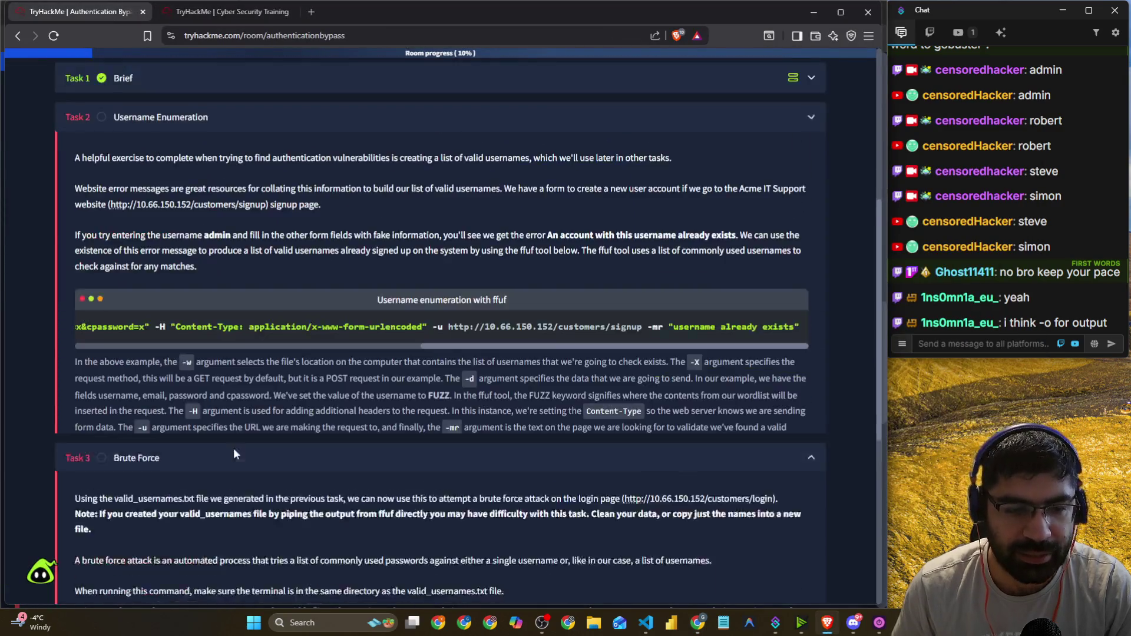
drag(169, 311, 825, 324)
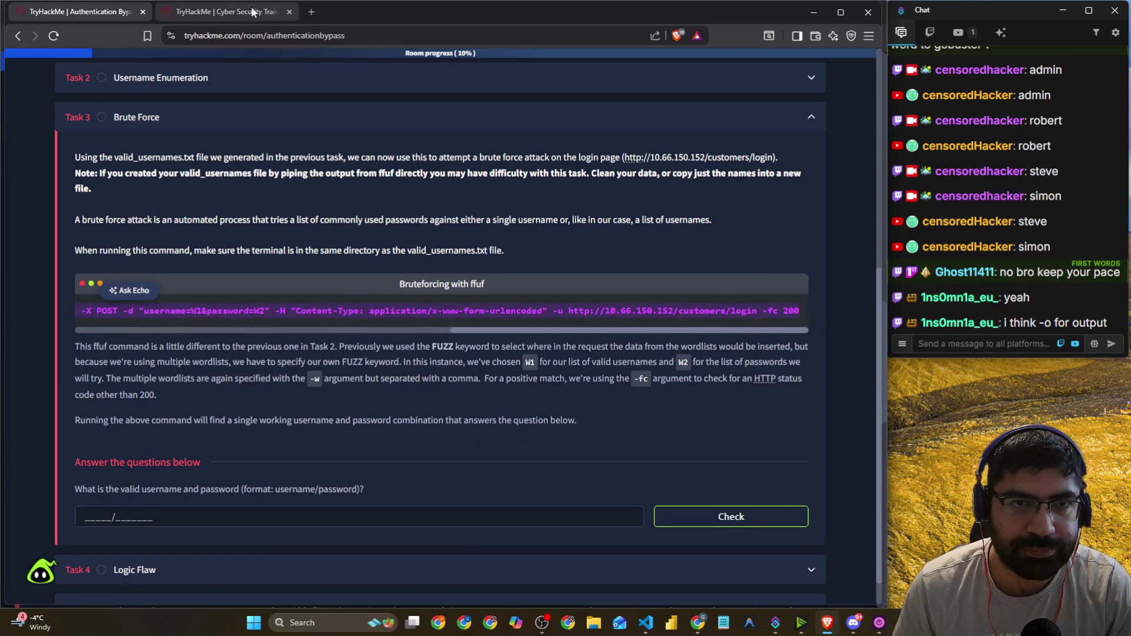
Paste the ffuf command at the AttackBox terminal prompt.
click(230, 12)
right_click(306, 246)
click(335, 324)
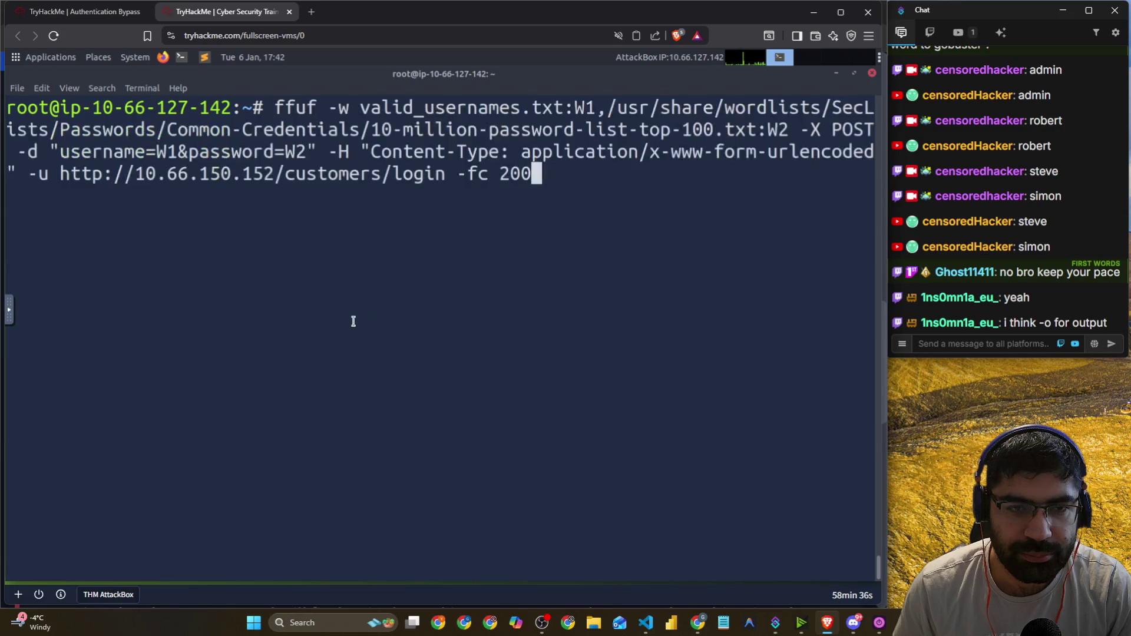
Run the ffuf brute force and point out the matcher codes, 200 filter and found credentials.
key(Return)
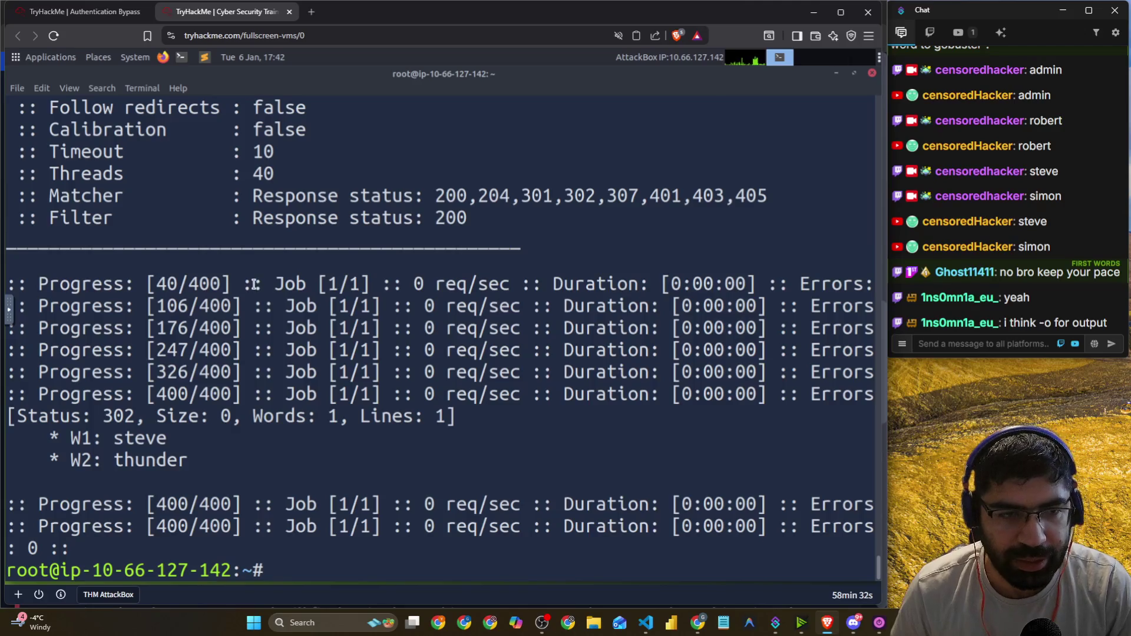
scroll(262, 272, up, 3)
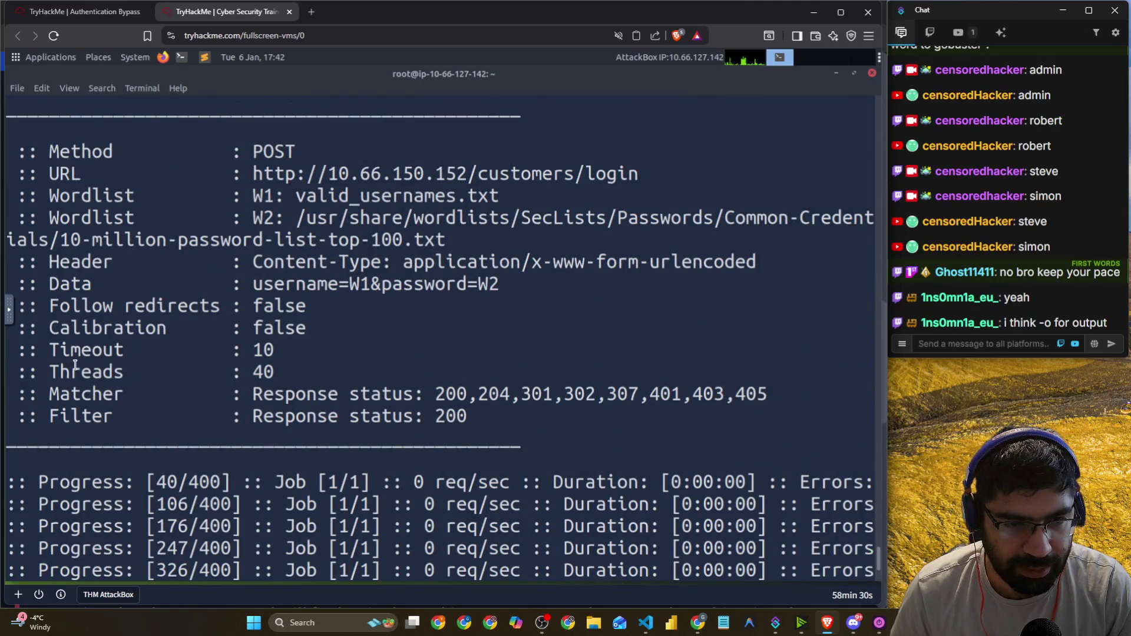
drag(263, 394, 457, 395)
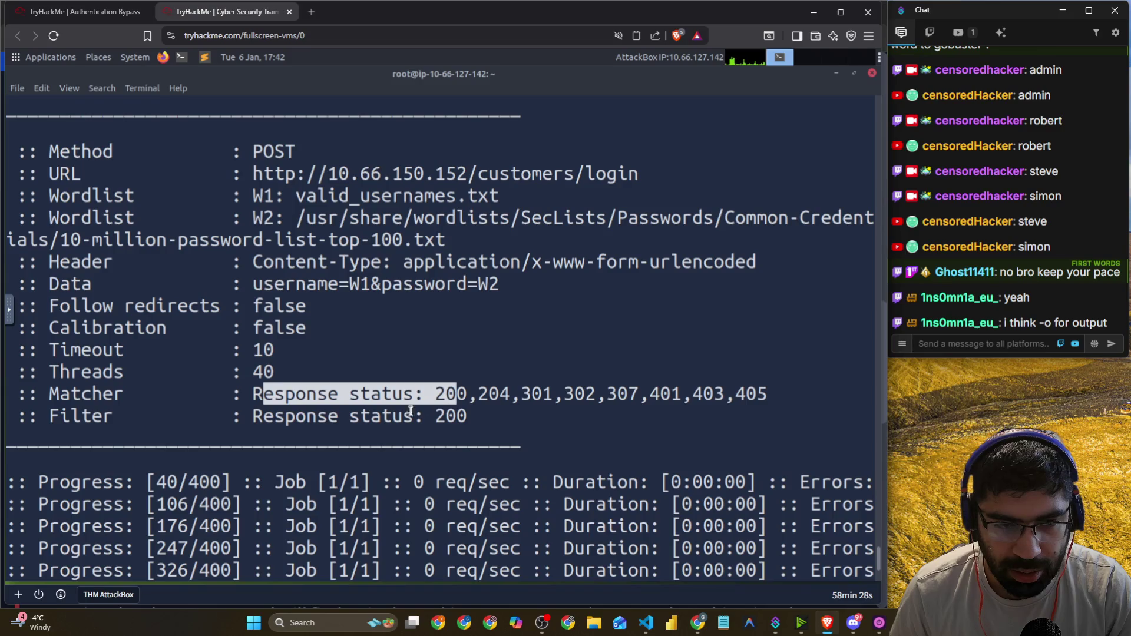
drag(64, 393, 216, 393)
drag(356, 395, 762, 394)
mouse_move(466, 414)
mouse_down()
mouse_move(145, 386)
mouse_move(50, 411)
mouse_up()
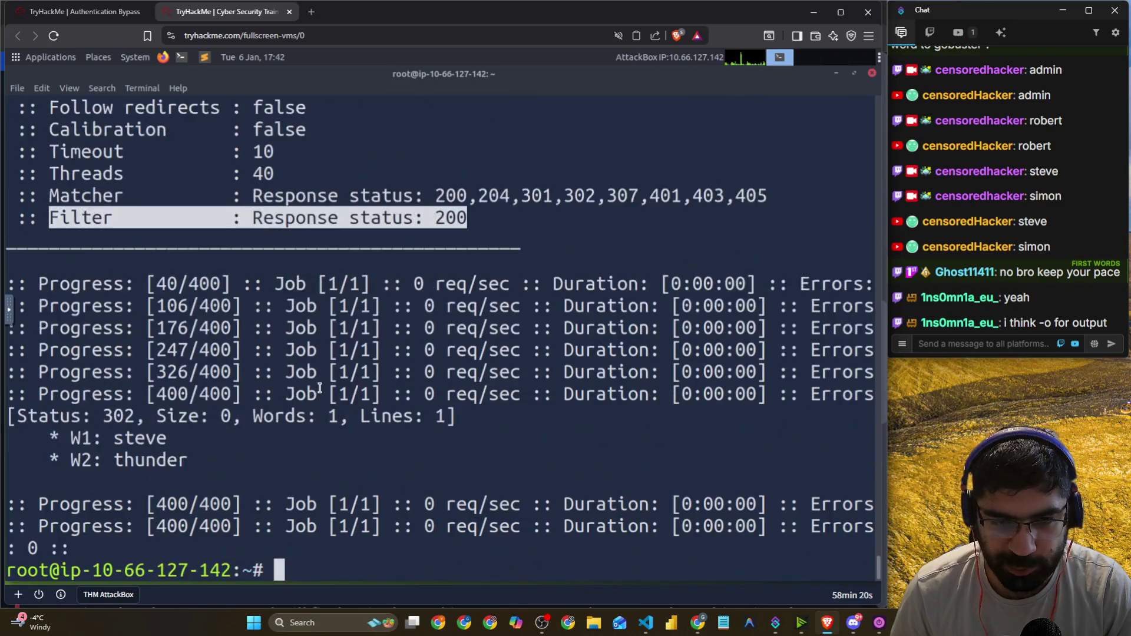
click(442, 302)
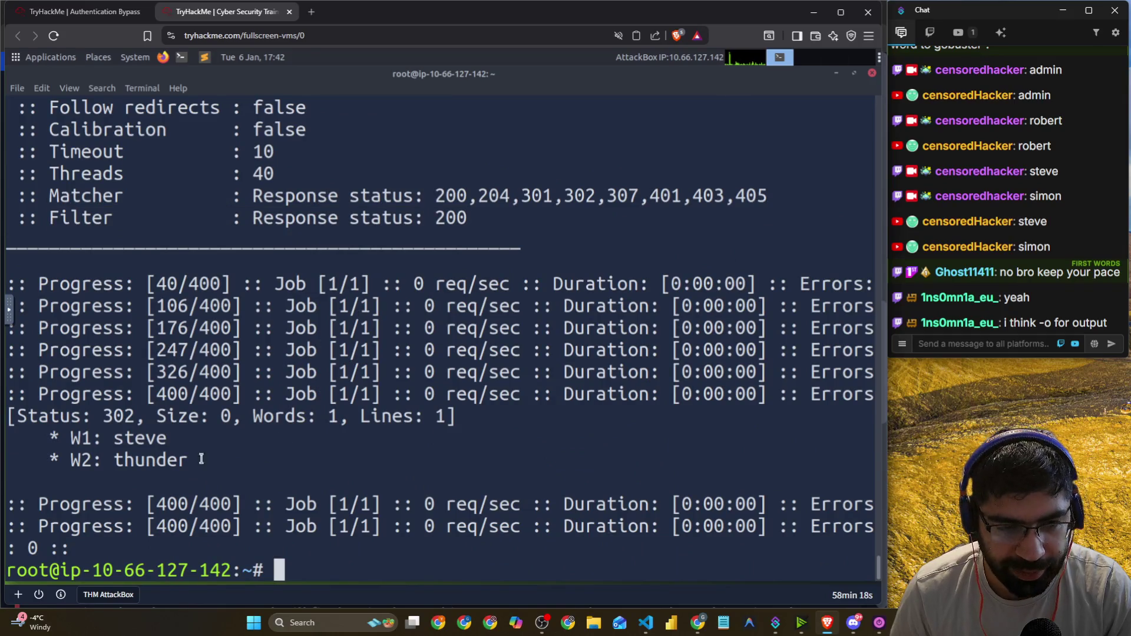
drag(50, 436, 228, 454)
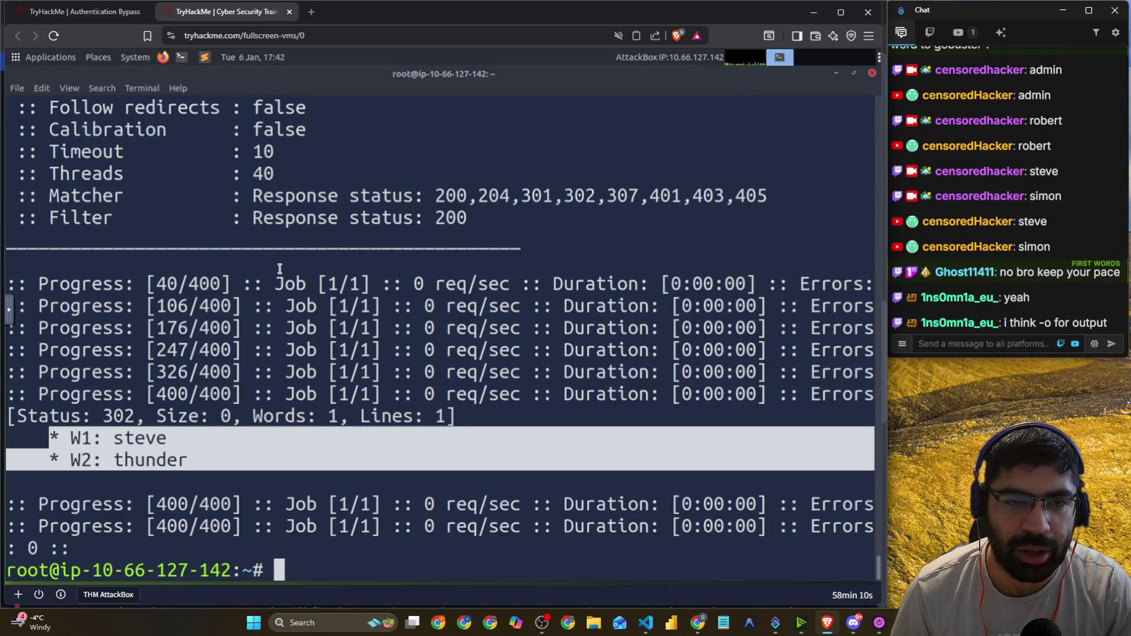
Copy the full ffuf command from the terminal and send it in the chat.
scroll(318, 253, up, 10)
mouse_move(523, 418)
mouse_down()
mouse_move(362, 391)
mouse_move(277, 359)
mouse_up()
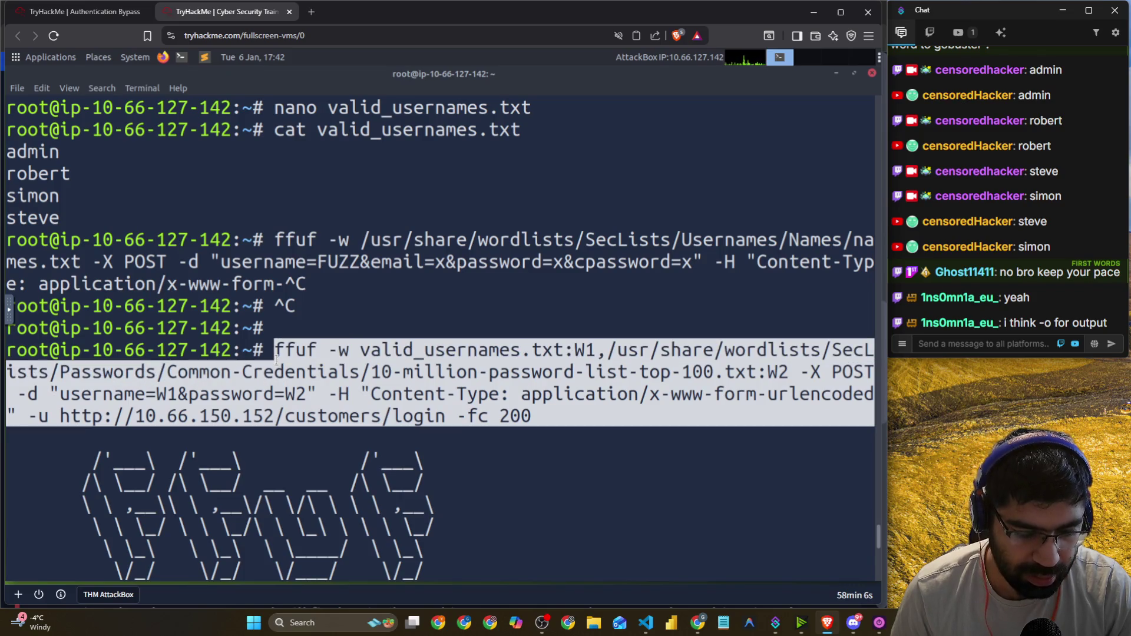
key(ctrl+c)
click(959, 343)
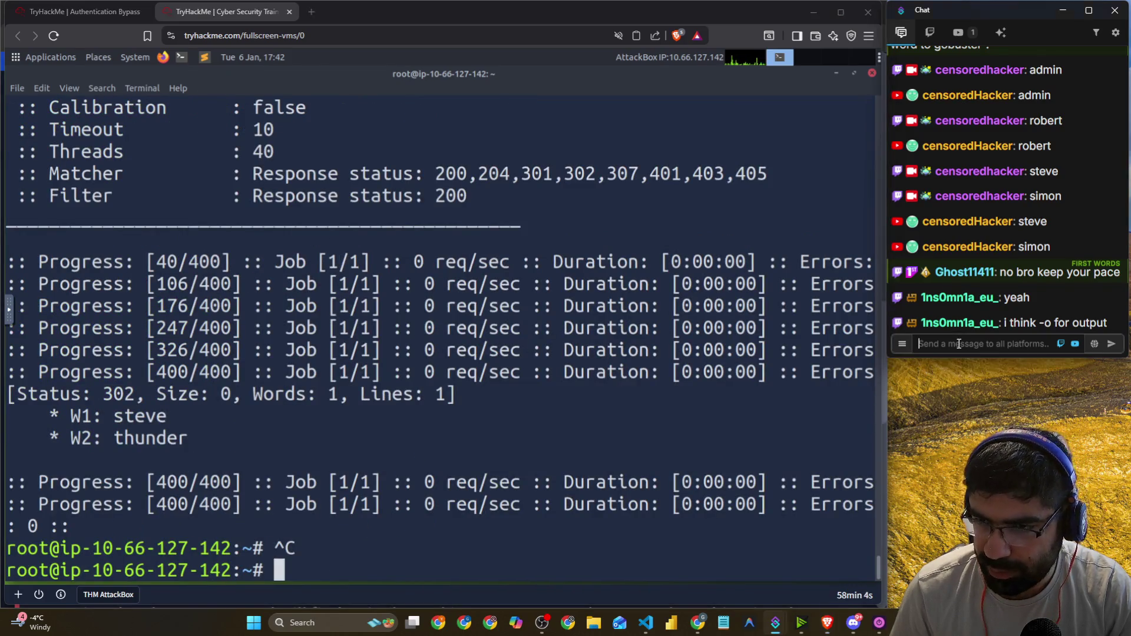
key(ctrl+v)
key(Return)
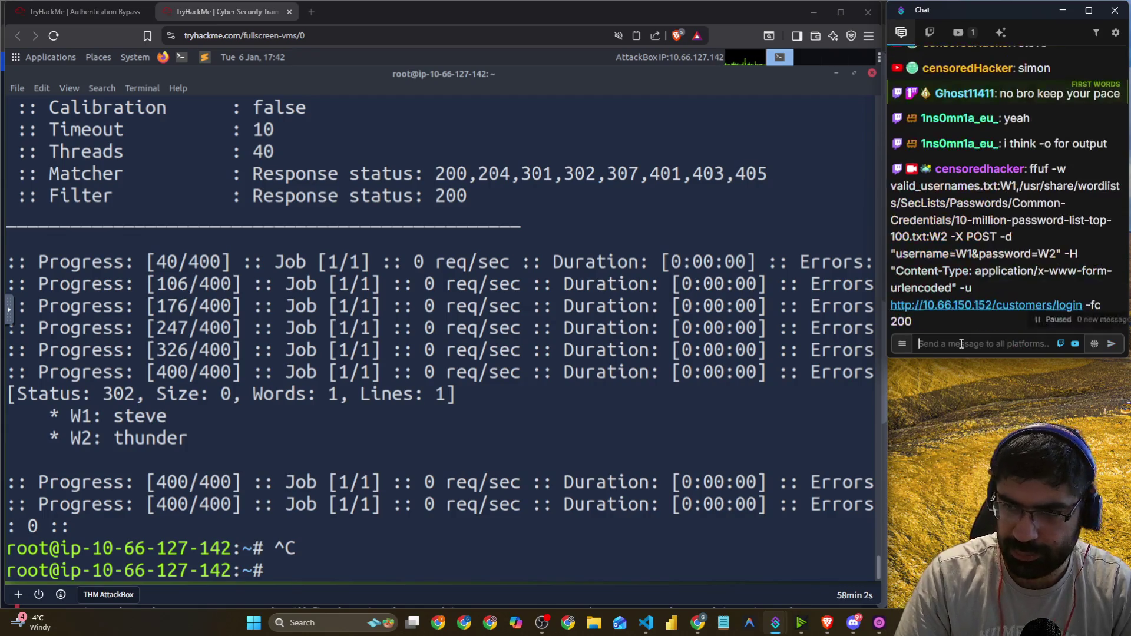
click(319, 359)
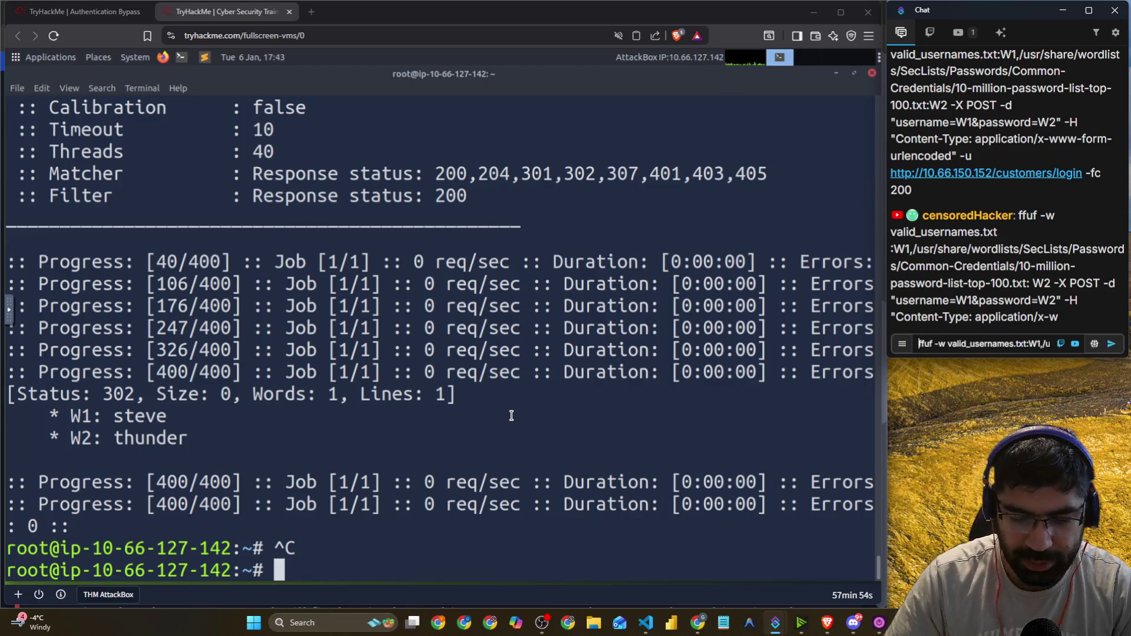
Alt+Tab back to the TryHackMe room page showing Task 3's brute-force passage.
key(alt+Tab)
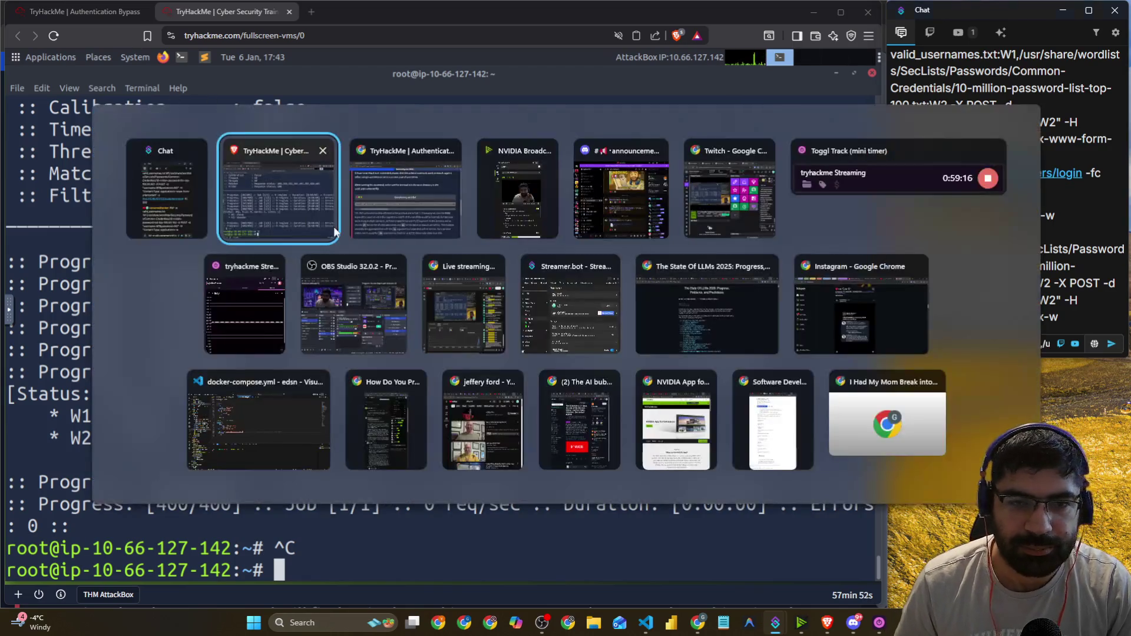
key(alt+Tab)
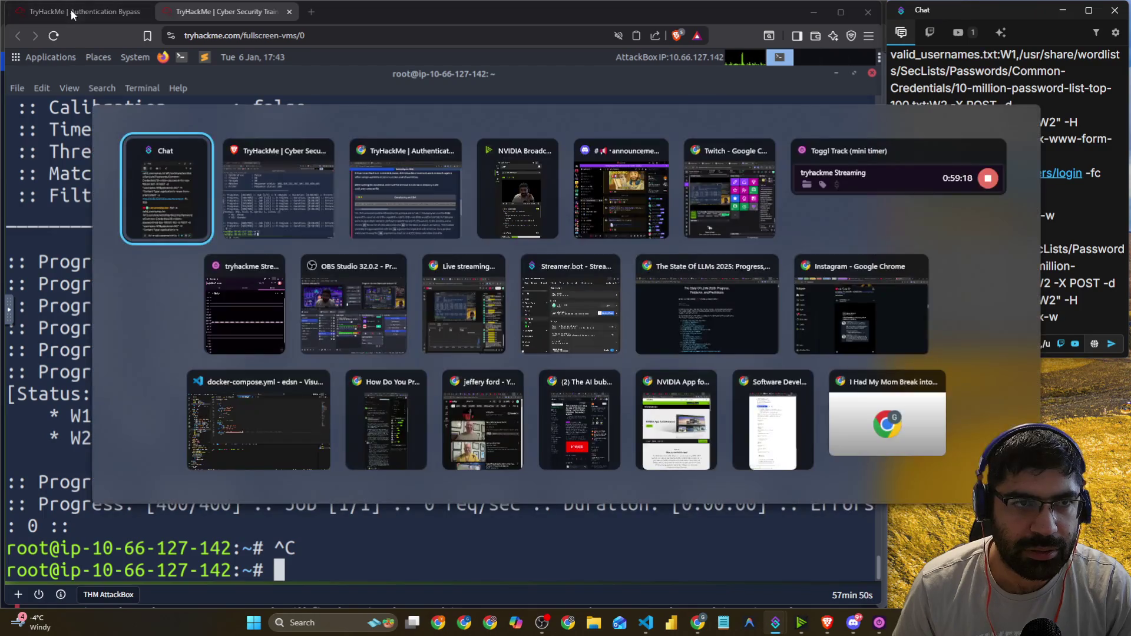
key(alt+Tab)
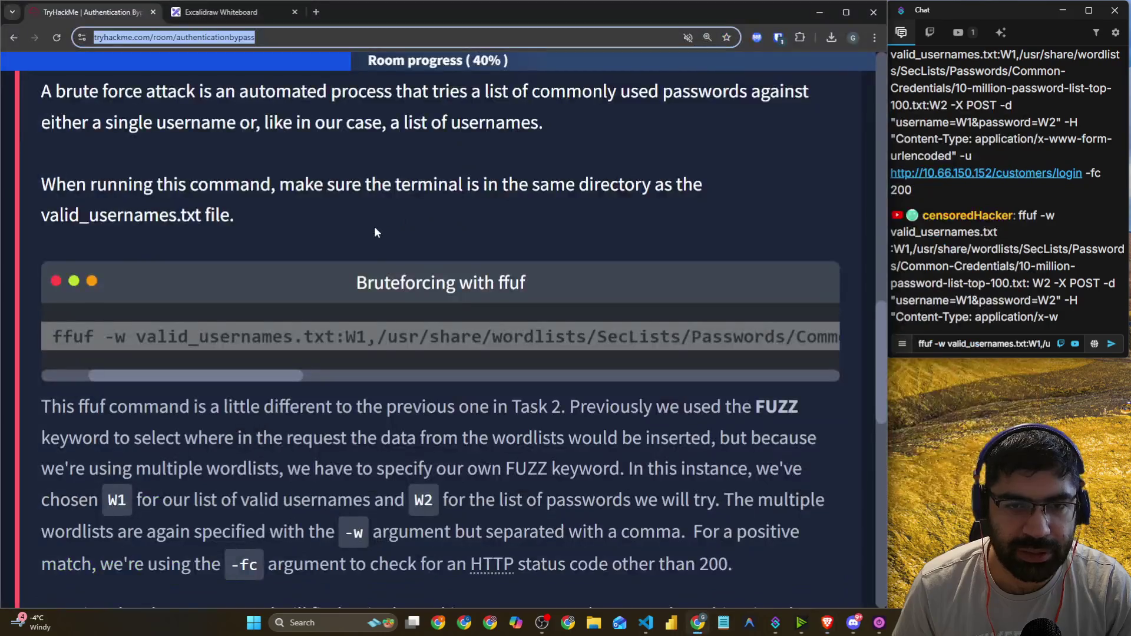
Copy the ffuf brute-force command from the room and send it as a chat message.
scroll(277, 273, down, 3)
click(250, 259)
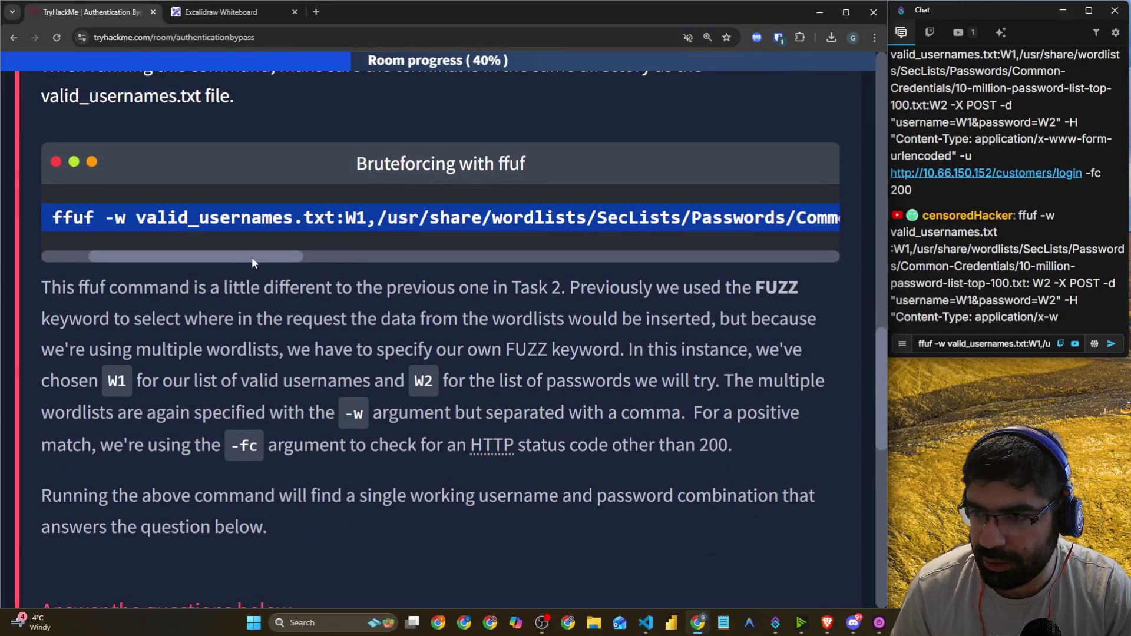
drag(276, 253, 625, 257)
click(552, 242)
drag(534, 218, 836, 217)
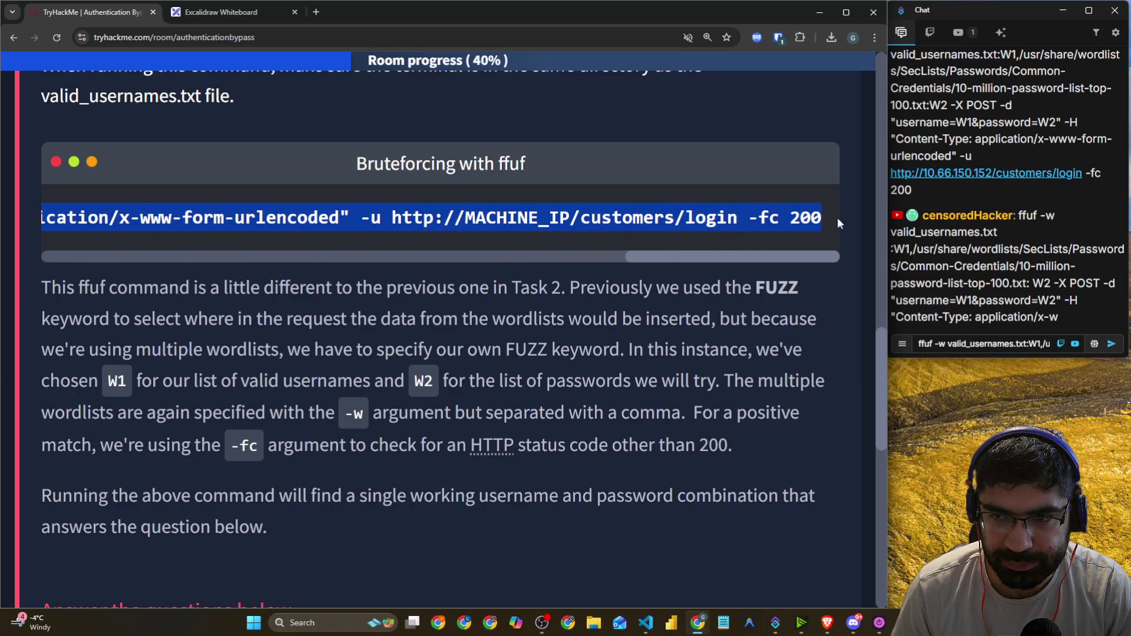
click(1020, 346)
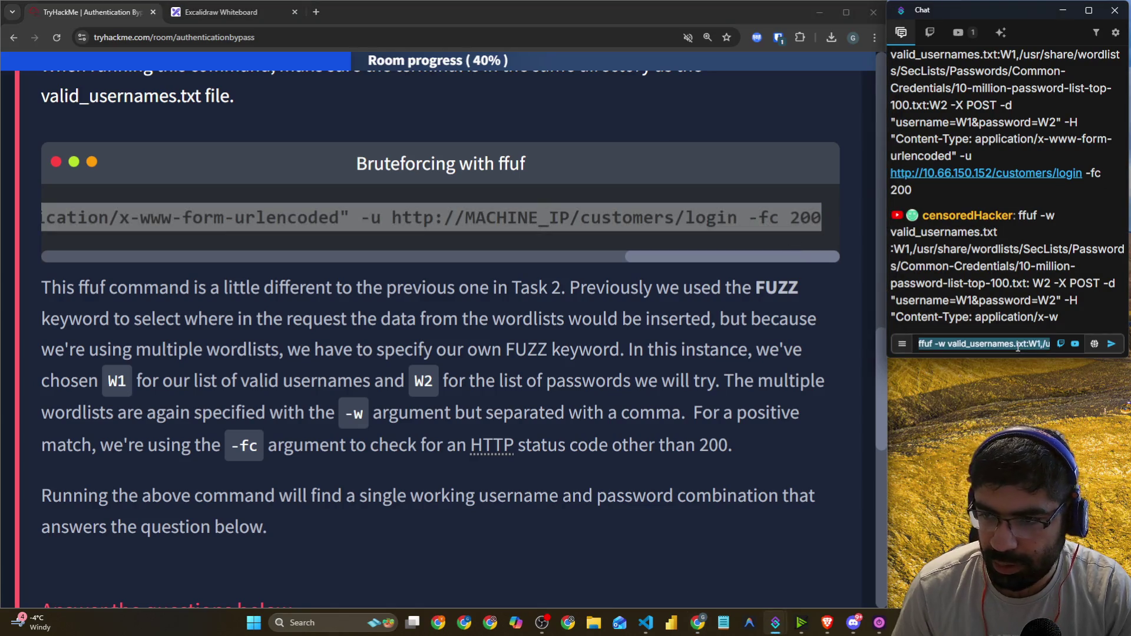
key(Return)
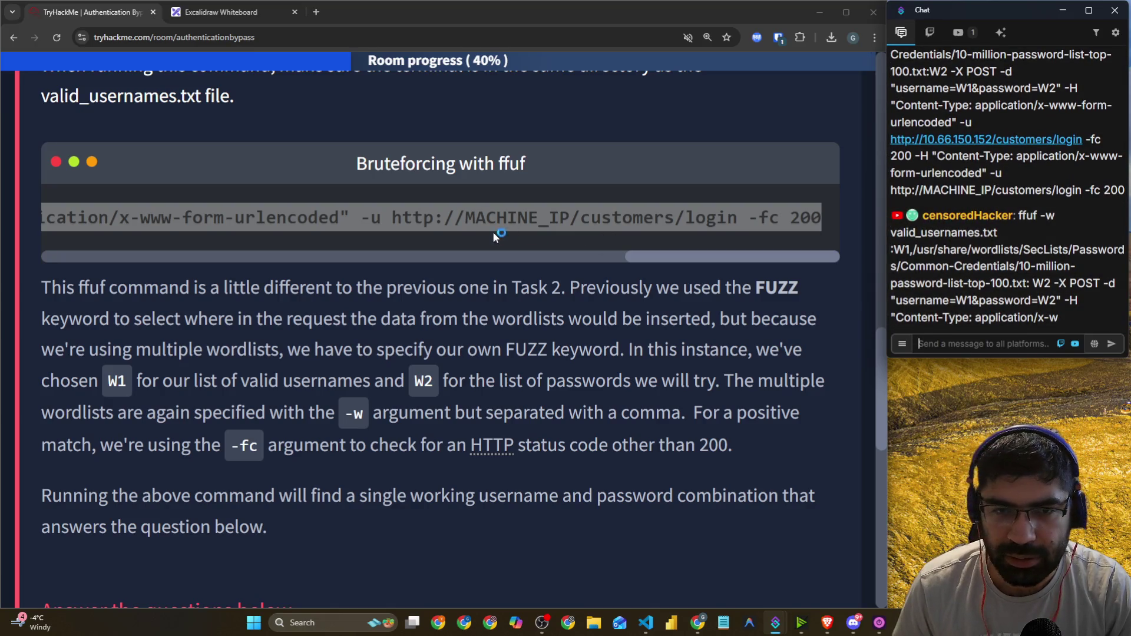
Select the header and URL part of the ffuf command and post it in chat.
click(287, 222)
drag(298, 222, 35, 223)
mouse_move(106, 218)
mouse_down()
mouse_move(878, 217)
mouse_move(958, 233)
mouse_up()
click(988, 344)
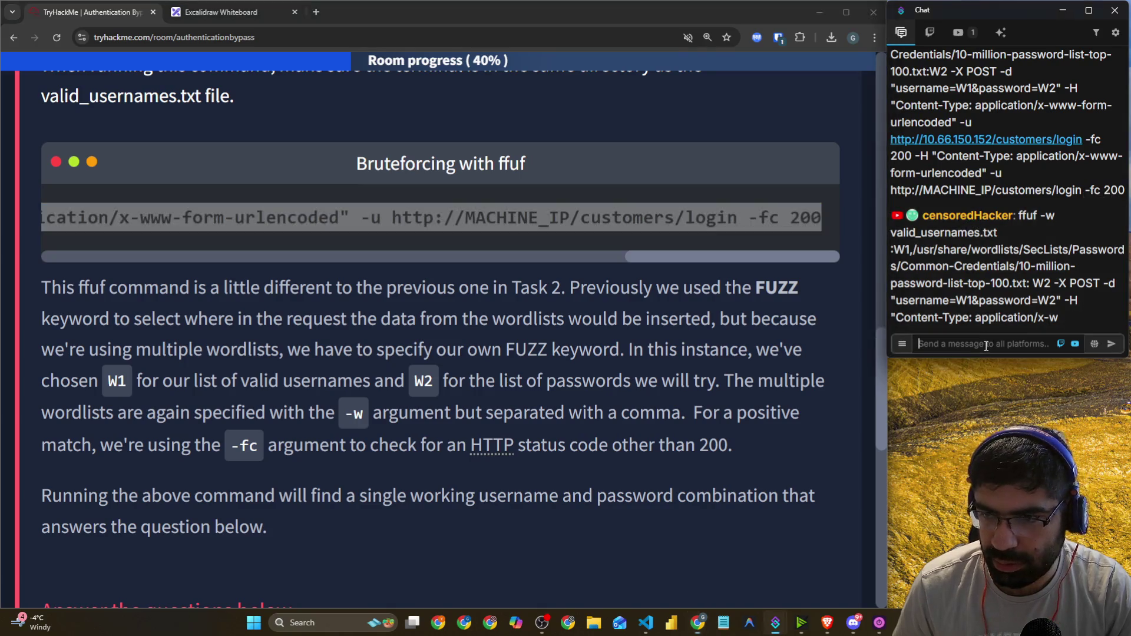
key(ctrl+v)
key(Return)
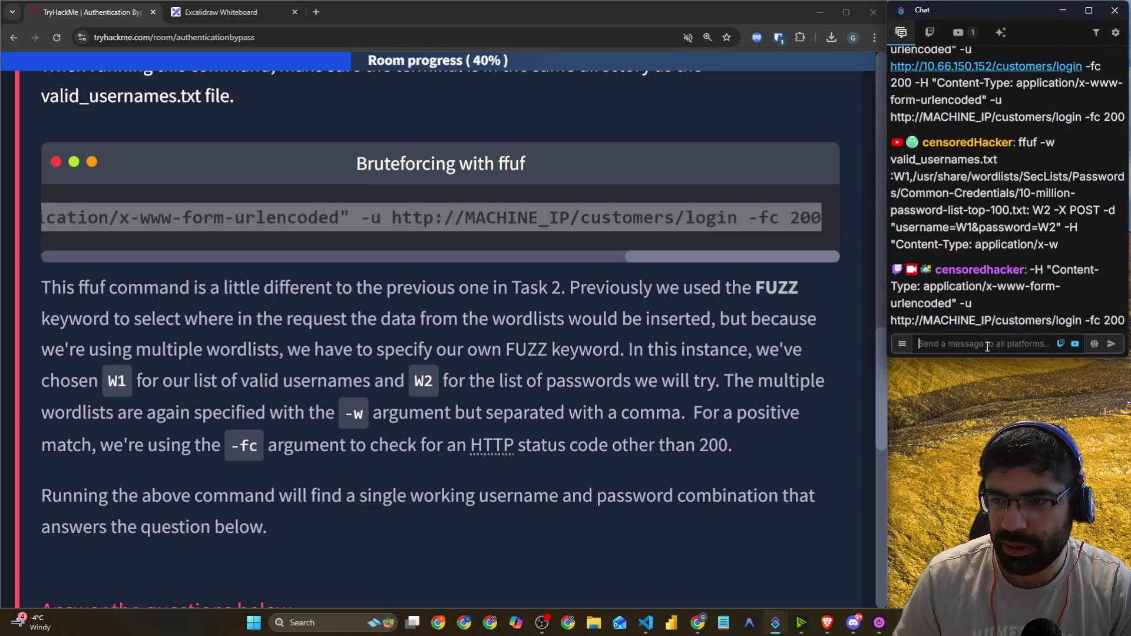
Highlight the opening sentence of Task 3's ffuf command explanation.
scroll(301, 373, down, 2)
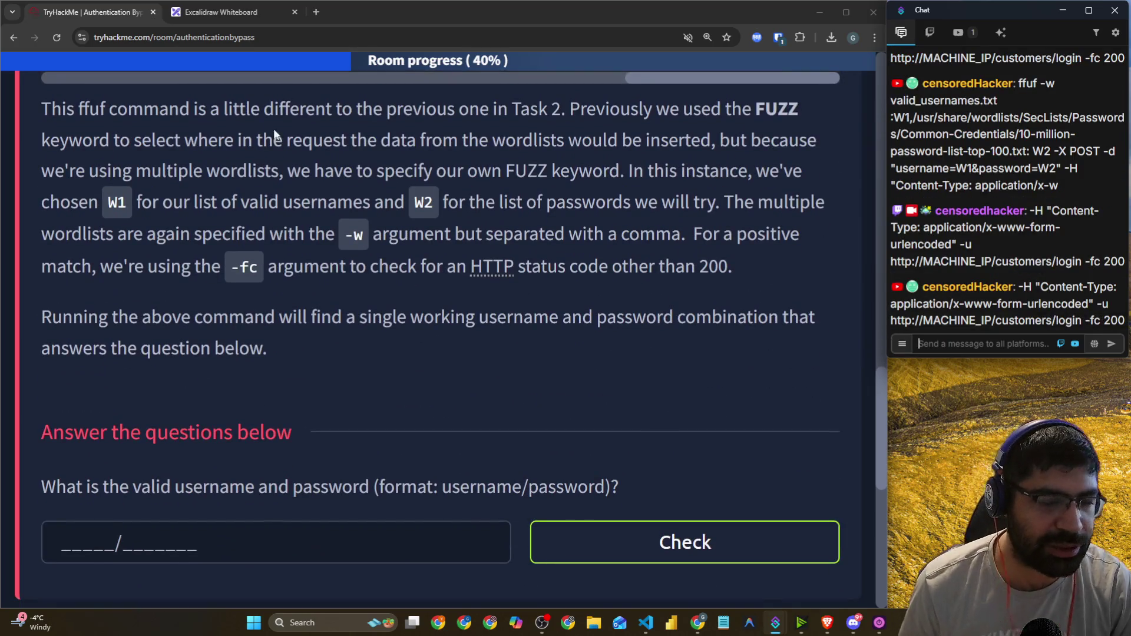
scroll(351, 190, up, 2)
click(352, 326)
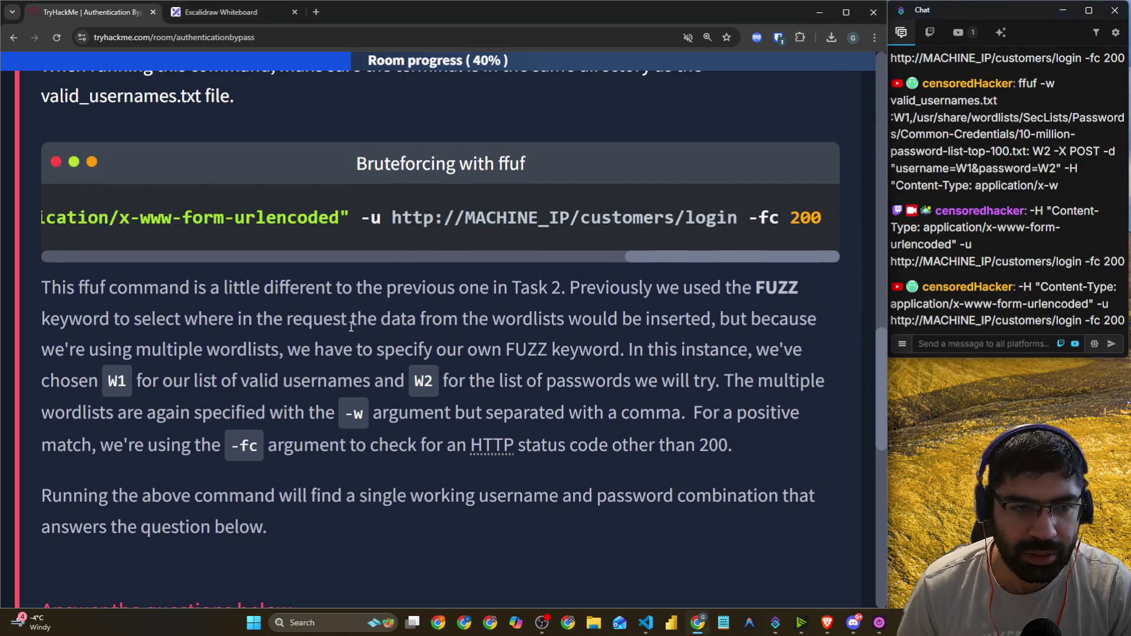
scroll(380, 311, up, 1)
scroll(455, 301, down, 3)
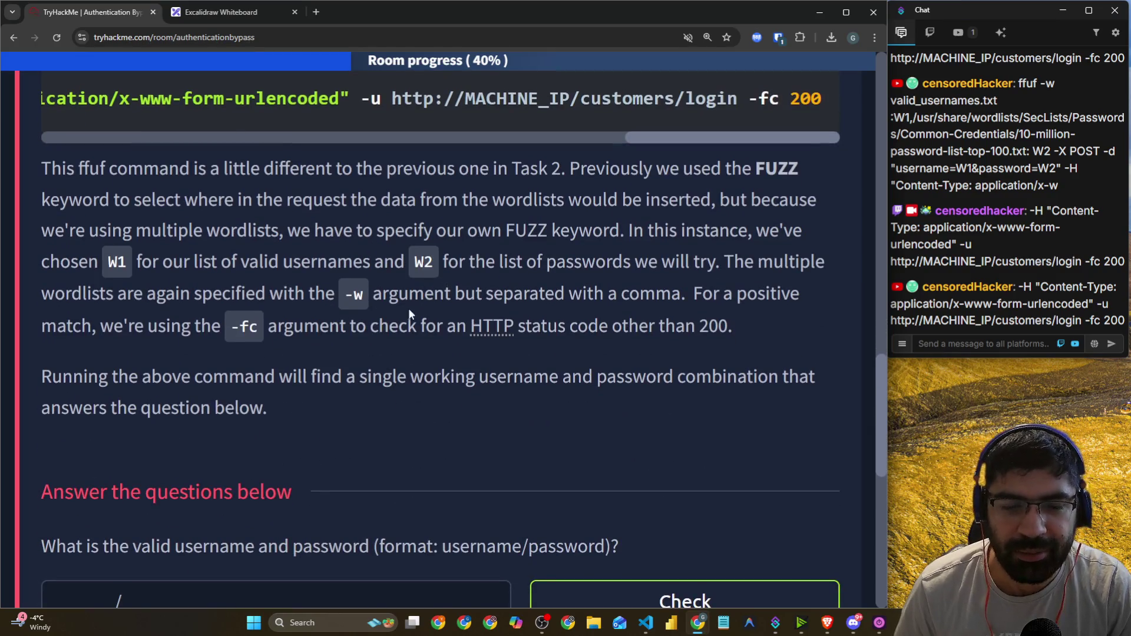
scroll(436, 300, down, 5)
scroll(472, 268, up, 5)
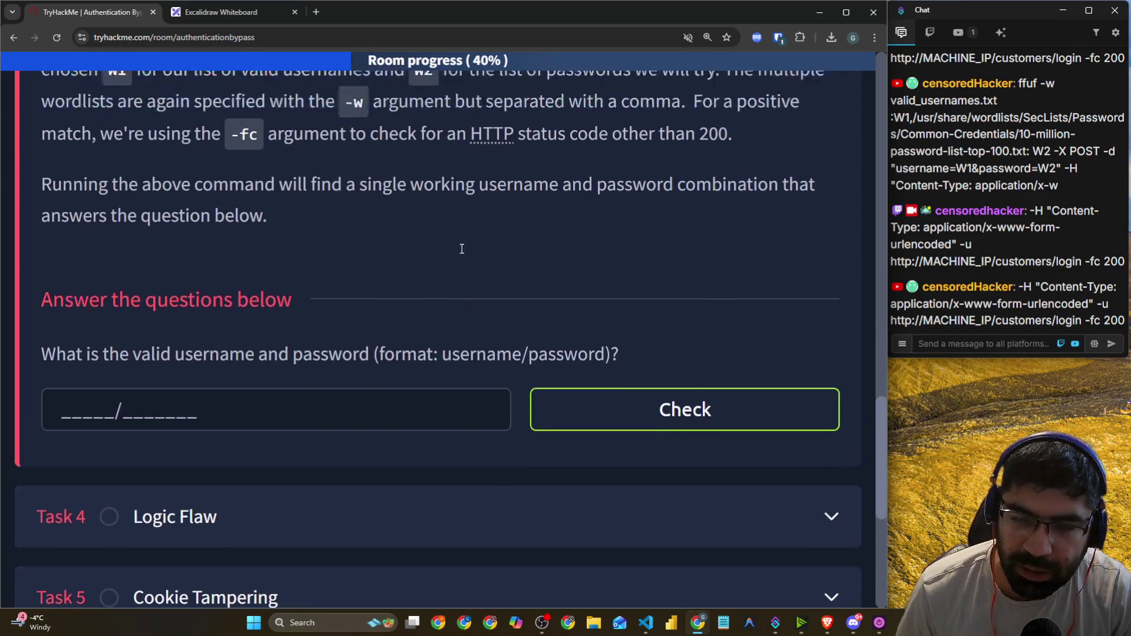
drag(48, 171, 184, 166)
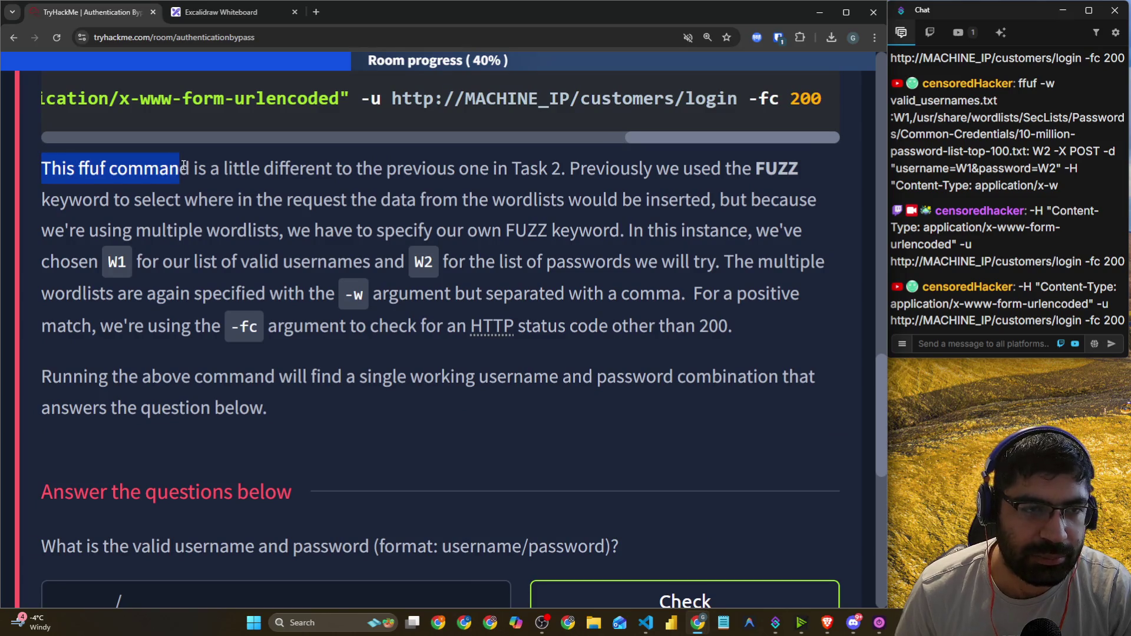
drag(184, 166, 781, 175)
Highlight the notes on the FUZZ keyword, multiple wordlists, custom keywords, and W1 as valid usernames.
drag(119, 201, 789, 211)
drag(193, 230, 626, 236)
drag(680, 231, 796, 239)
drag(50, 261, 155, 262)
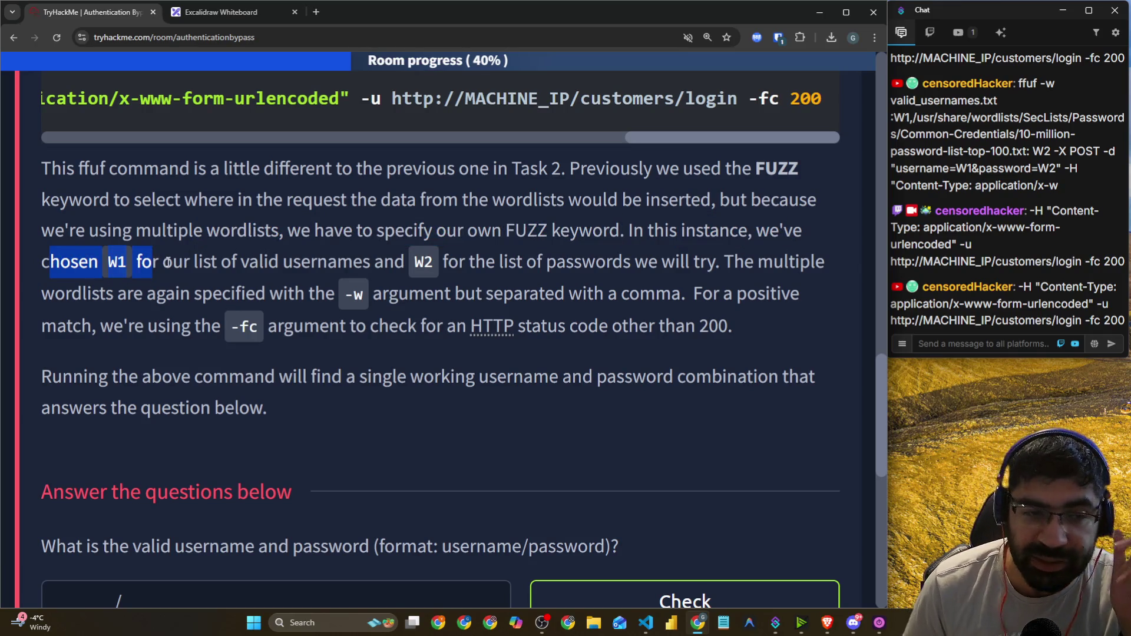
click(112, 269)
drag(156, 269, 800, 264)
Highlight the comma-separated wordlist syntax and the -fc status code filter explanation.
drag(87, 293, 787, 296)
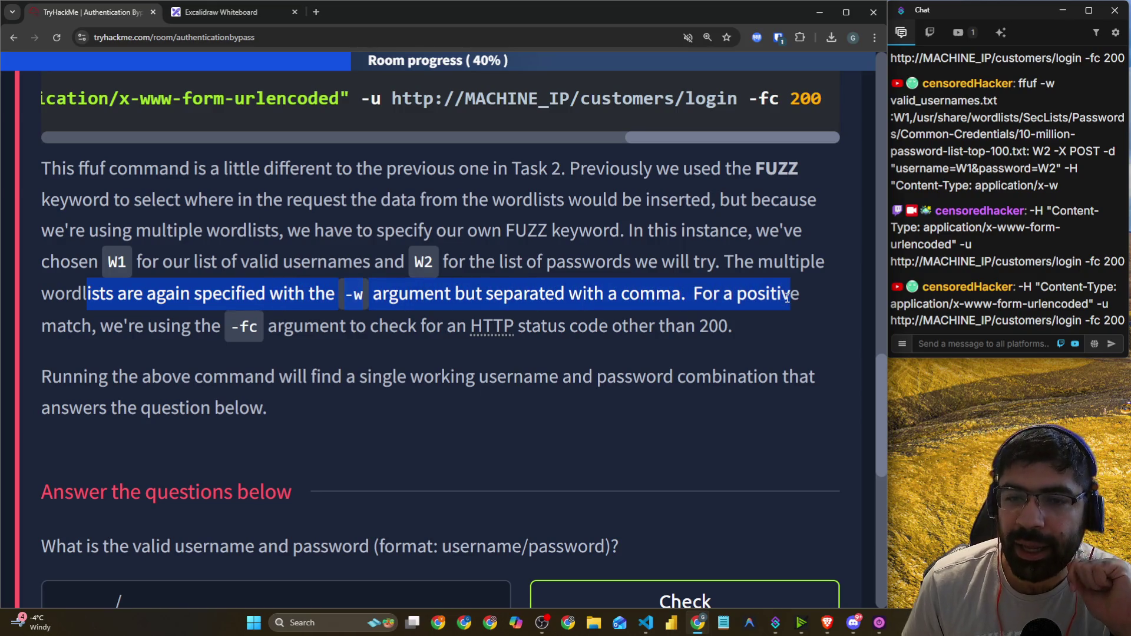
click(526, 294)
drag(484, 293, 782, 294)
drag(114, 326, 748, 330)
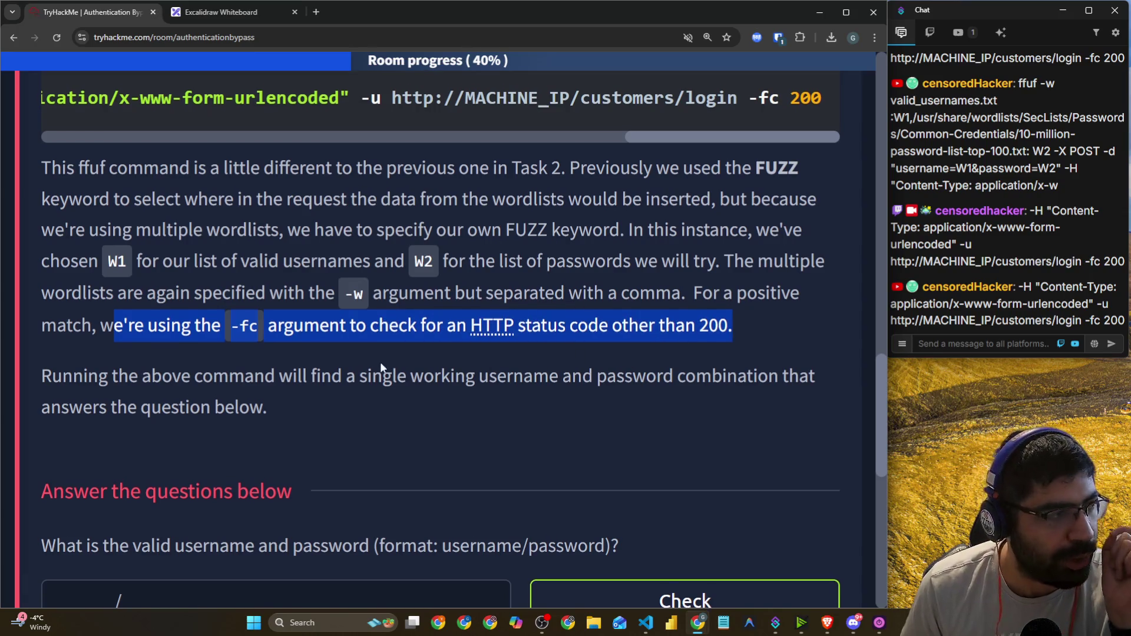
Submit the brute-forced username/password pair as Task 3's answer, then expand Task 4 Logic Flaw.
scroll(380, 361, down, 2)
drag(51, 262, 679, 274)
click(277, 472)
text(steve/thunder)
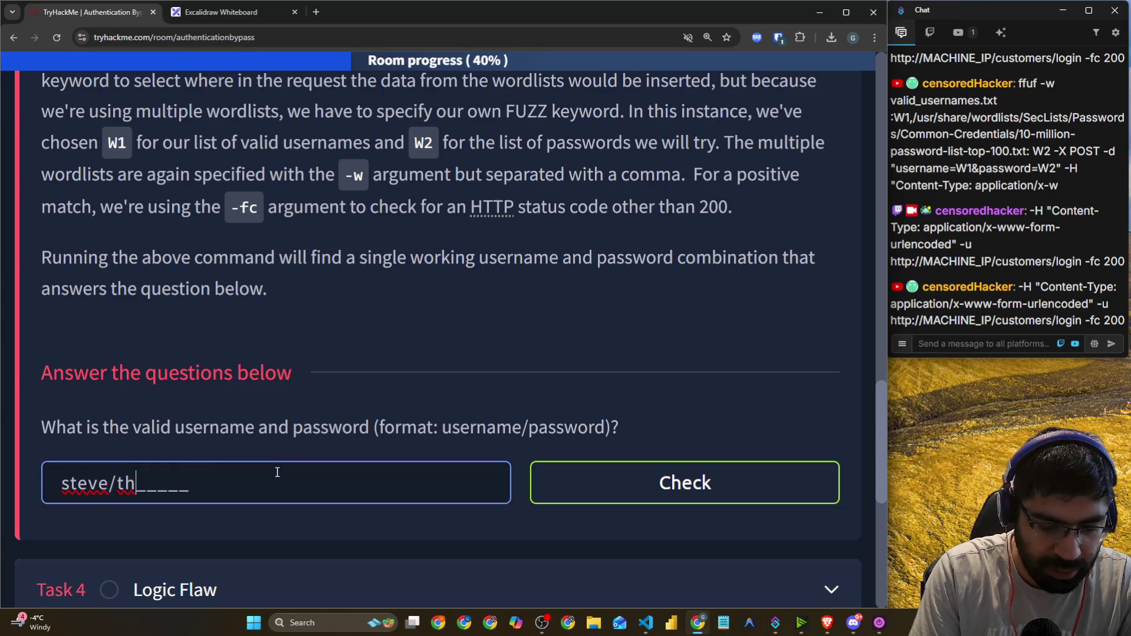
key(Return)
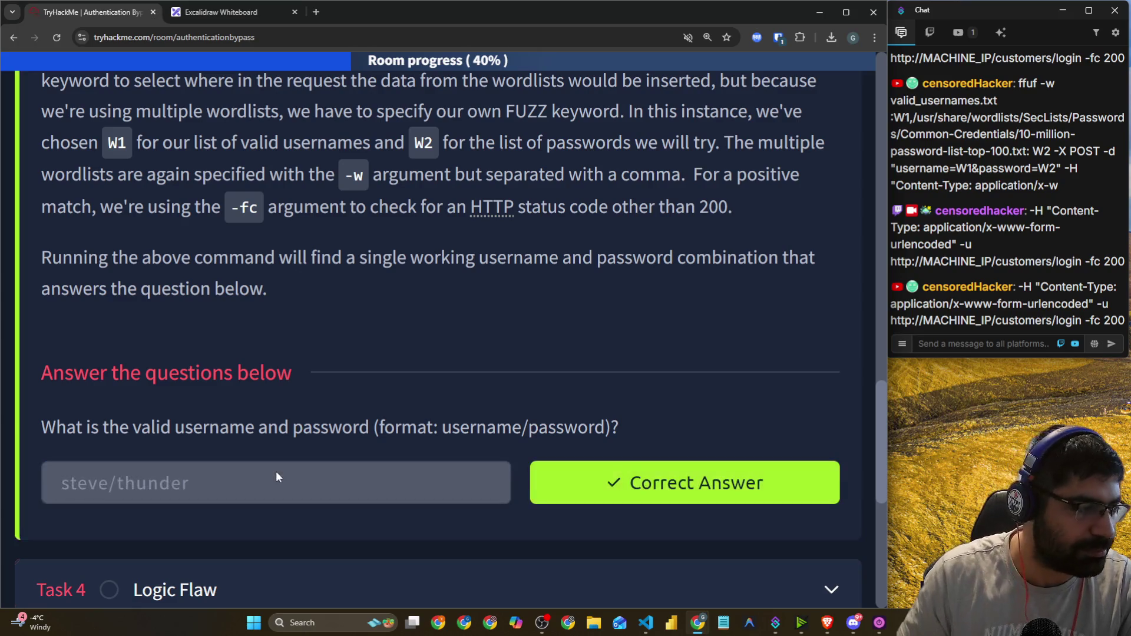
scroll(301, 384, down, 2)
click(285, 469)
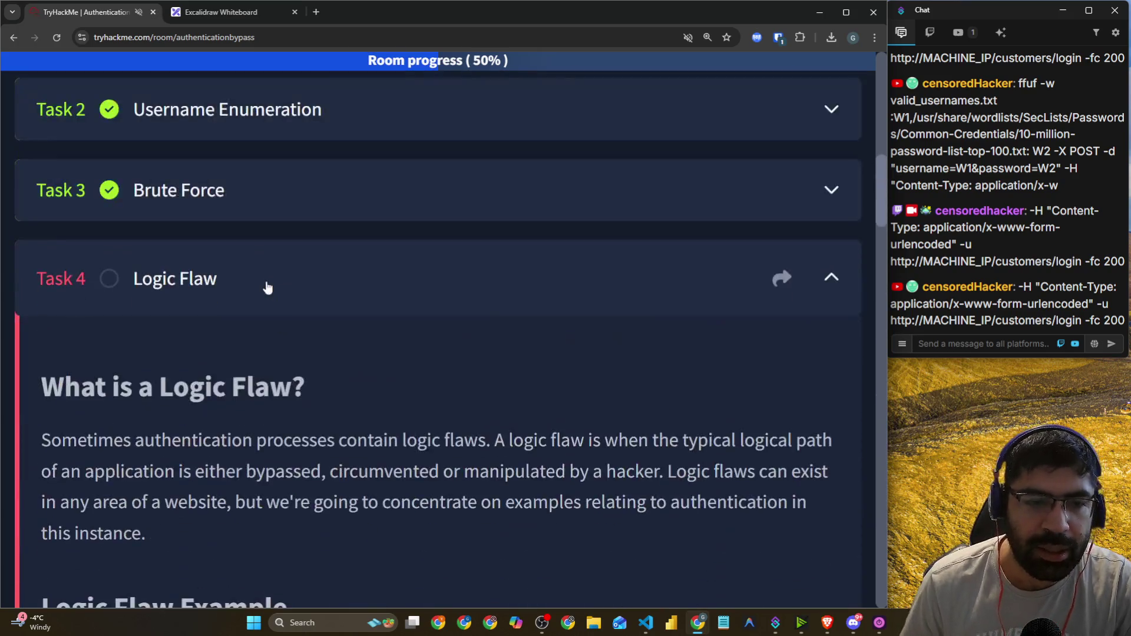
scroll(221, 283, down, 20)
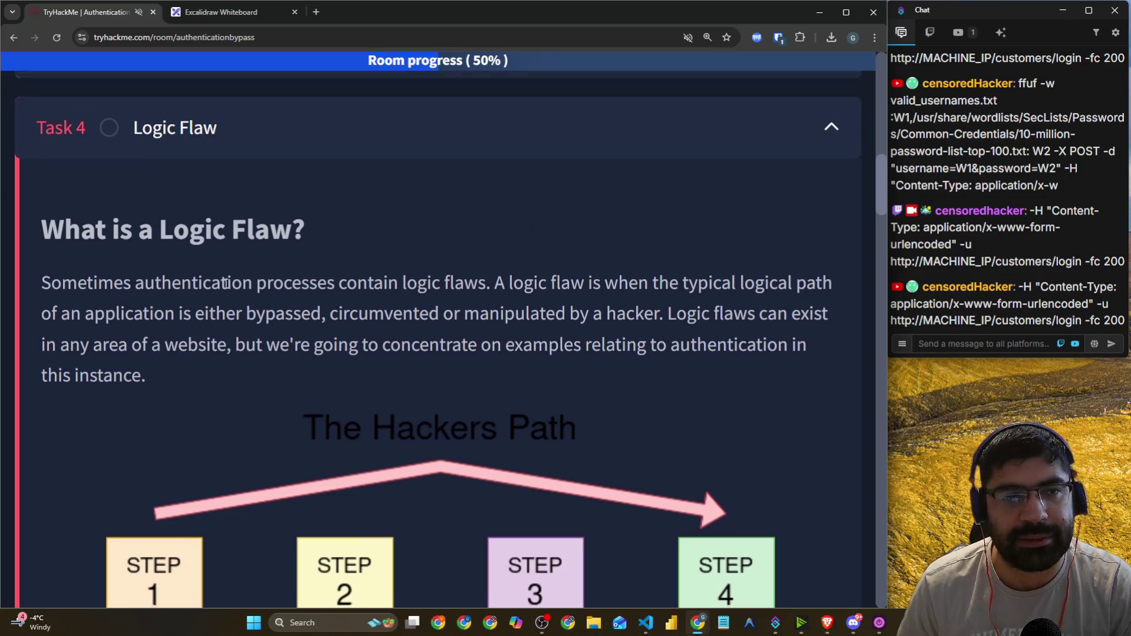
scroll(225, 281, down, 20)
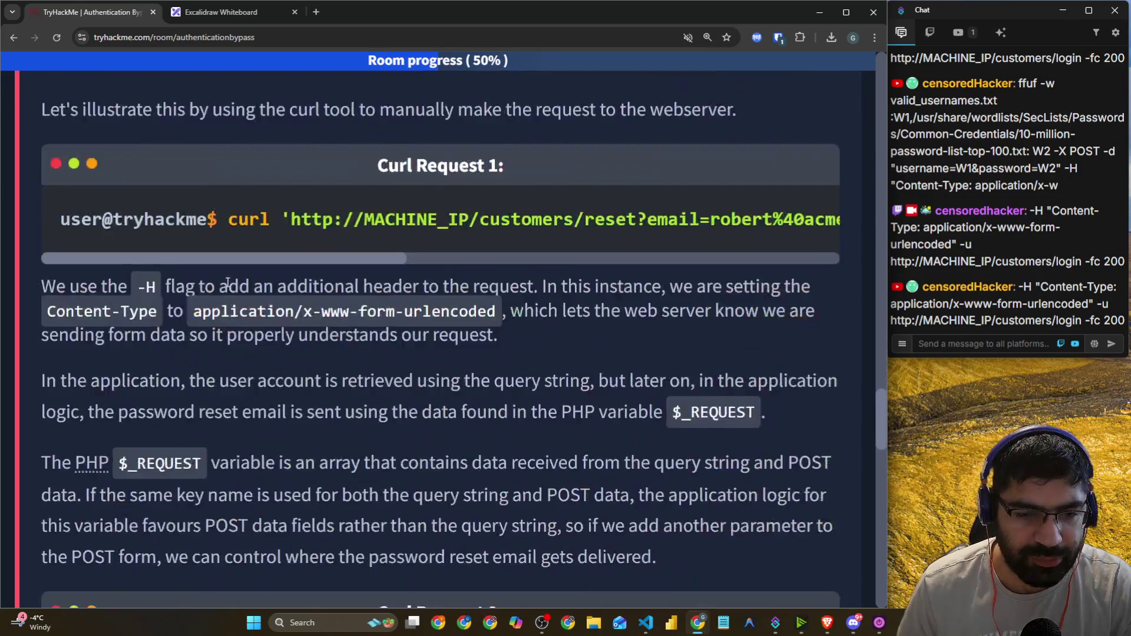
scroll(235, 276, up, 20)
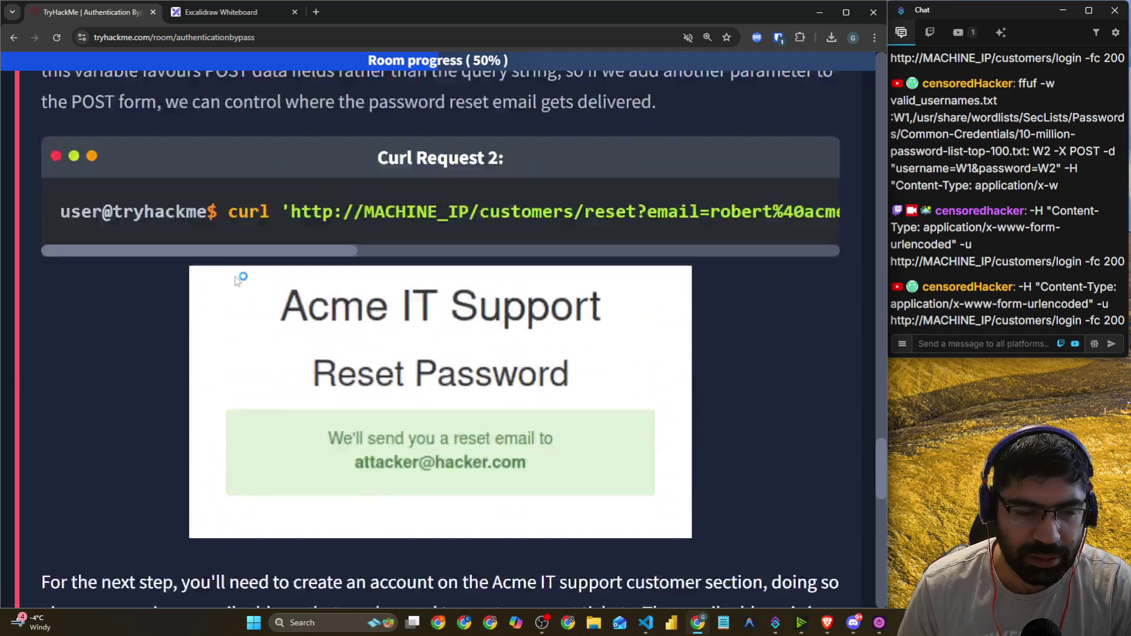
scroll(231, 274, up, 20)
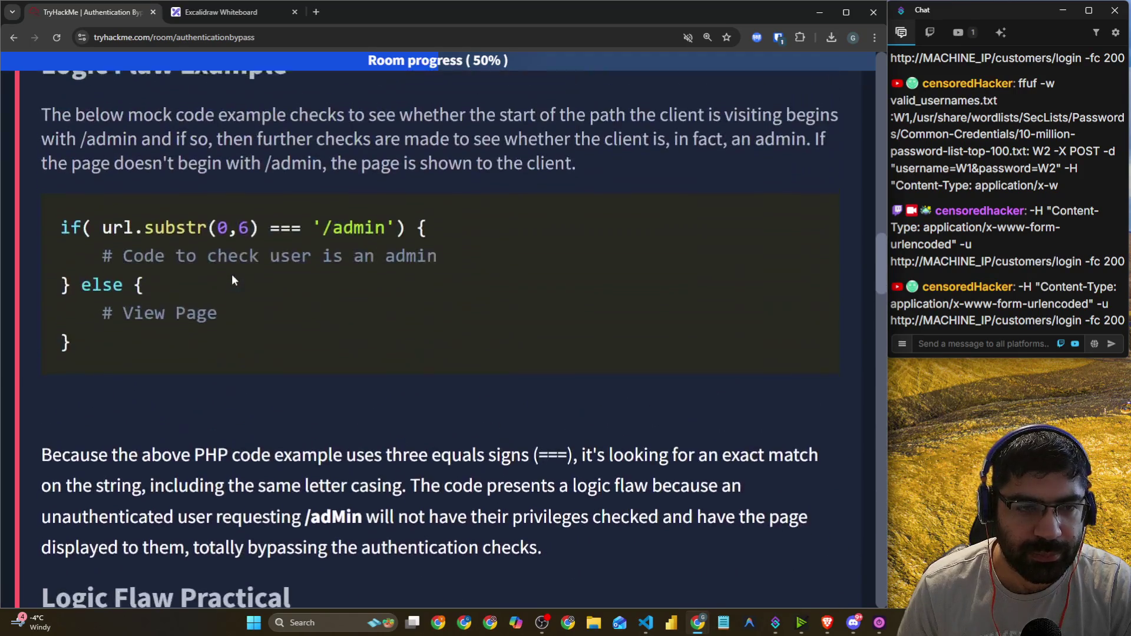
scroll(232, 270, up, 1)
scroll(139, 298, down, 3)
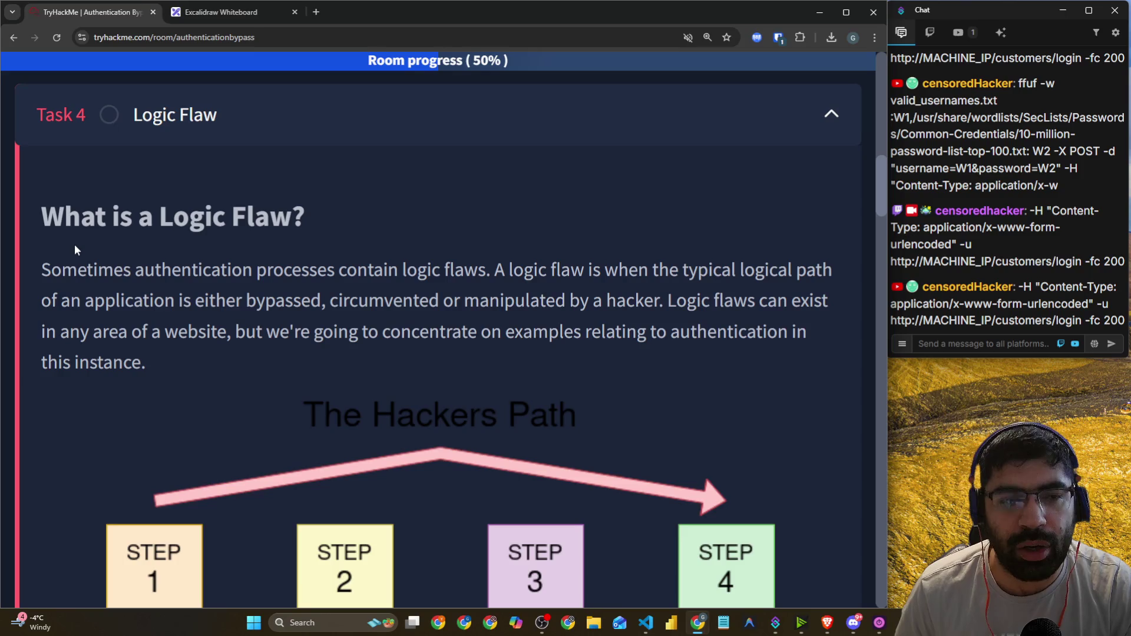
scroll(65, 245, down, 2)
drag(36, 152, 816, 152)
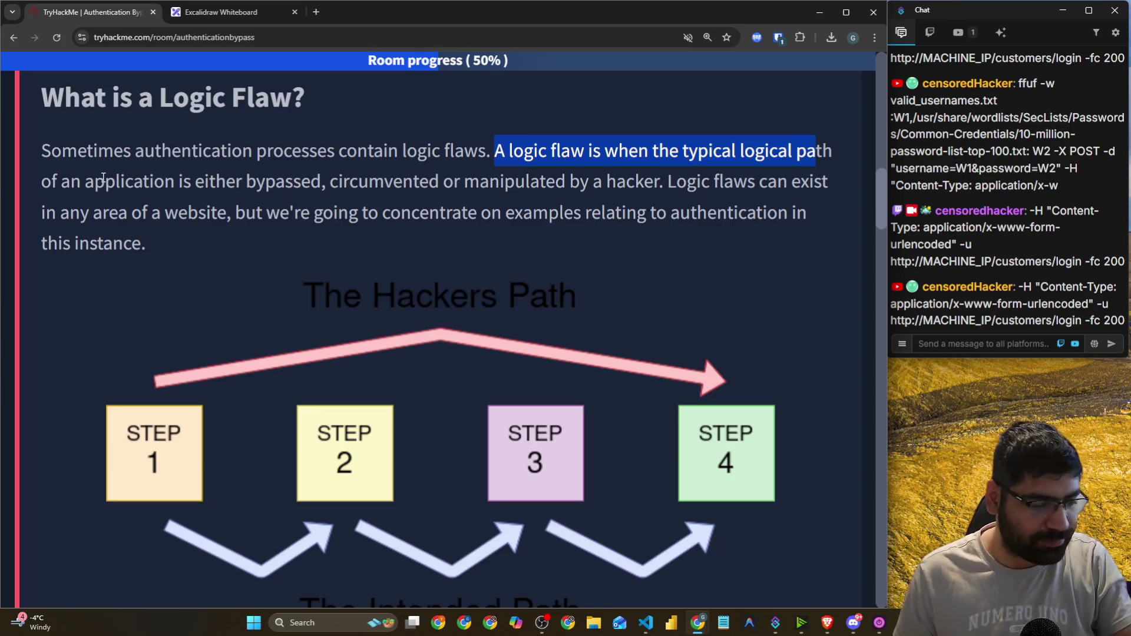
mouse_move(124, 181)
mouse_down()
mouse_move(389, 212)
mouse_move(340, 151)
mouse_move(353, 181)
mouse_move(451, 172)
mouse_move(611, 184)
mouse_move(822, 180)
mouse_up()
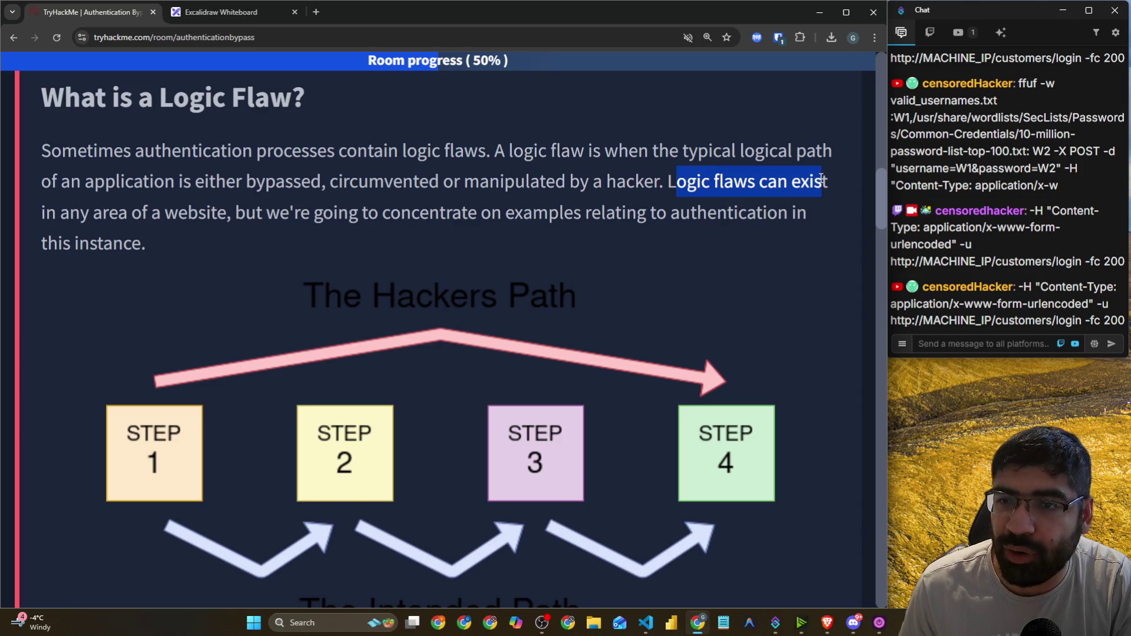
mouse_move(61, 216)
mouse_down()
mouse_move(412, 233)
mouse_move(471, 217)
mouse_move(773, 227)
mouse_up()
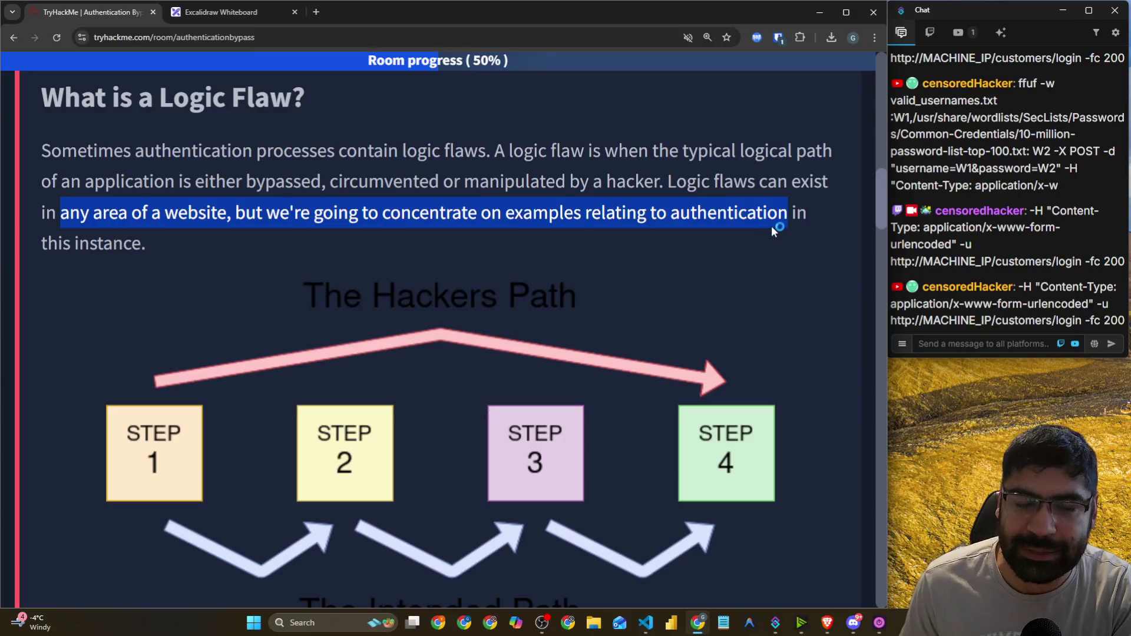
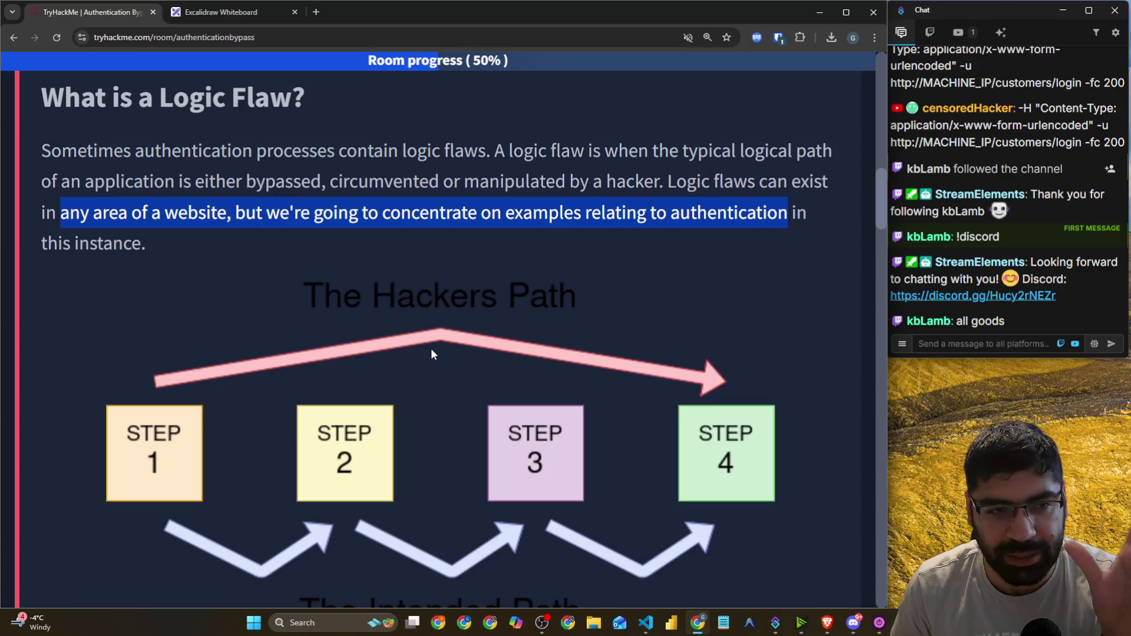
Enlarge the Hackers Path diagram to study it, then close it.
scroll(521, 324, down, 3)
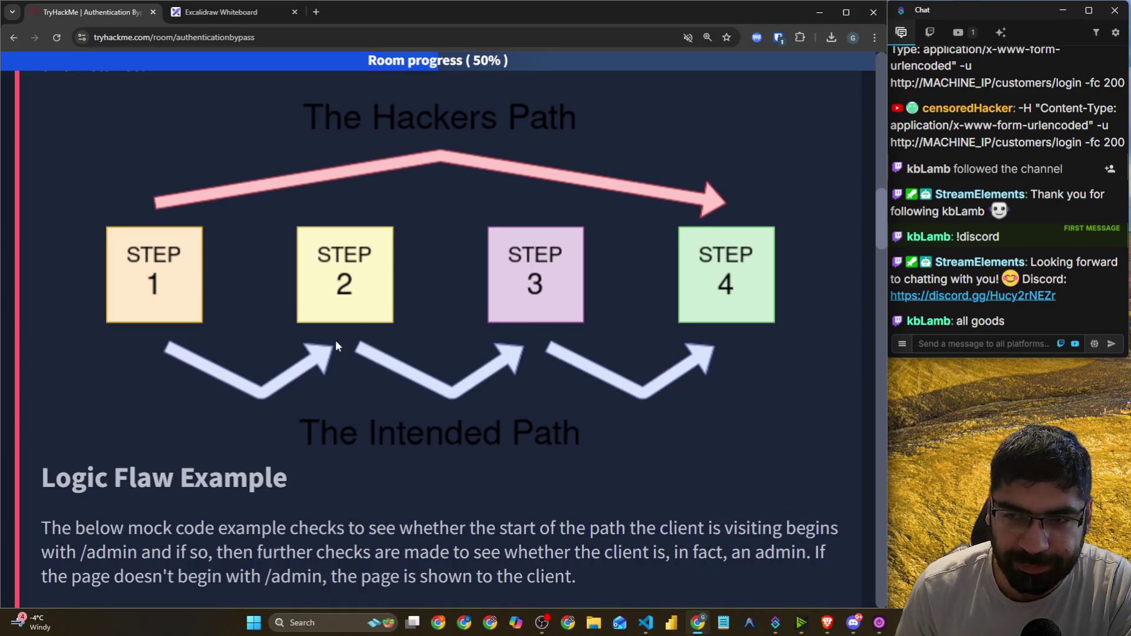
scroll(552, 236, up, 2)
scroll(249, 236, up, 2)
click(250, 239)
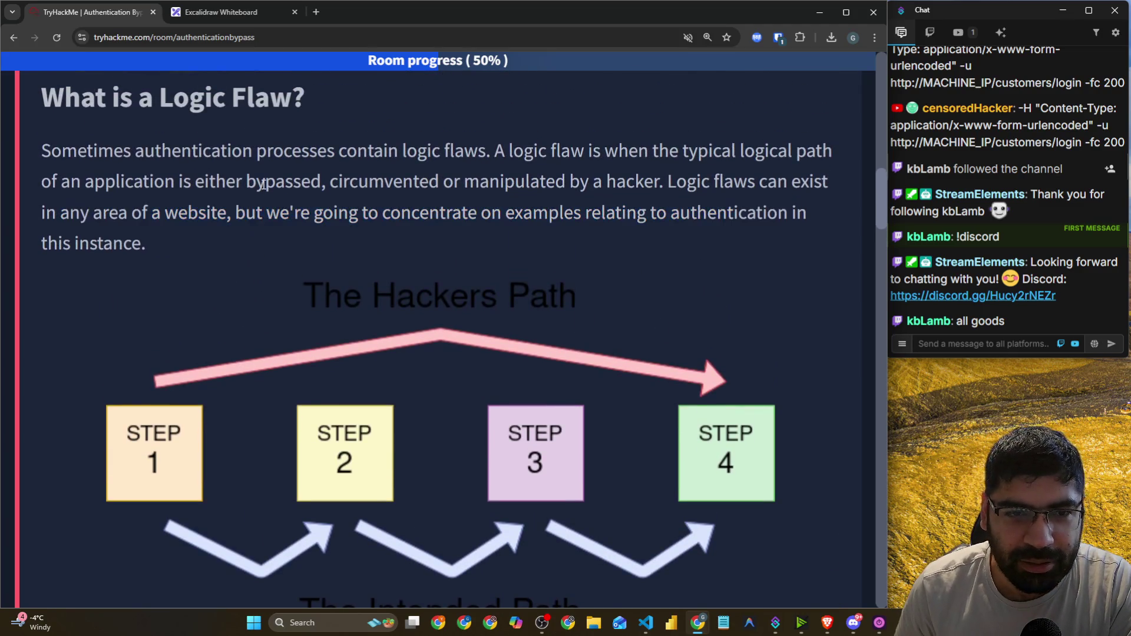
scroll(247, 253, down, 3)
scroll(125, 269, down, 4)
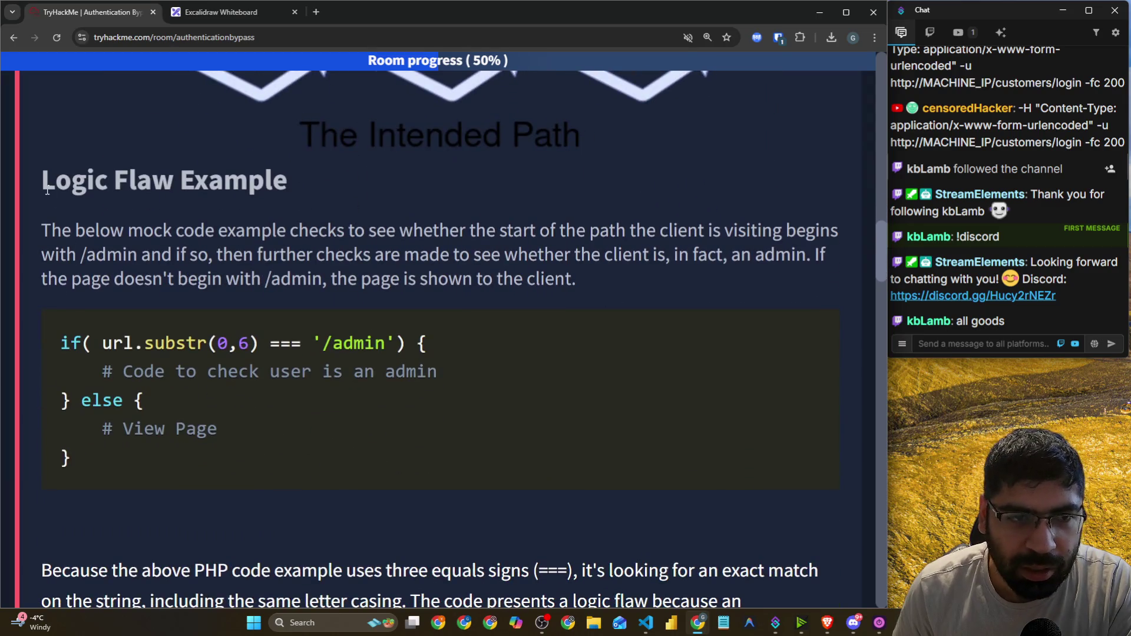
scroll(47, 191, up, 7)
click(373, 252)
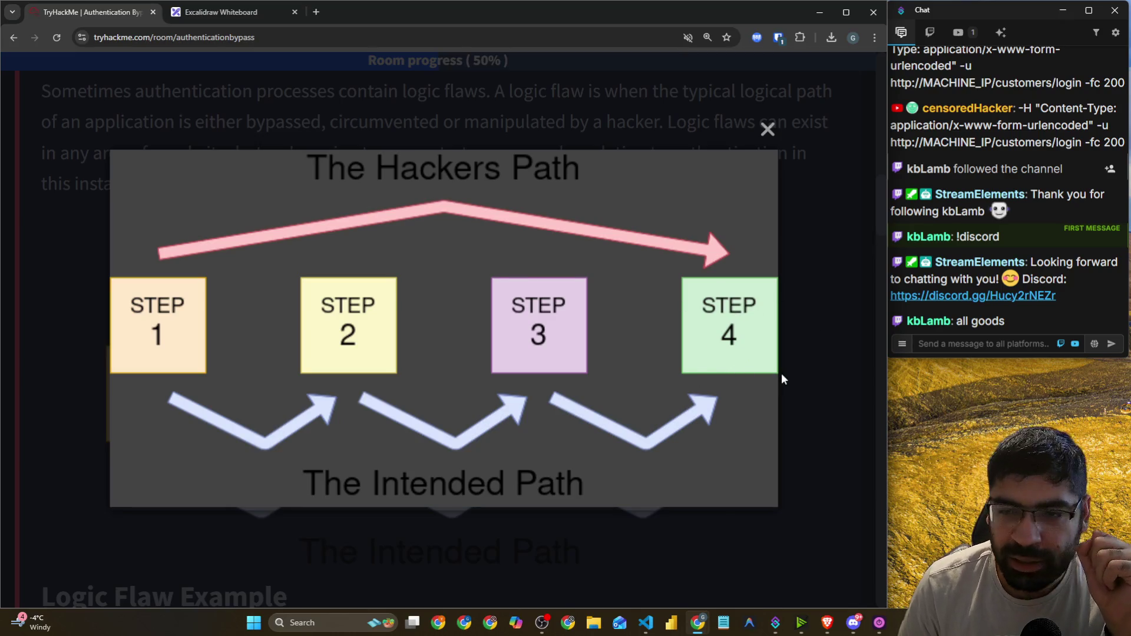
click(800, 387)
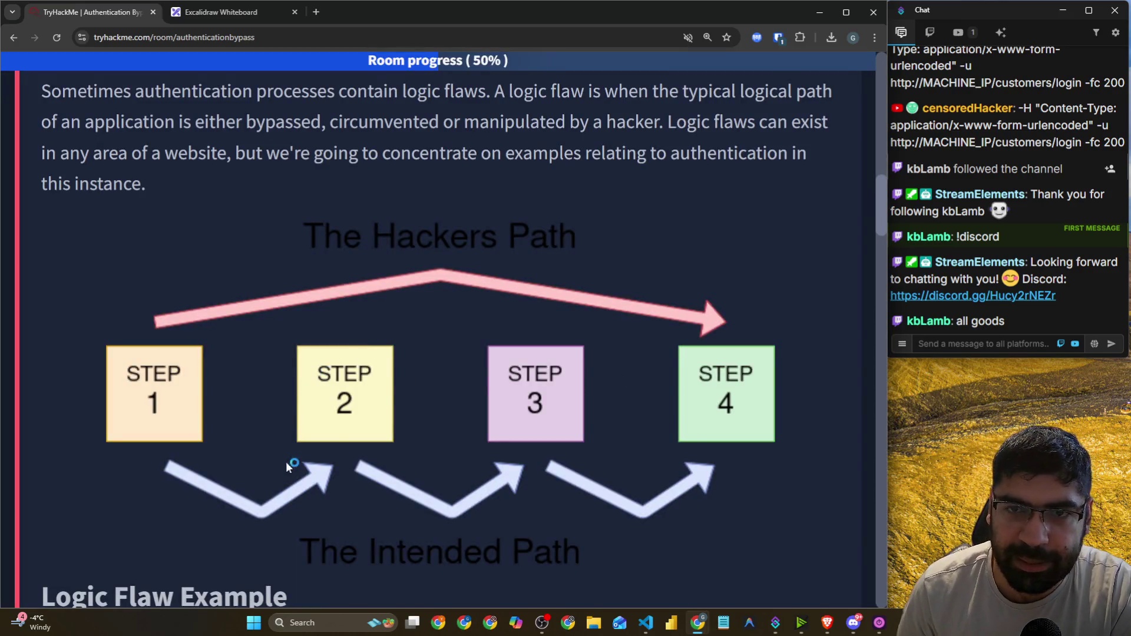
Highlight the mock code explanation: further admin checks and non-/admin pages shown to the client.
scroll(267, 401, down, 5)
drag(42, 306, 288, 307)
scroll(181, 272, down, 2)
mouse_move(31, 236)
mouse_down()
mouse_move(406, 227)
mouse_move(836, 239)
mouse_up()
drag(67, 255, 789, 259)
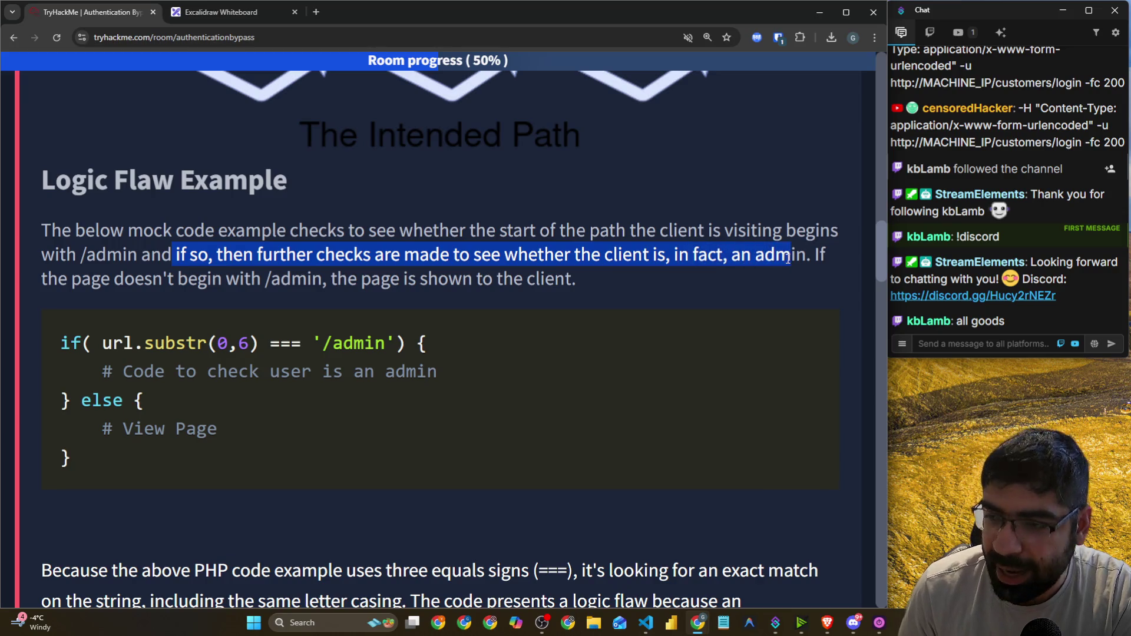
click(799, 257)
drag(124, 279, 581, 283)
Copy the entire mock /admin check code block.
scroll(411, 317, down, 2)
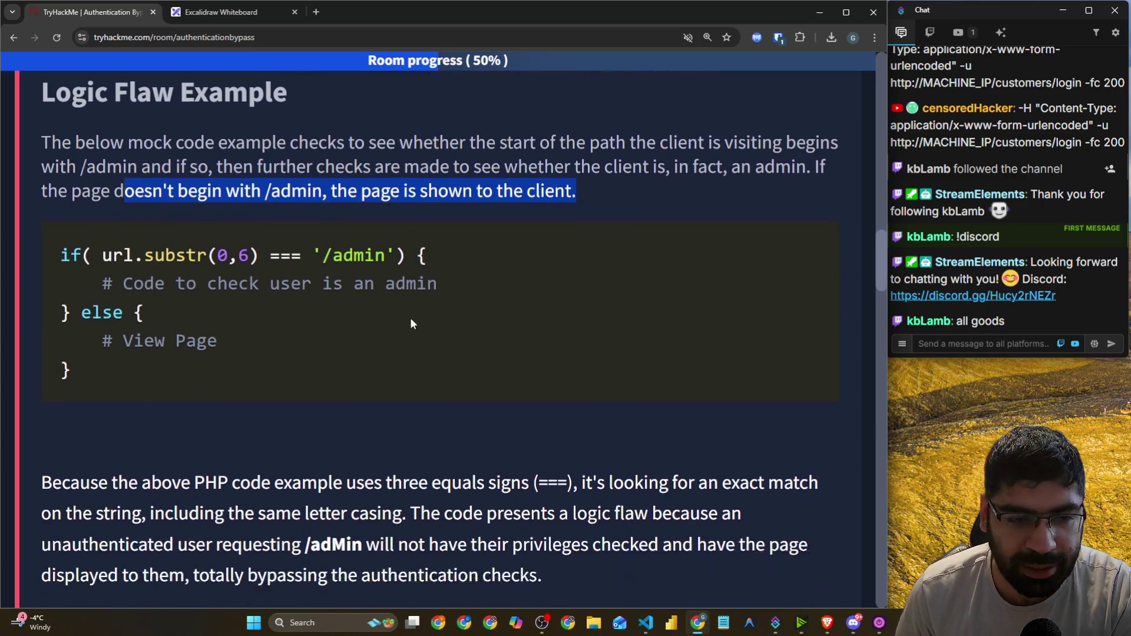
drag(136, 341, 54, 223)
right_click(107, 231)
click(177, 240)
Paste the mock /admin code onto the whiteboard below the curl command notes.
click(229, 17)
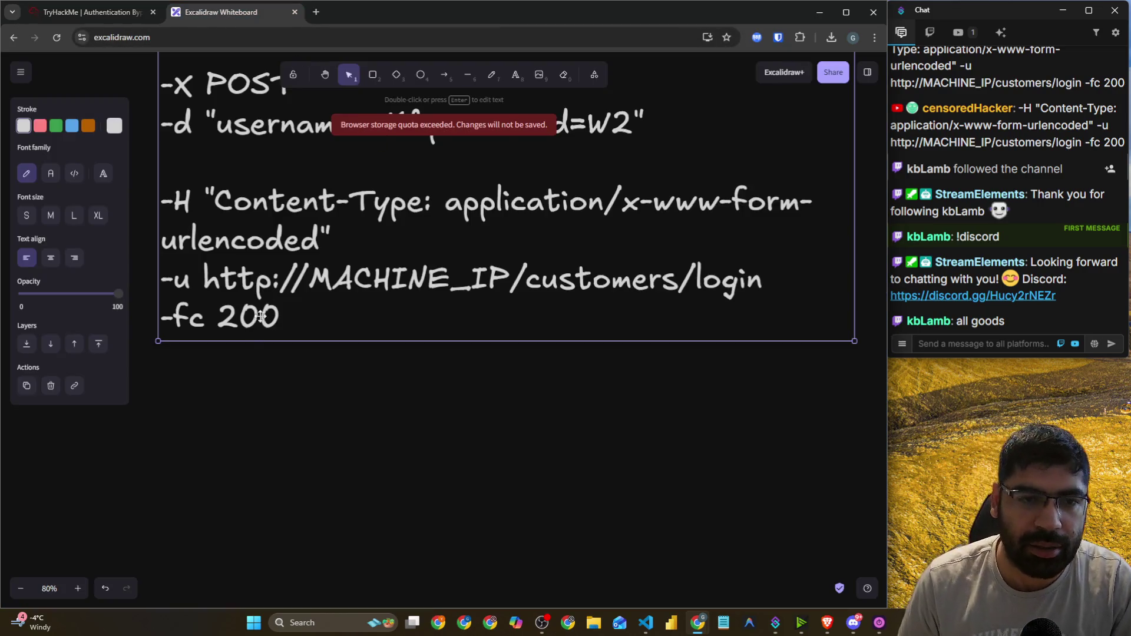
scroll(252, 338, down, 4)
click(252, 338)
key(ctrl+v)
mouse_move(319, 359)
mouse_down()
mouse_move(403, 253)
mouse_move(427, 253)
mouse_up()
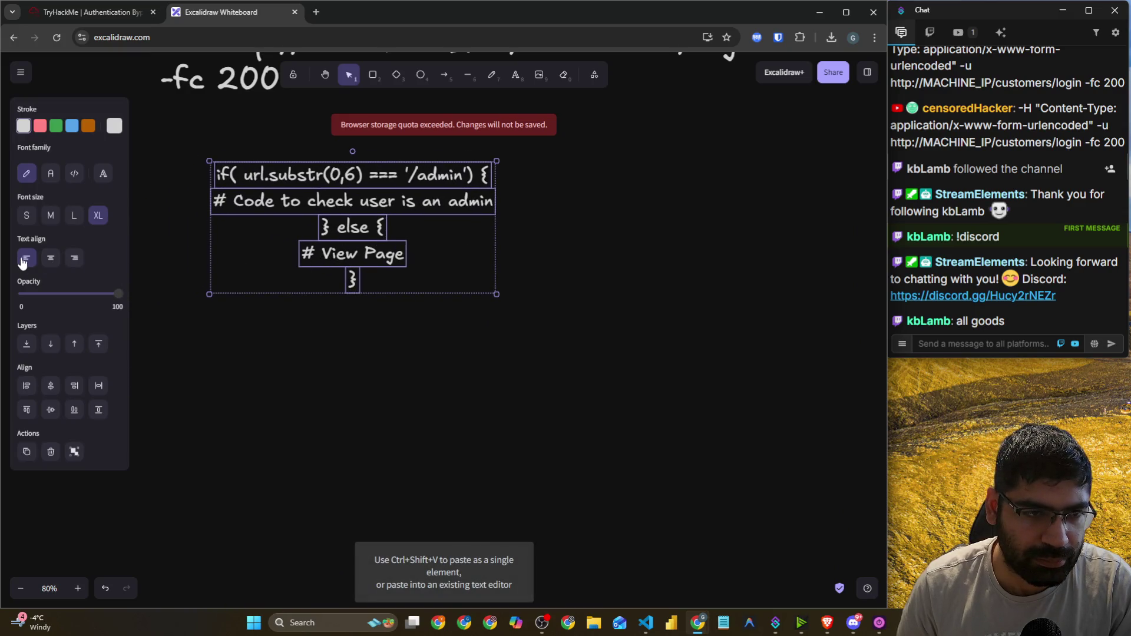
click(384, 277)
click(393, 269)
click(387, 277)
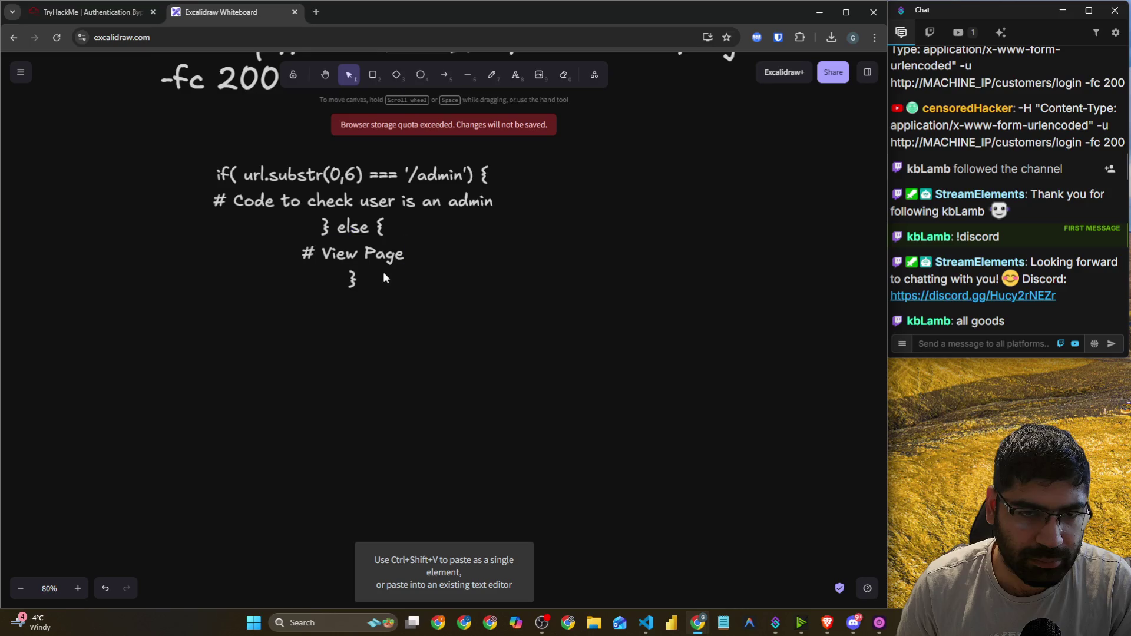
Indent the code: else line and closing brace to the left margin, admin comment rightward.
click(90, 16)
click(198, 15)
drag(343, 229, 243, 229)
drag(339, 207, 412, 206)
click(346, 248)
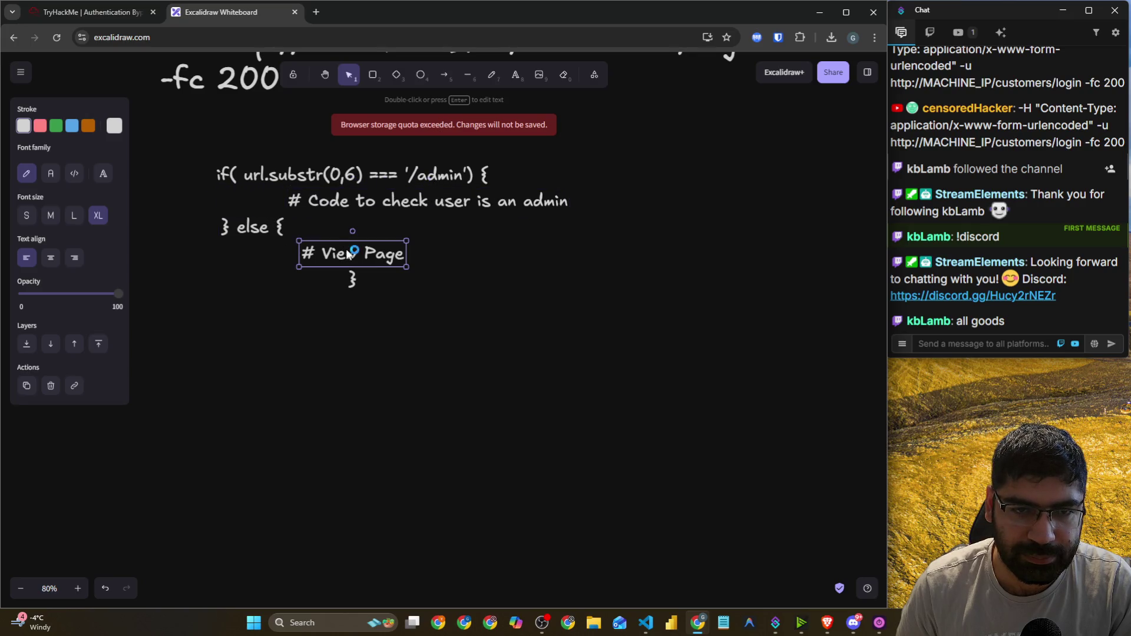
drag(351, 279, 228, 283)
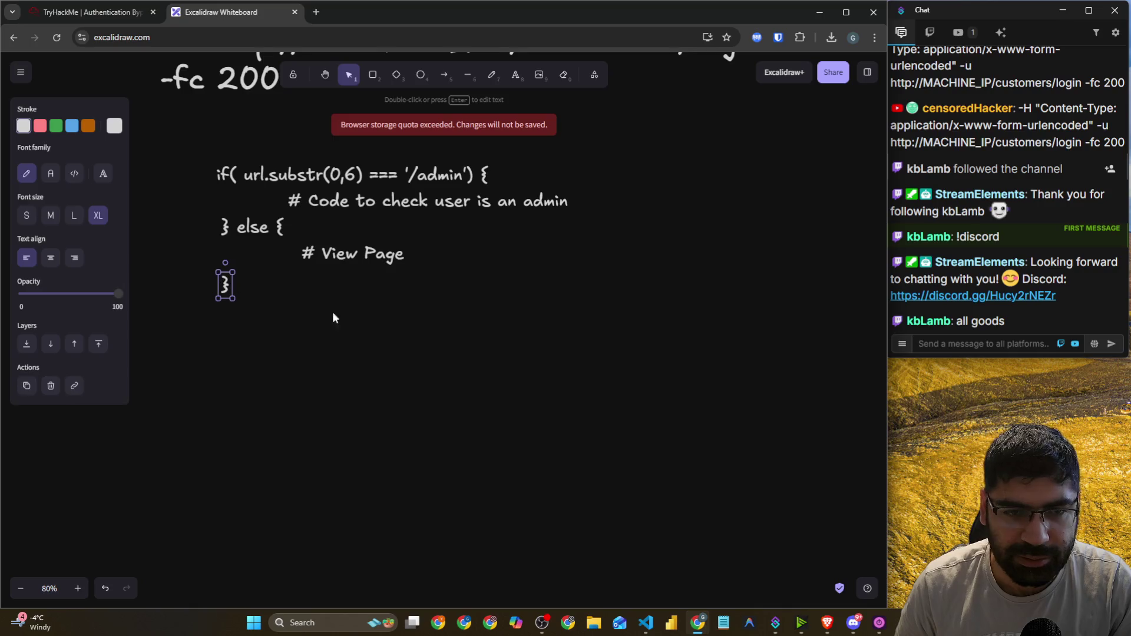
click(366, 330)
scroll(201, 226, up, 1)
ctrl+scroll(200, 227, up, 1)
ctrl+scroll(245, 241, up, 6)
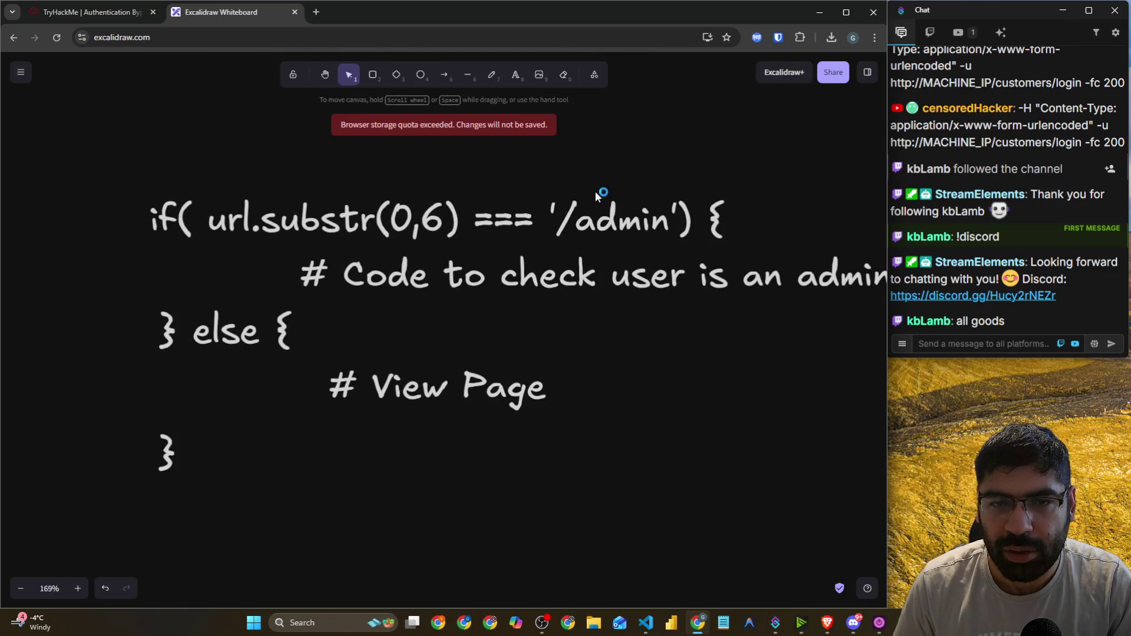
ctrl+scroll(595, 191, down, 4)
With the pencil, underline url.substr(0,6) and the admin-check comment, and mark '/admin'.
click(488, 79)
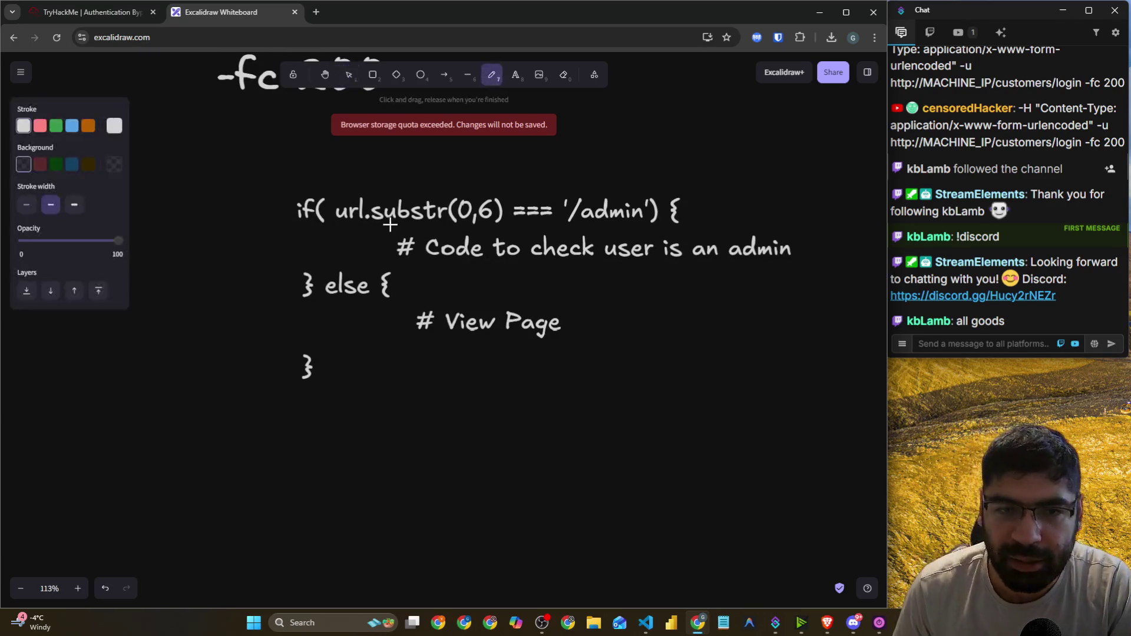
drag(341, 225, 481, 226)
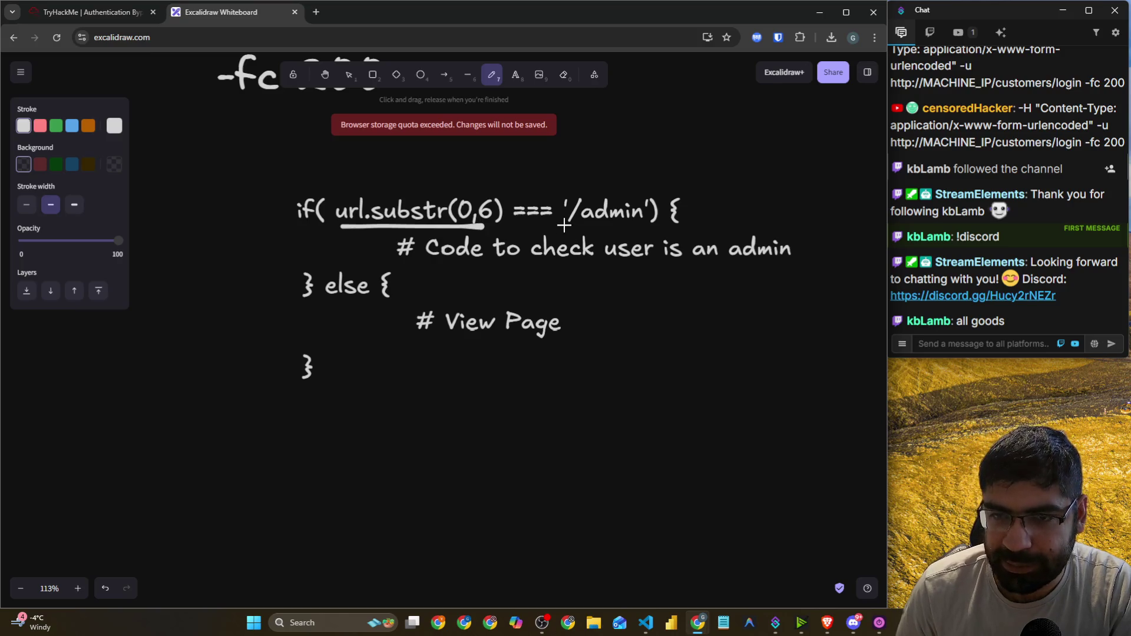
mouse_move(571, 185)
mouse_down()
mouse_move(596, 174)
mouse_move(592, 191)
mouse_move(651, 187)
mouse_up()
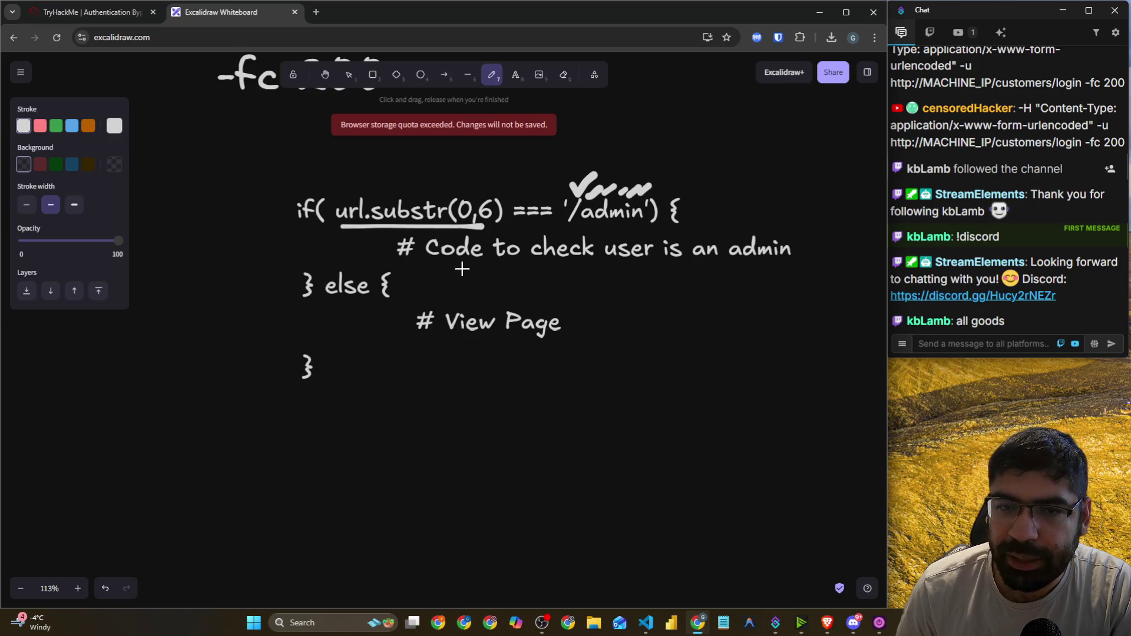
drag(424, 267, 776, 262)
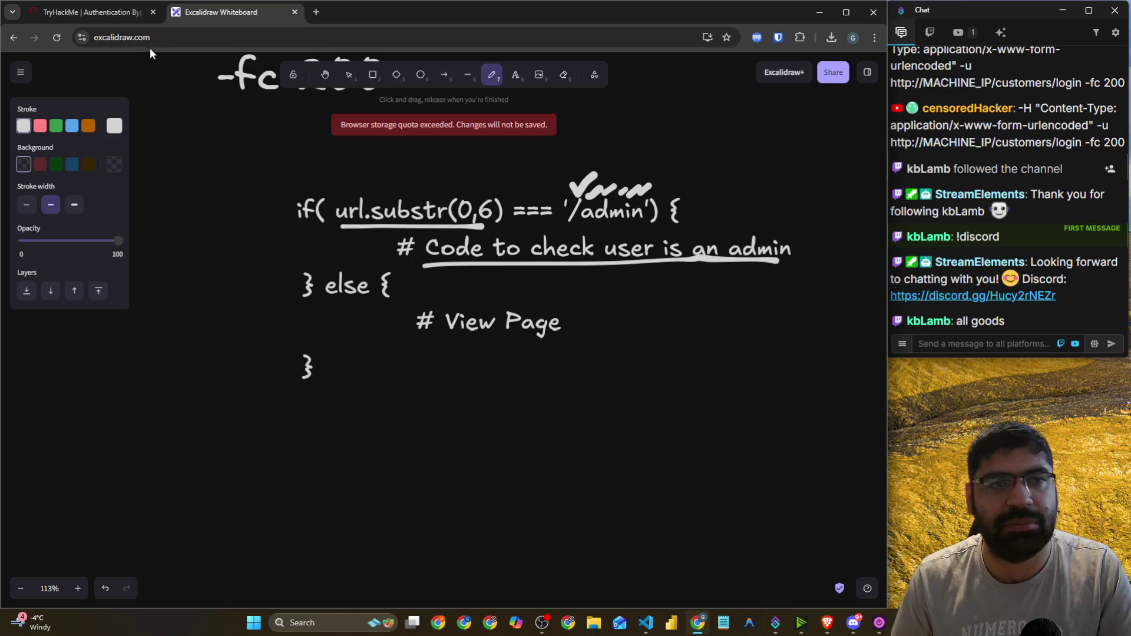
click(131, 24)
scroll(314, 317, down, 1)
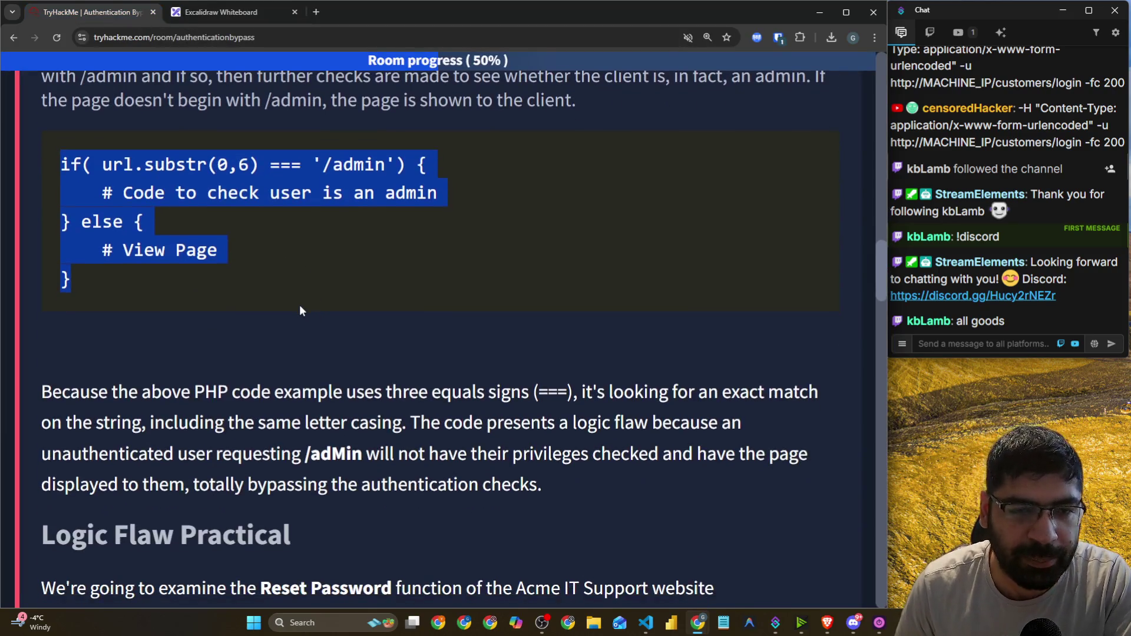
scroll(300, 297, down, 3)
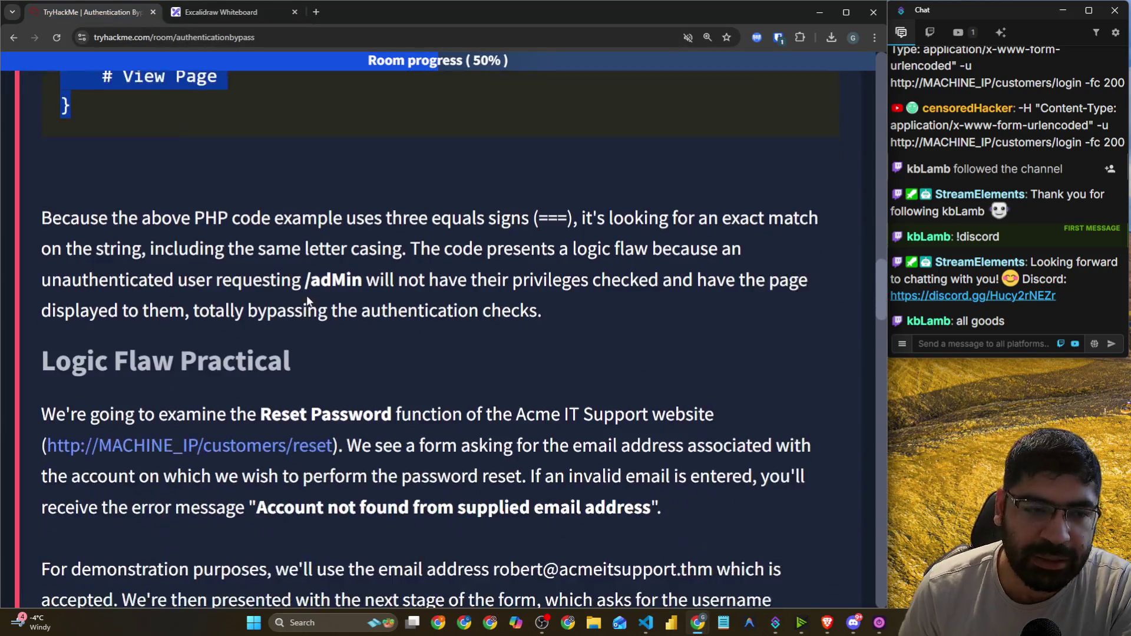
click(20, 251)
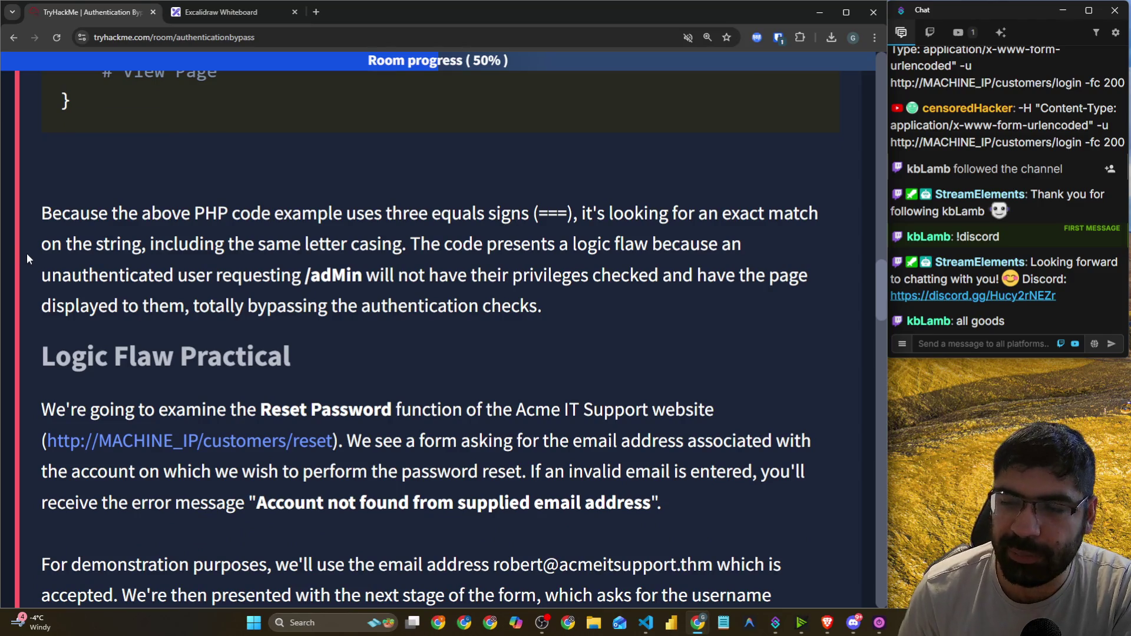
drag(21, 215, 344, 213)
scroll(343, 214, down, 6)
drag(365, 269, 796, 269)
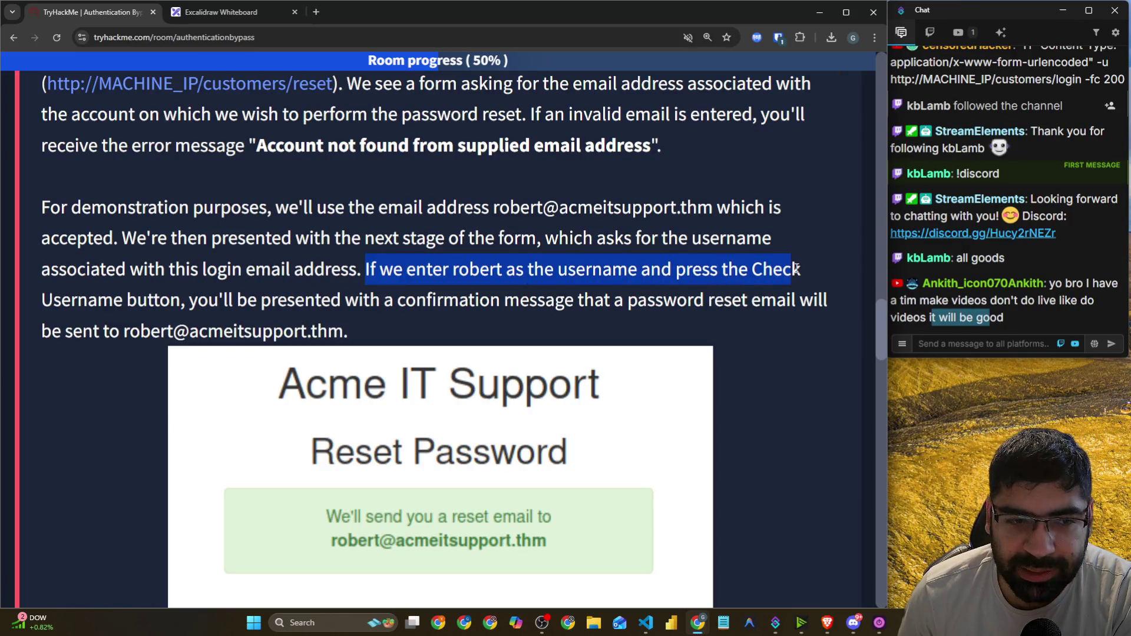
drag(197, 305, 839, 313)
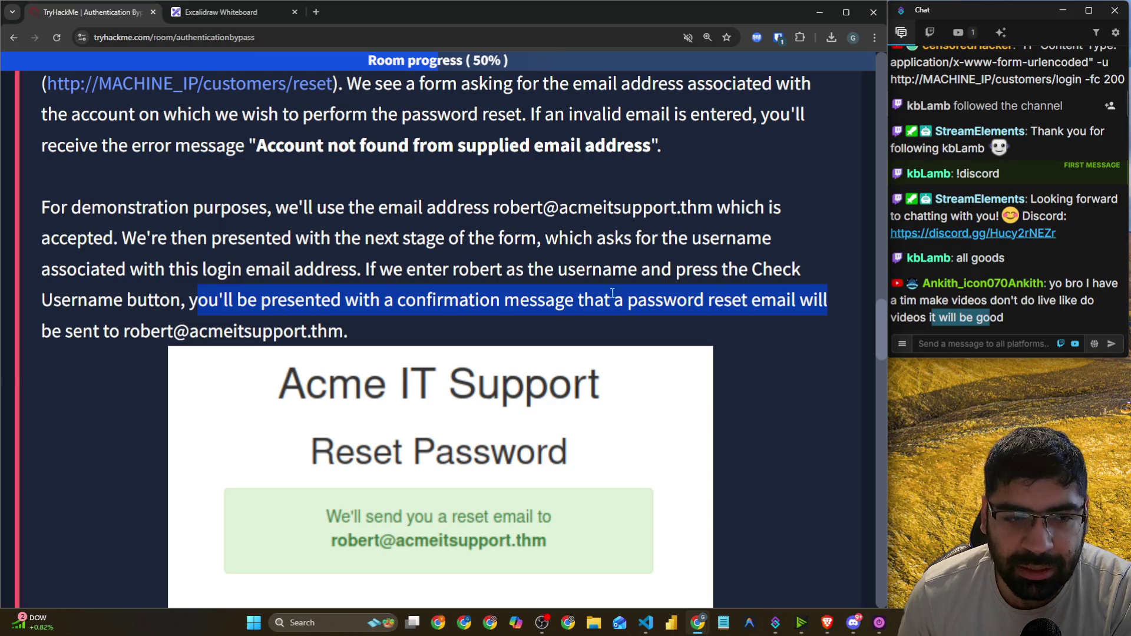
scroll(613, 293, down, 3)
drag(73, 152, 349, 154)
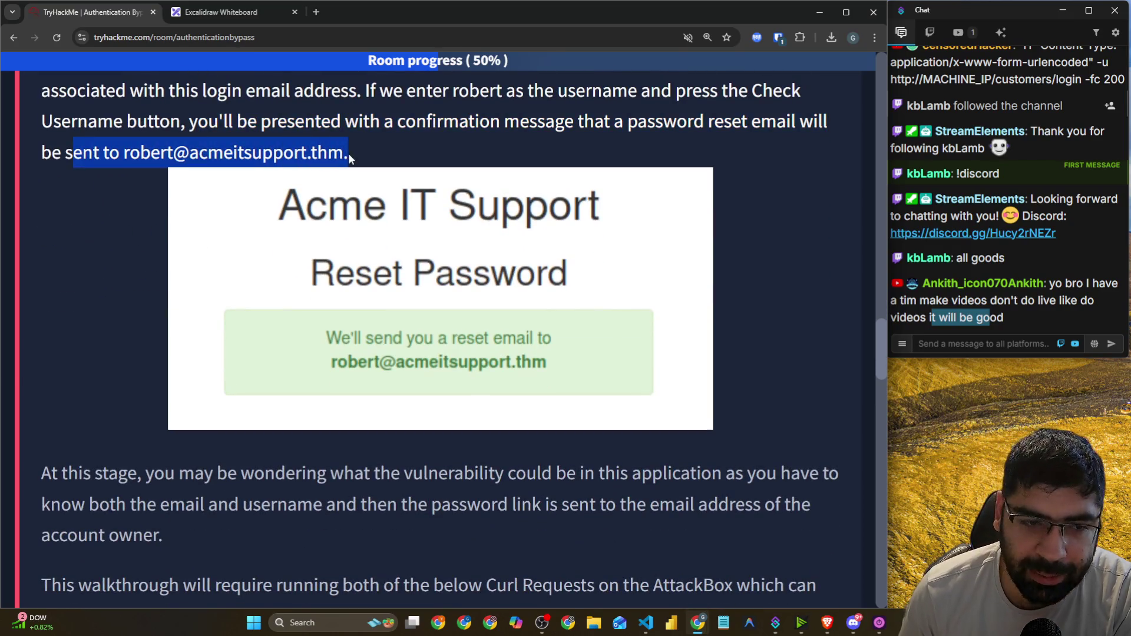
scroll(302, 203, down, 6)
scroll(194, 224, up, 5)
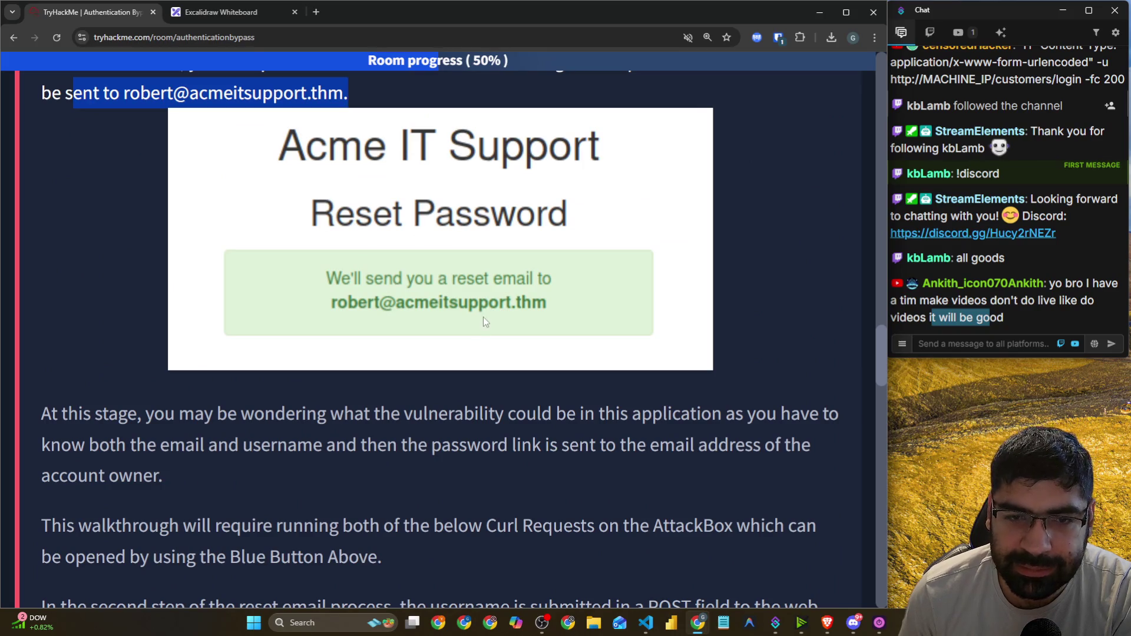
scroll(159, 284, down, 3)
drag(143, 236, 831, 240)
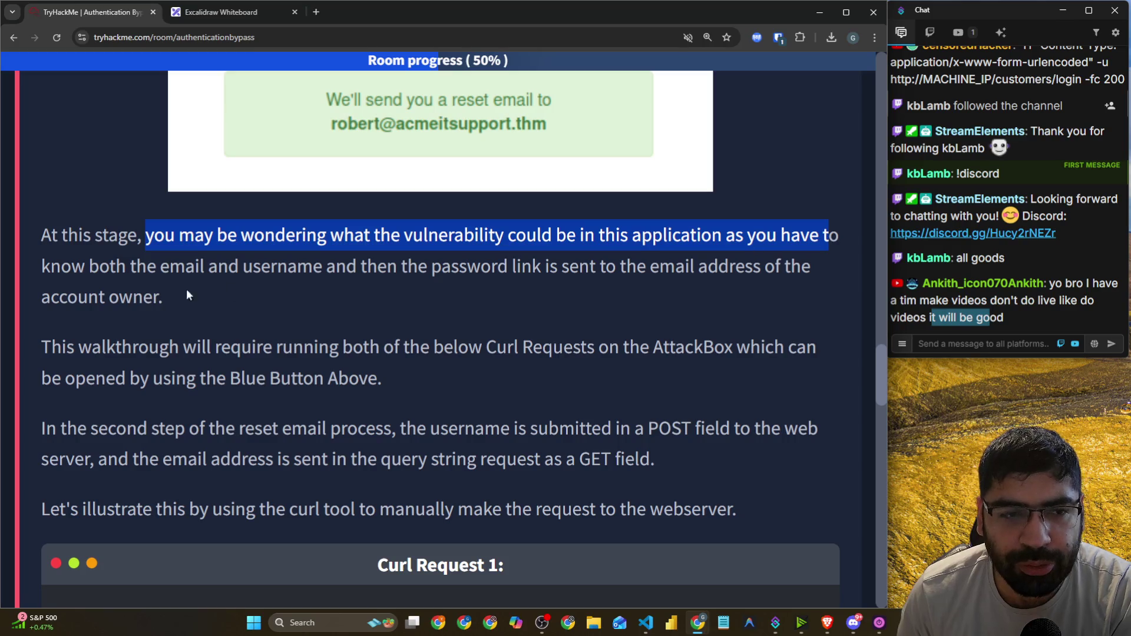
Highlight that email and username are both required, and how to run the curl requests on the AttackBox.
drag(71, 267, 749, 266)
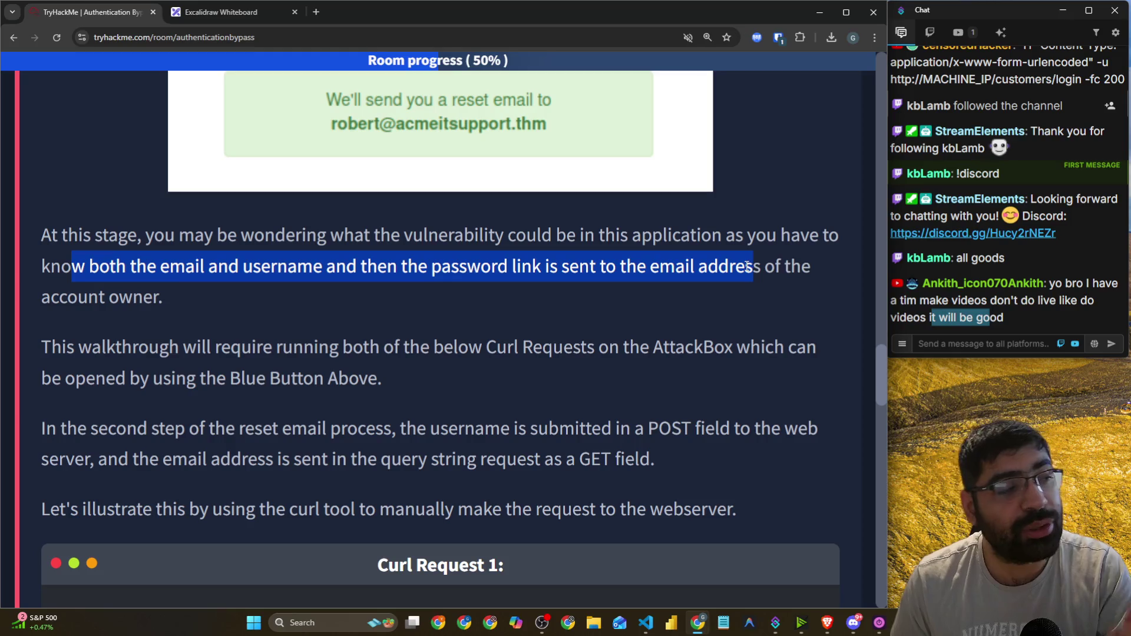
scroll(385, 298, up, 3)
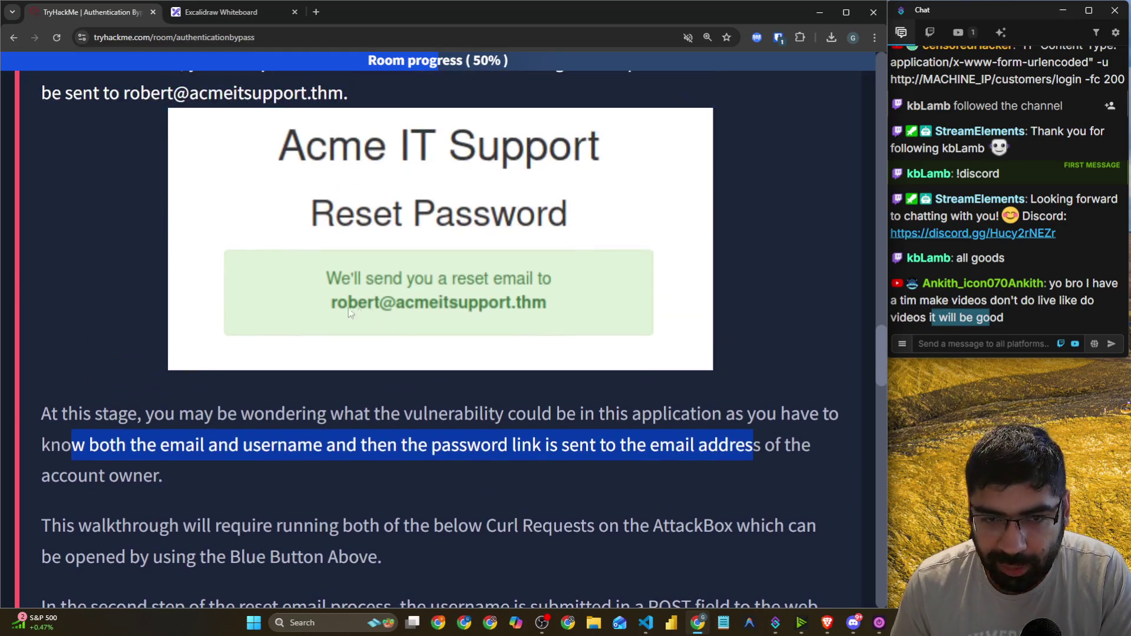
scroll(340, 311, down, 6)
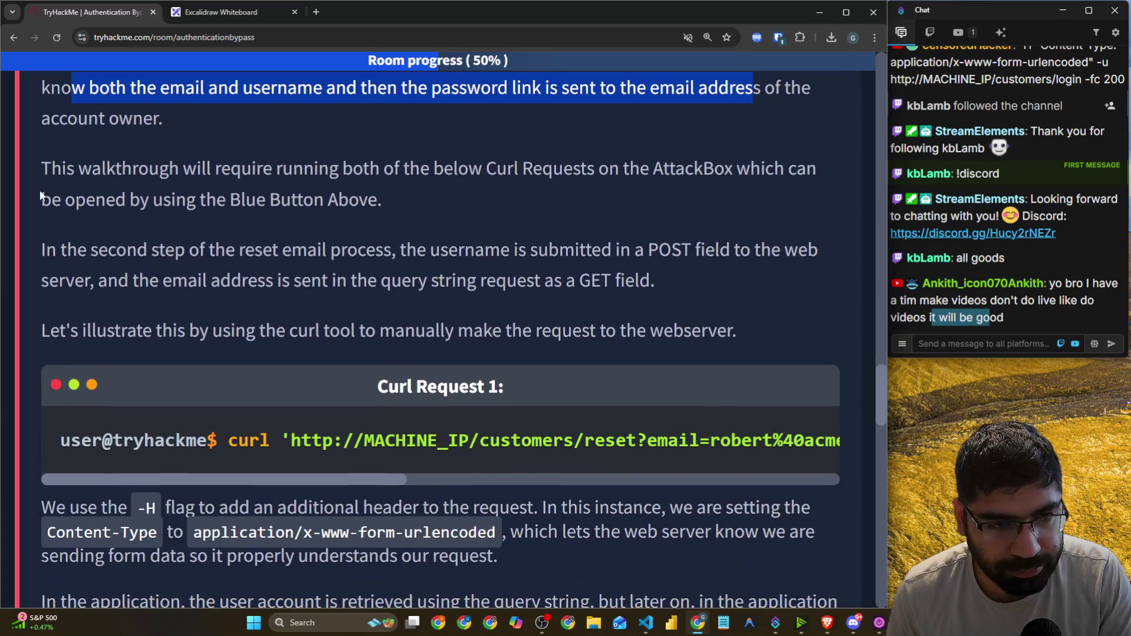
mouse_move(41, 171)
mouse_down()
mouse_move(207, 181)
mouse_move(814, 168)
mouse_up()
drag(47, 203, 366, 198)
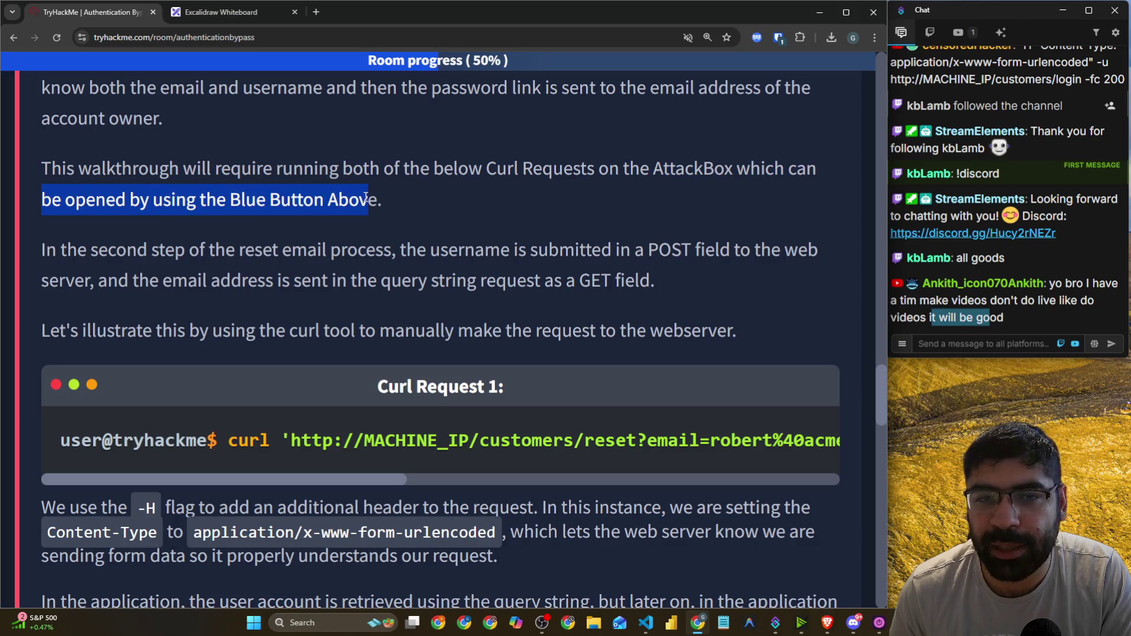
Highlight that the email is sent as a GET field and select the full Curl Request 1 command.
scroll(205, 222, down, 2)
drag(40, 133, 809, 132)
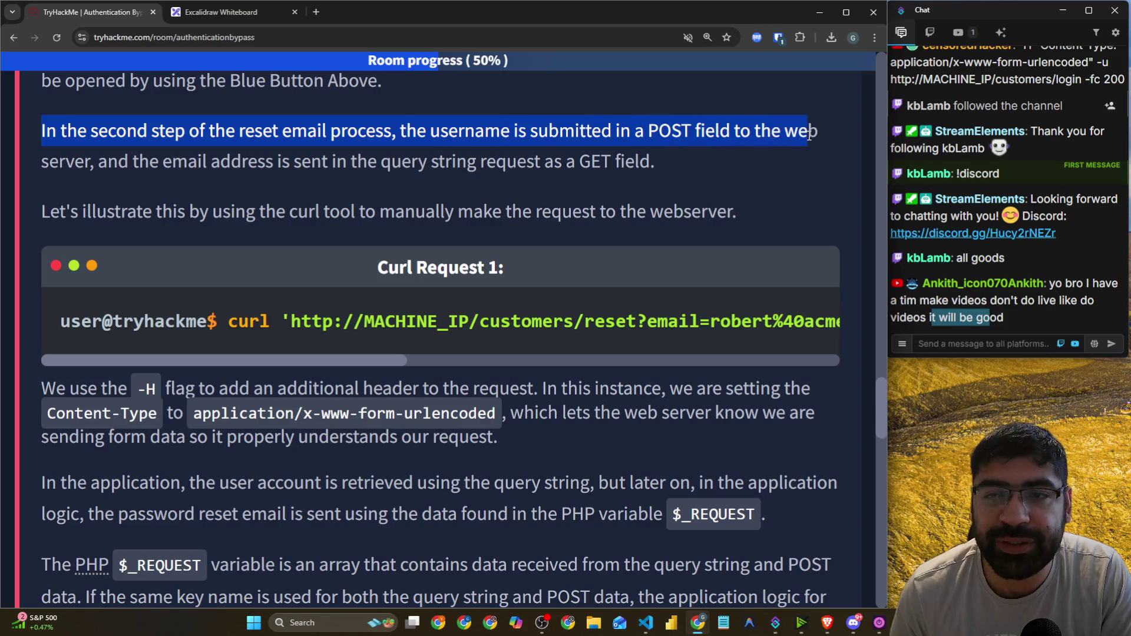
drag(110, 165, 625, 164)
drag(341, 354, 358, 355)
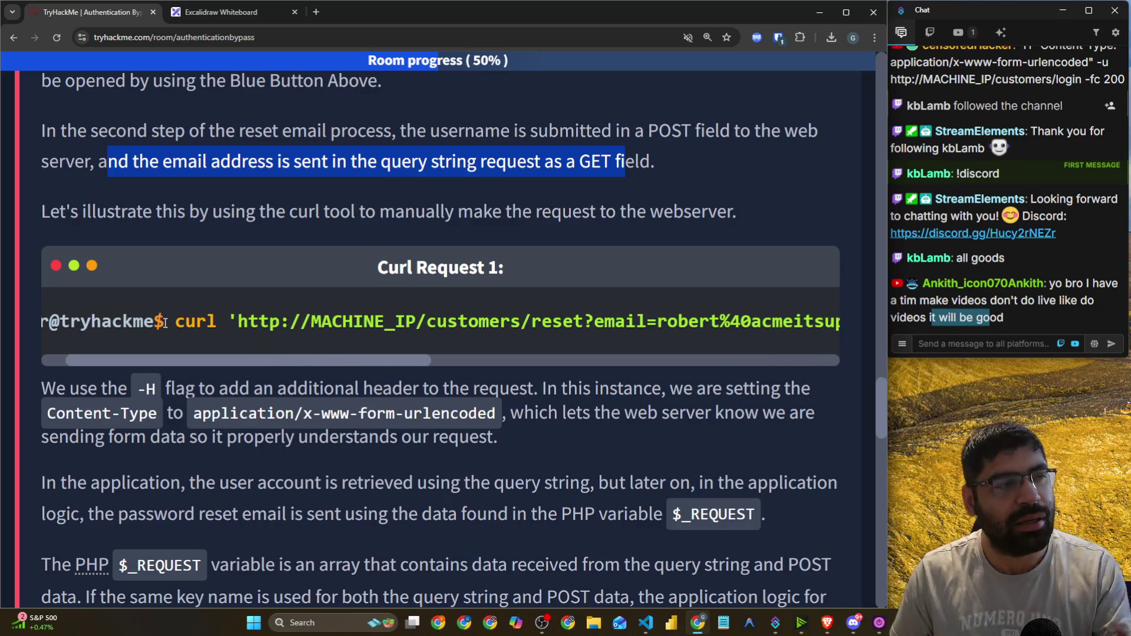
mouse_move(165, 322)
mouse_down()
mouse_move(885, 324)
mouse_move(859, 330)
mouse_up()
Highlight that the username goes in a POST field and the email in the query string.
drag(675, 324, 801, 330)
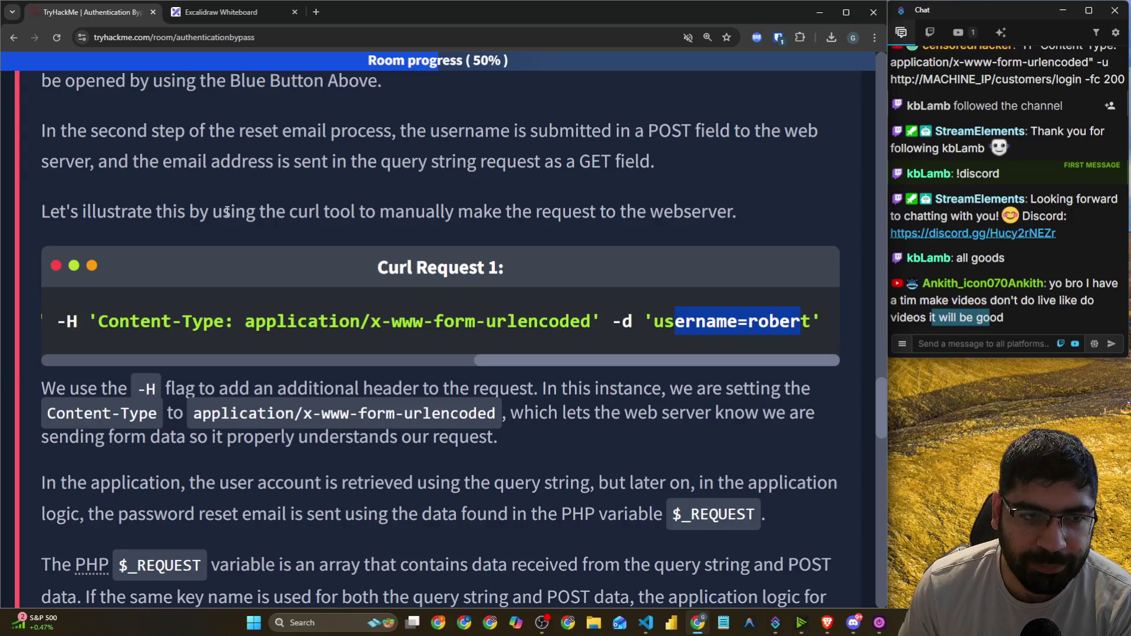
scroll(144, 175, down, 1)
mouse_move(79, 152)
mouse_down()
mouse_move(627, 220)
mouse_move(674, 155)
mouse_up()
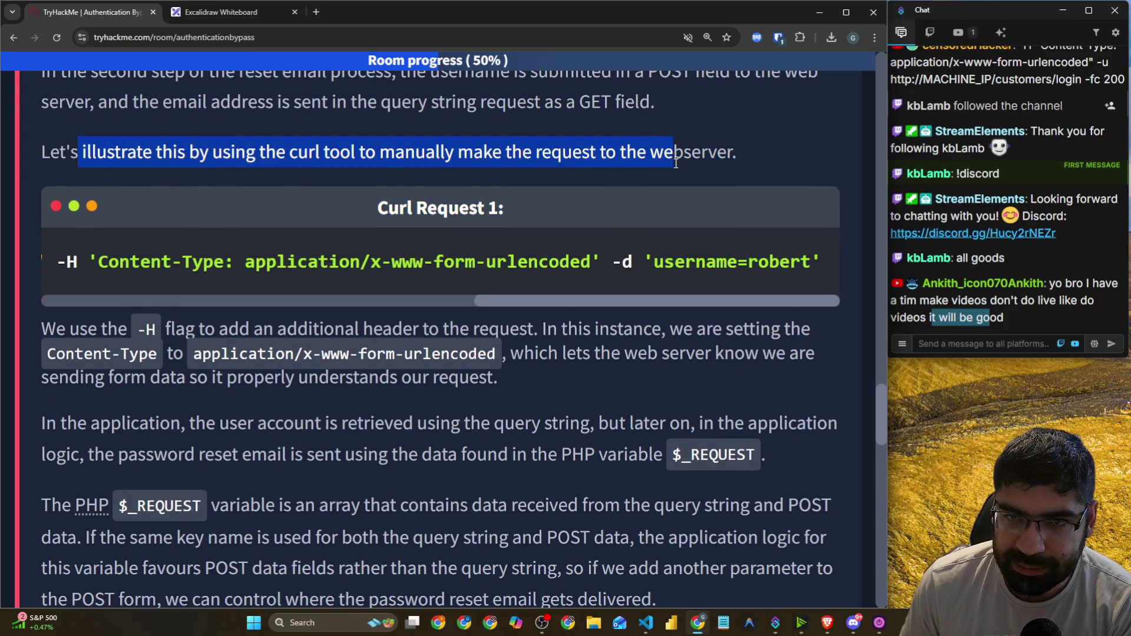
scroll(494, 240, up, 1)
scroll(494, 240, up, 2)
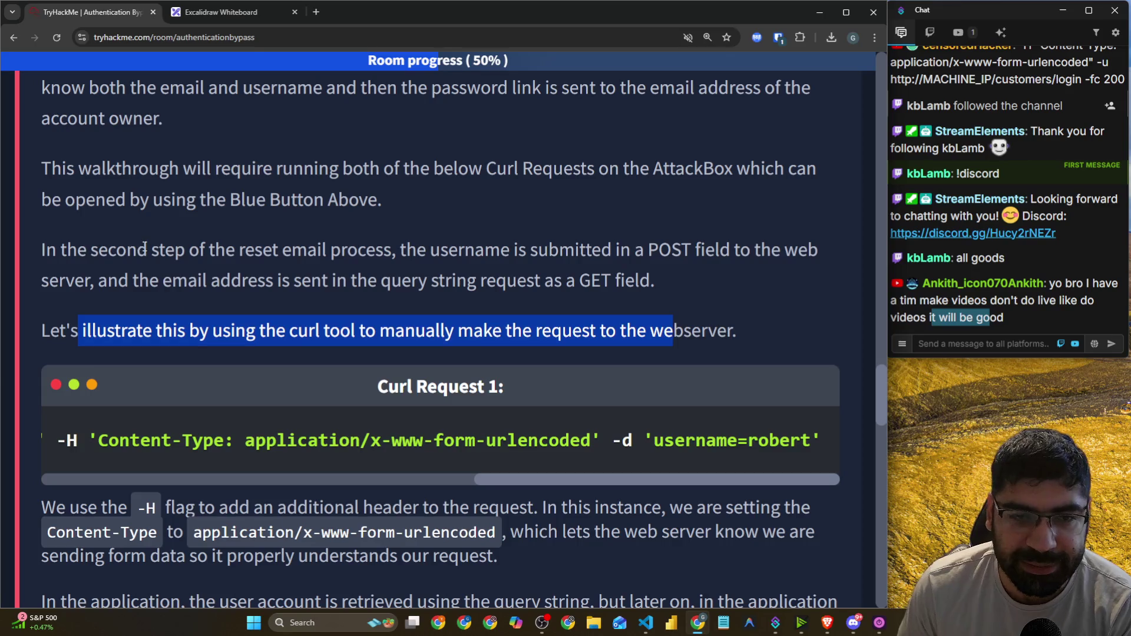
drag(91, 165, 508, 159)
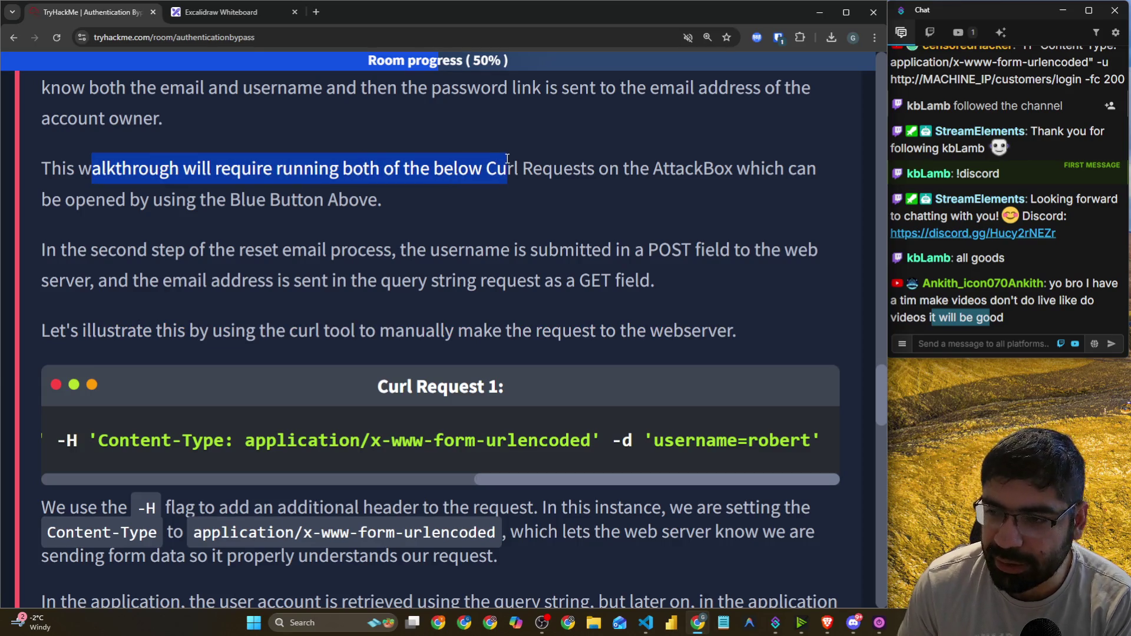
drag(88, 250, 805, 253)
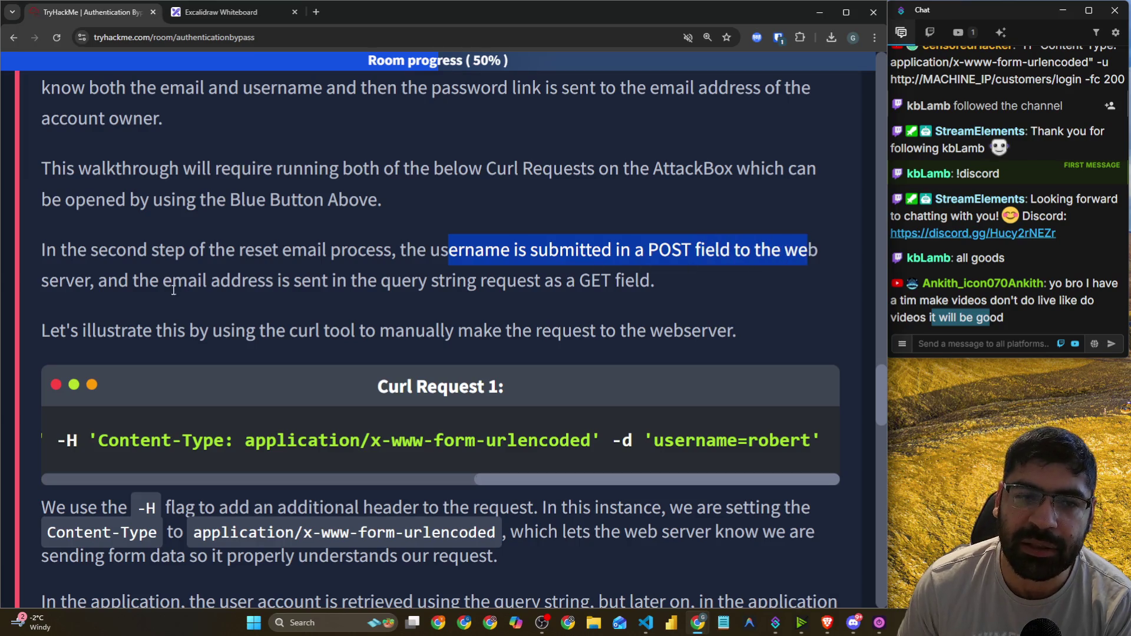
drag(167, 287, 537, 287)
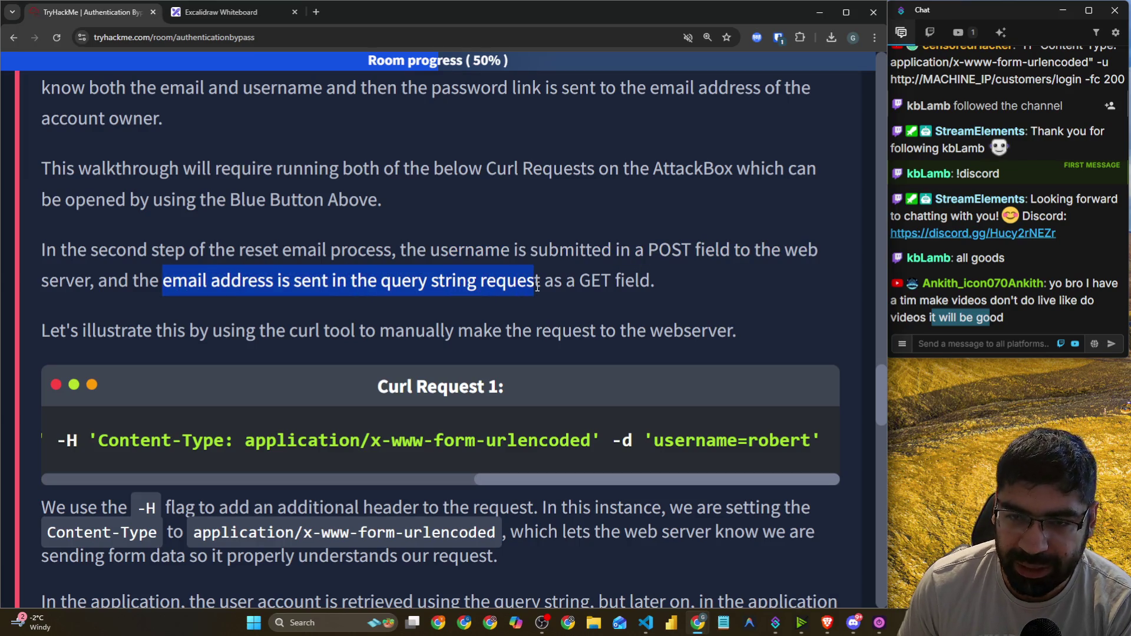
Highlight the username POST data and the email address in Curl Request 1's reset URL.
scroll(522, 299, down, 3)
drag(615, 266, 811, 265)
click(483, 302)
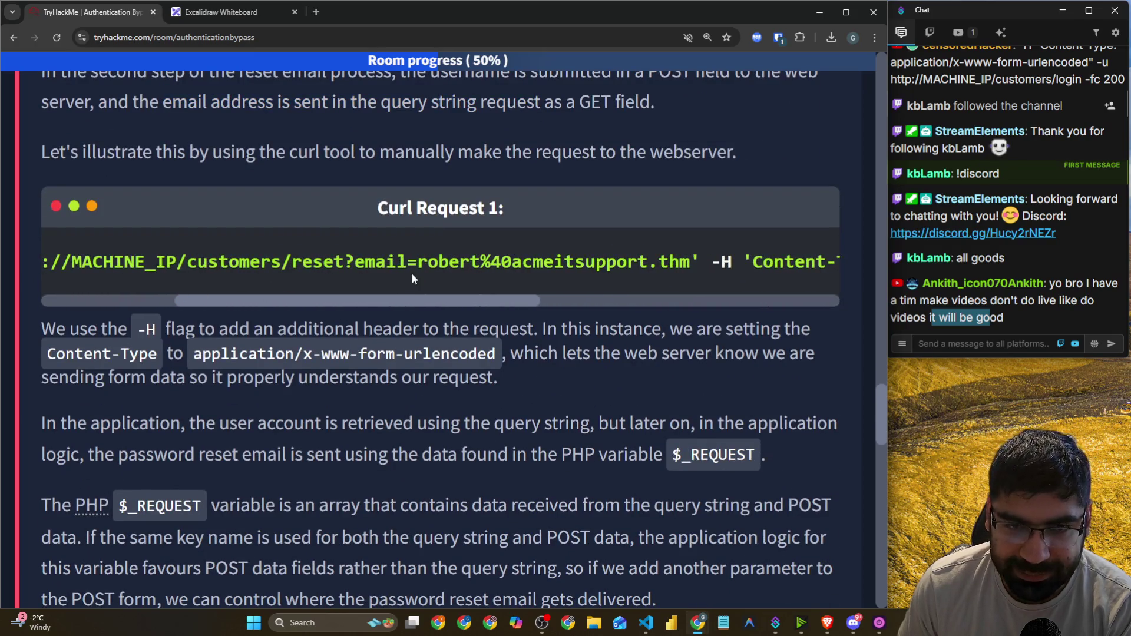
drag(420, 261, 690, 263)
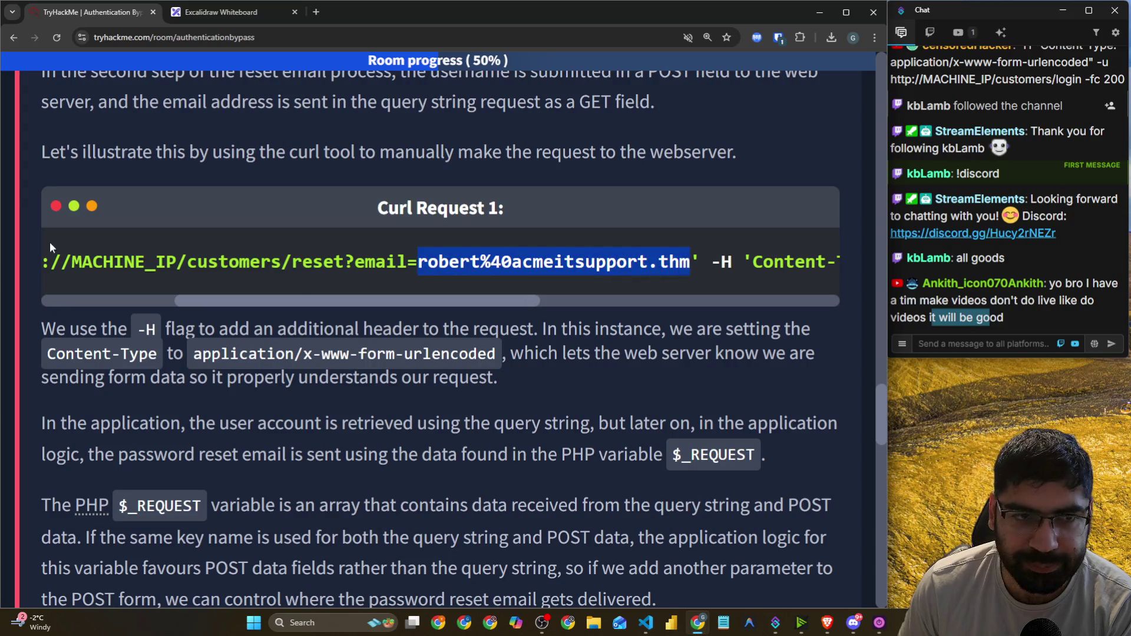
Highlight why the Content-Type header is set: form data is being sent.
scroll(50, 236, down, 3)
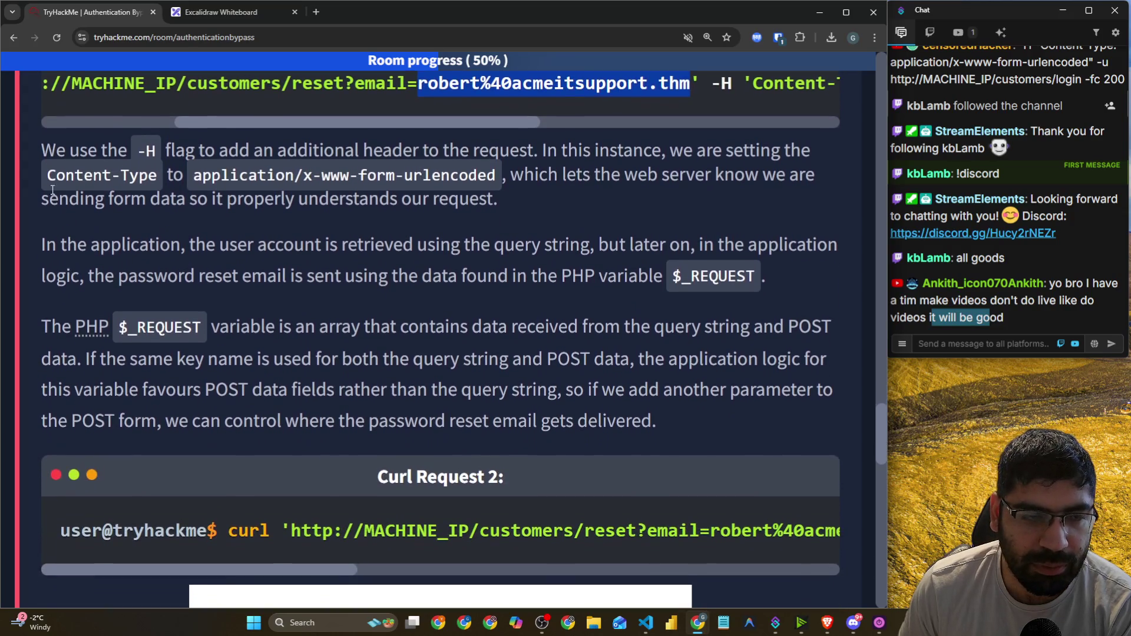
drag(43, 150, 534, 154)
drag(604, 154, 828, 156)
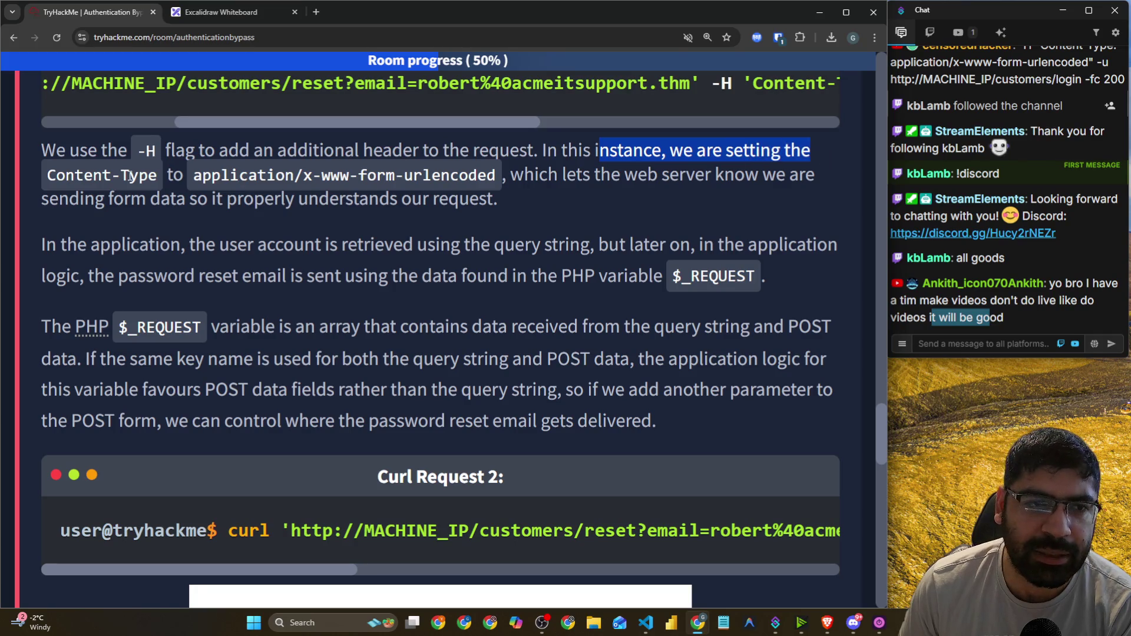
click(204, 189)
drag(533, 178, 805, 182)
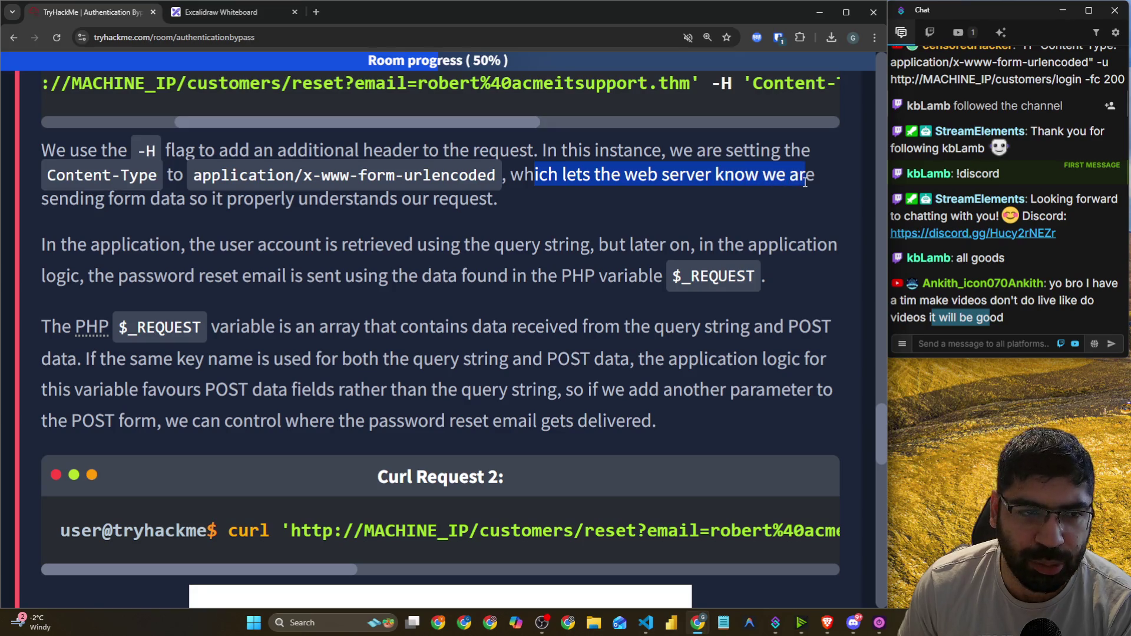
drag(58, 200, 498, 200)
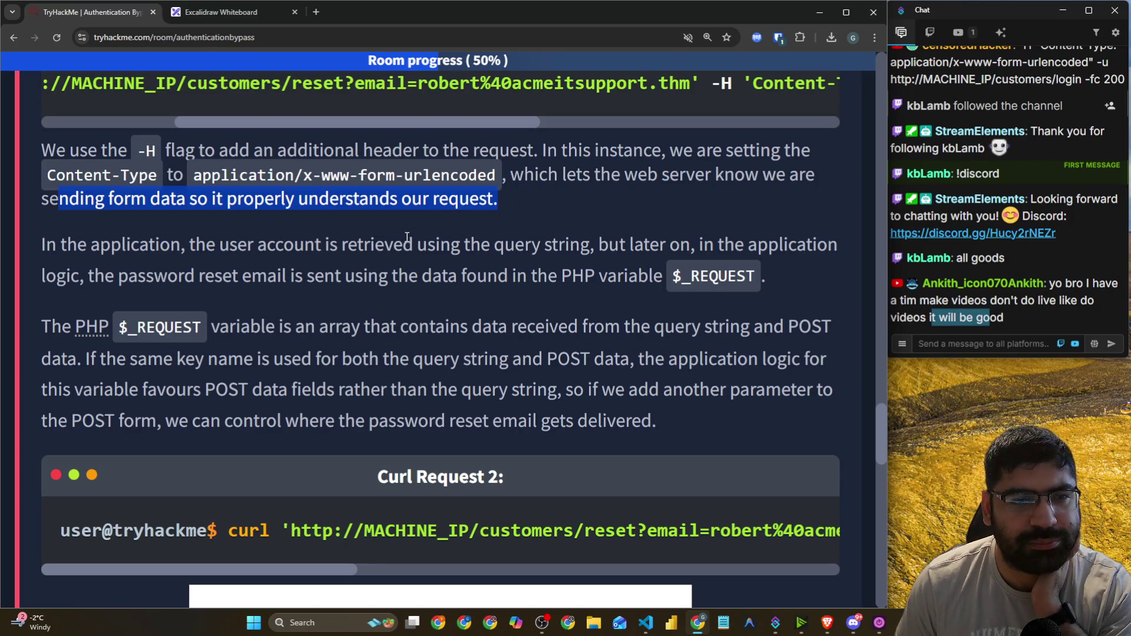
Highlight how the account is retrieved and that the reset email uses $_REQUEST data.
scroll(74, 184, down, 1)
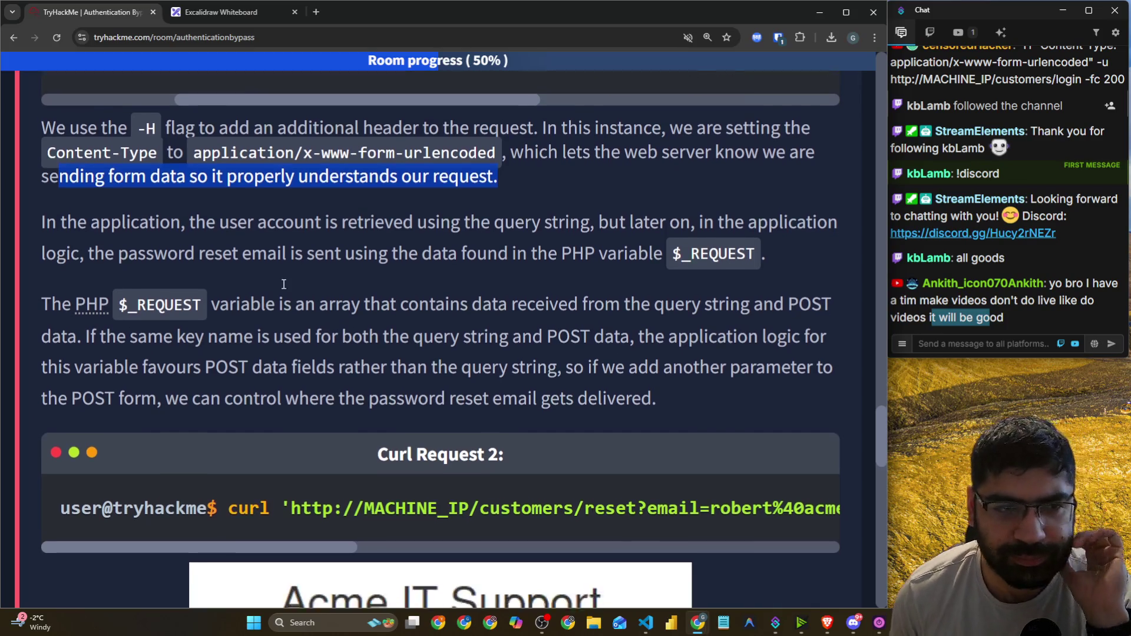
drag(41, 184, 836, 193)
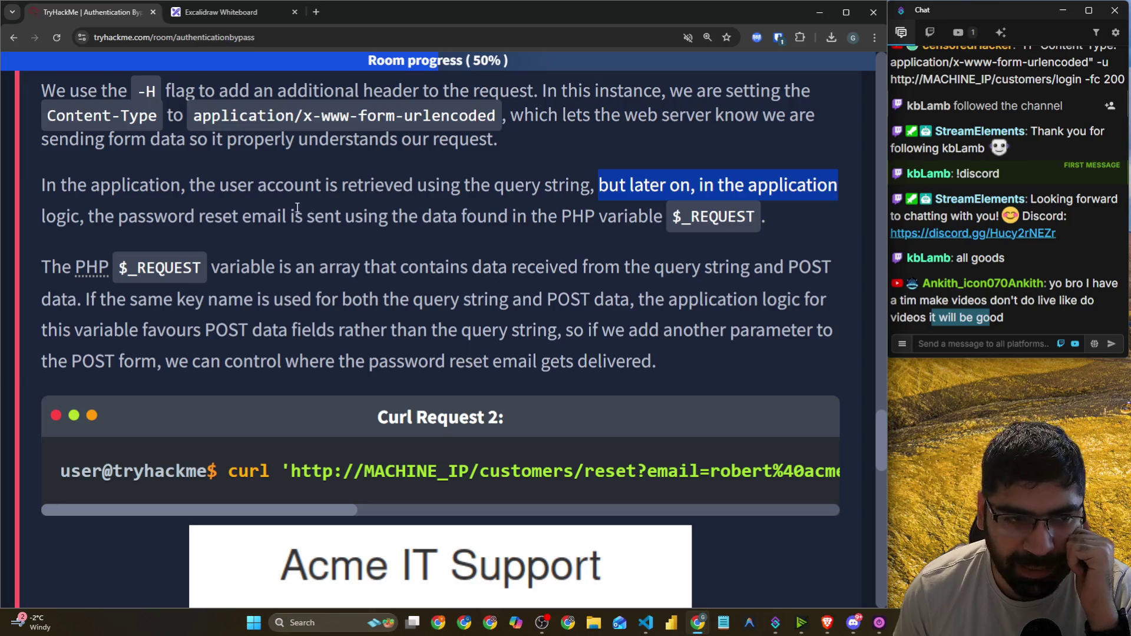
drag(94, 217, 749, 218)
click(665, 233)
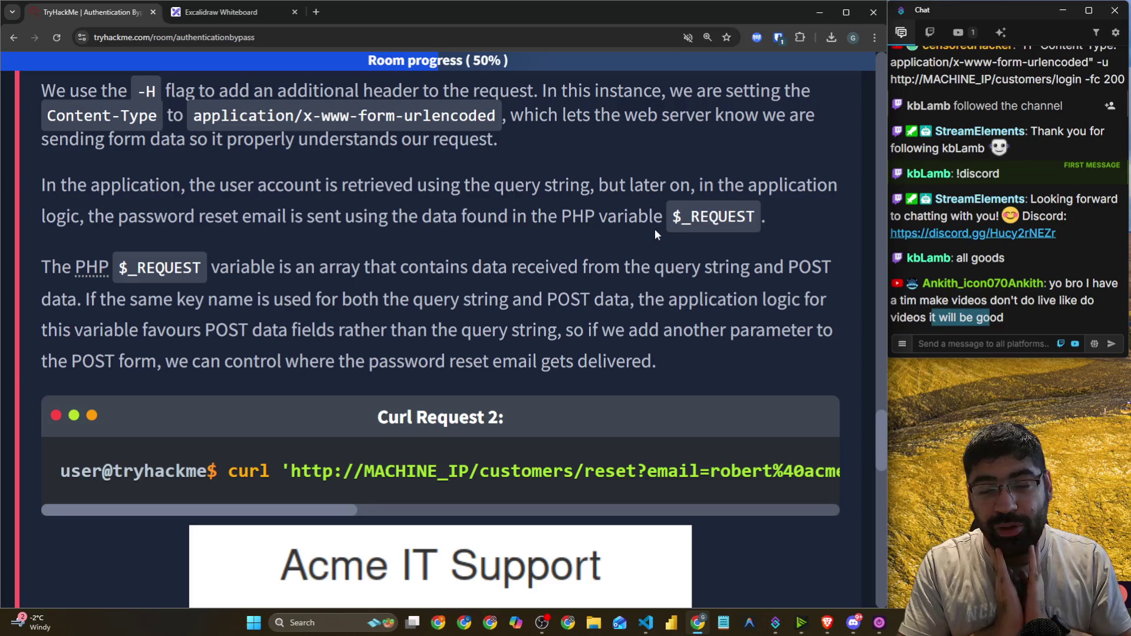
key(alt+Tab)
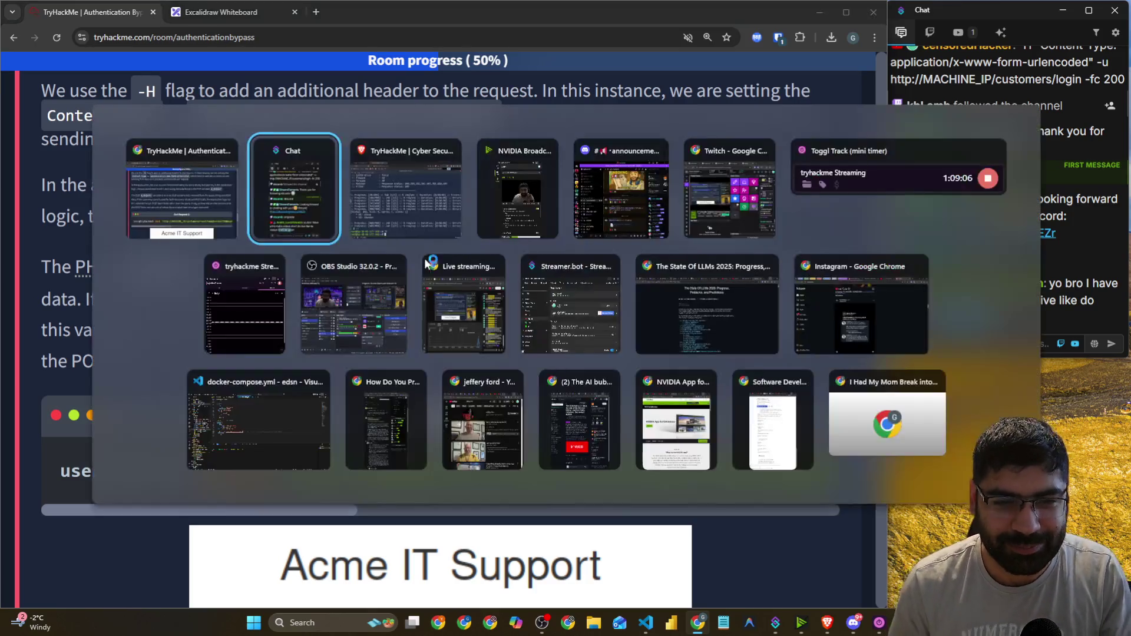
Freehand a circled 1 and the label 'Email / Username' on the whiteboard.
click(415, 207)
key(alt+Tab)
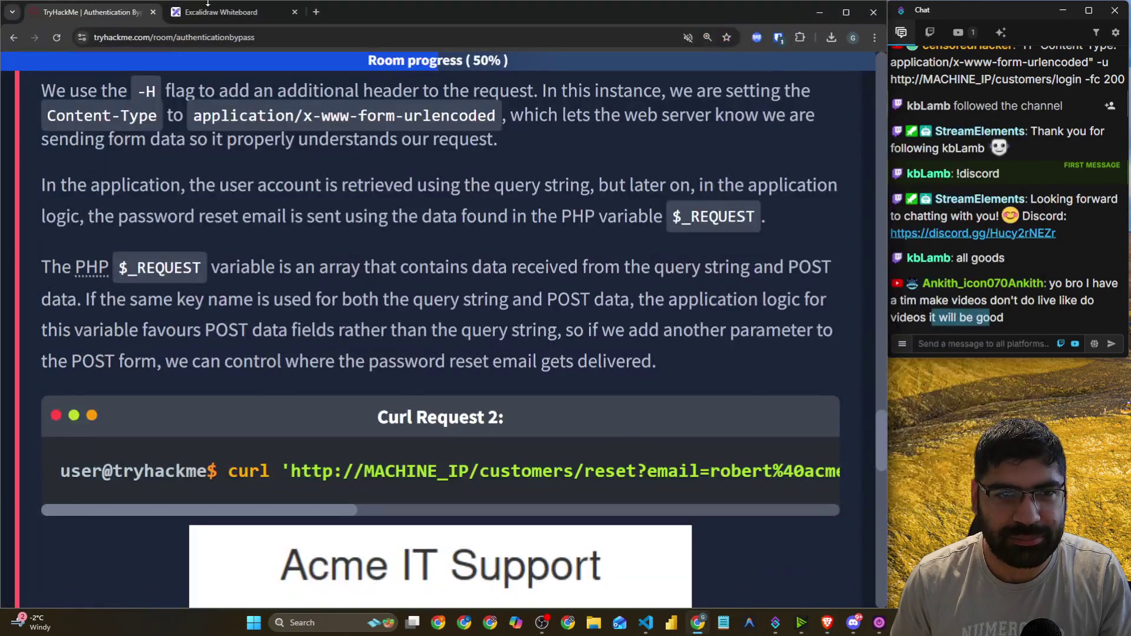
click(224, 12)
scroll(232, 102, down, 10)
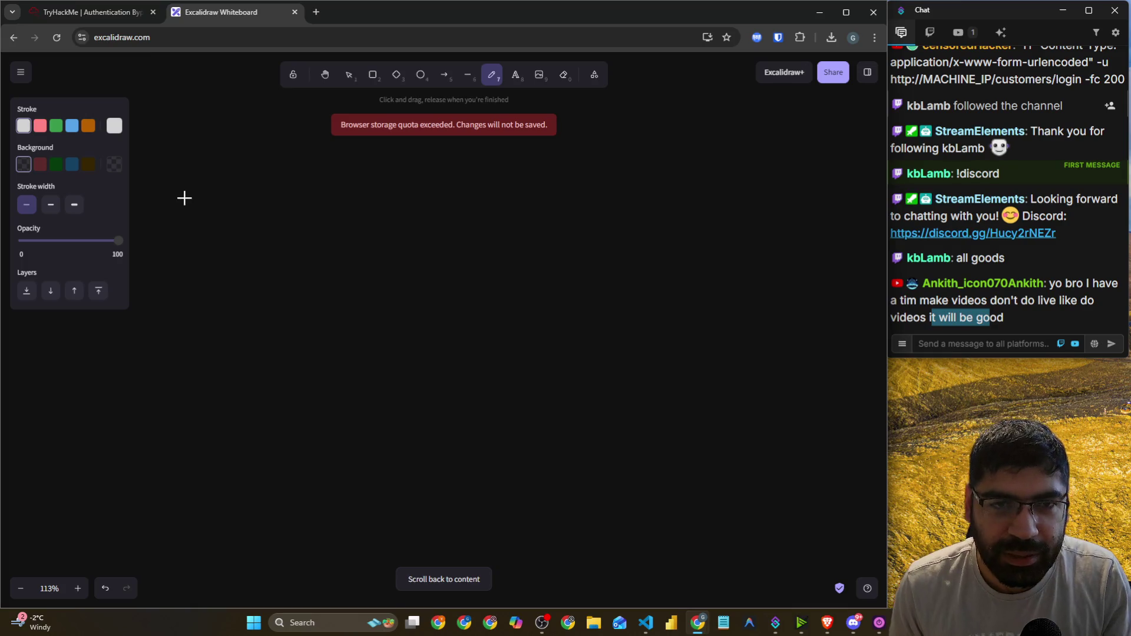
drag(204, 175, 208, 198)
mouse_move(209, 155)
mouse_down()
mouse_move(197, 156)
mouse_move(230, 182)
mouse_move(225, 158)
mouse_move(270, 176)
mouse_move(294, 208)
mouse_move(356, 186)
mouse_move(361, 195)
mouse_move(368, 177)
mouse_move(387, 200)
mouse_up()
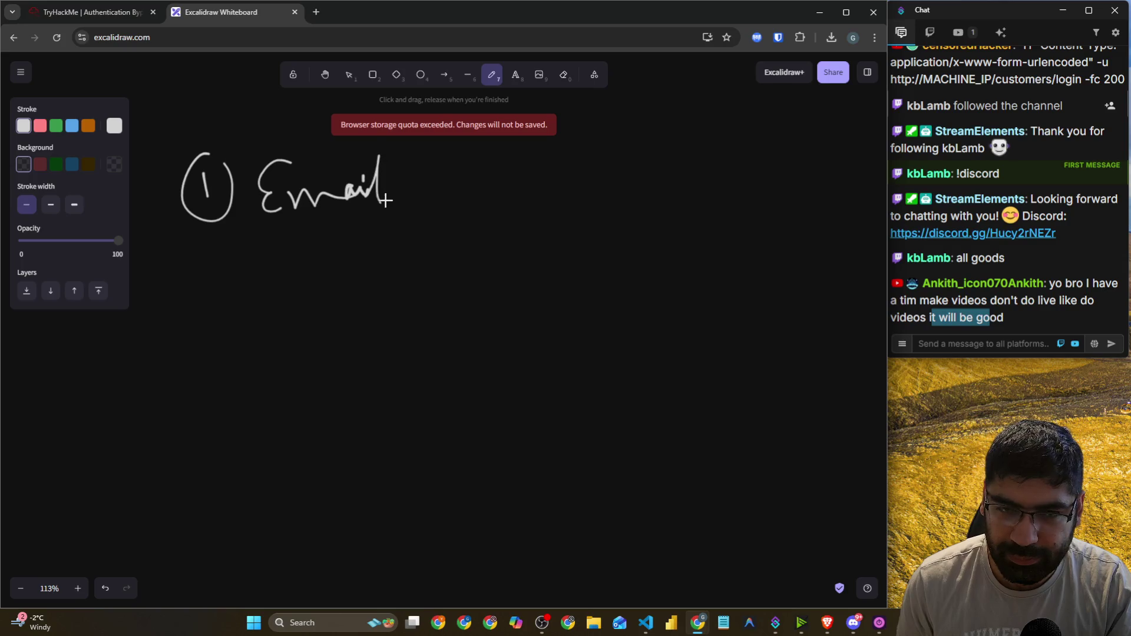
mouse_move(433, 148)
mouse_down()
mouse_move(425, 226)
mouse_move(476, 152)
mouse_move(501, 197)
mouse_move(505, 184)
mouse_move(597, 171)
mouse_up()
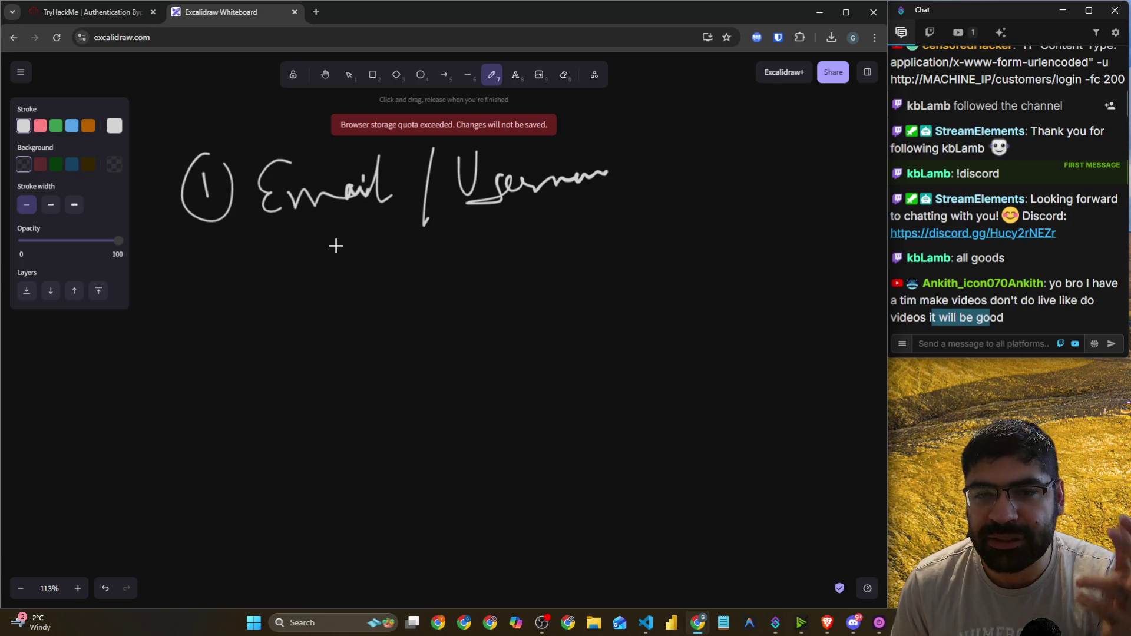
Draw an arrow to 'Web Server', write 'curl' on the left, and underline both.
mouse_move(344, 236)
mouse_down()
mouse_move(343, 259)
mouse_move(542, 285)
mouse_move(554, 304)
mouse_up()
mouse_move(646, 260)
mouse_down()
mouse_move(648, 298)
mouse_move(689, 274)
mouse_move(716, 276)
mouse_move(840, 231)
mouse_move(851, 275)
mouse_up()
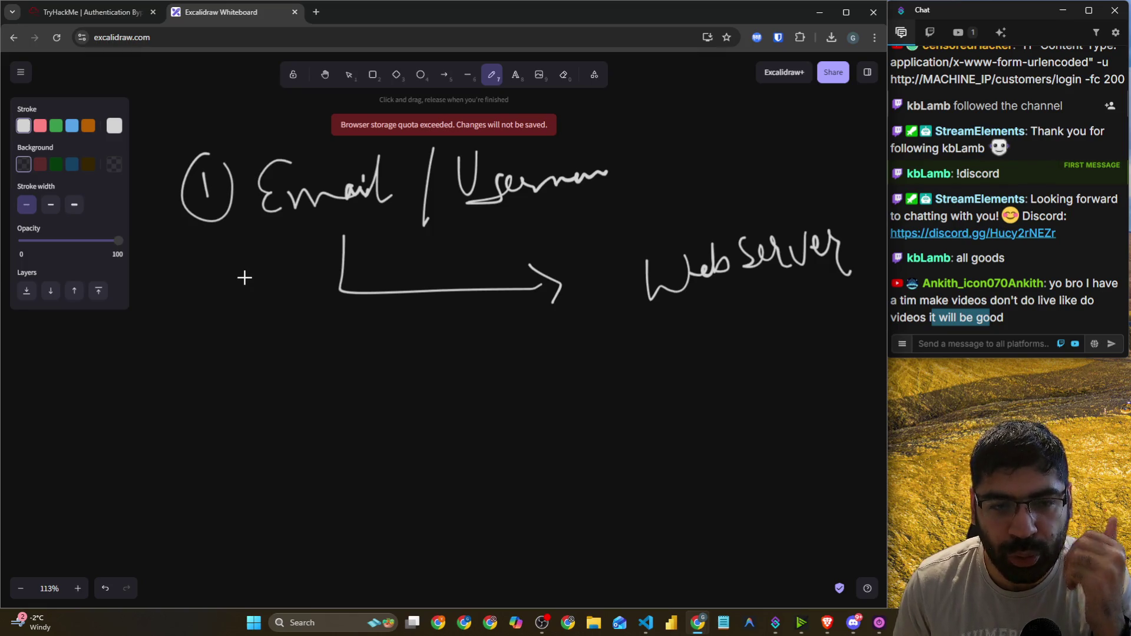
mouse_move(156, 269)
mouse_down()
mouse_move(184, 283)
mouse_move(270, 277)
mouse_up()
drag(182, 314, 254, 294)
drag(638, 303, 828, 291)
click(77, 13)
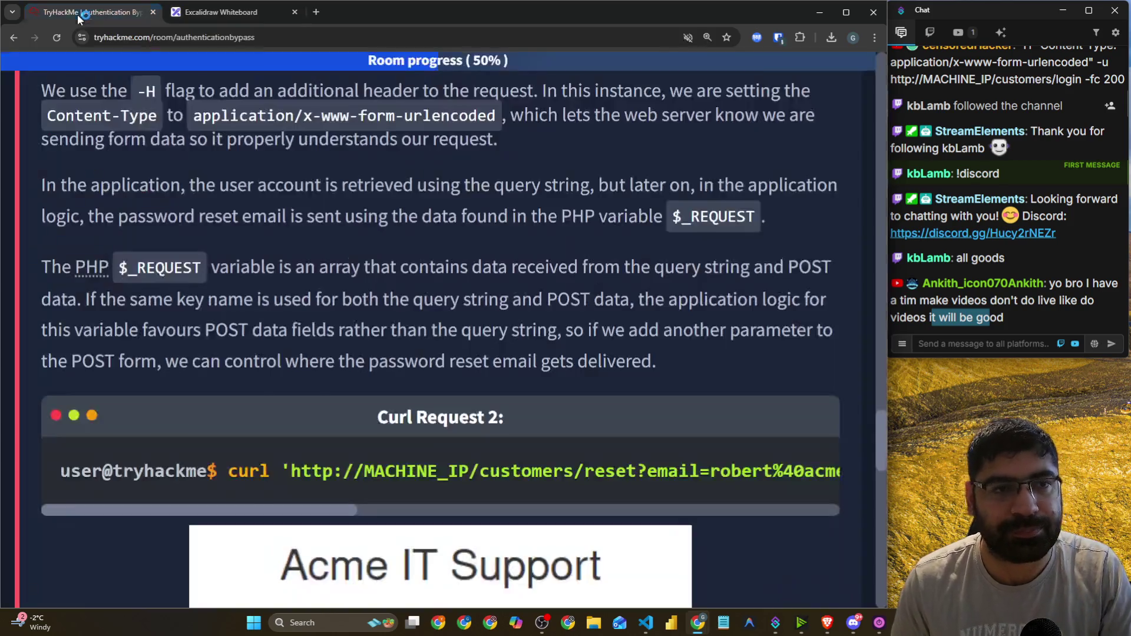
Check the form-urlencoded value, then write and underline 'form' with arrows from curl to Web Server.
scroll(280, 226, up, 5)
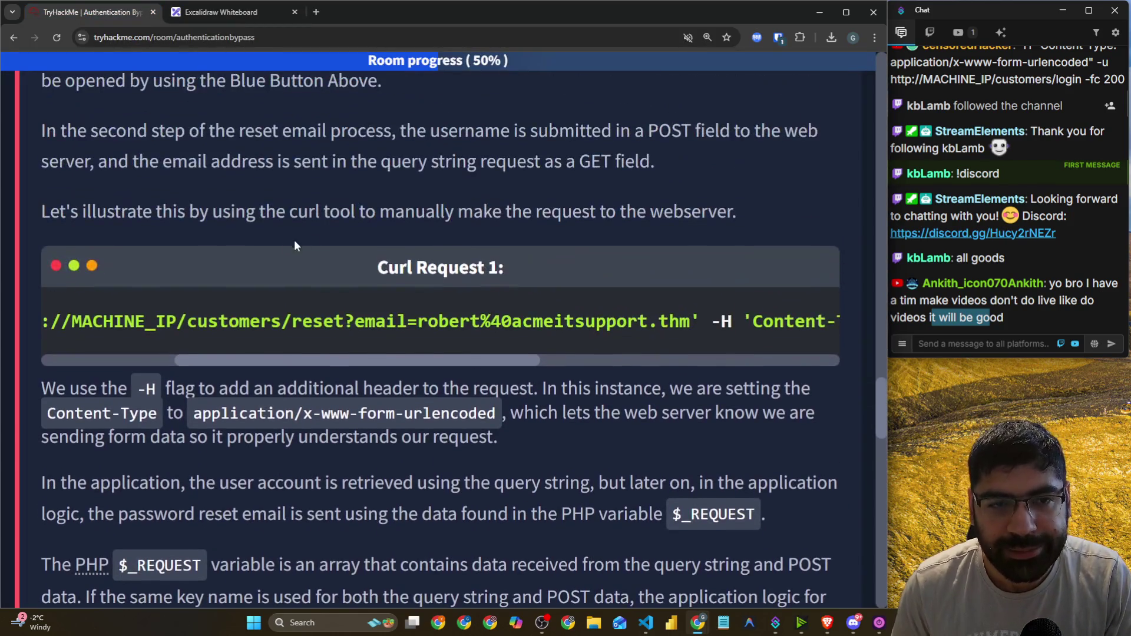
scroll(347, 354, down, 1)
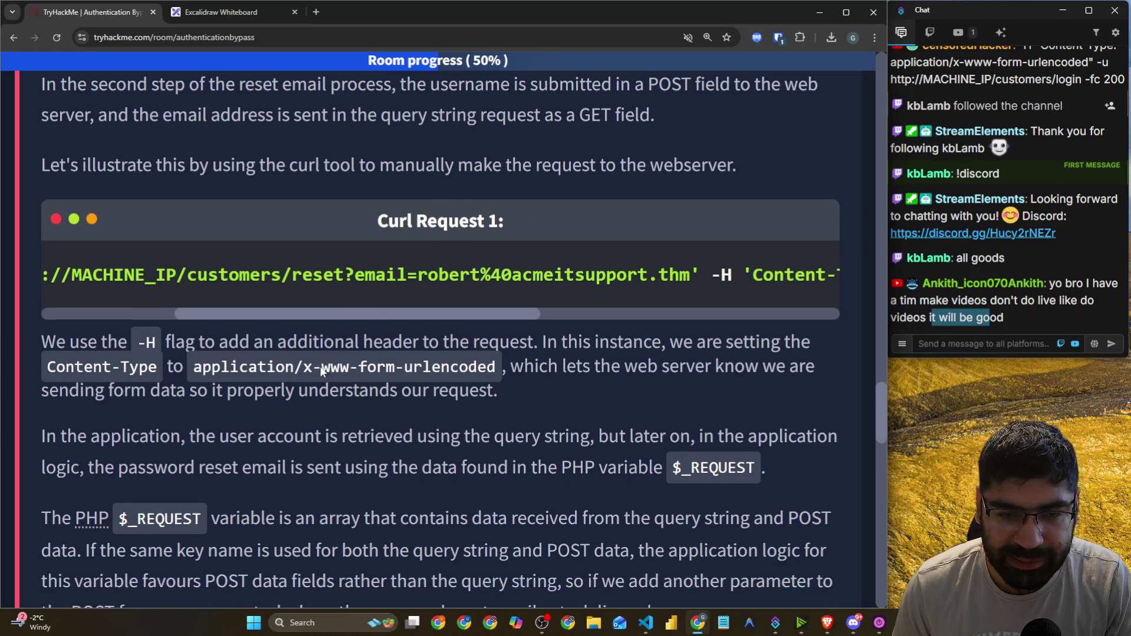
drag(177, 354, 432, 352)
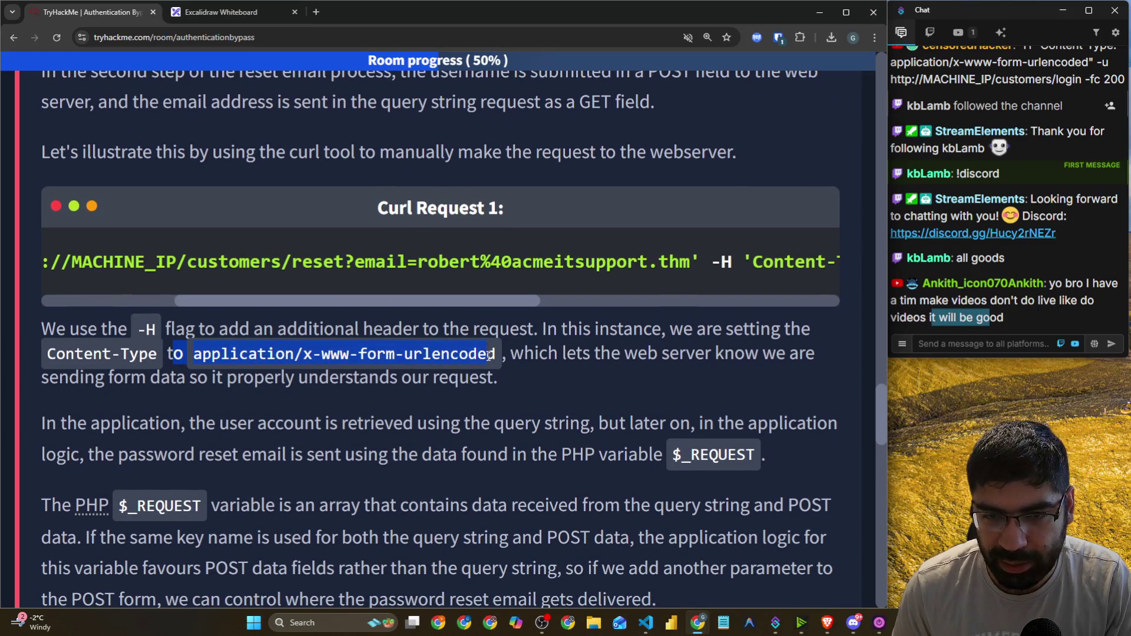
click(213, 13)
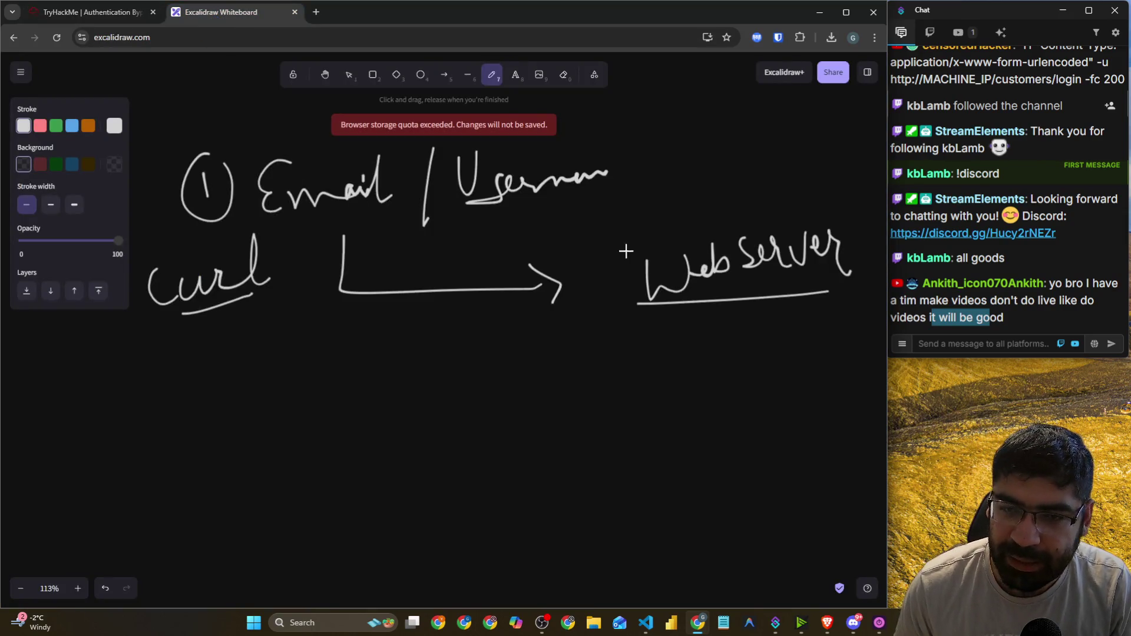
mouse_move(407, 330)
mouse_down()
mouse_move(388, 383)
mouse_move(413, 350)
mouse_up()
drag(430, 342, 485, 349)
mouse_move(183, 315)
mouse_down()
mouse_move(182, 382)
mouse_move(288, 375)
mouse_up()
mouse_move(273, 367)
mouse_down()
mouse_move(290, 369)
mouse_move(295, 399)
mouse_up()
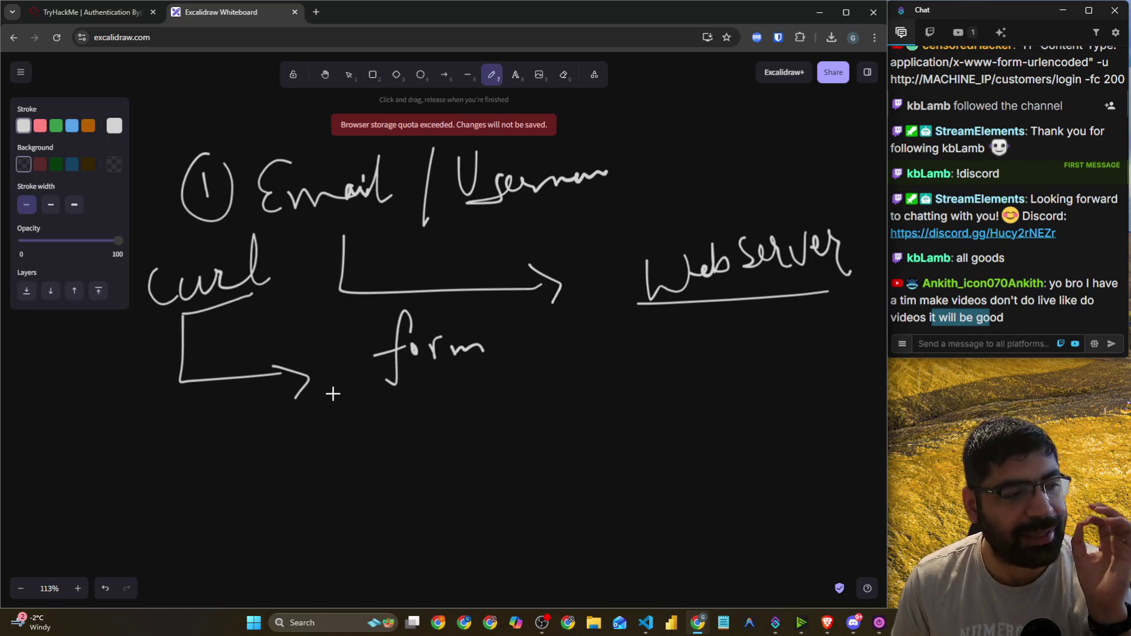
mouse_move(371, 387)
mouse_down()
mouse_move(475, 377)
mouse_move(672, 316)
mouse_up()
mouse_move(648, 323)
mouse_down()
mouse_move(672, 314)
mouse_move(678, 341)
mouse_up()
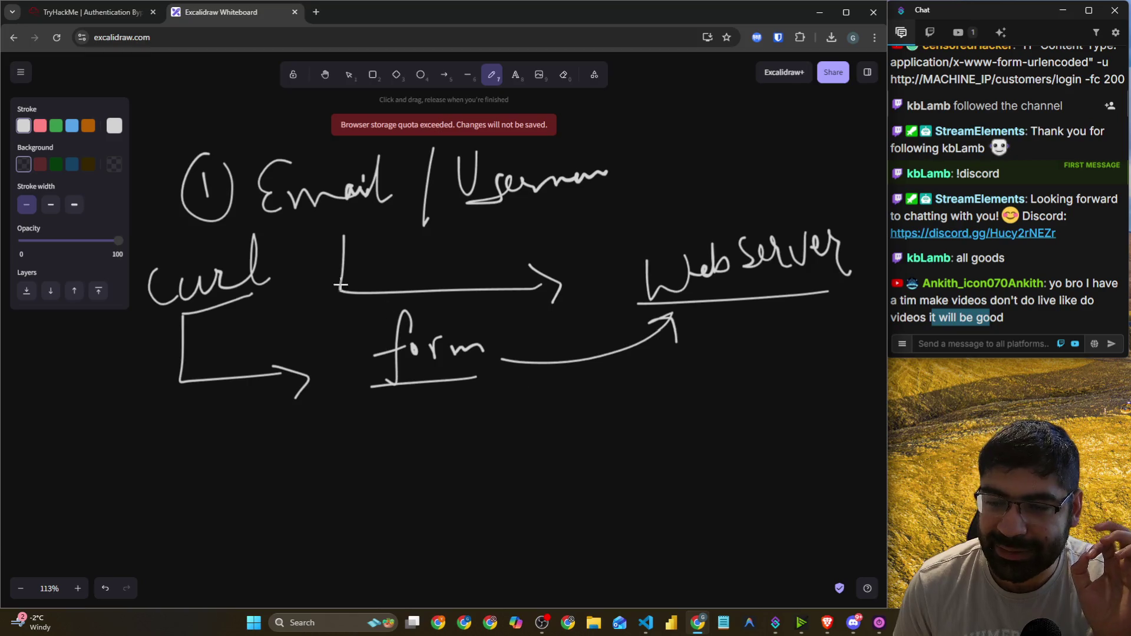
click(84, 11)
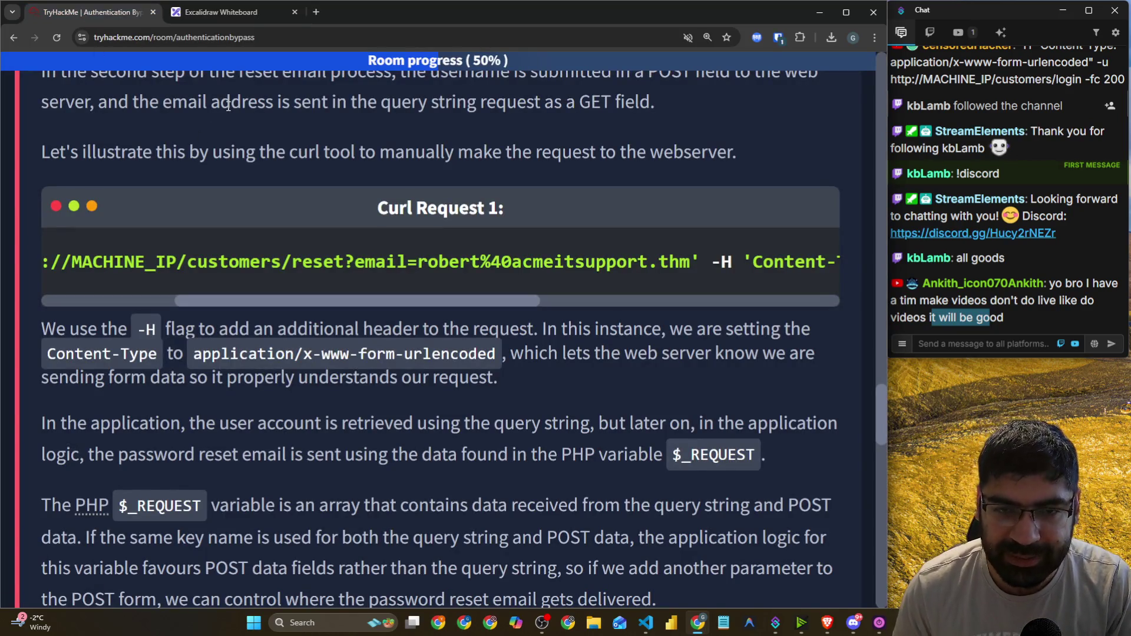
Draw a down arrow below Web Server and write an underlined PHP label.
scroll(205, 265, down, 3)
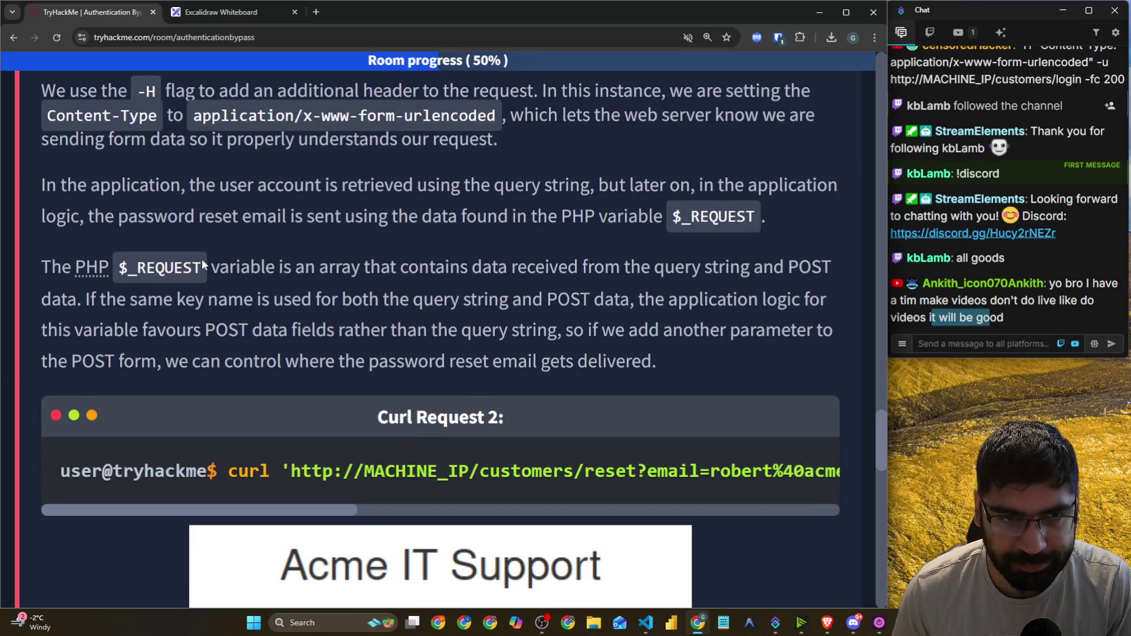
click(218, 12)
scroll(593, 220, down, 1)
scroll(593, 220, down, 2)
mouse_move(695, 139)
mouse_down()
mouse_move(688, 245)
mouse_move(712, 245)
mouse_up()
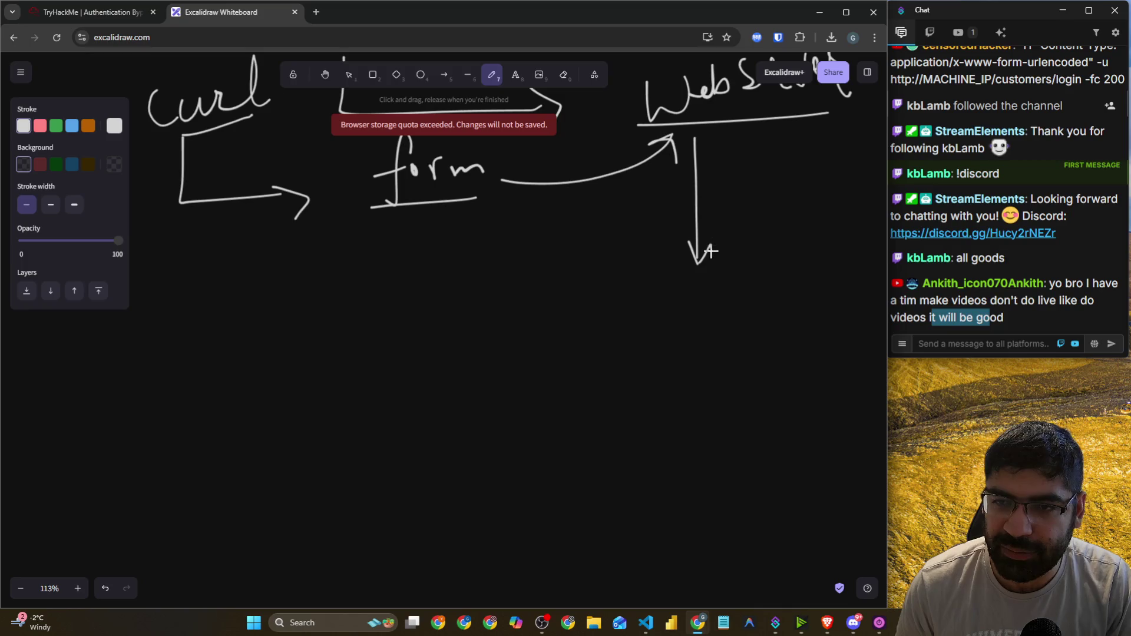
mouse_move(635, 283)
mouse_down()
mouse_move(624, 354)
mouse_move(651, 283)
mouse_move(640, 319)
mouse_move(663, 337)
mouse_move(686, 316)
mouse_up()
mouse_move(687, 299)
mouse_down()
mouse_move(686, 337)
mouse_move(701, 335)
mouse_up()
drag(703, 291, 706, 306)
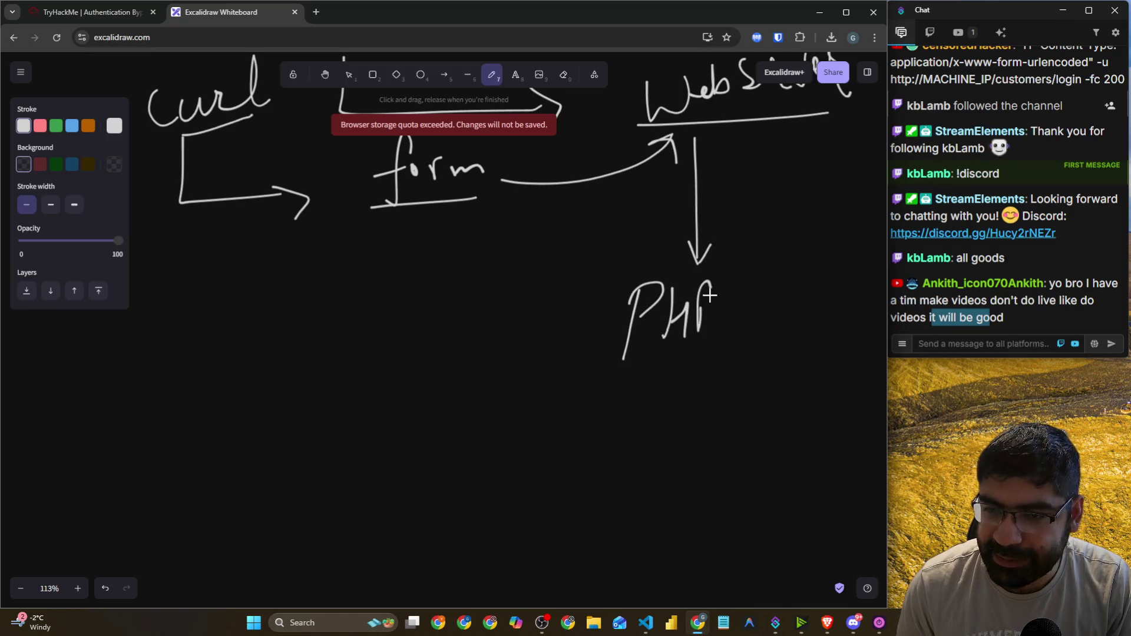
drag(628, 366, 701, 352)
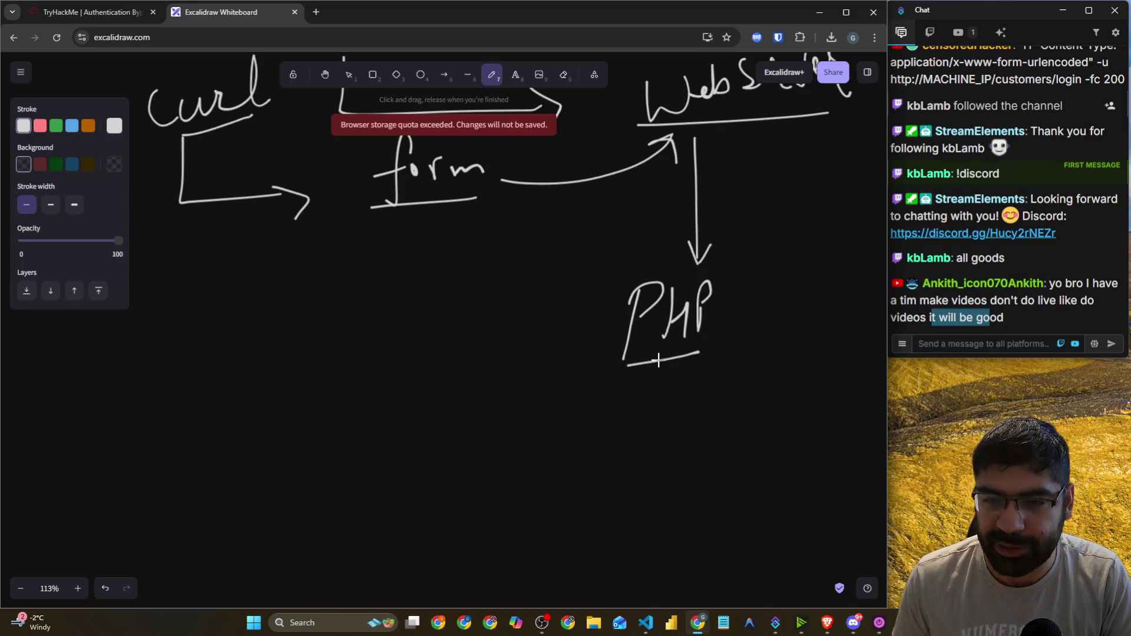
Add an arrow down from PHP and write $_REQUEST beneath it.
drag(658, 361, 658, 415)
drag(650, 392, 673, 396)
mouse_move(661, 441)
mouse_down()
mouse_move(645, 454)
mouse_move(649, 487)
mouse_move(695, 456)
mouse_move(744, 474)
mouse_move(750, 494)
mouse_move(867, 445)
mouse_up()
drag(625, 484, 589, 487)
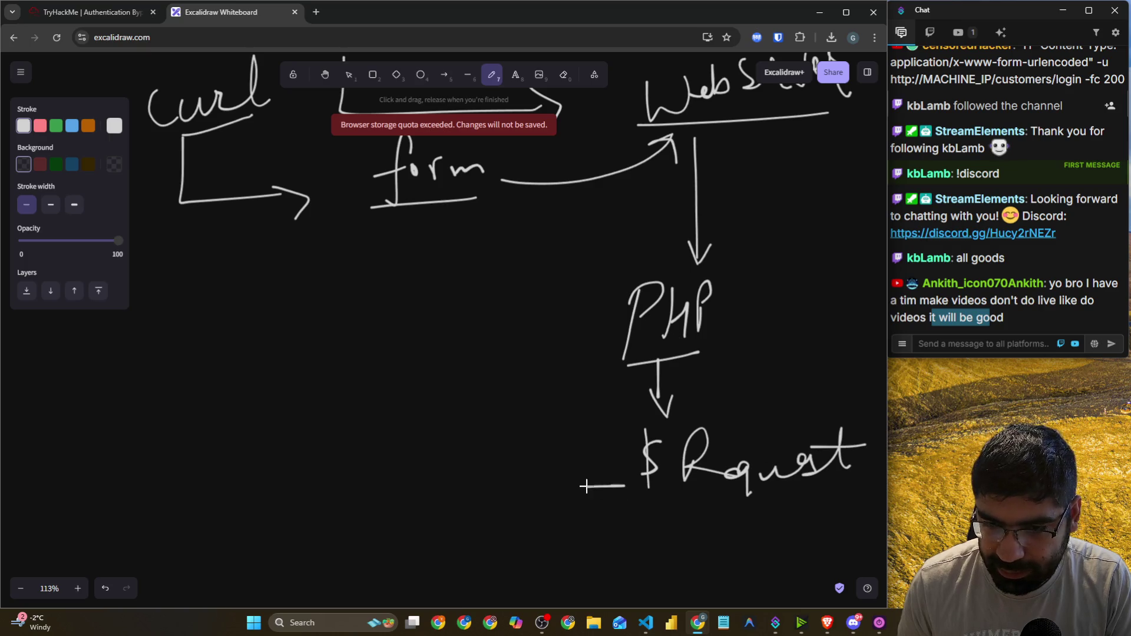
scroll(637, 484, down, 1)
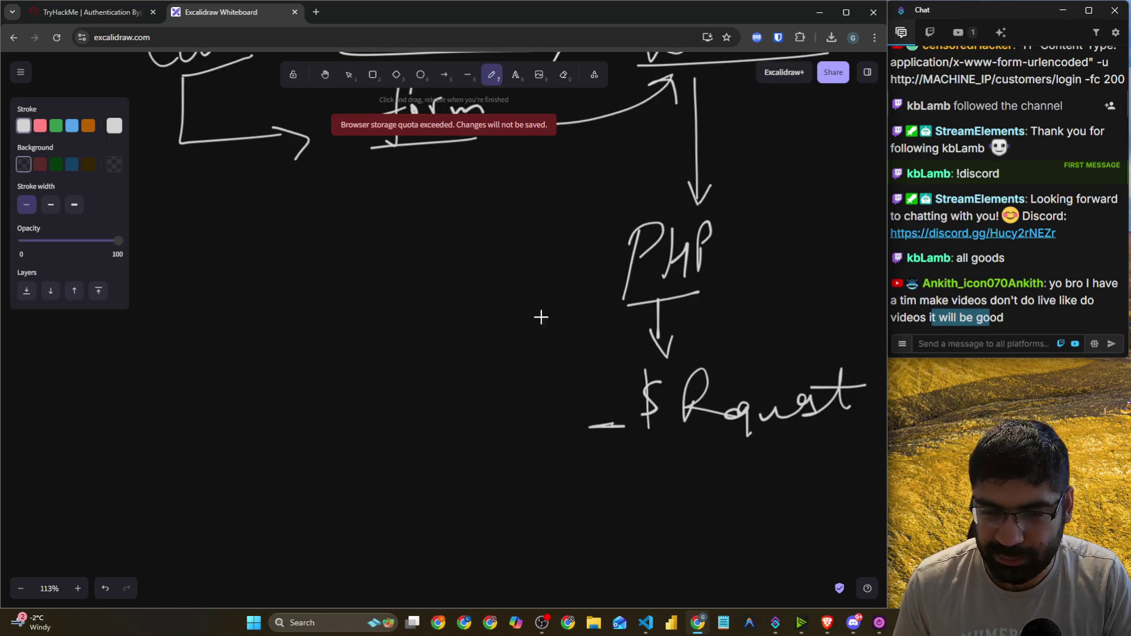
click(129, 13)
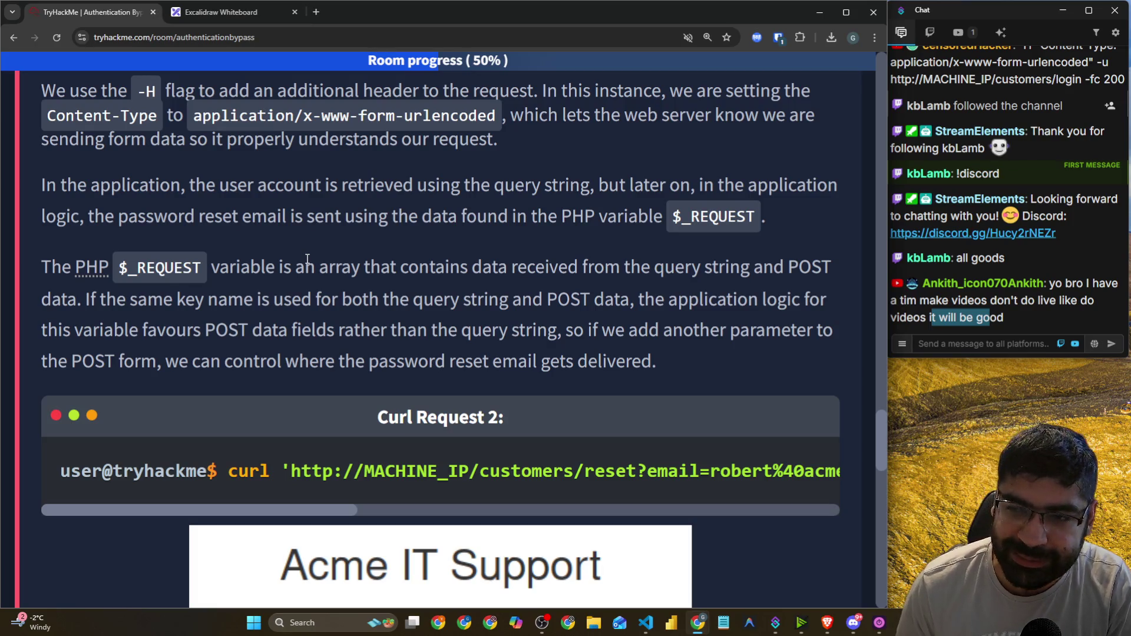
Read how the application/x-www-form-urlencoded header tells the web server to parse the form.
scroll(307, 259, up, 3)
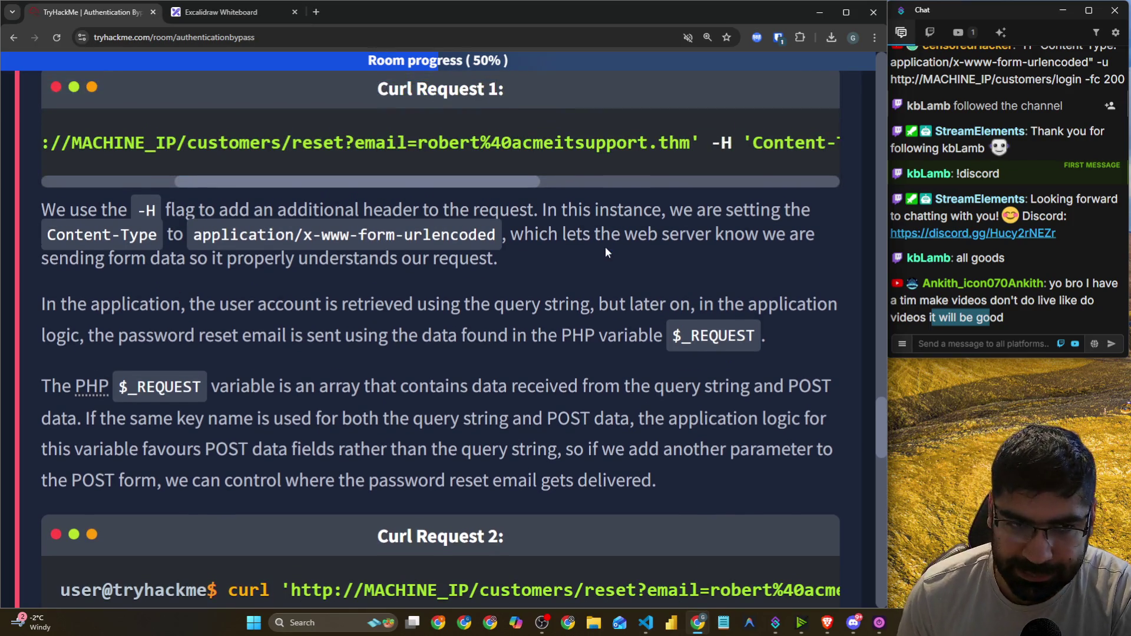
scroll(606, 247, up, 5)
scroll(275, 236, down, 2)
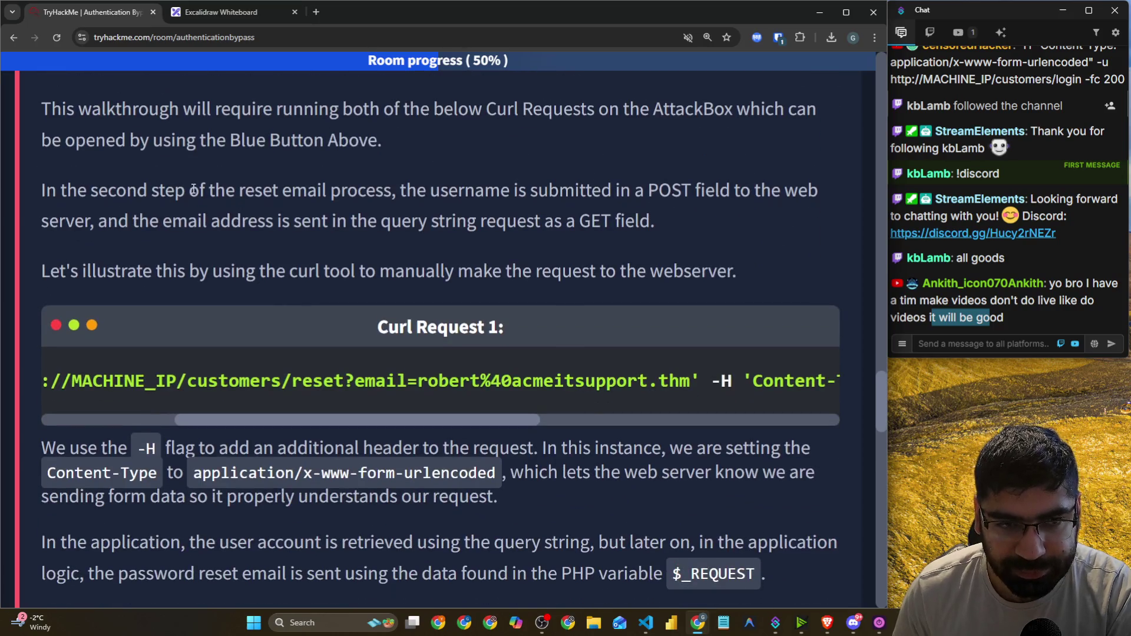
scroll(165, 199, up, 1)
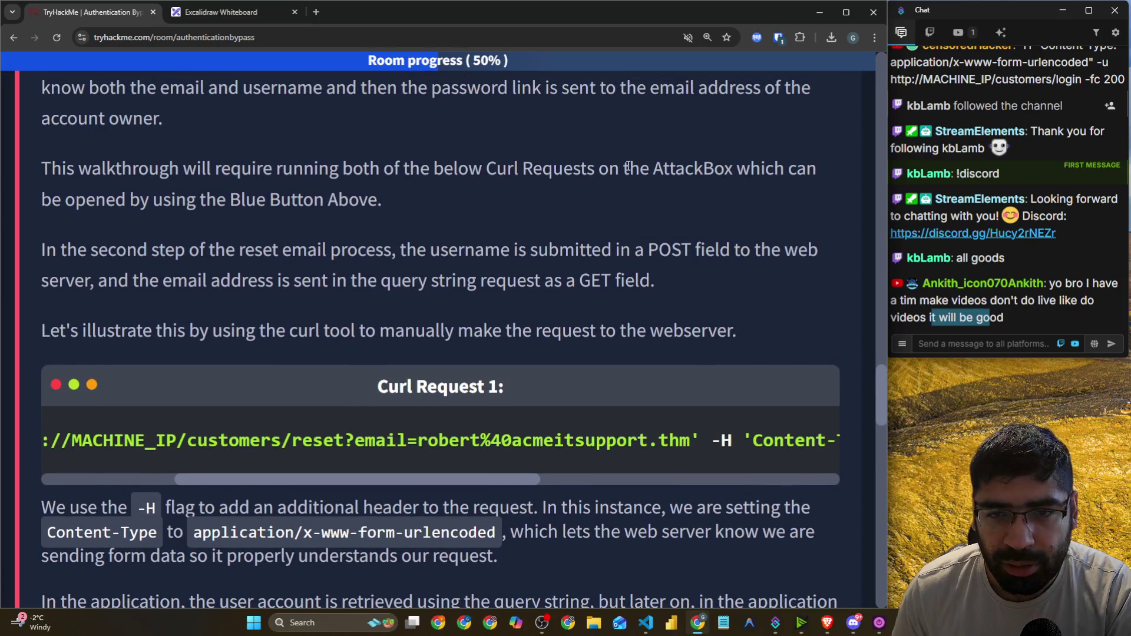
drag(489, 168, 847, 168)
scroll(540, 198, down, 2)
drag(244, 130, 678, 130)
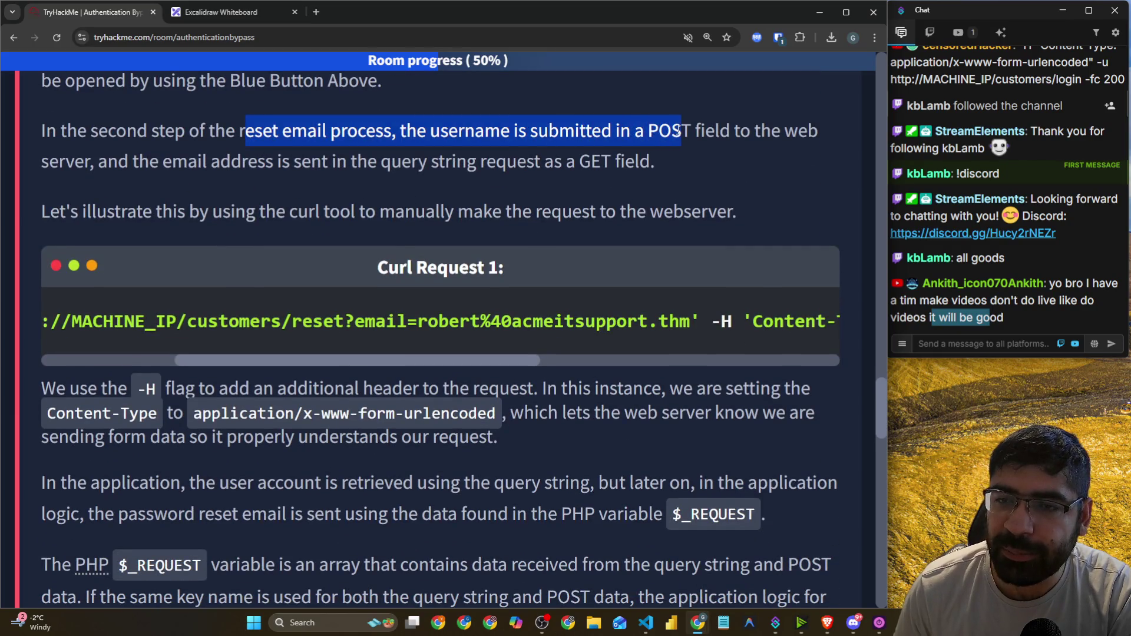
scroll(582, 170, down, 4)
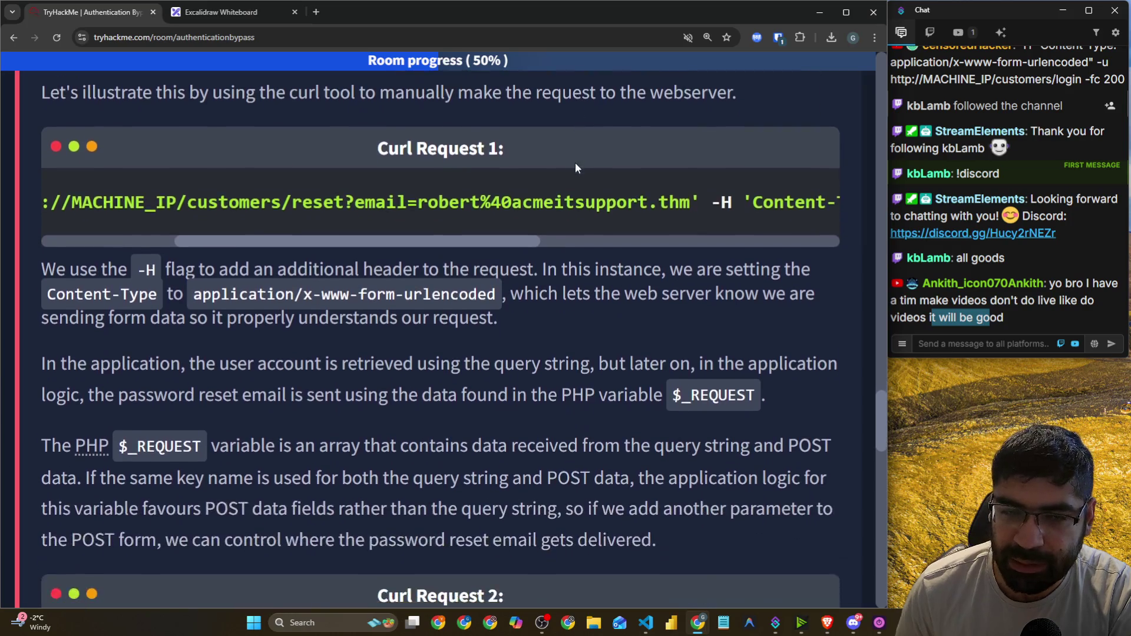
drag(176, 170, 492, 171)
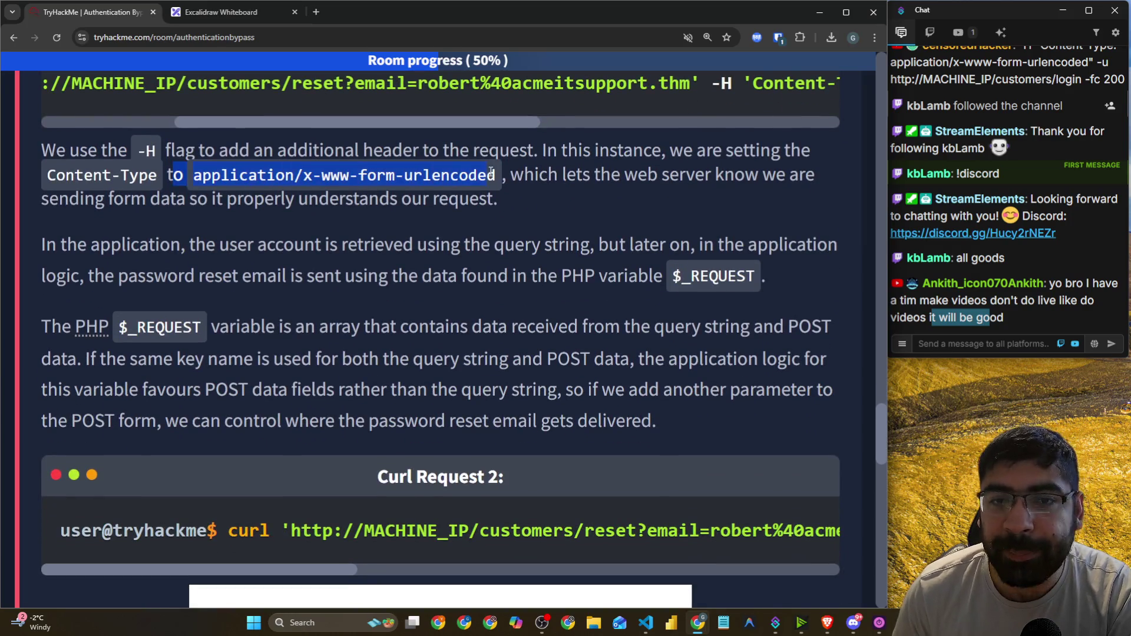
drag(577, 174, 728, 169)
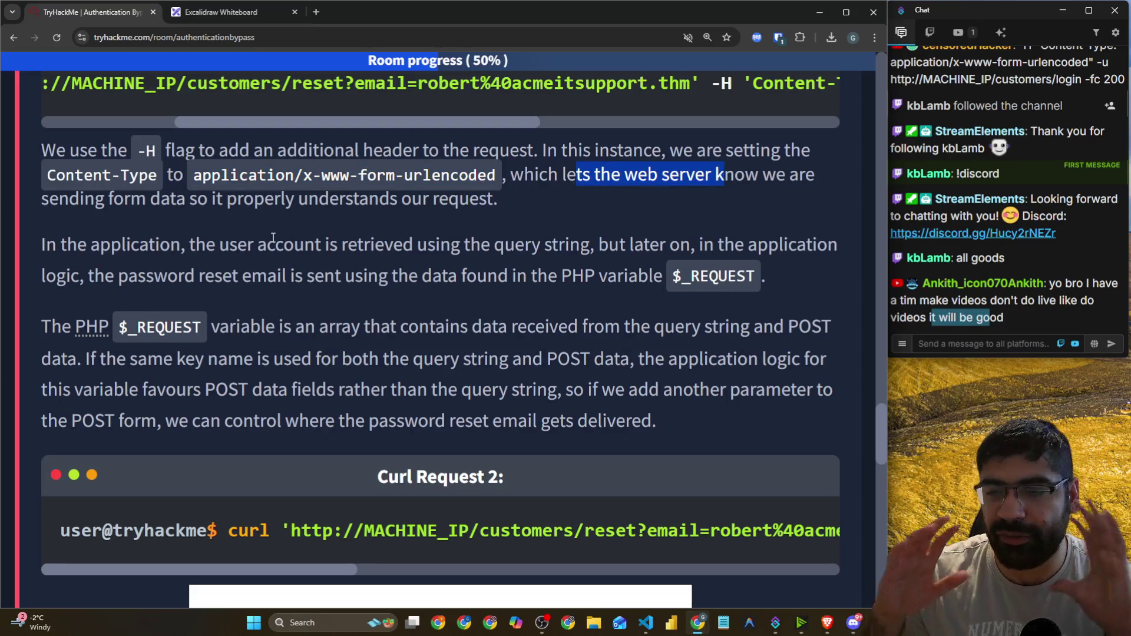
Read that the account comes from the query string while the reset email uses $_REQUEST.
scroll(236, 210, down, 1)
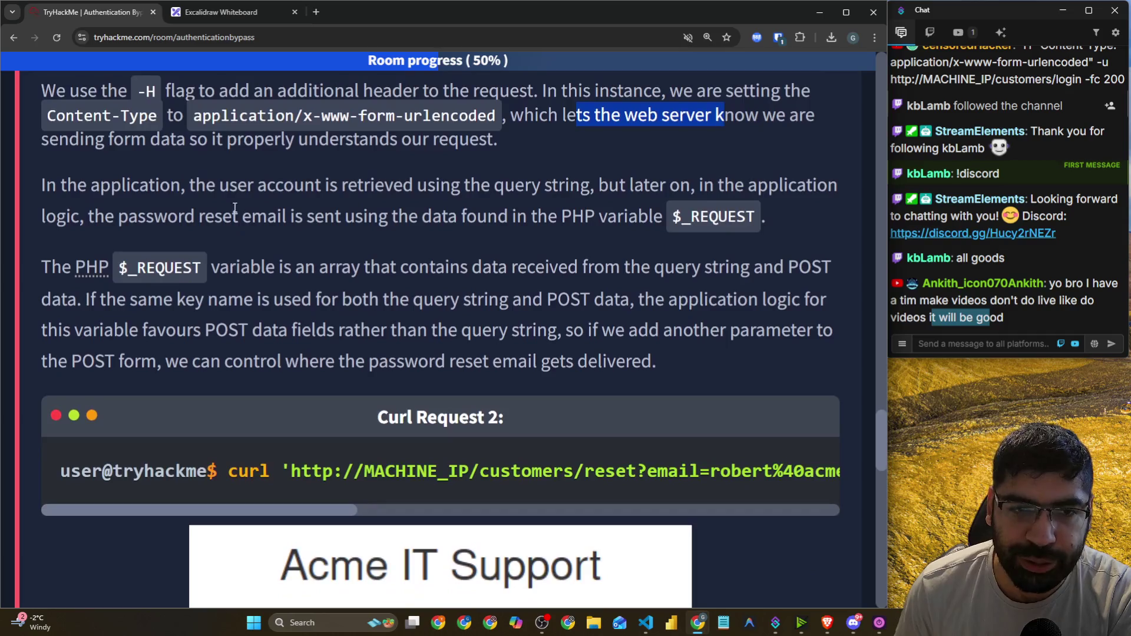
drag(48, 186, 482, 186)
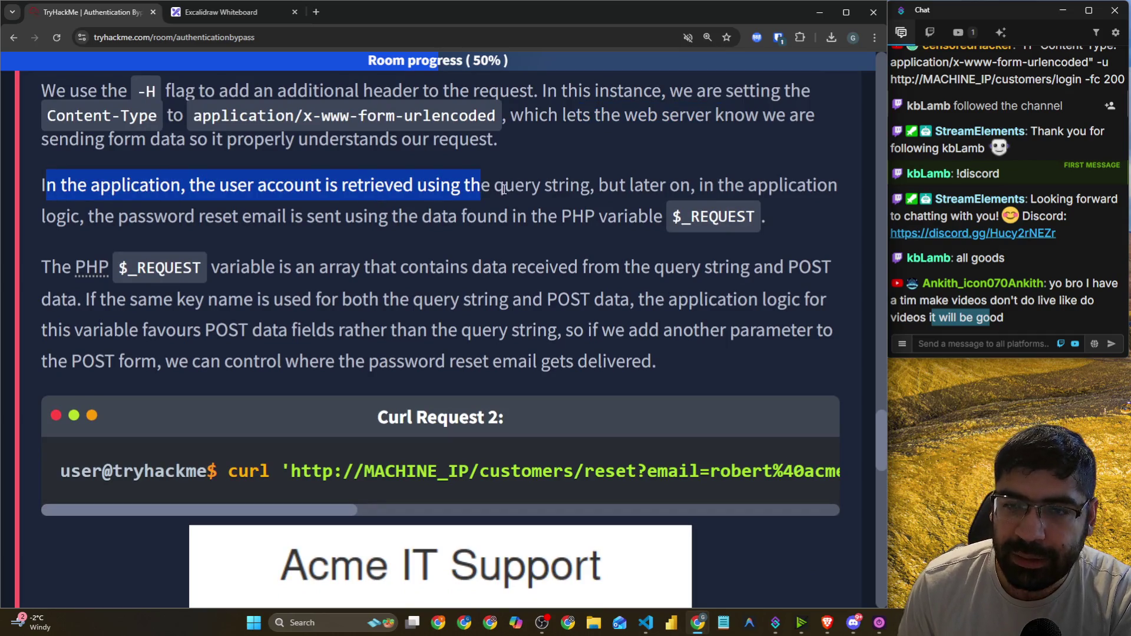
click(504, 189)
mouse_move(197, 184)
mouse_down()
mouse_move(588, 195)
mouse_move(819, 187)
mouse_up()
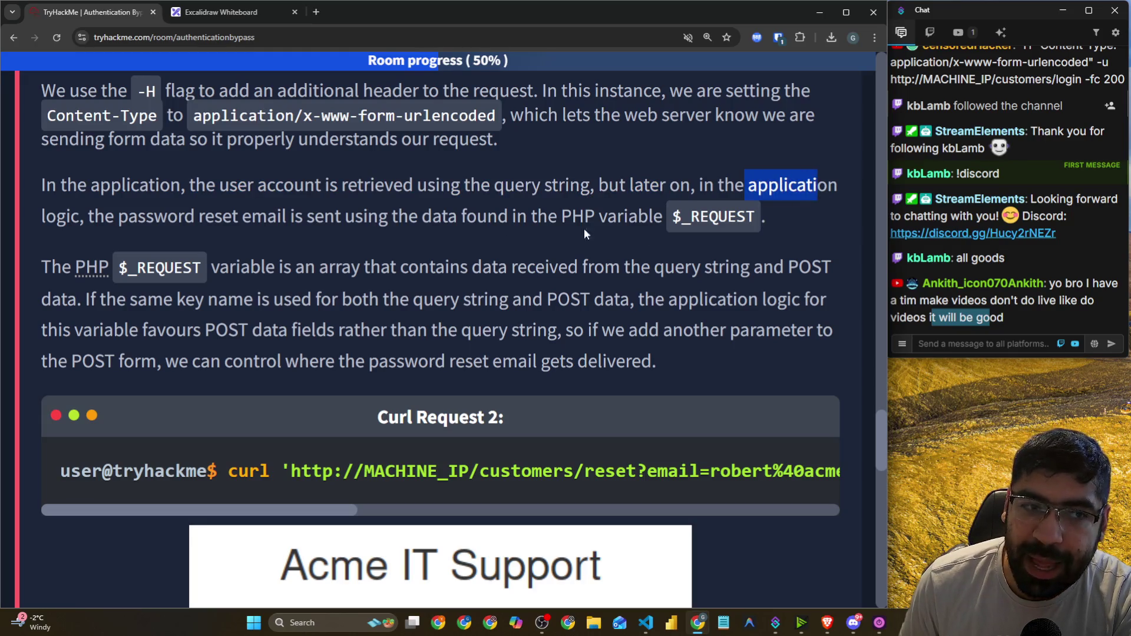
drag(137, 217, 521, 217)
drag(599, 217, 695, 218)
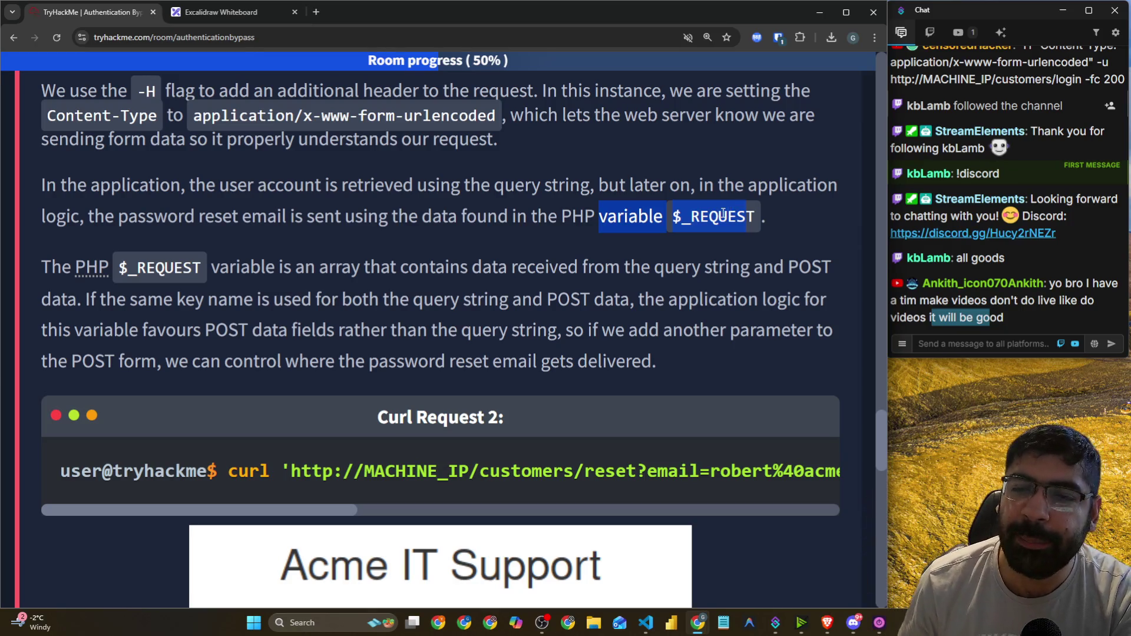
scroll(319, 184, down, 2)
drag(40, 149, 745, 152)
Review Curl Request 1's email and the rule that POST fields override the query string.
scroll(456, 244, up, 5)
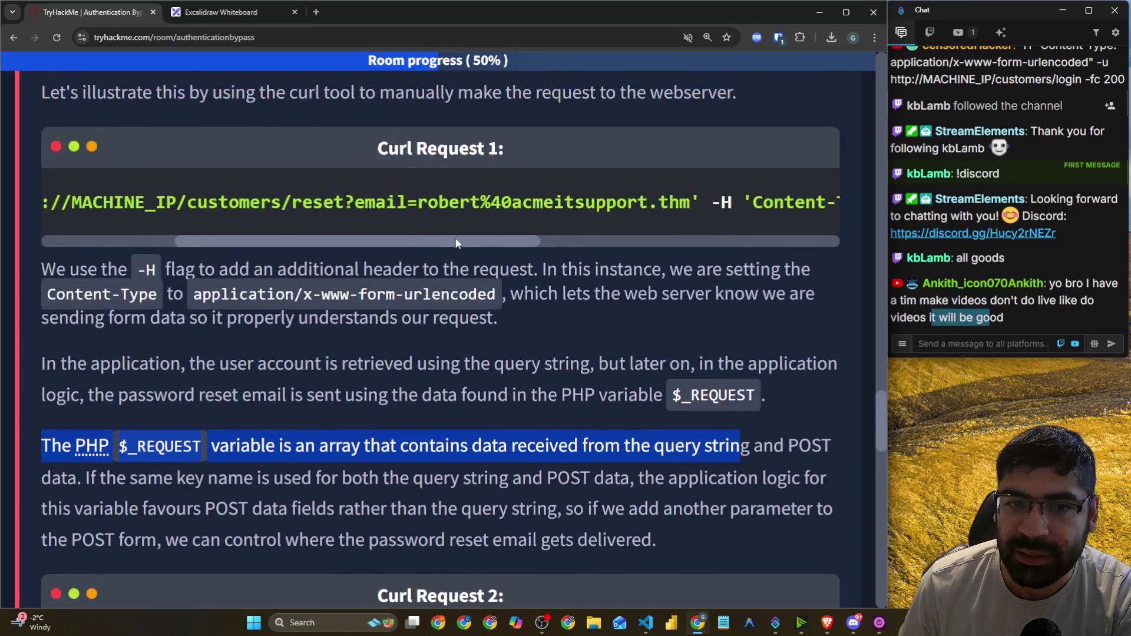
drag(415, 199, 687, 204)
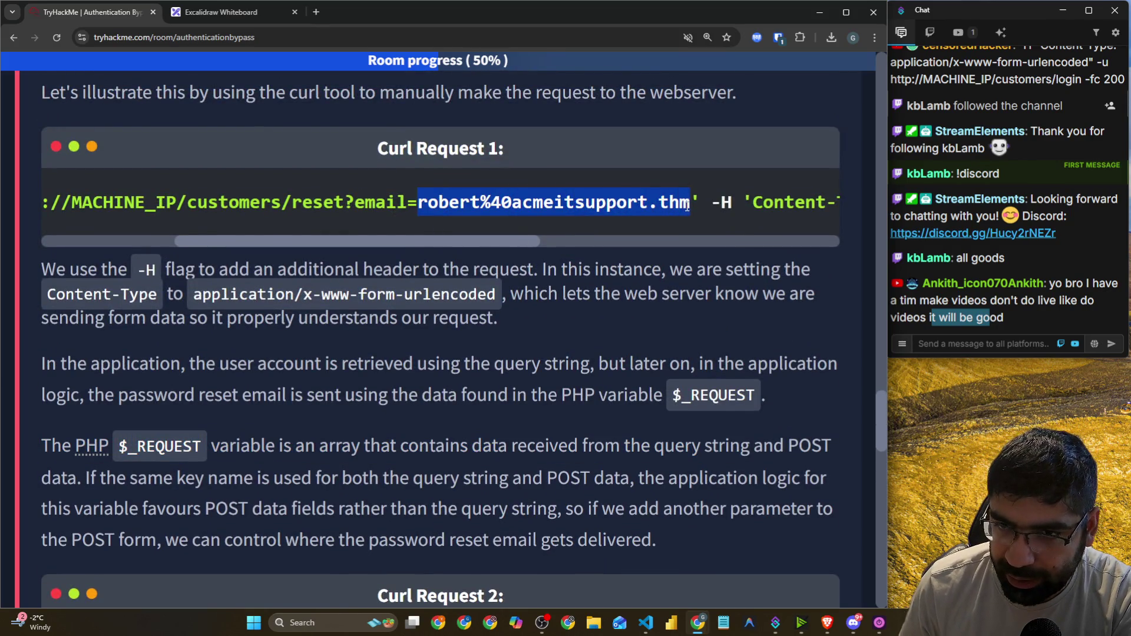
scroll(648, 236, down, 4)
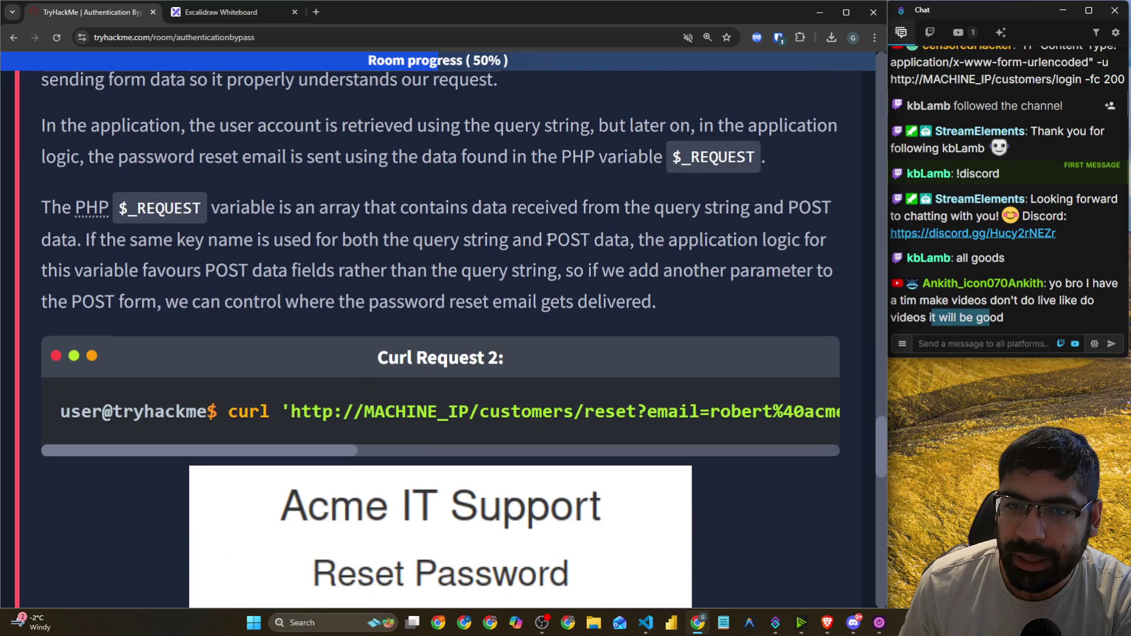
drag(549, 240, 812, 236)
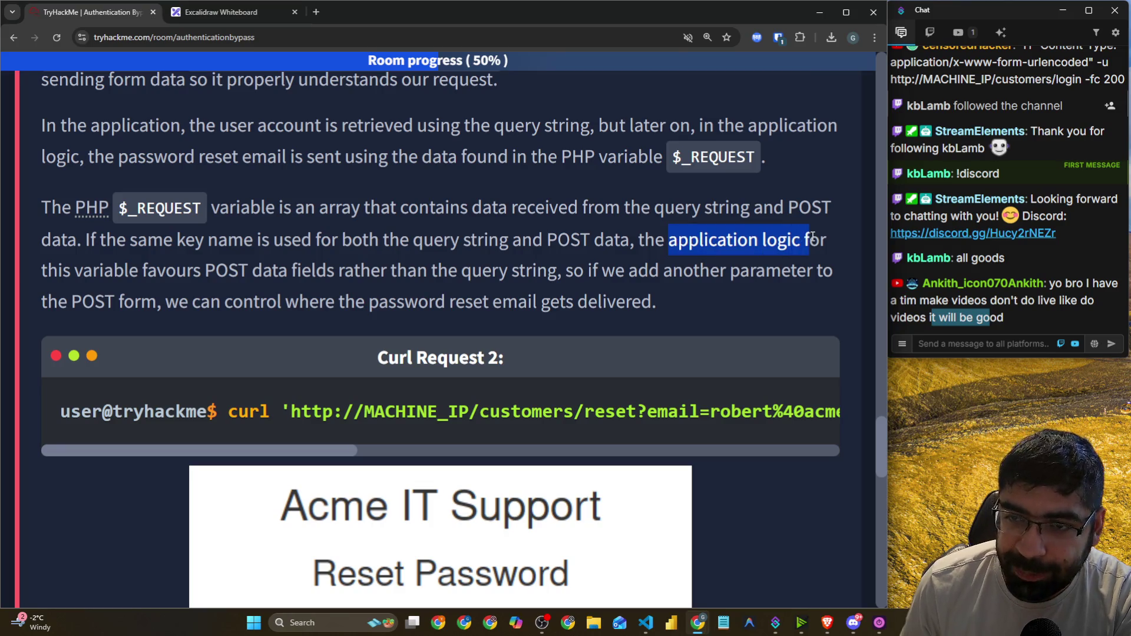
drag(142, 270, 569, 268)
scroll(730, 248, up, 4)
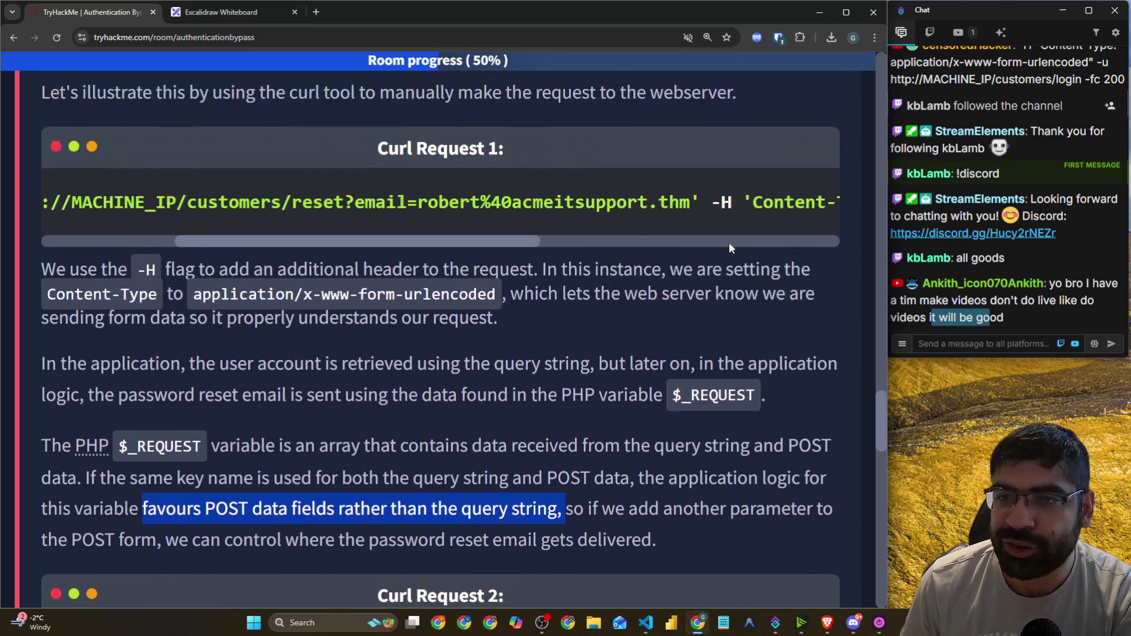
scroll(560, 246, right, 5)
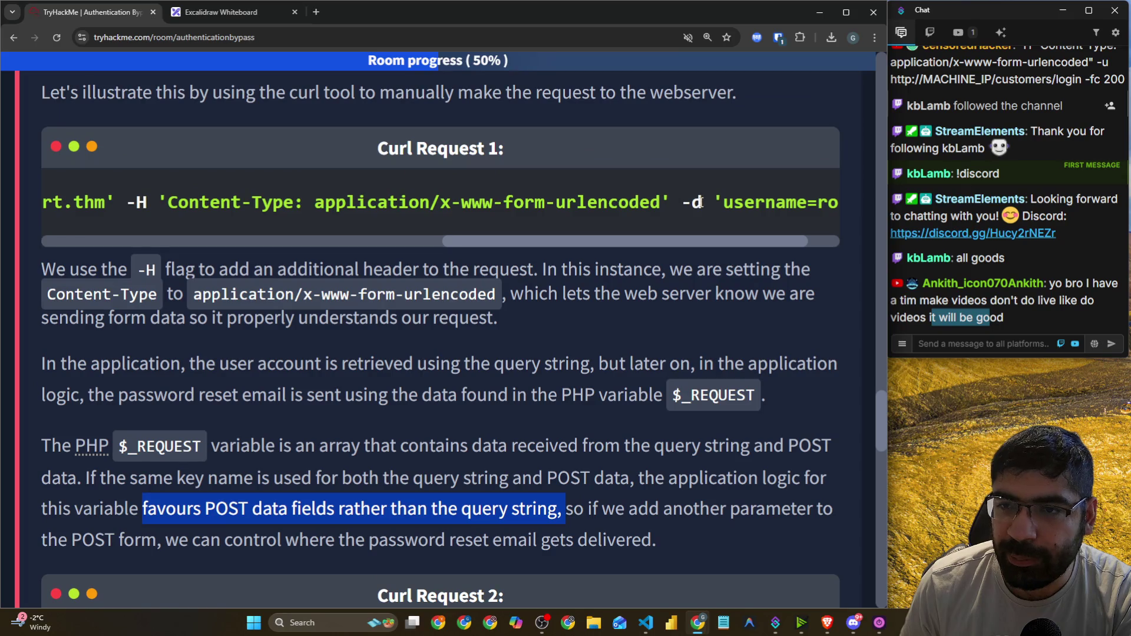
scroll(682, 245, right, 2)
drag(660, 202, 812, 202)
drag(713, 248, 257, 246)
drag(470, 202, 801, 218)
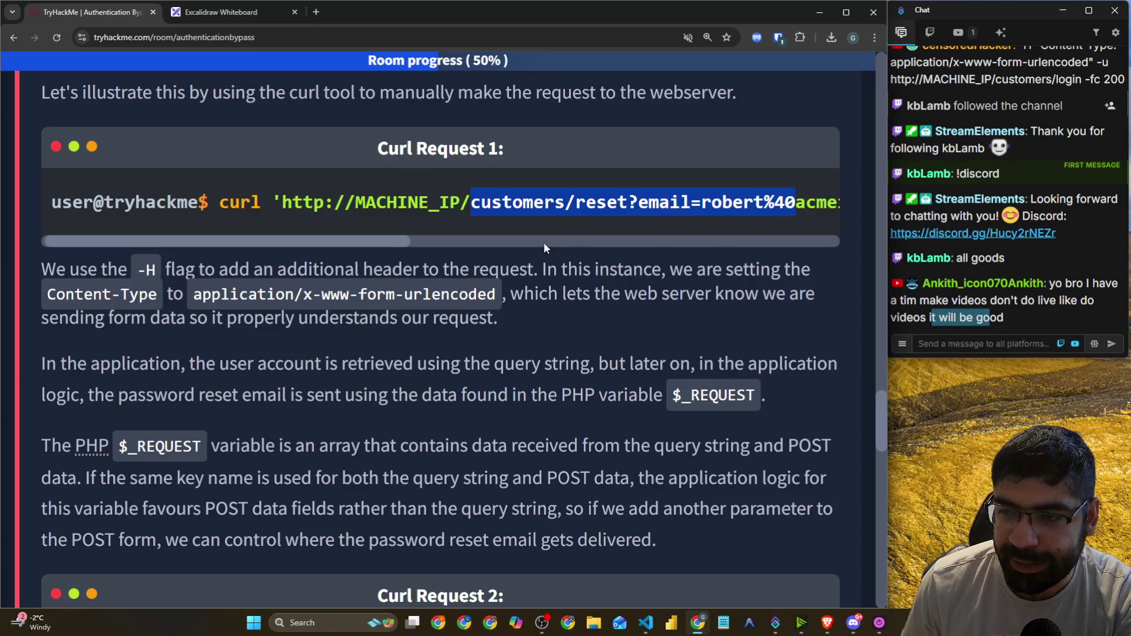
scroll(518, 252, down, 7)
scroll(488, 242, up, 1)
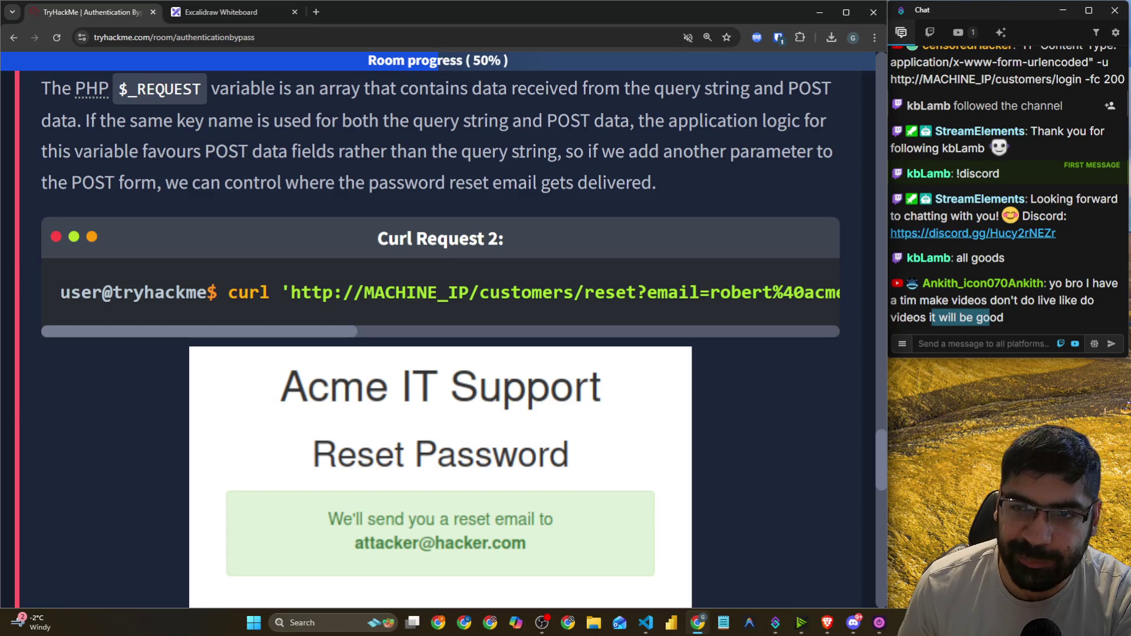
Study Curl Request 2's extra email parameter and select the whole command to copy.
drag(569, 152, 831, 150)
drag(167, 183, 645, 180)
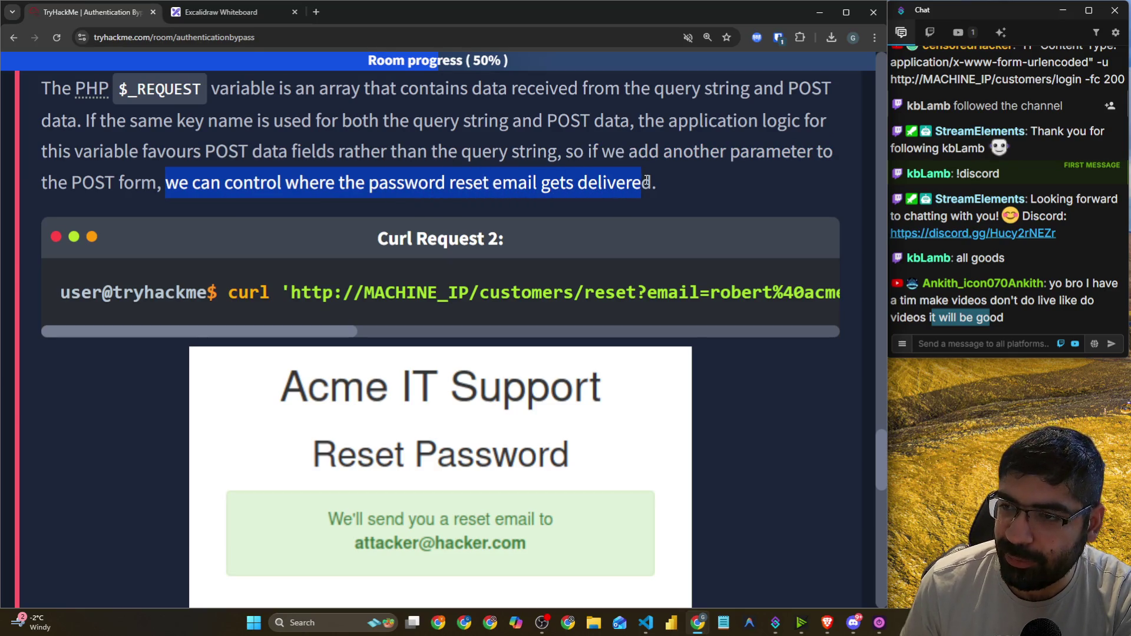
drag(313, 332, 439, 332)
drag(392, 293, 630, 293)
drag(436, 336, 780, 326)
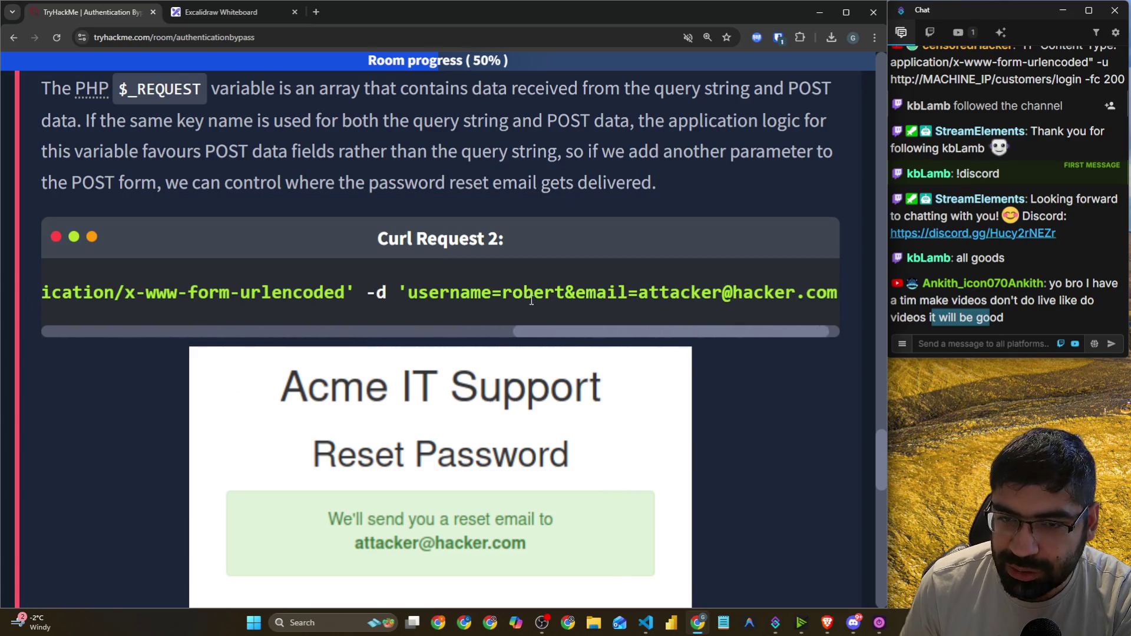
drag(491, 293, 542, 293)
drag(575, 331, 642, 336)
drag(547, 292, 815, 296)
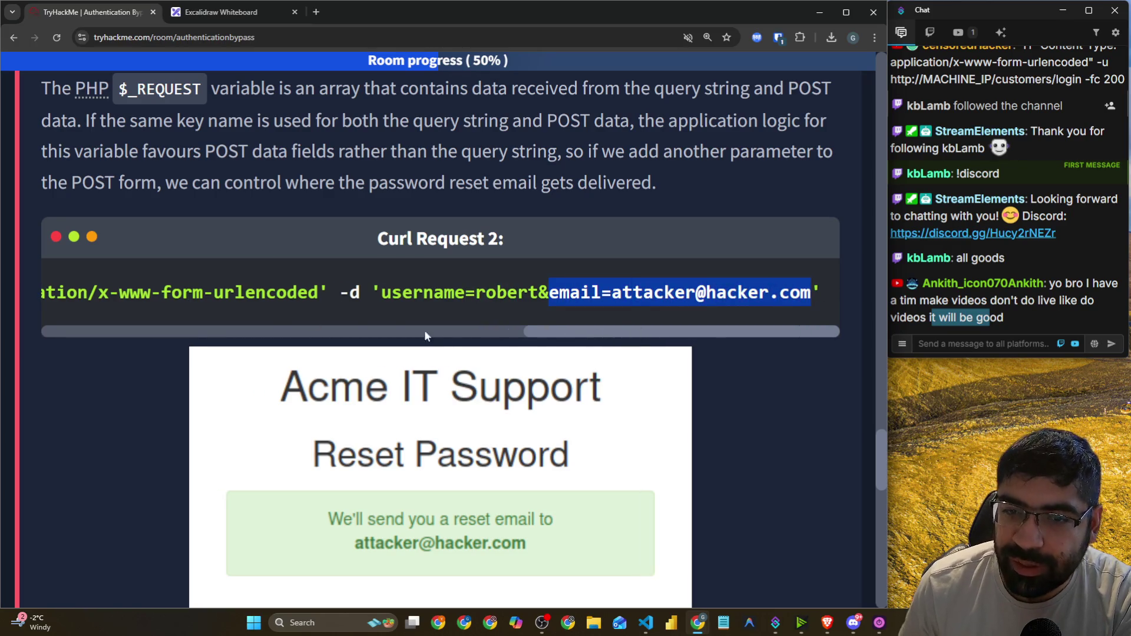
drag(563, 333, 193, 333)
drag(405, 292, 701, 293)
triple_click(317, 300)
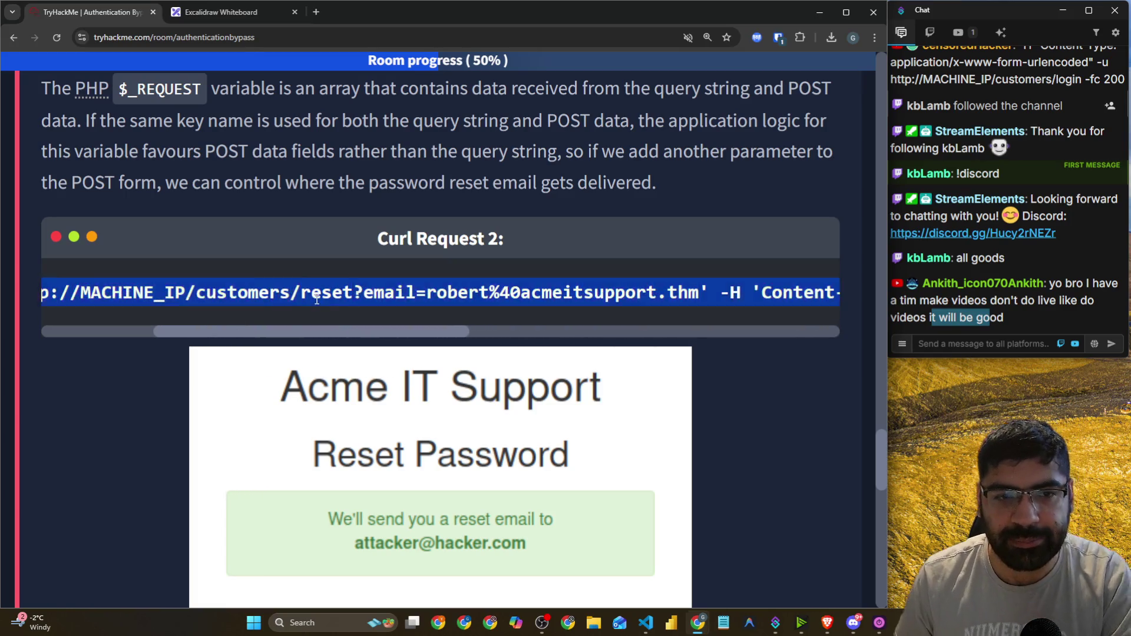
click(224, 12)
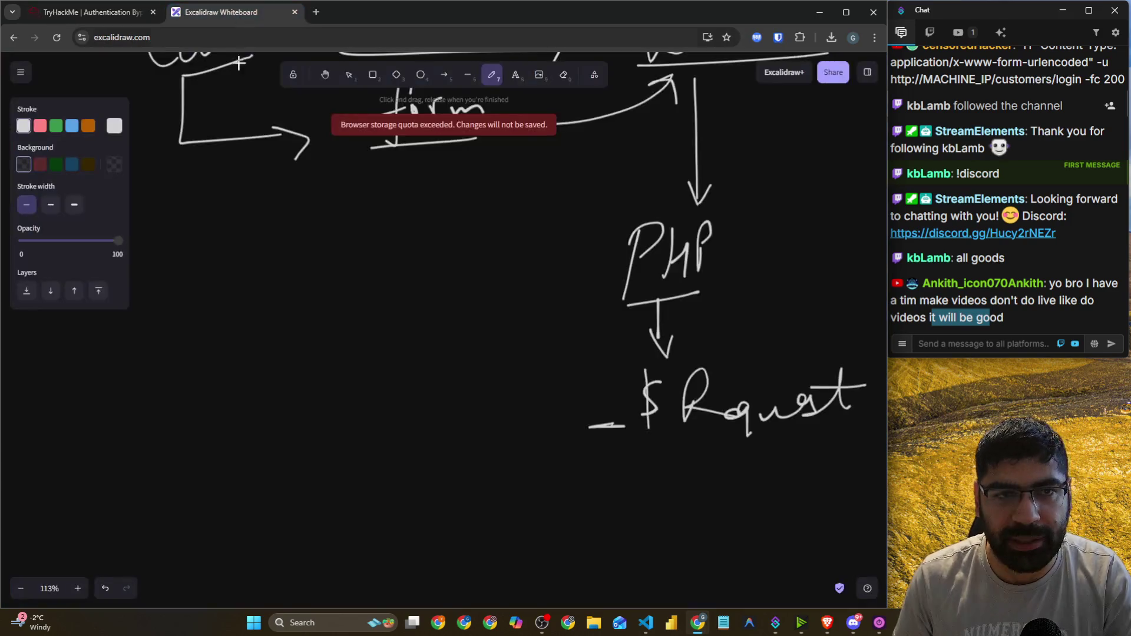
Paste the Curl Request 2 command onto the canvas and widen its text box.
scroll(228, 250, down, 10)
key(ctrl+v)
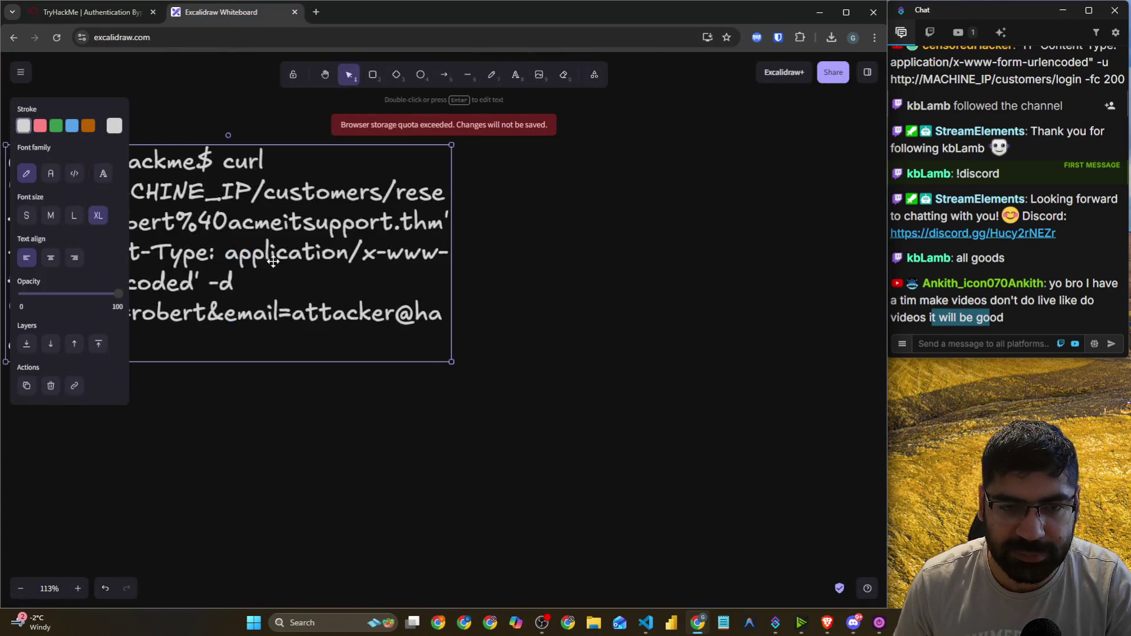
mouse_move(601, 358)
mouse_down()
mouse_move(715, 475)
mouse_move(677, 448)
mouse_up()
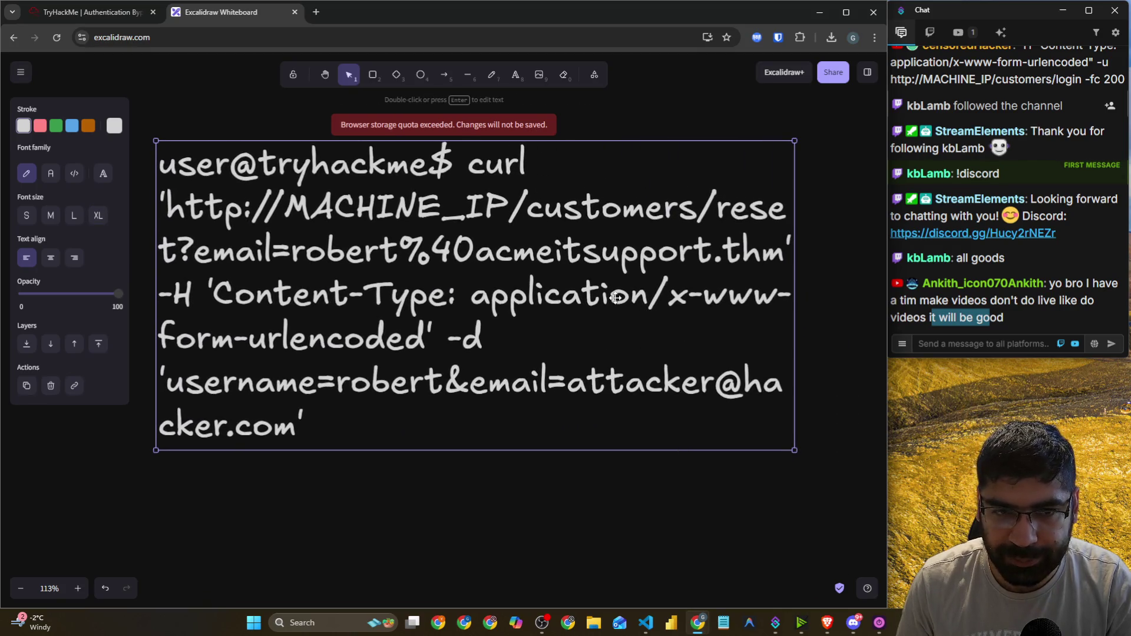
key(Return)
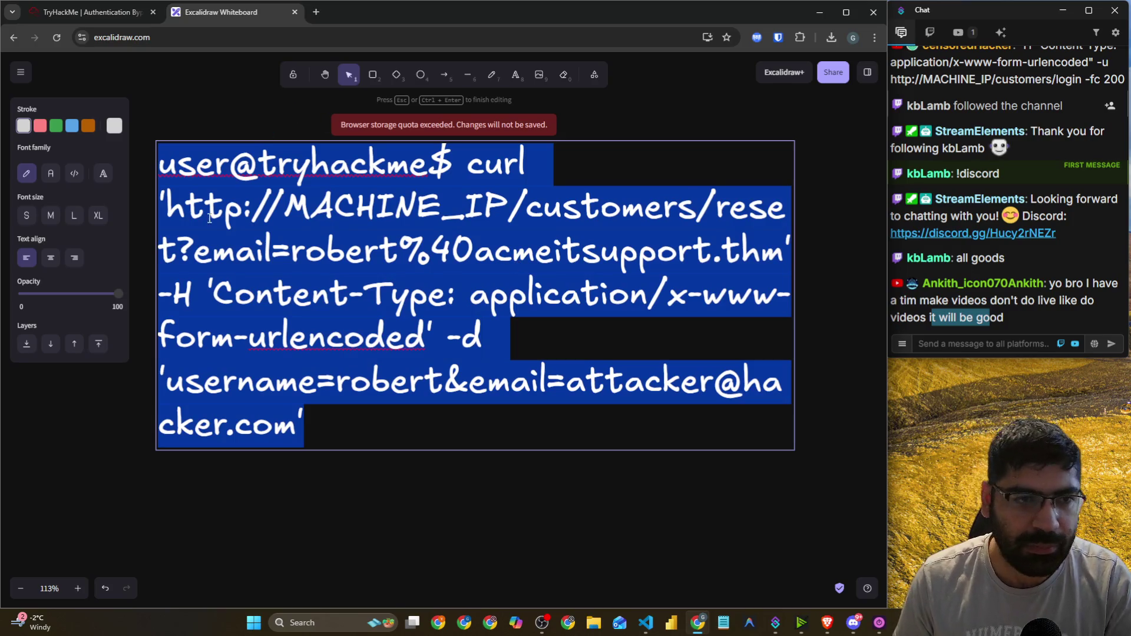
scroll(274, 270, down, 4)
click(567, 376)
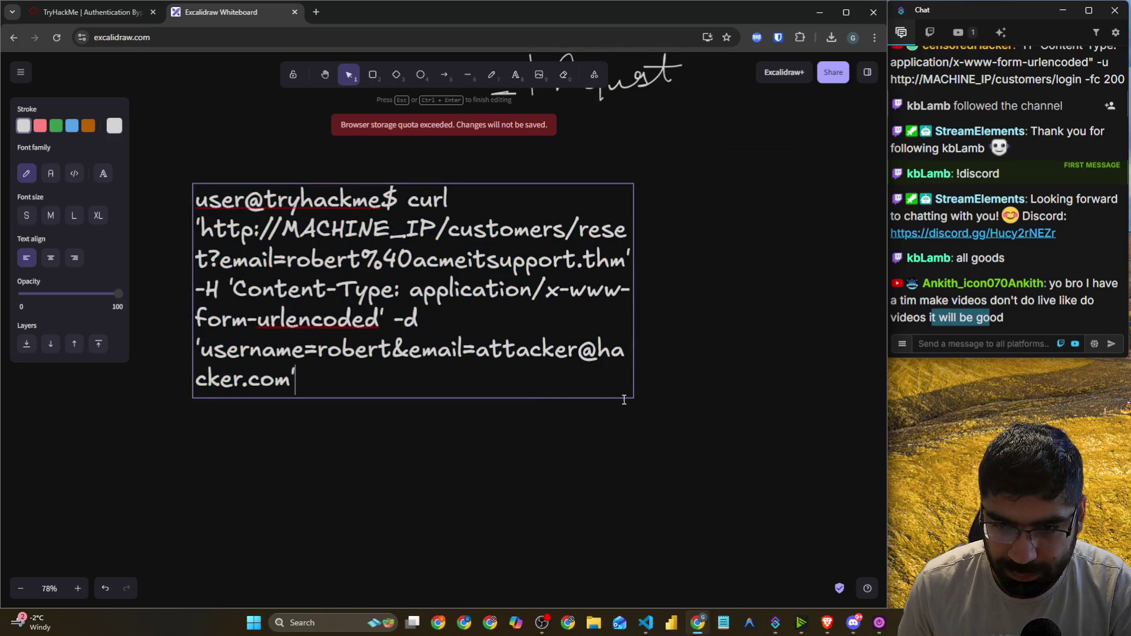
click(386, 238)
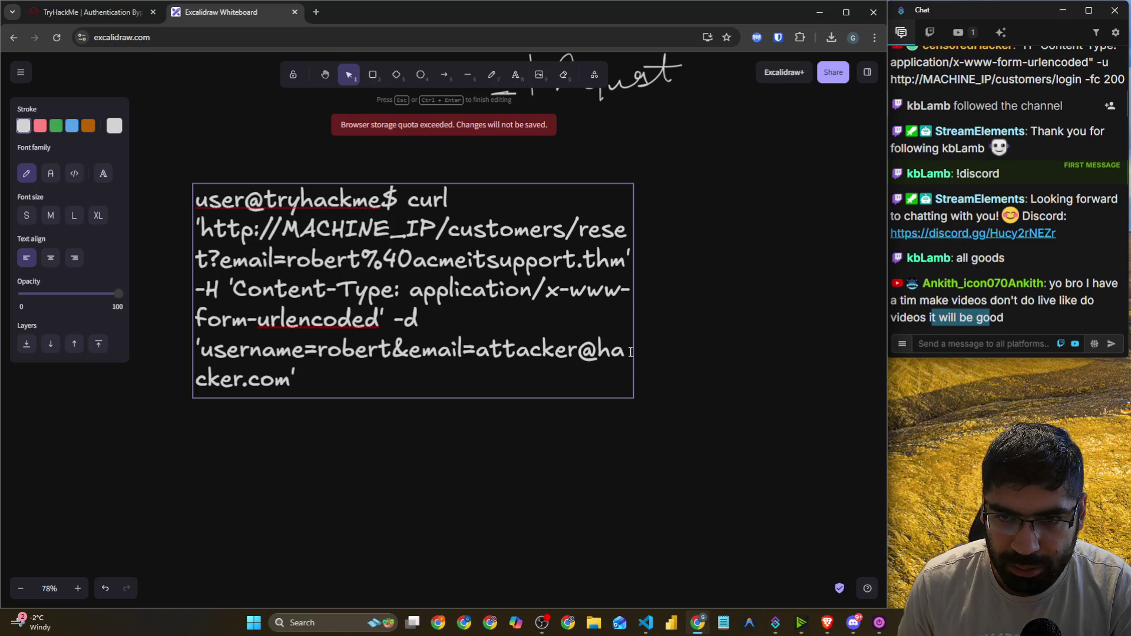
click(633, 397)
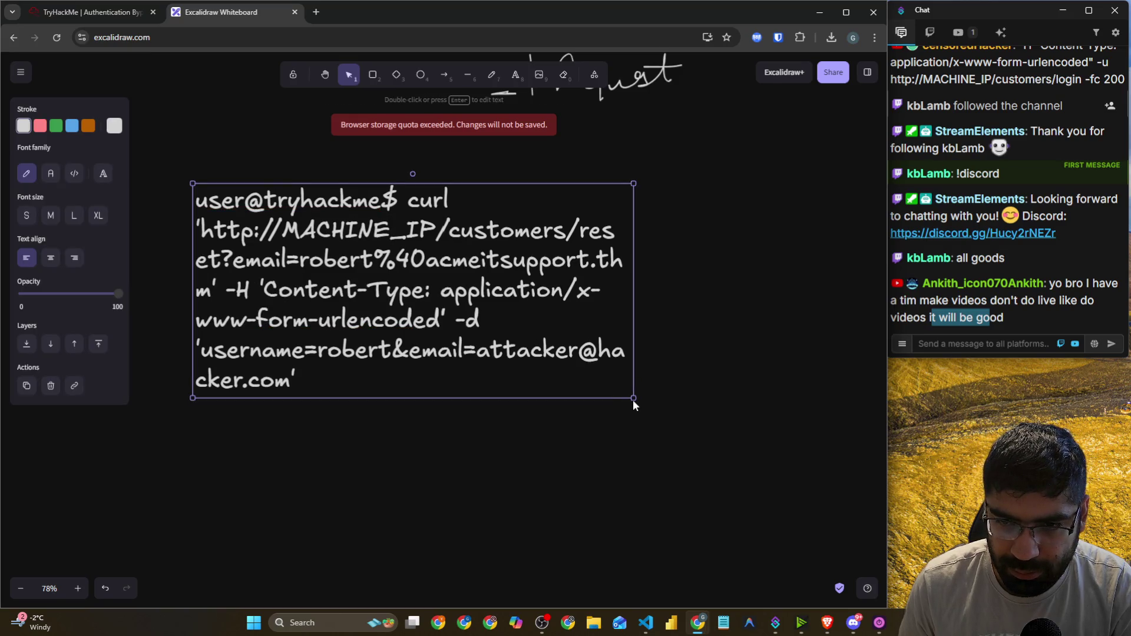
mouse_move(634, 400)
mouse_down()
mouse_move(740, 399)
mouse_move(816, 435)
mouse_move(745, 405)
mouse_up()
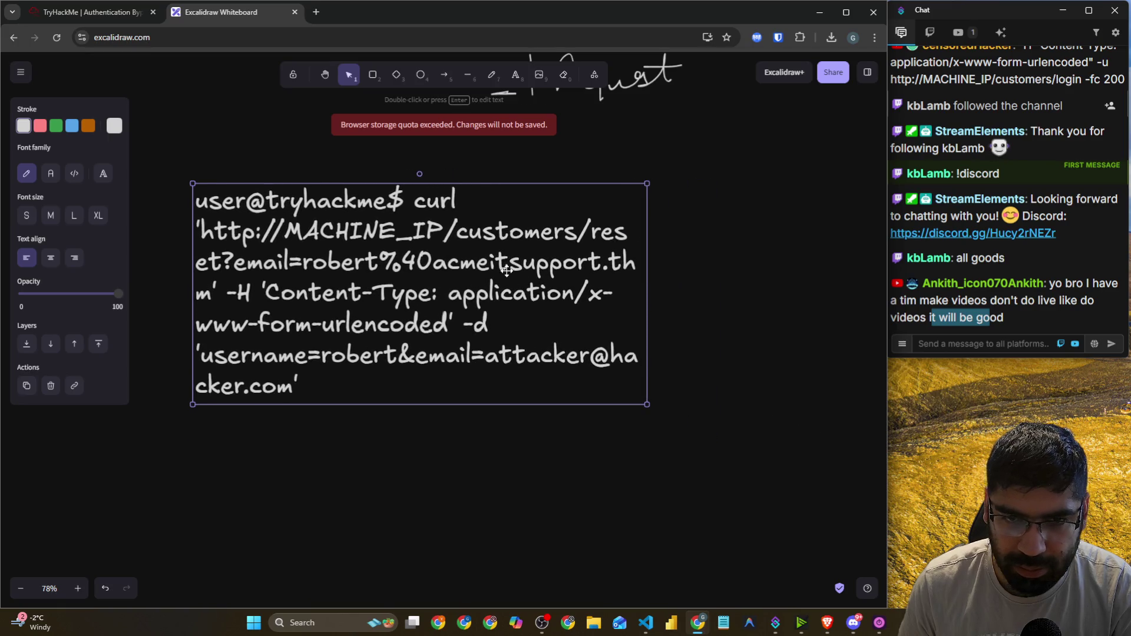
Break the curl text so the -H header and -d data start on new lines.
double_click(318, 248)
click(403, 261)
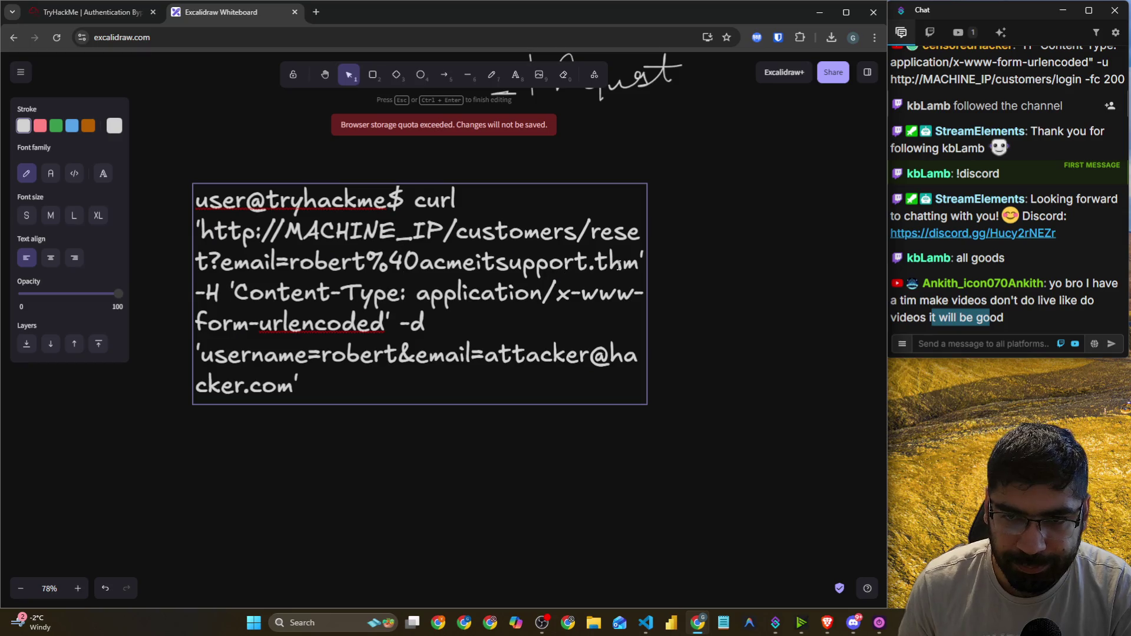
click(641, 263)
key(Return)
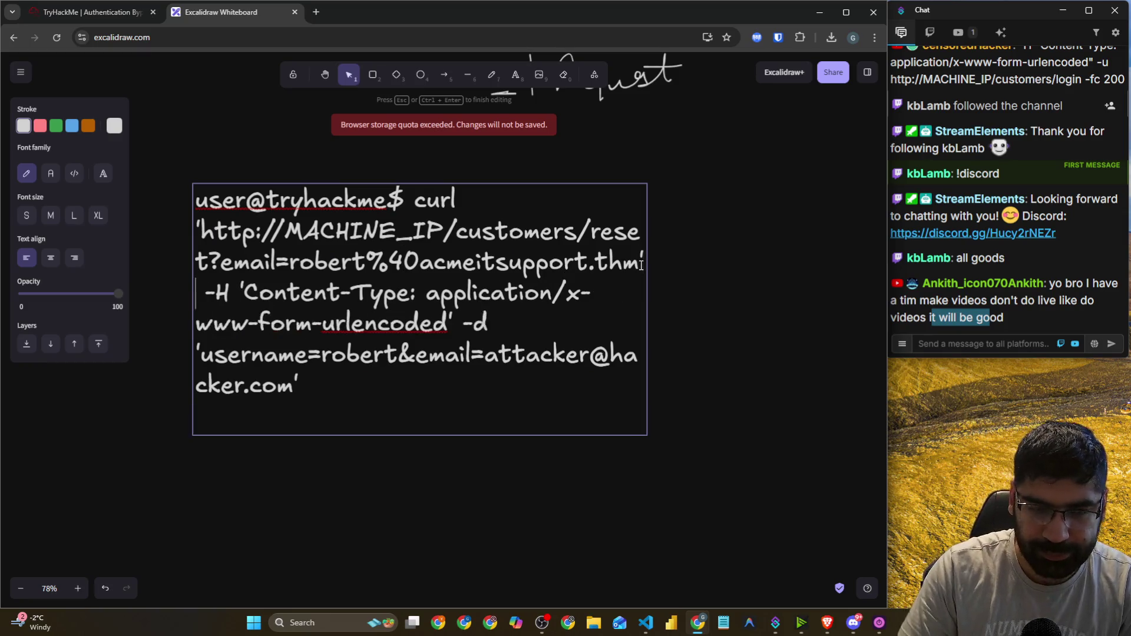
key(Left)
key(Left)
key(Return)
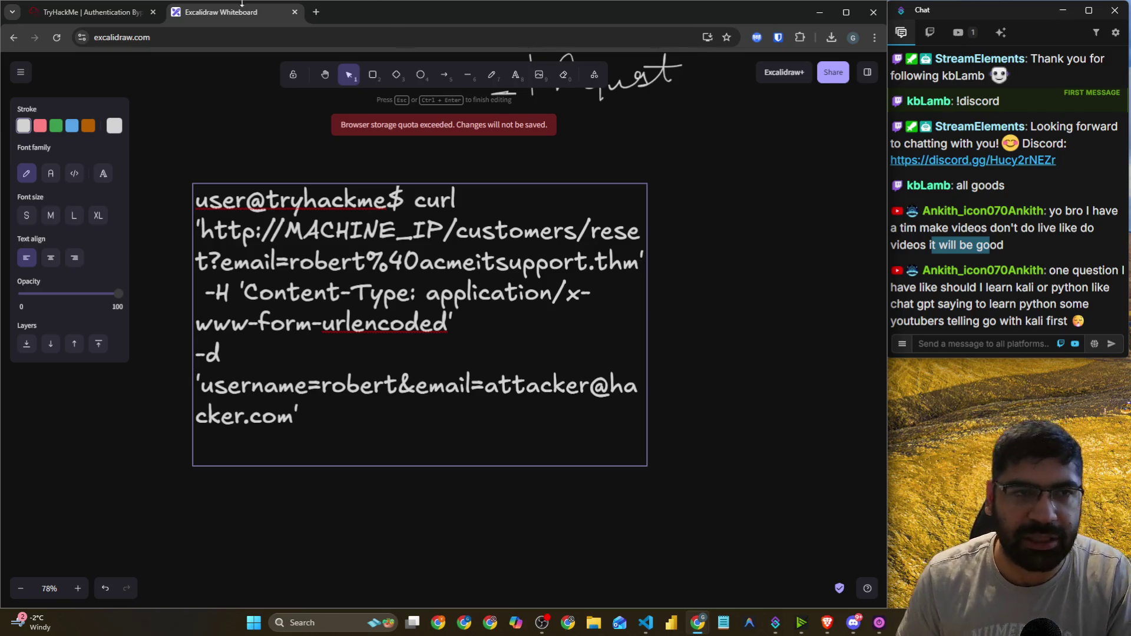
click(115, 13)
scroll(276, 390, down, 15)
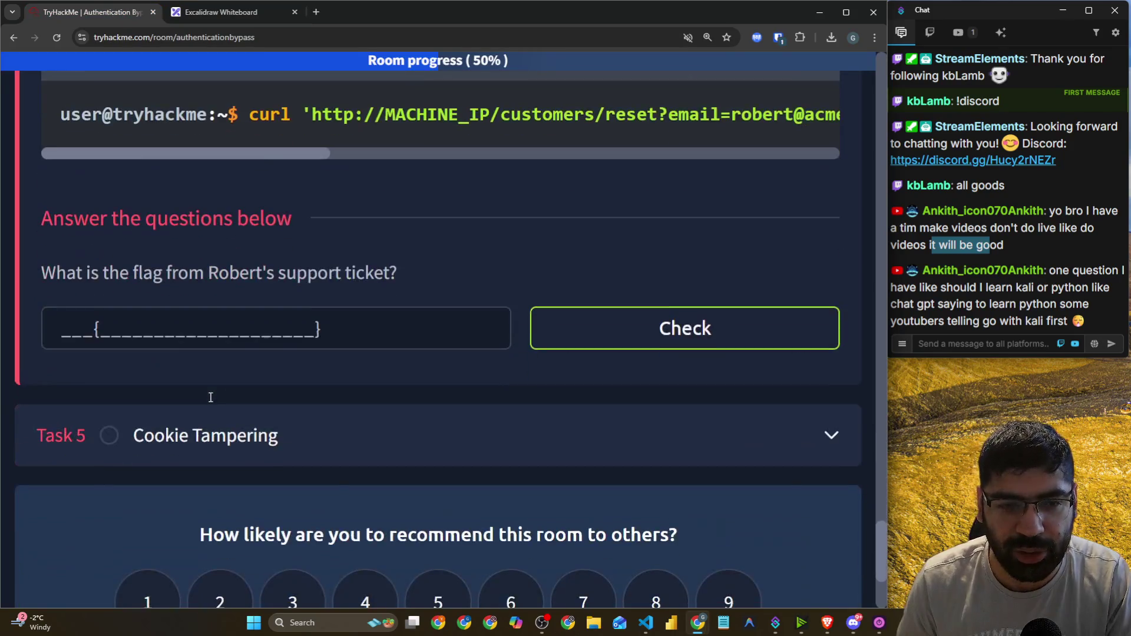
scroll(210, 407, up, 7)
click(256, 11)
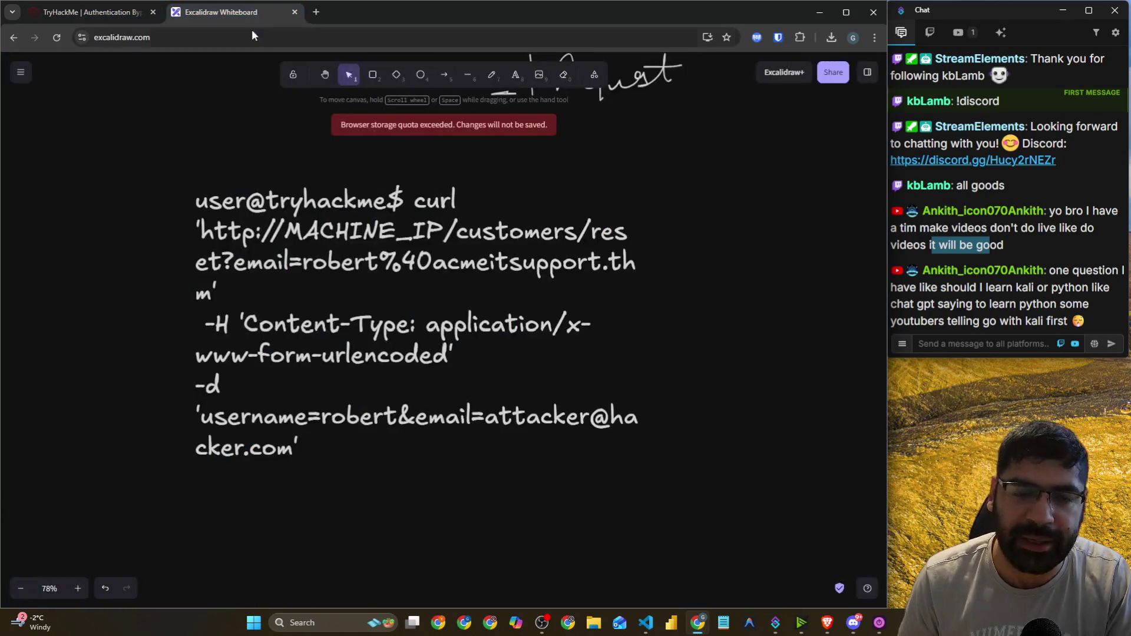
double_click(349, 260)
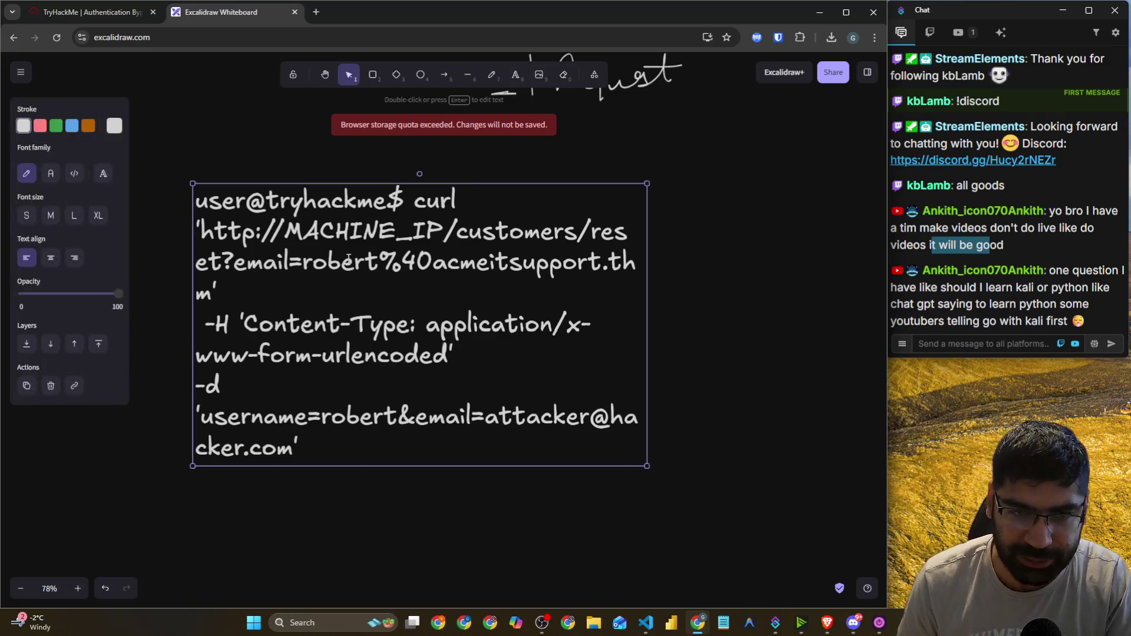
key(ctrl+a)
click(766, 291)
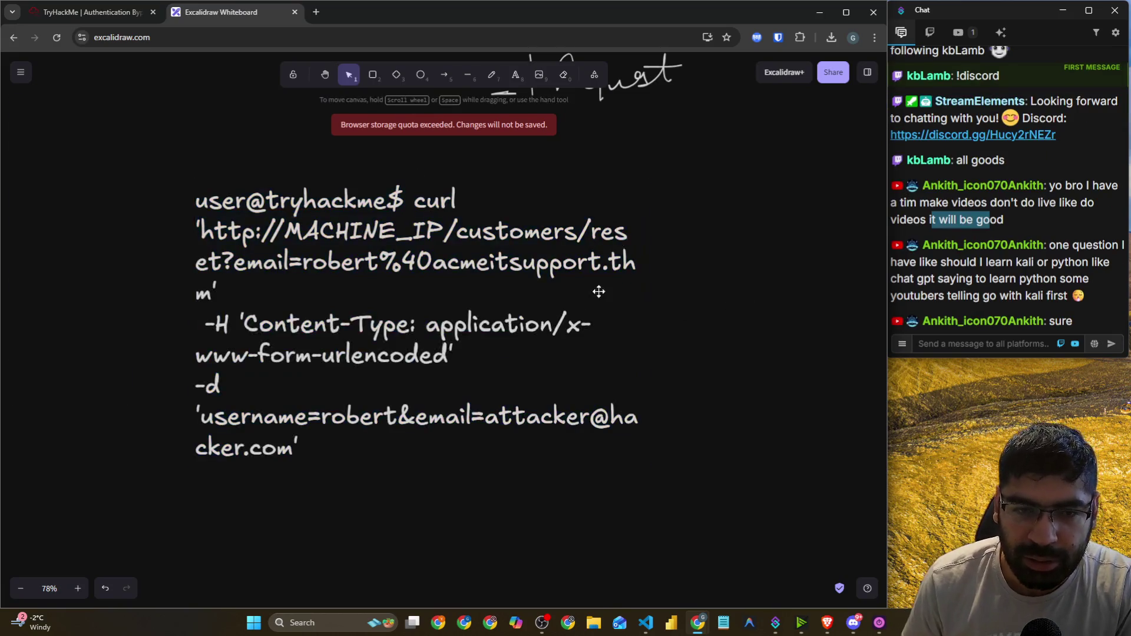
click(491, 74)
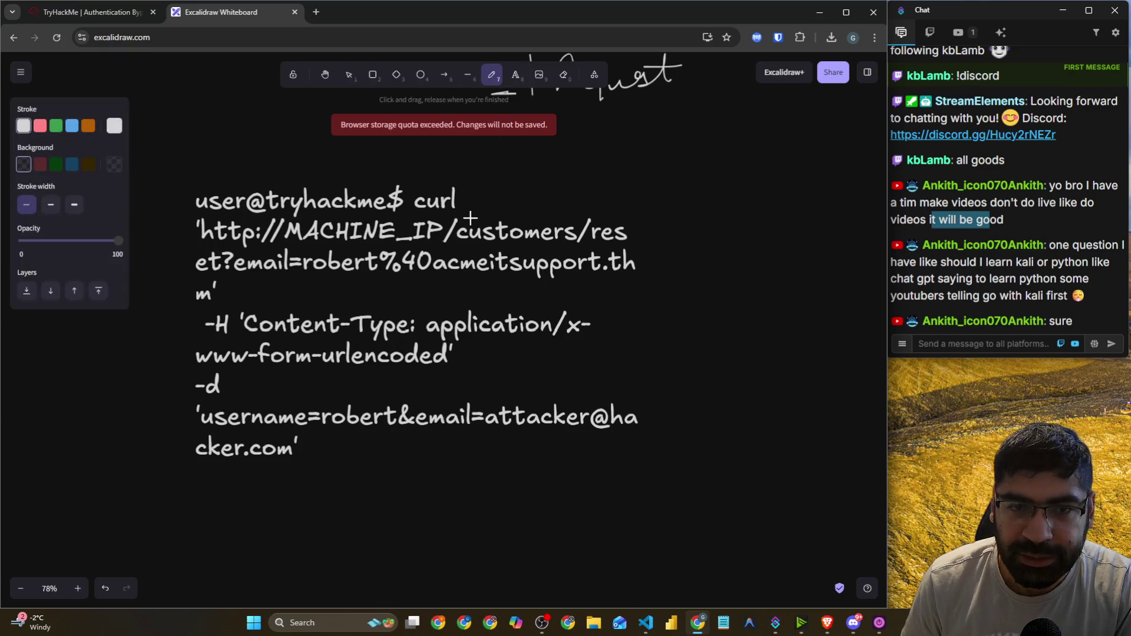
drag(214, 245, 585, 246)
click(56, 125)
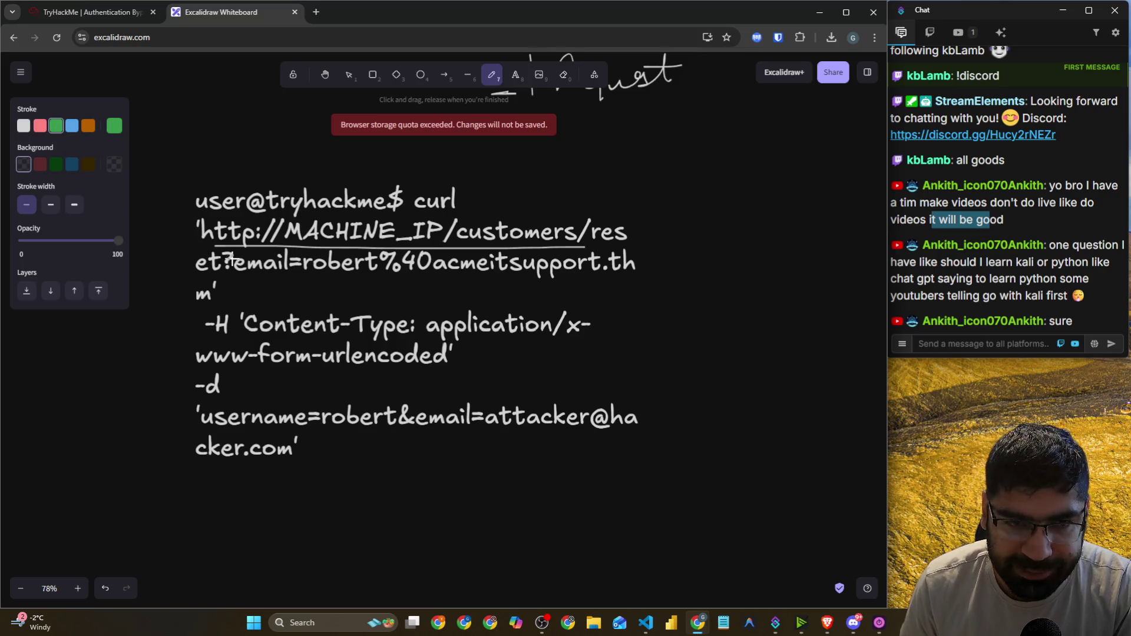
mouse_move(231, 248)
mouse_down()
mouse_move(221, 274)
mouse_move(234, 252)
mouse_up()
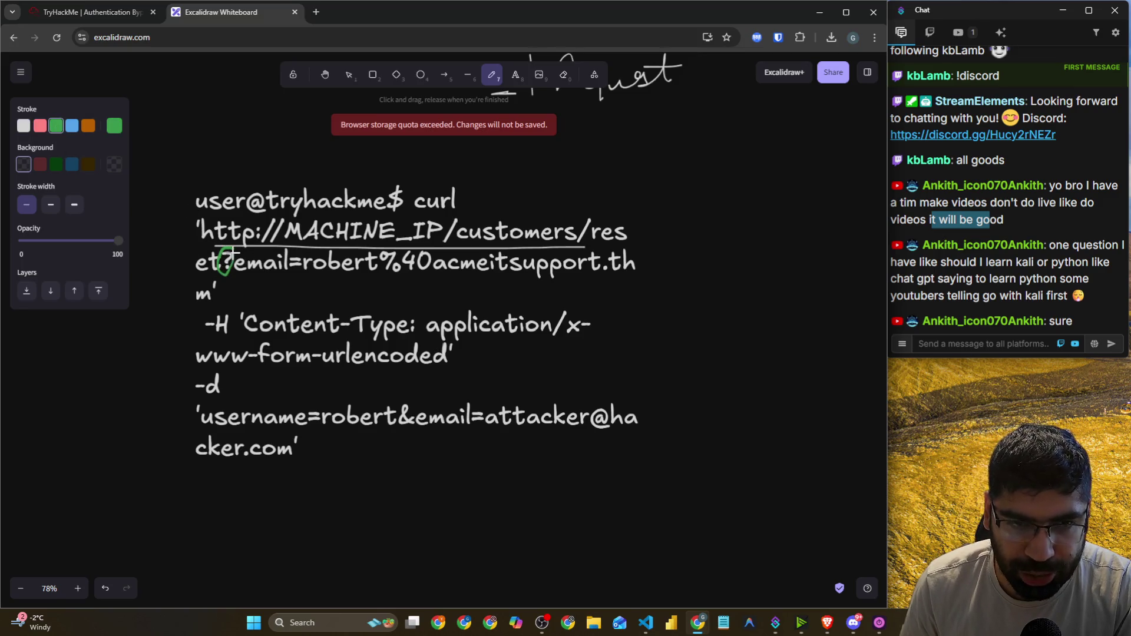
click(131, 12)
click(256, 38)
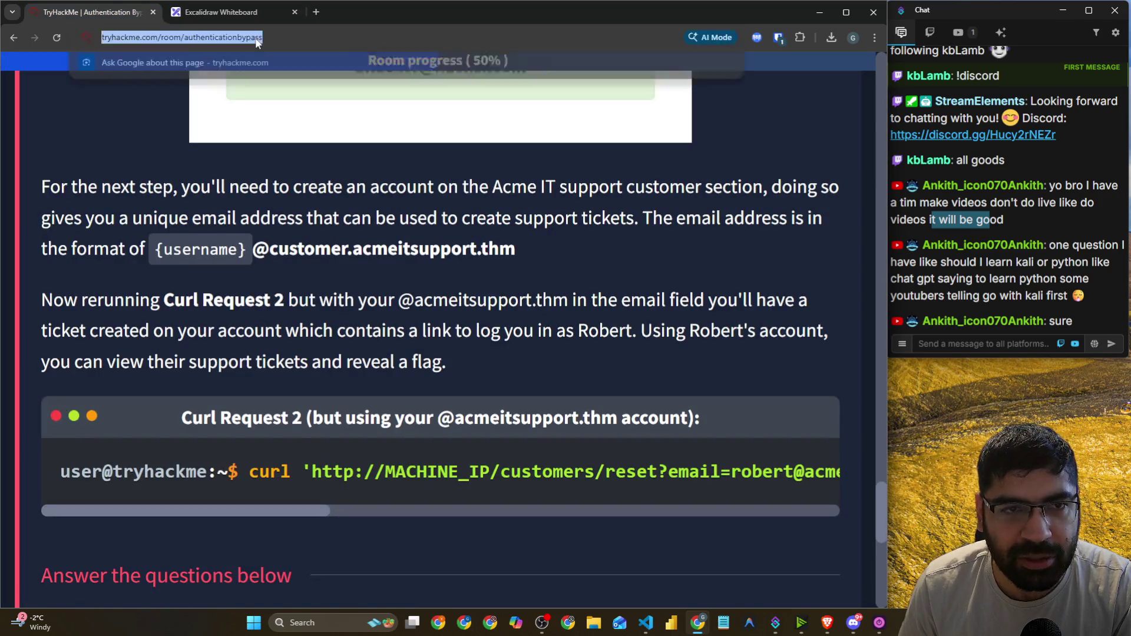
click(236, 12)
Underline the query string and the email address, then box the -d data block.
drag(227, 284, 216, 282)
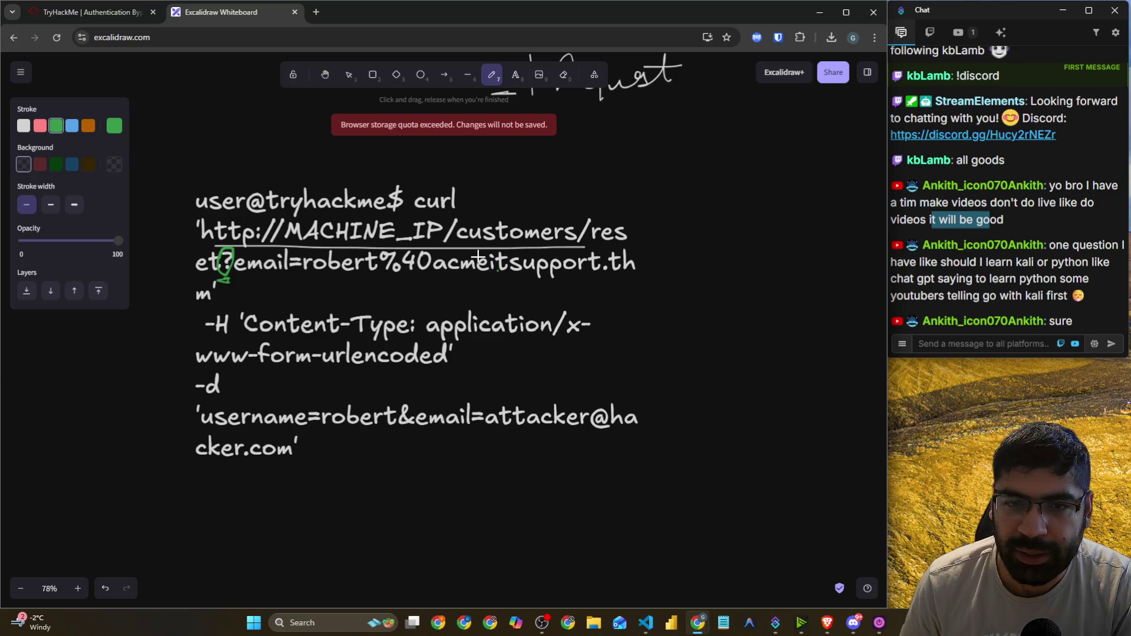
drag(188, 275, 265, 276)
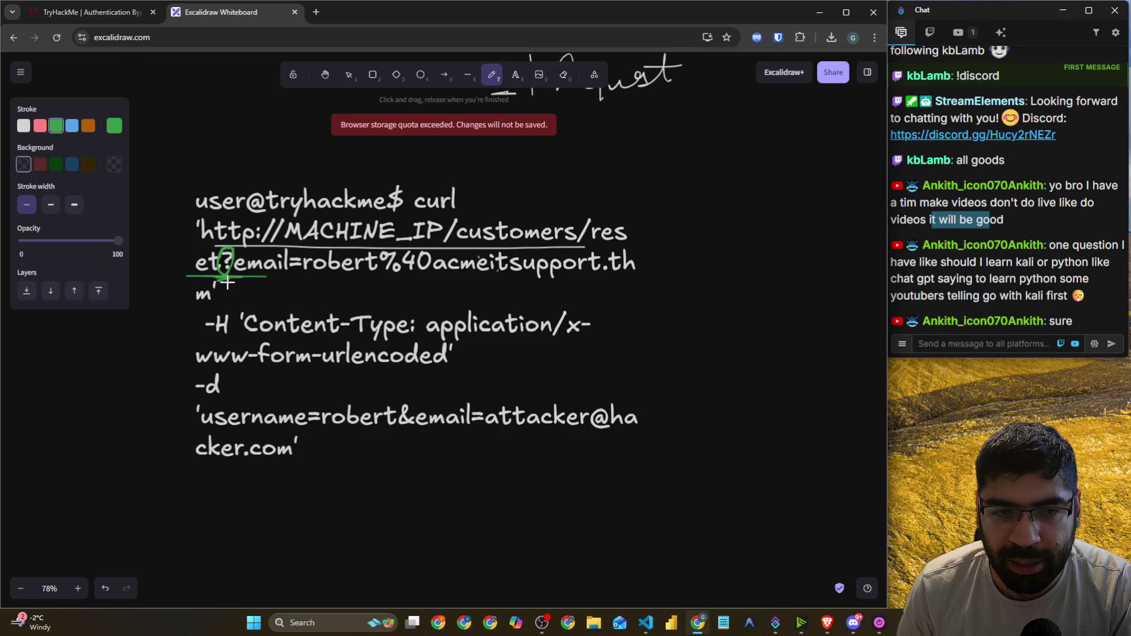
mouse_move(240, 279)
mouse_down()
mouse_move(292, 280)
mouse_move(227, 281)
mouse_up()
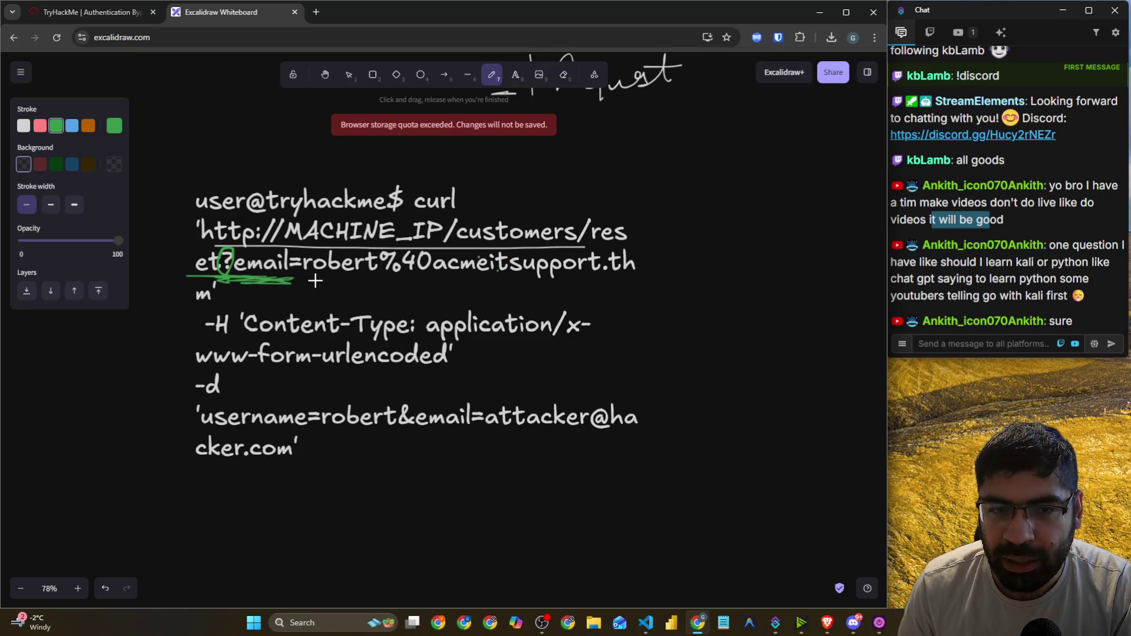
drag(322, 280, 618, 267)
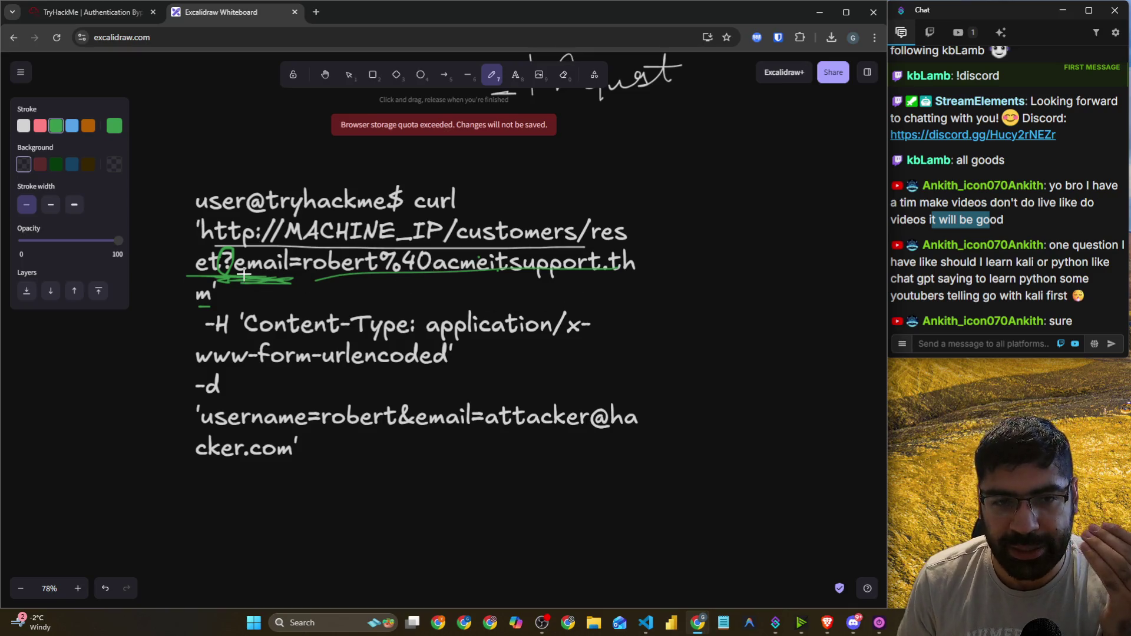
scroll(273, 298, down, 2)
mouse_move(230, 258)
mouse_down()
mouse_move(171, 257)
mouse_move(311, 353)
mouse_up()
mouse_move(407, 352)
mouse_down()
mouse_move(667, 331)
mouse_move(404, 232)
mouse_move(228, 265)
mouse_up()
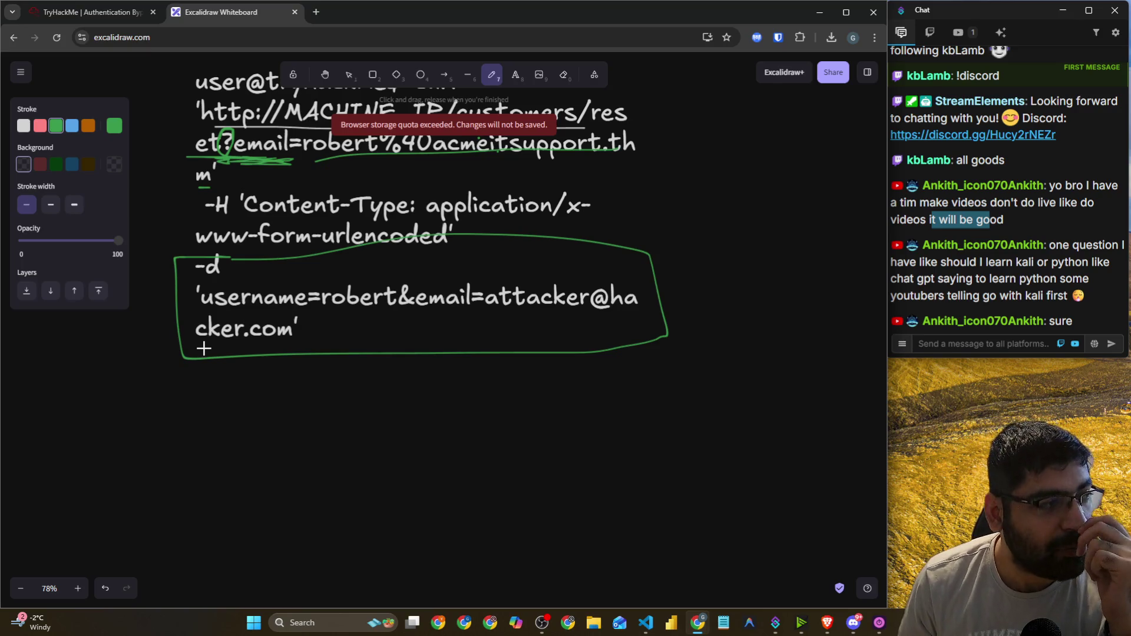
Draw an arrow below the boxed data and write an underlined 'PHP' beside it.
mouse_move(217, 361)
mouse_down()
mouse_move(182, 440)
mouse_move(243, 422)
mouse_move(249, 438)
mouse_move(286, 394)
mouse_move(284, 416)
mouse_move(326, 420)
mouse_up()
mouse_move(345, 429)
mouse_down()
mouse_move(340, 392)
mouse_move(345, 411)
mouse_move(497, 364)
mouse_up()
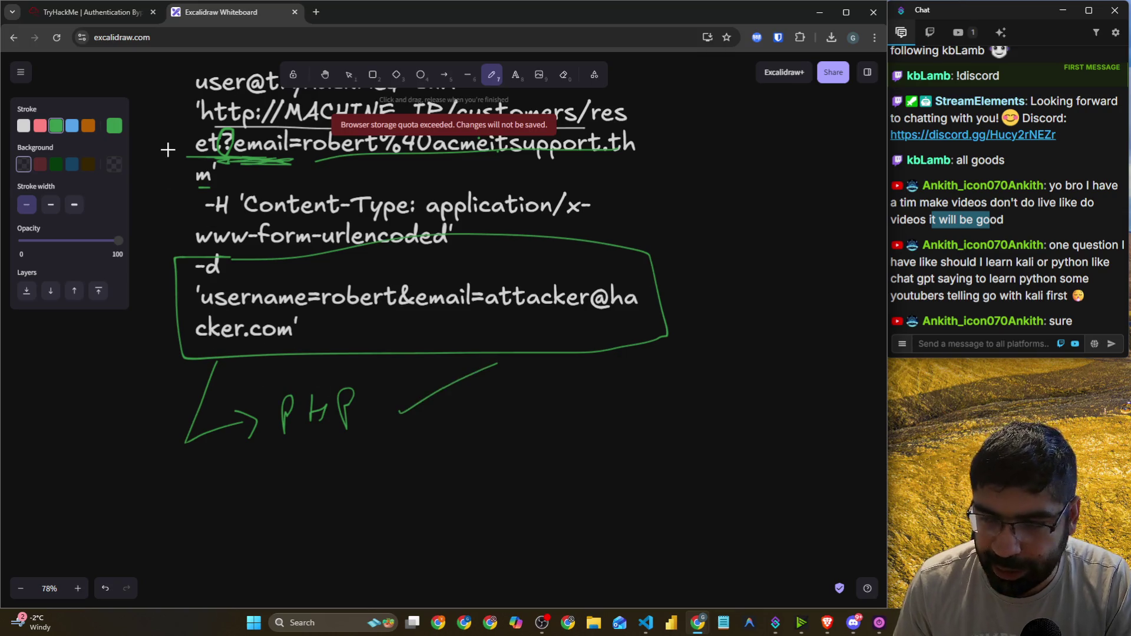
scroll(168, 150, down, 2)
mouse_move(261, 368)
mouse_down()
mouse_move(293, 377)
mouse_move(336, 354)
mouse_up()
drag(260, 401, 331, 381)
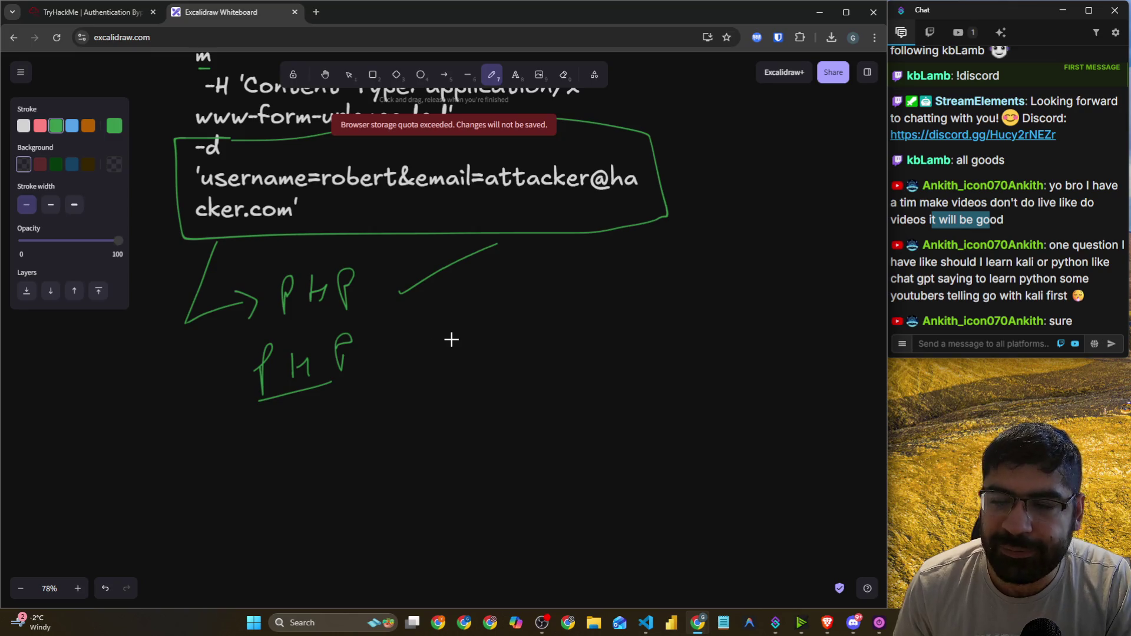
Underline robert in the username, write 'Robert' and 'Email ?' with a curved arrow.
drag(300, 190, 379, 190)
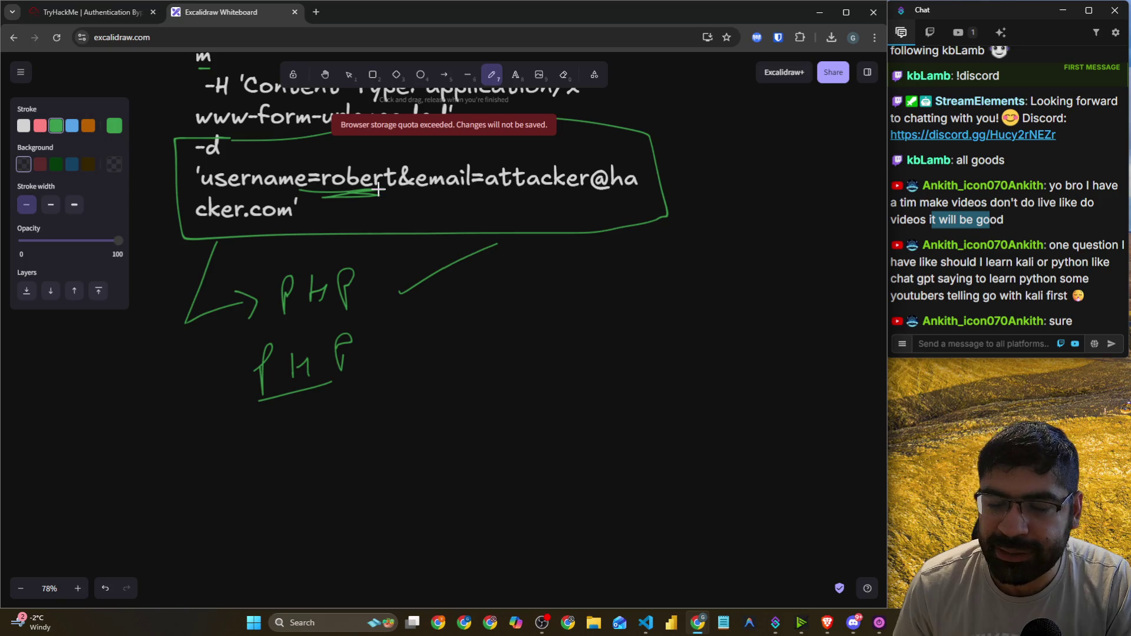
mouse_move(437, 360)
mouse_down()
mouse_move(433, 348)
mouse_move(508, 336)
mouse_move(541, 352)
mouse_move(572, 336)
mouse_up()
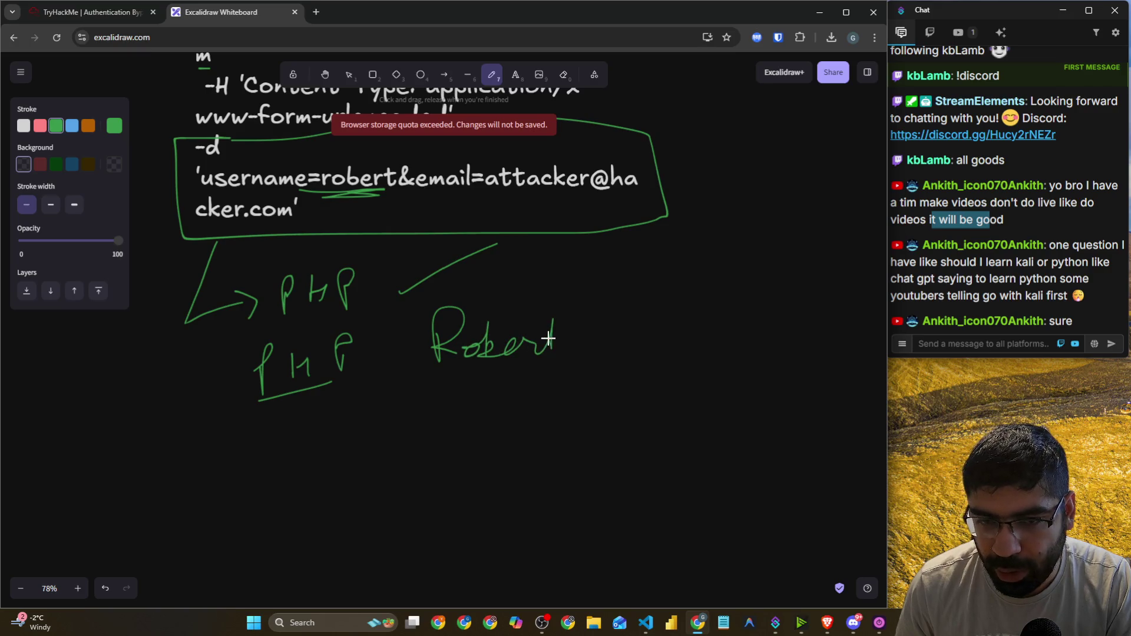
drag(469, 381, 524, 371)
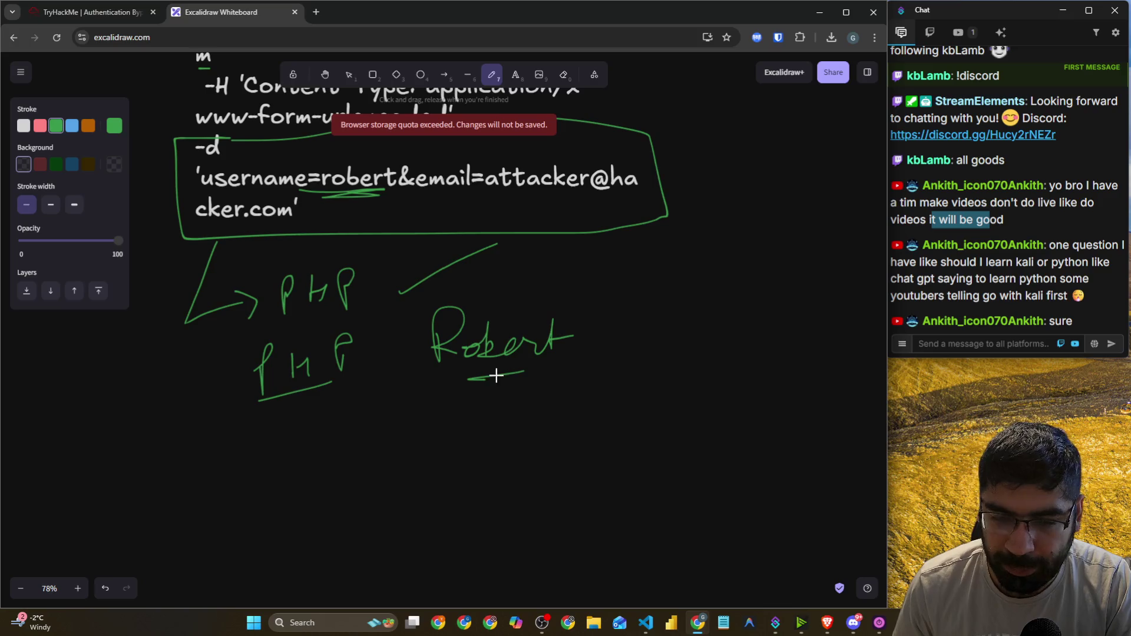
scroll(492, 370, down, 1)
drag(410, 356, 407, 432)
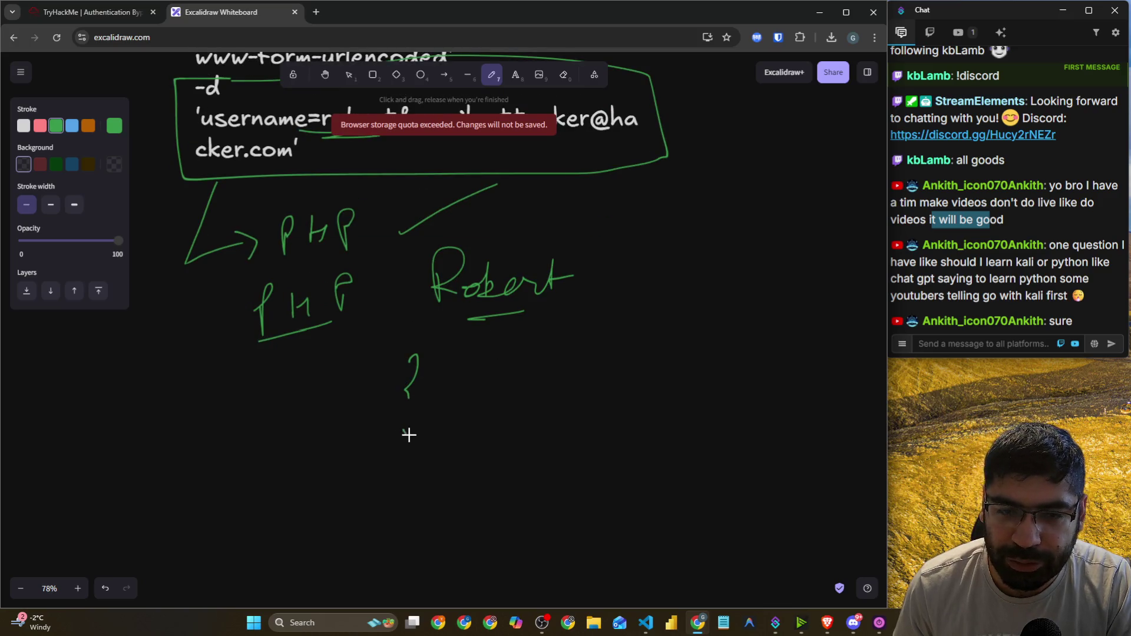
mouse_move(279, 385)
mouse_down()
mouse_move(268, 399)
mouse_move(300, 406)
mouse_move(338, 377)
mouse_move(384, 404)
mouse_up()
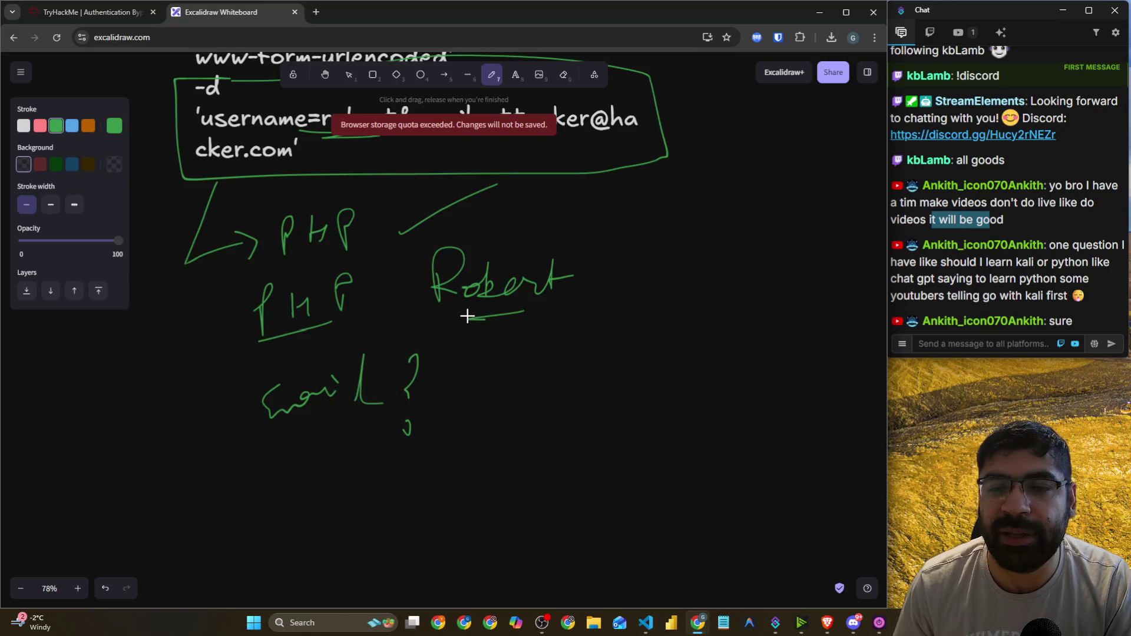
mouse_move(583, 289)
mouse_down()
mouse_move(660, 249)
mouse_move(667, 282)
mouse_move(577, 314)
mouse_up()
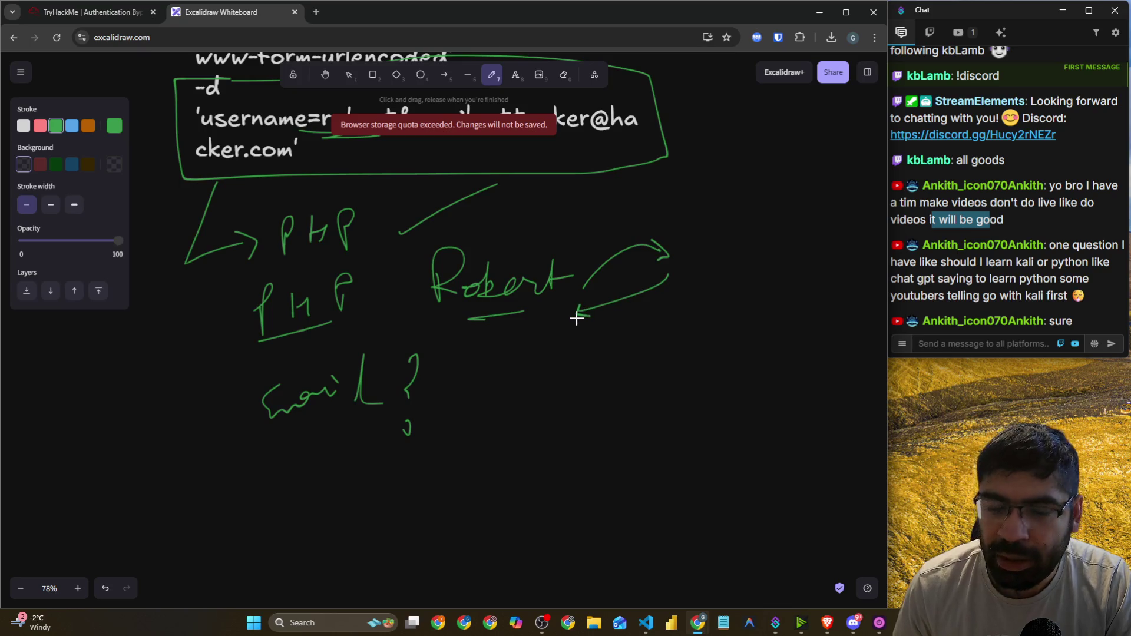
Underline the attacker's email in the data and write an underlined 'attacker' note.
scroll(574, 316, up, 1)
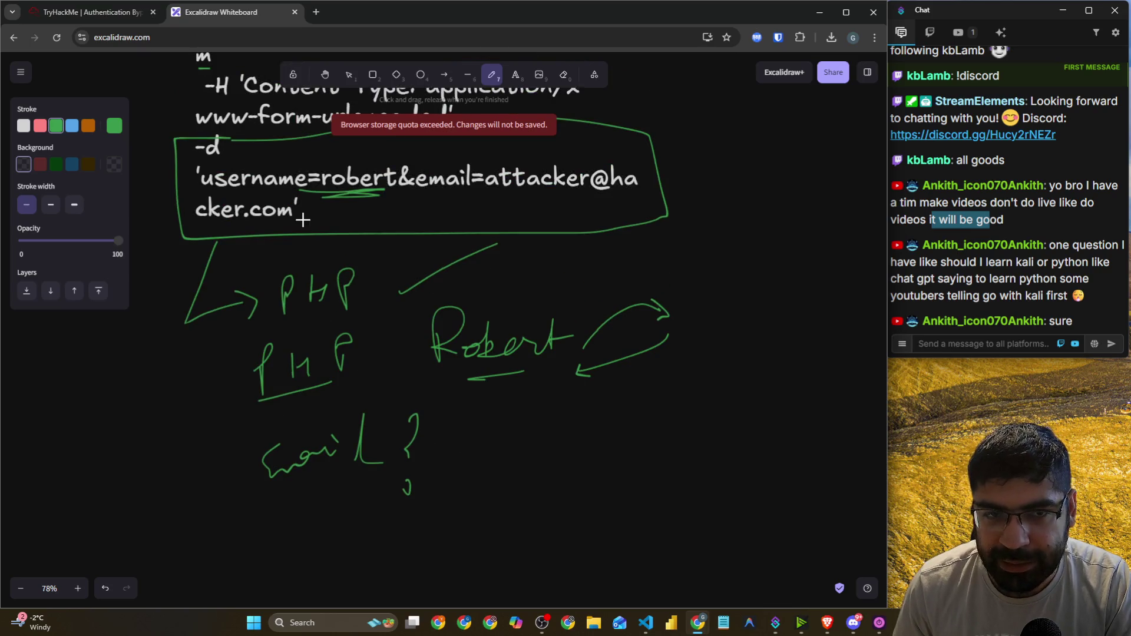
scroll(330, 236, up, 3)
drag(419, 376, 618, 376)
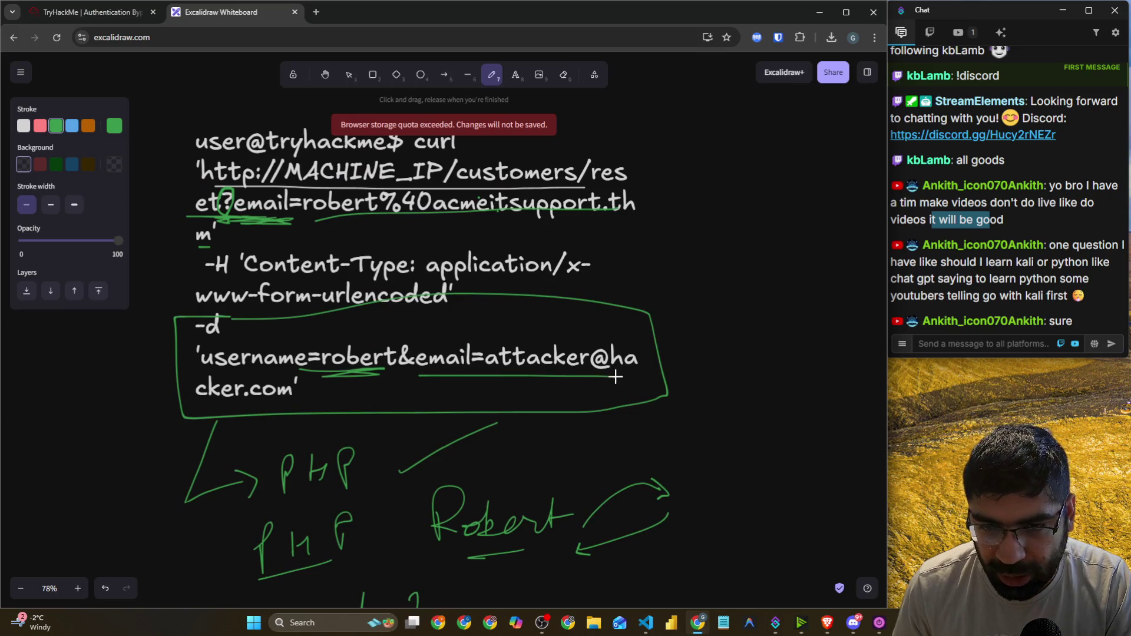
drag(215, 407, 268, 406)
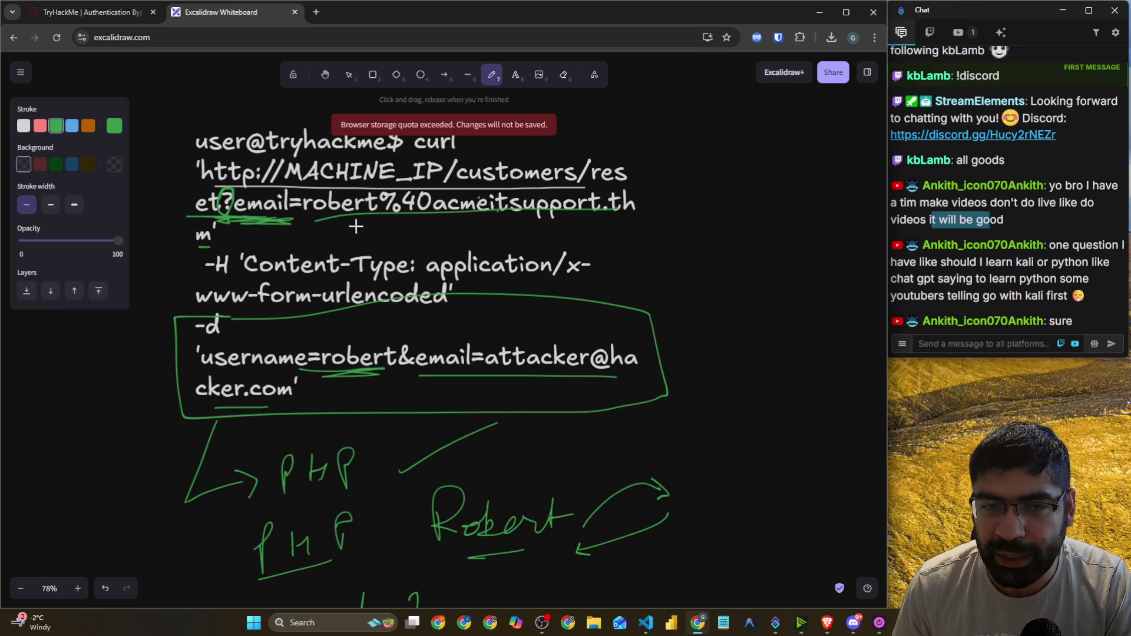
scroll(392, 221, down, 3)
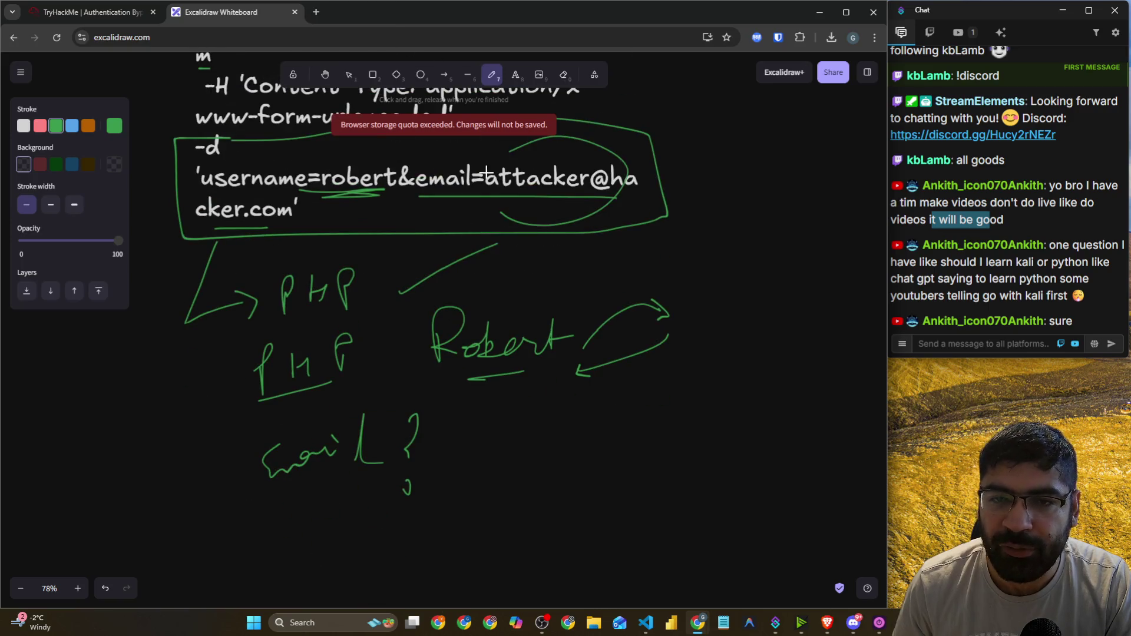
scroll(530, 245, down, 2)
drag(496, 323, 508, 336)
mouse_move(518, 297)
mouse_down()
mouse_move(522, 334)
mouse_move(524, 317)
mouse_move(565, 320)
mouse_move(576, 293)
mouse_move(596, 313)
mouse_move(622, 307)
mouse_move(629, 323)
mouse_up()
drag(504, 370, 693, 351)
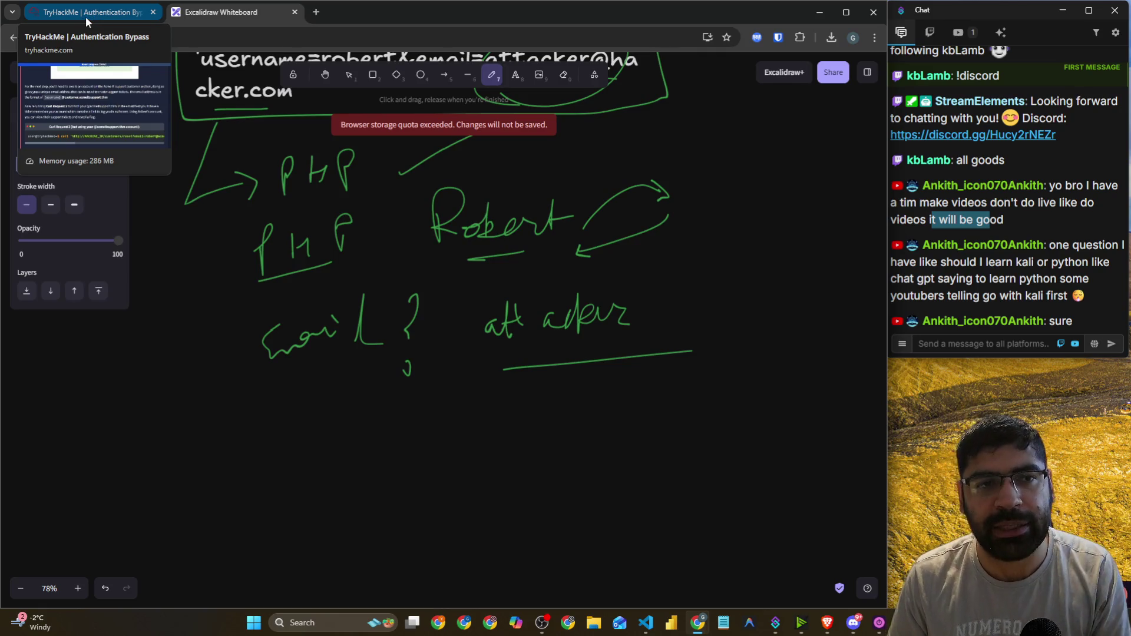
click(86, 17)
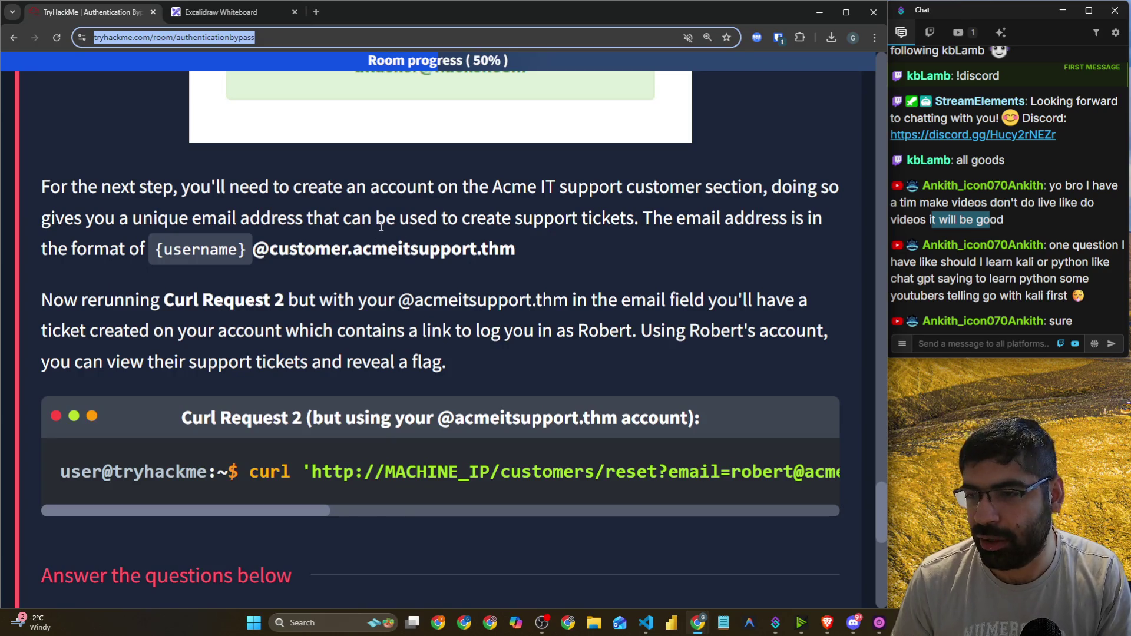
click(334, 258)
drag(44, 188, 715, 198)
drag(540, 189, 839, 188)
drag(119, 219, 797, 220)
scroll(218, 234, up, 5)
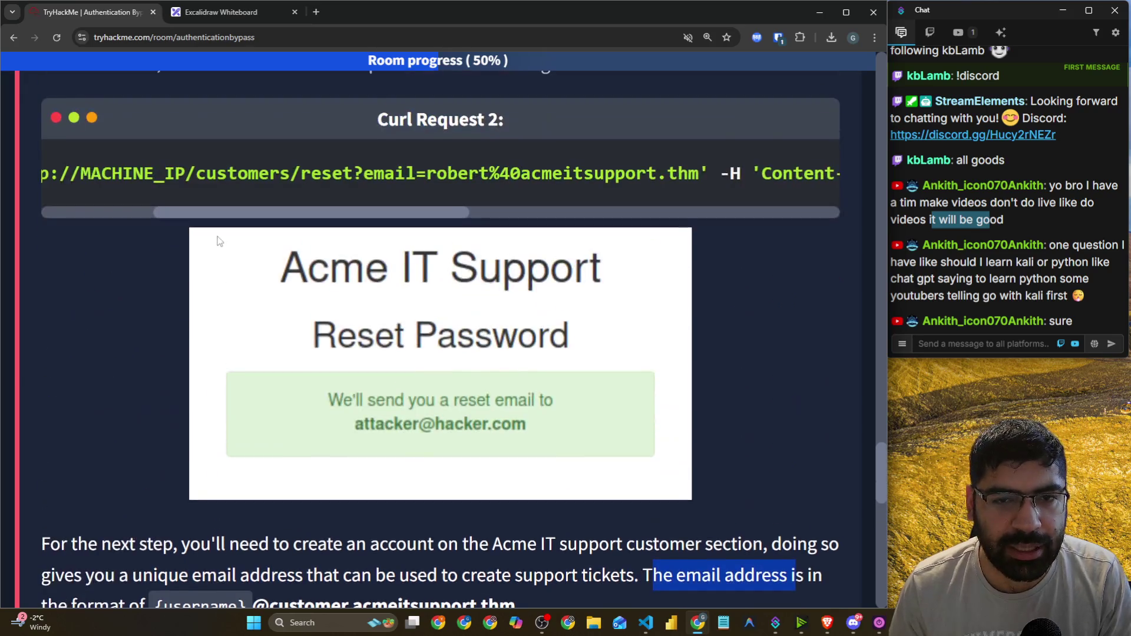
scroll(255, 266, down, 8)
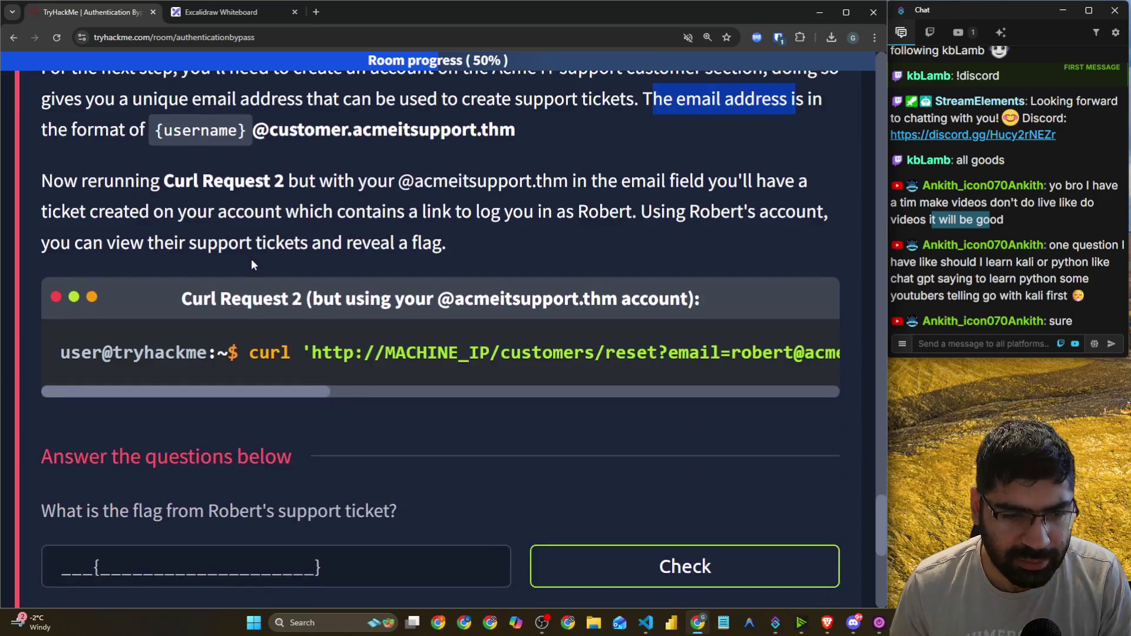
drag(48, 130, 539, 143)
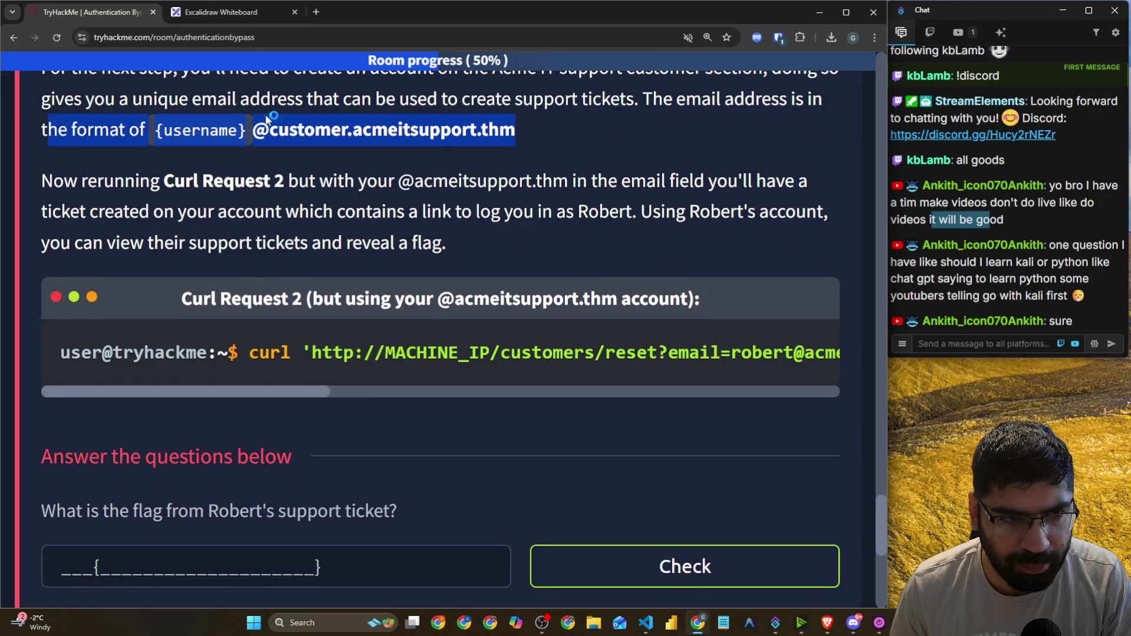
drag(53, 182, 783, 184)
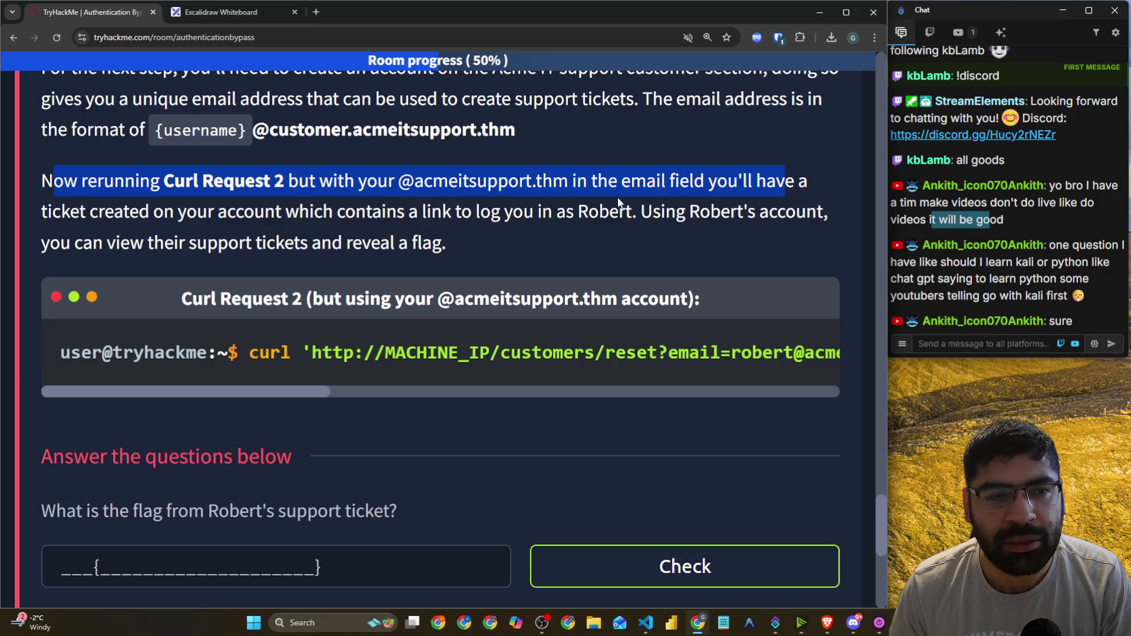
drag(48, 213, 786, 219)
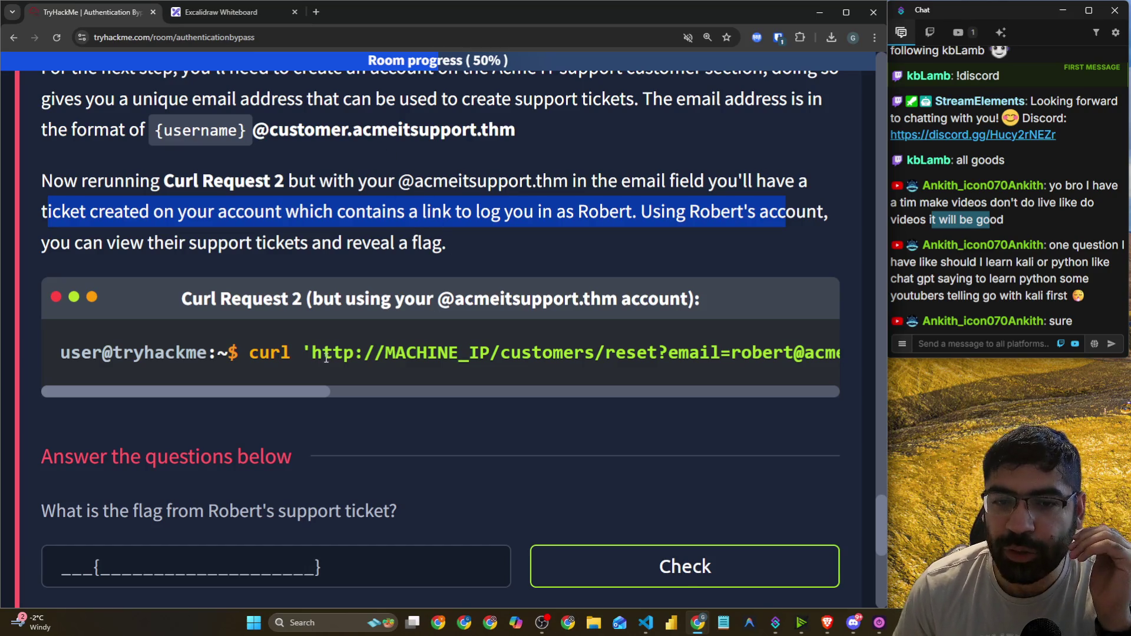
drag(291, 391, 772, 398)
click(550, 364)
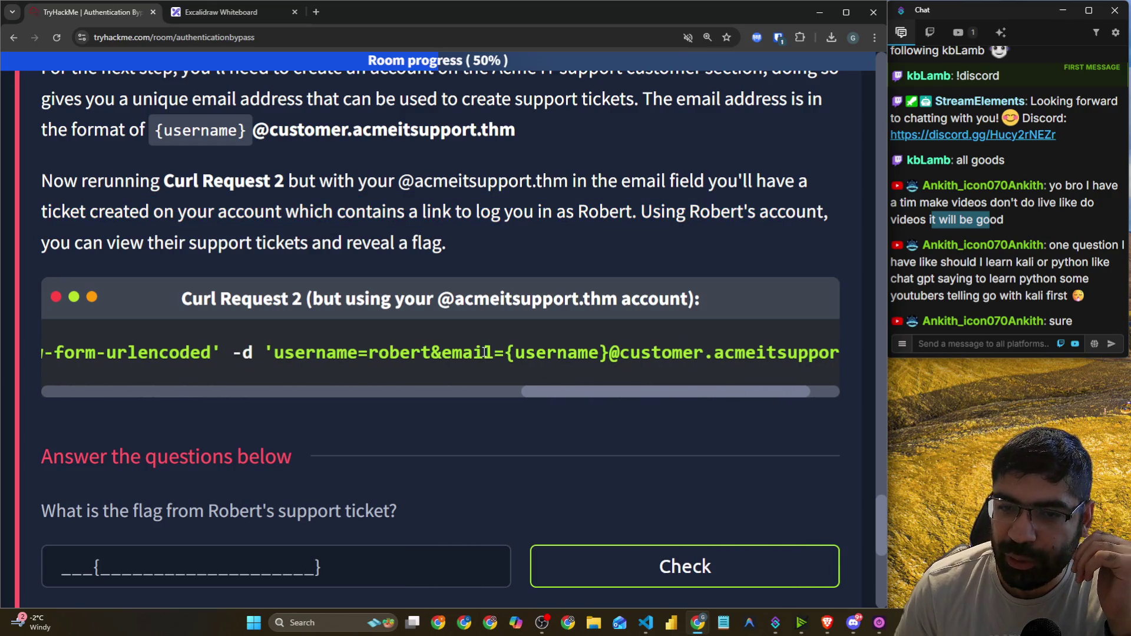
drag(443, 352, 811, 354)
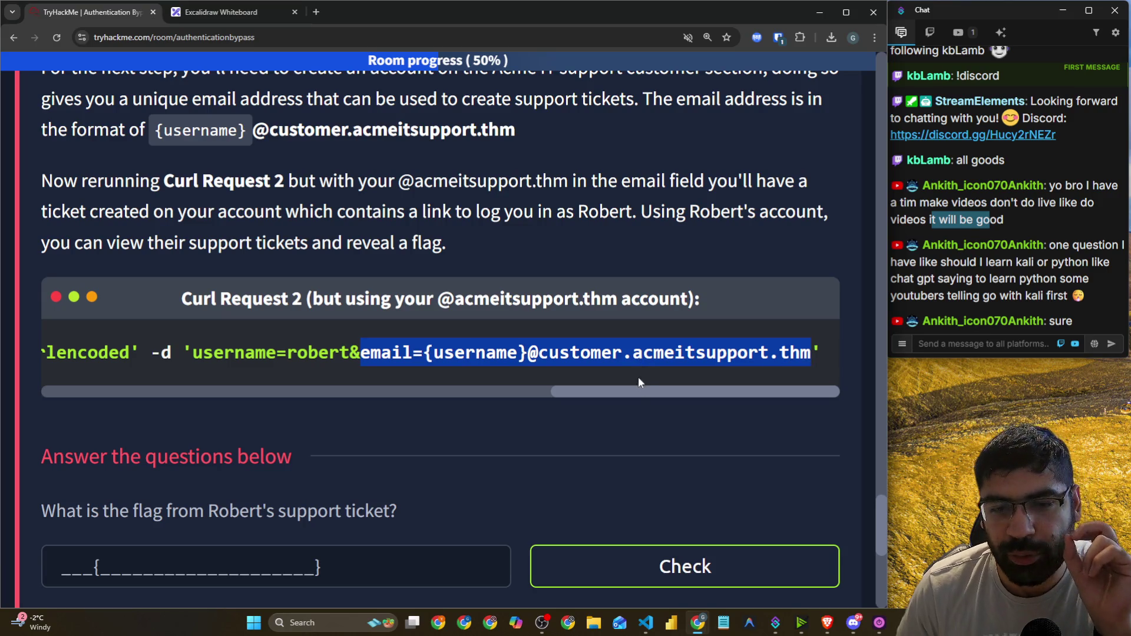
drag(641, 386, 192, 404)
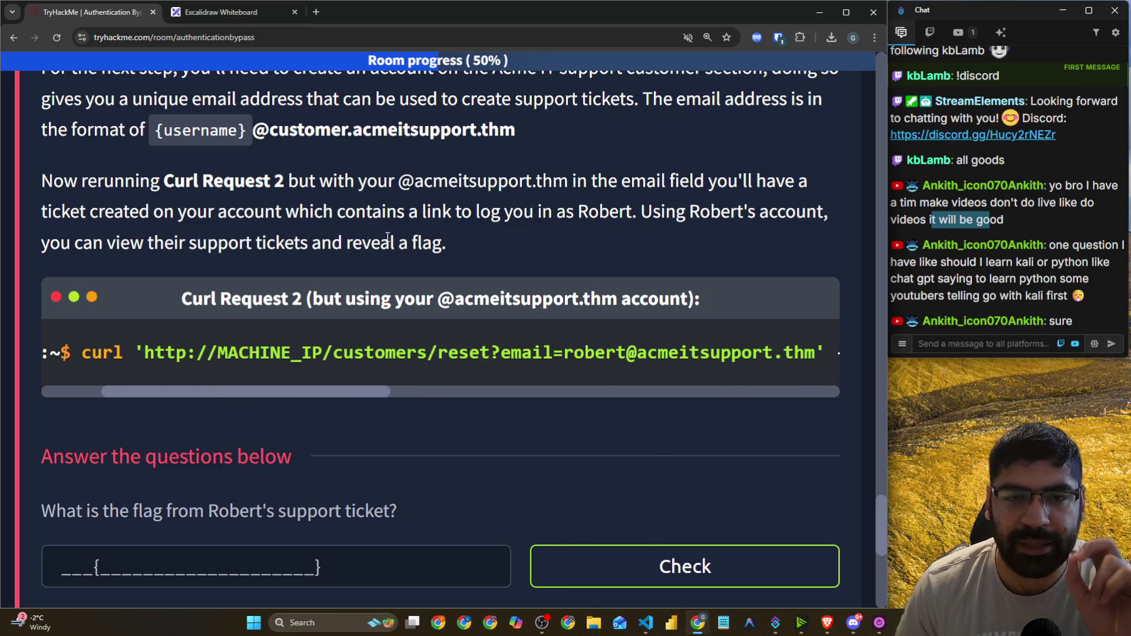
scroll(271, 235, up, 1)
scroll(299, 284, down, 1)
key(alt+Tab)
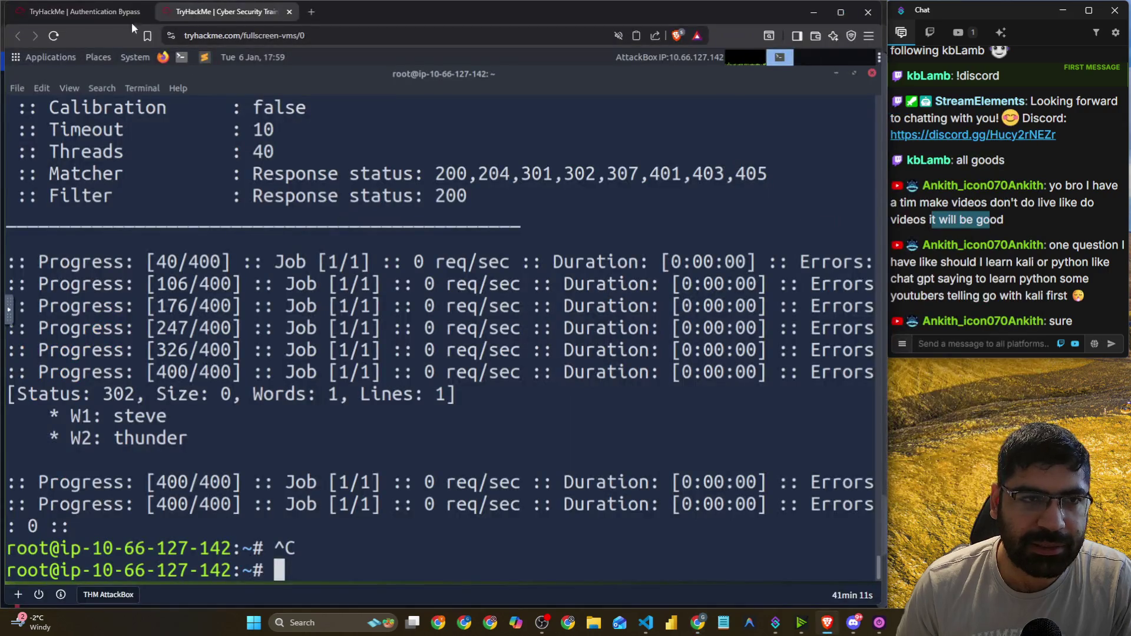
In the AttackBox browser, go from the Acme signup page to the Reset Password page.
click(132, 14)
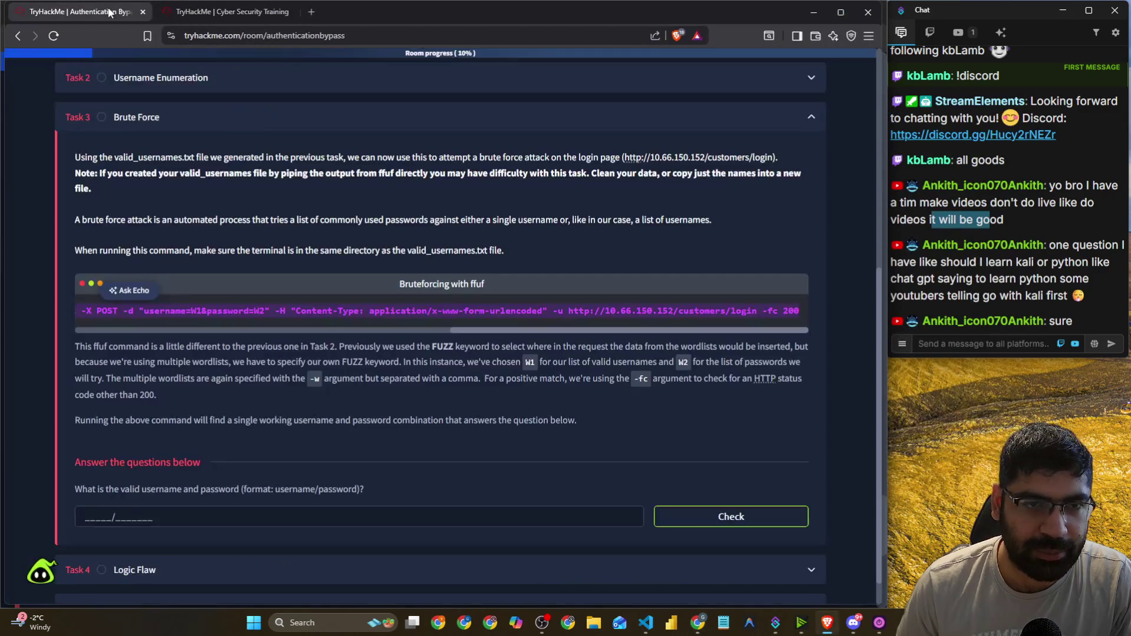
click(193, 15)
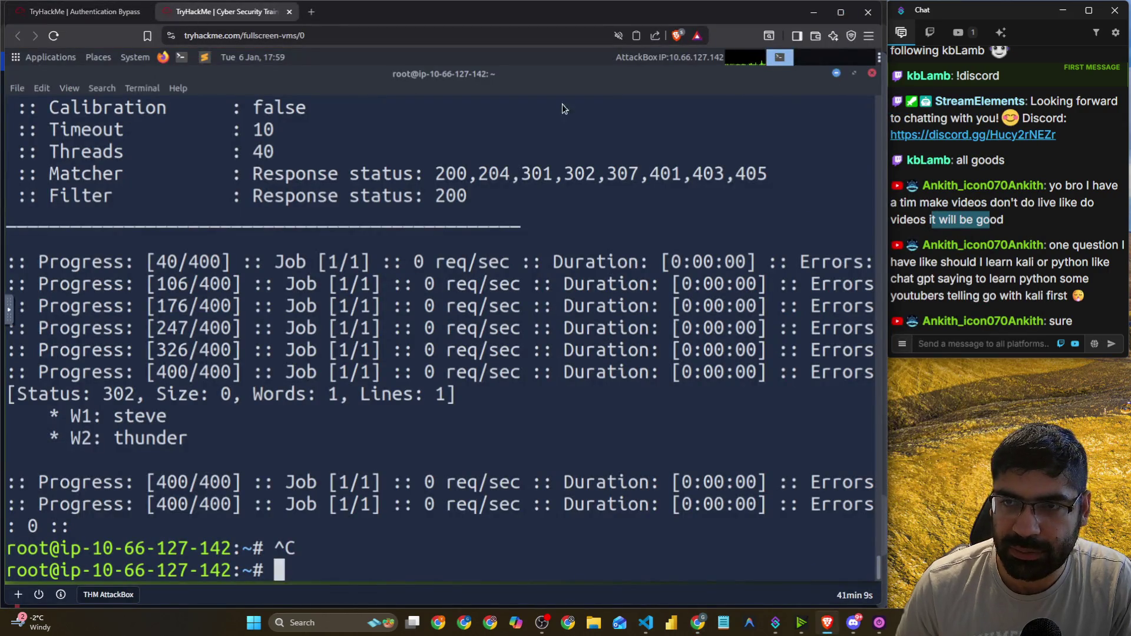
click(832, 73)
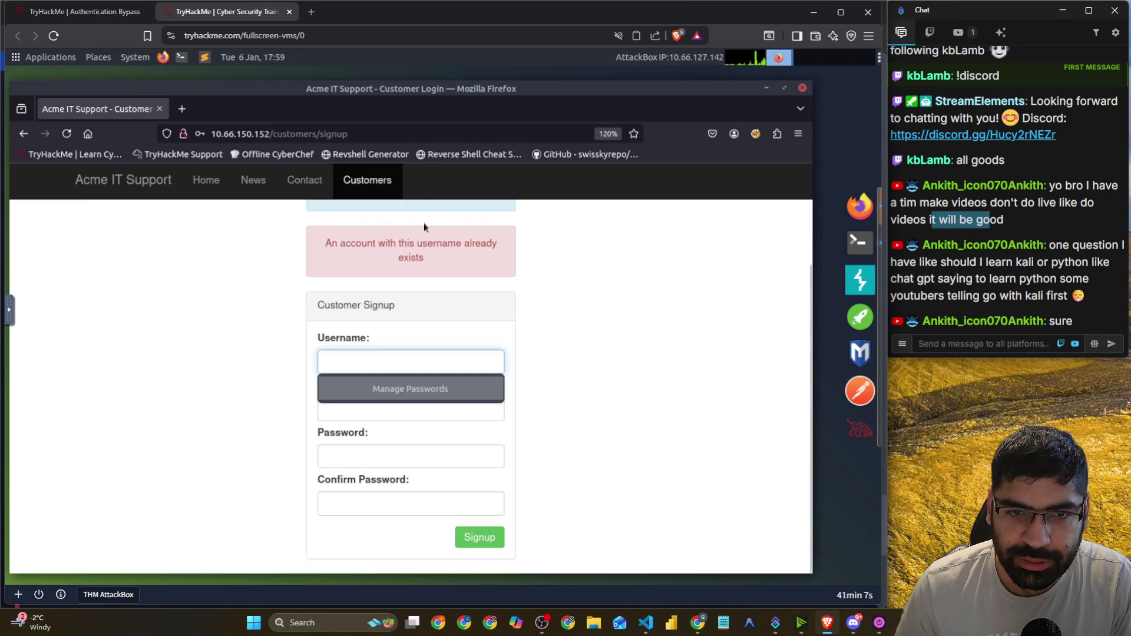
click(582, 354)
scroll(492, 346, up, 2)
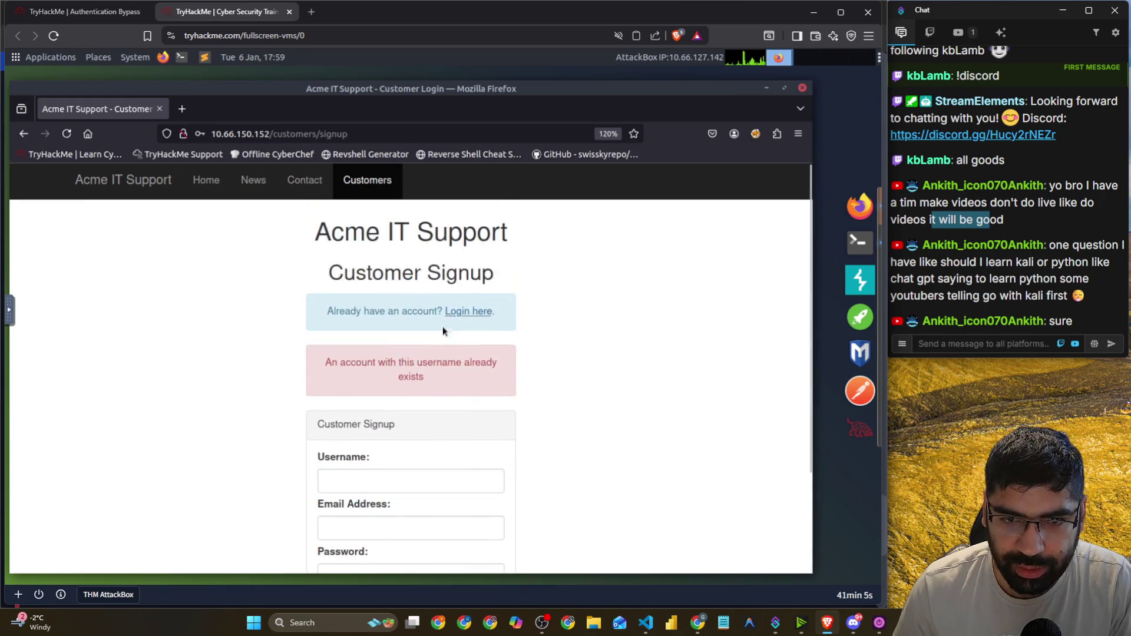
click(464, 314)
click(334, 496)
Enter the customer's email and username to request the reset email for their address.
click(363, 357)
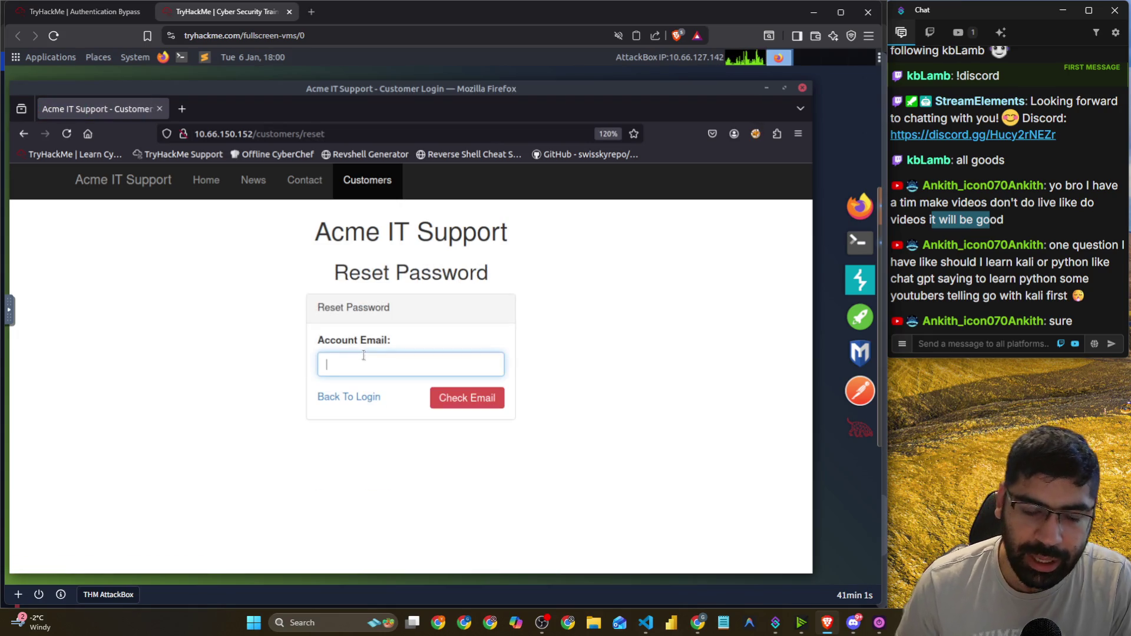
text(bert@acmeitsupport.thm)
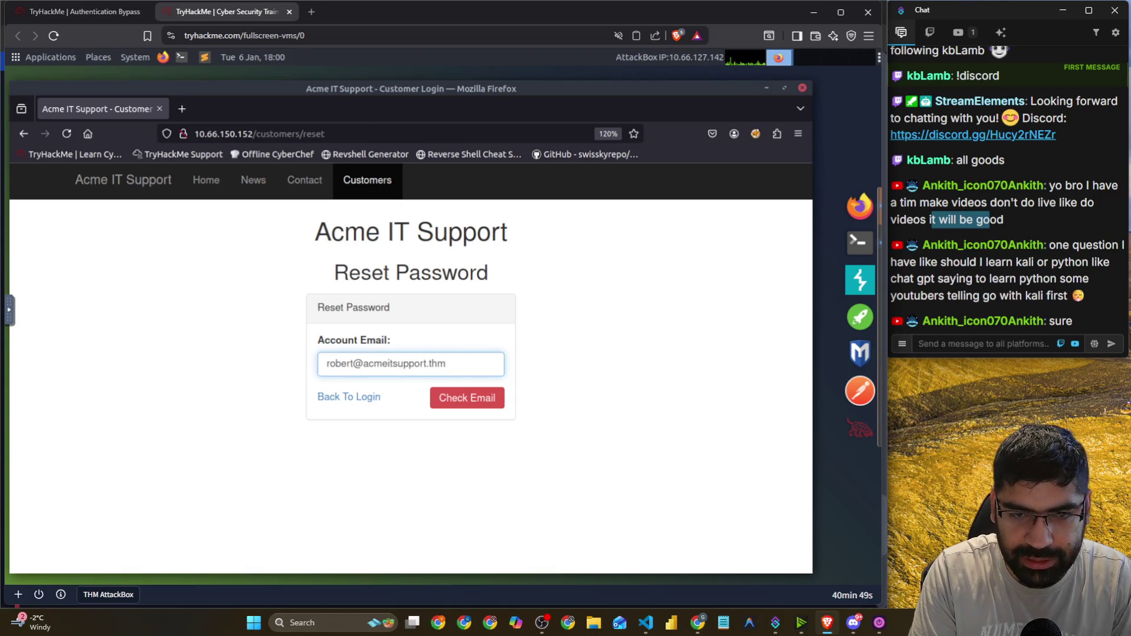
key(Return)
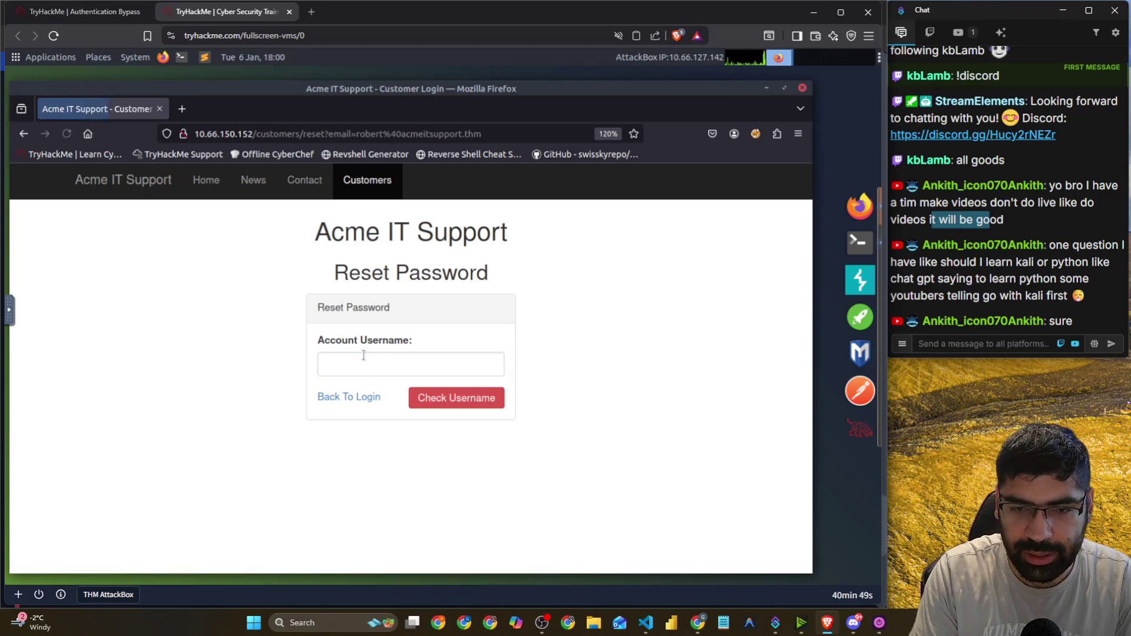
click(403, 358)
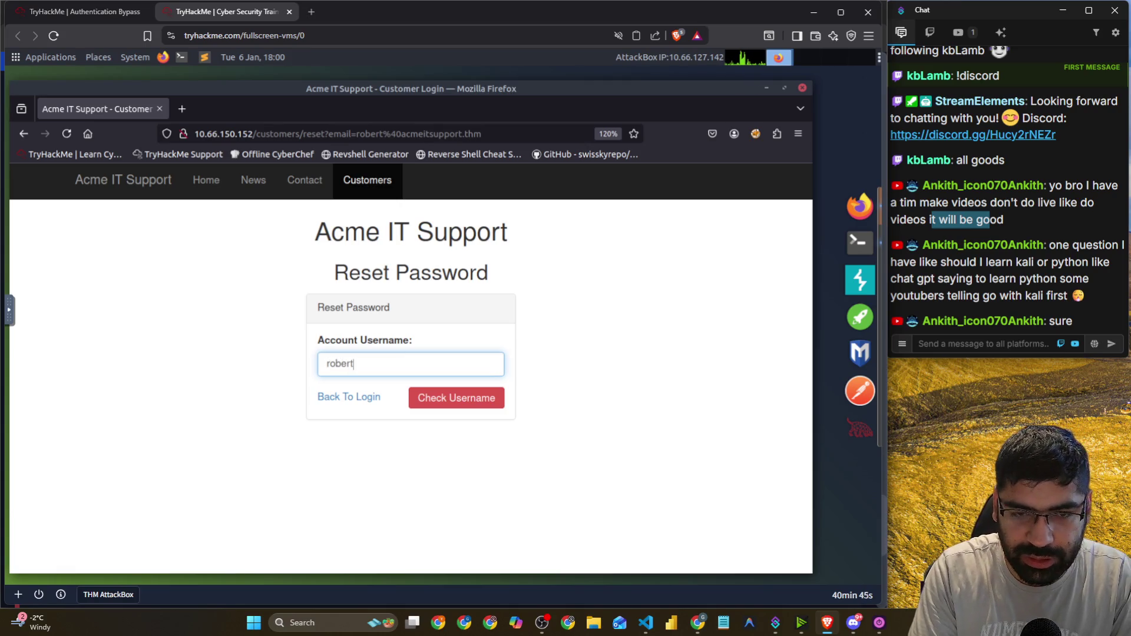
key(Return)
drag(346, 326, 500, 324)
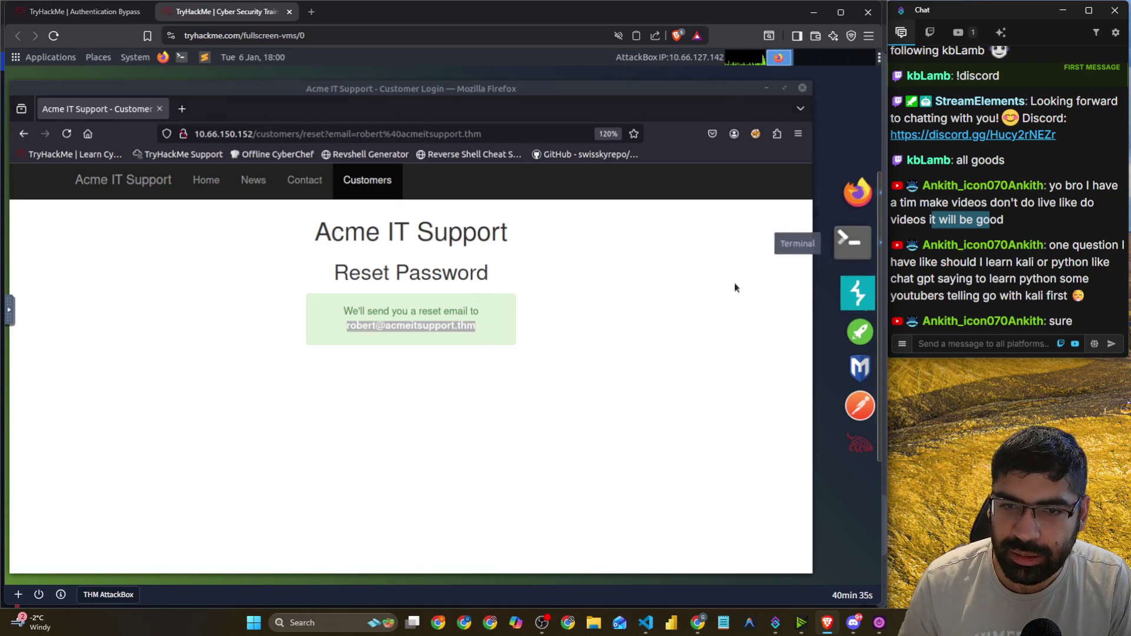
Clear the AttackBox terminal and expand the Logic Flaw task in the room.
click(860, 241)
key(ctrl+l)
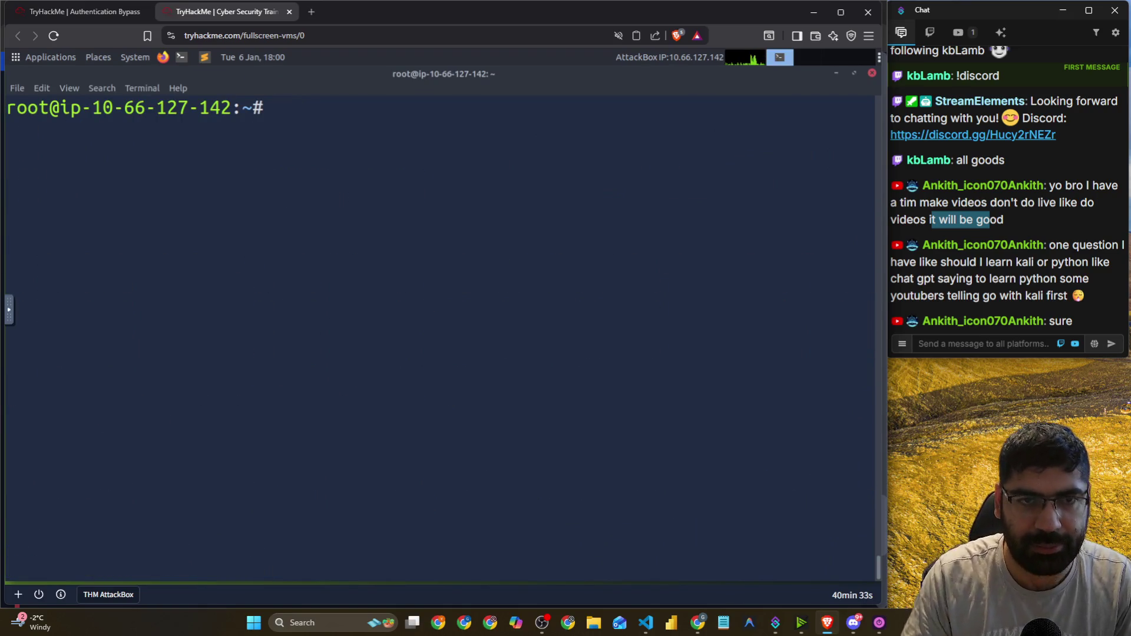
click(108, 12)
scroll(200, 401, down, 1)
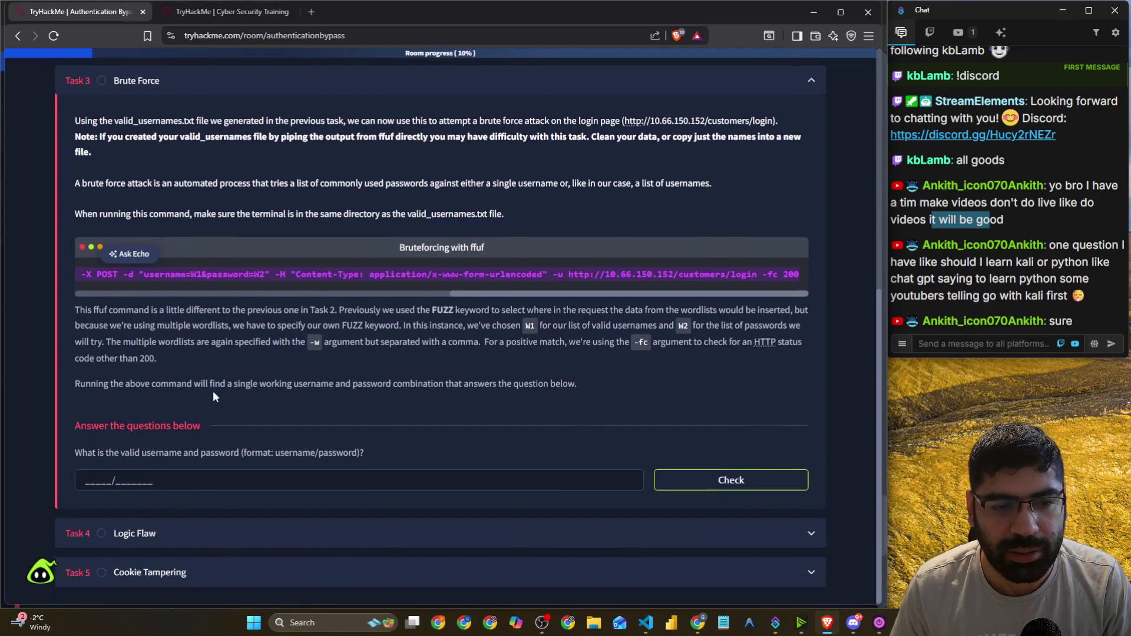
click(217, 546)
scroll(221, 260, down, 10)
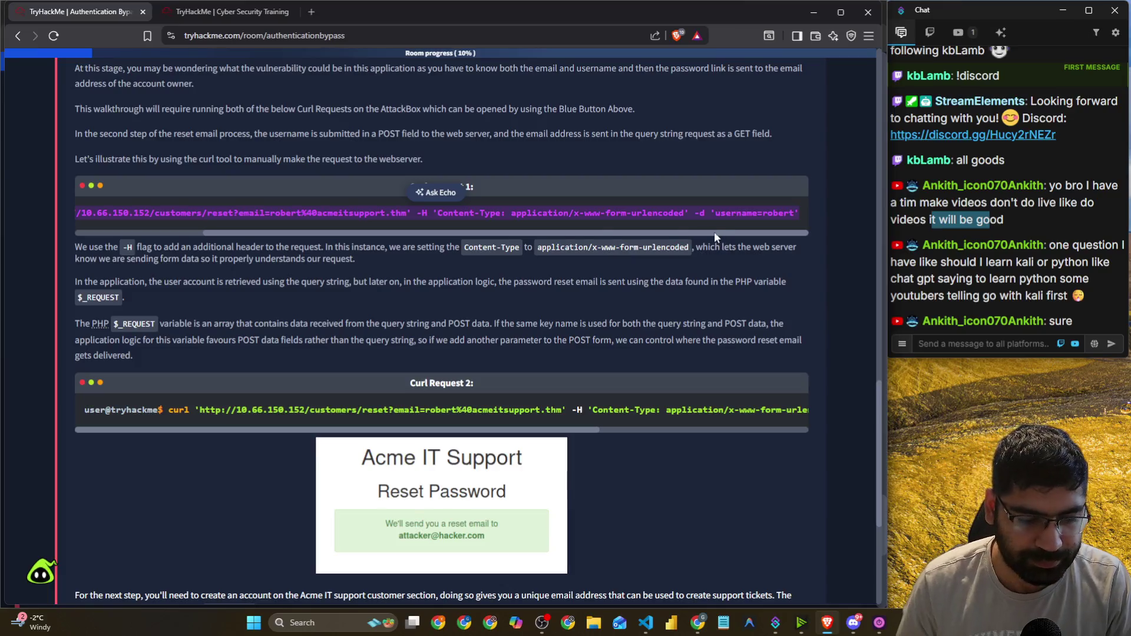
click(224, 11)
Paste the curl password-reset command into the terminal and run it.
right_click(324, 232)
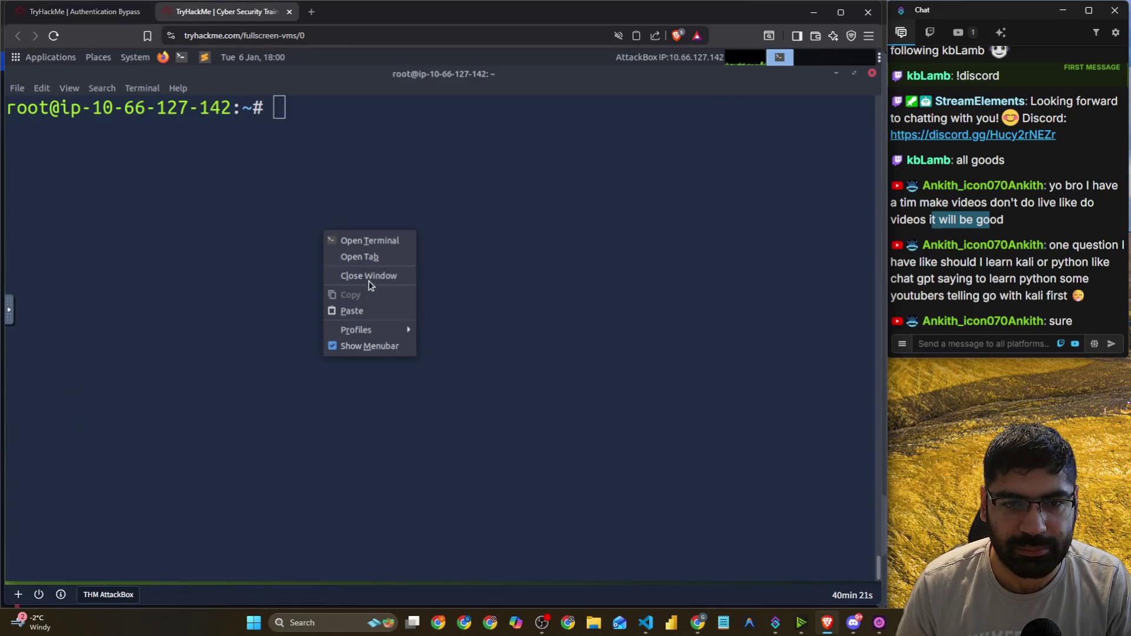
click(365, 312)
drag(403, 108, 770, 109)
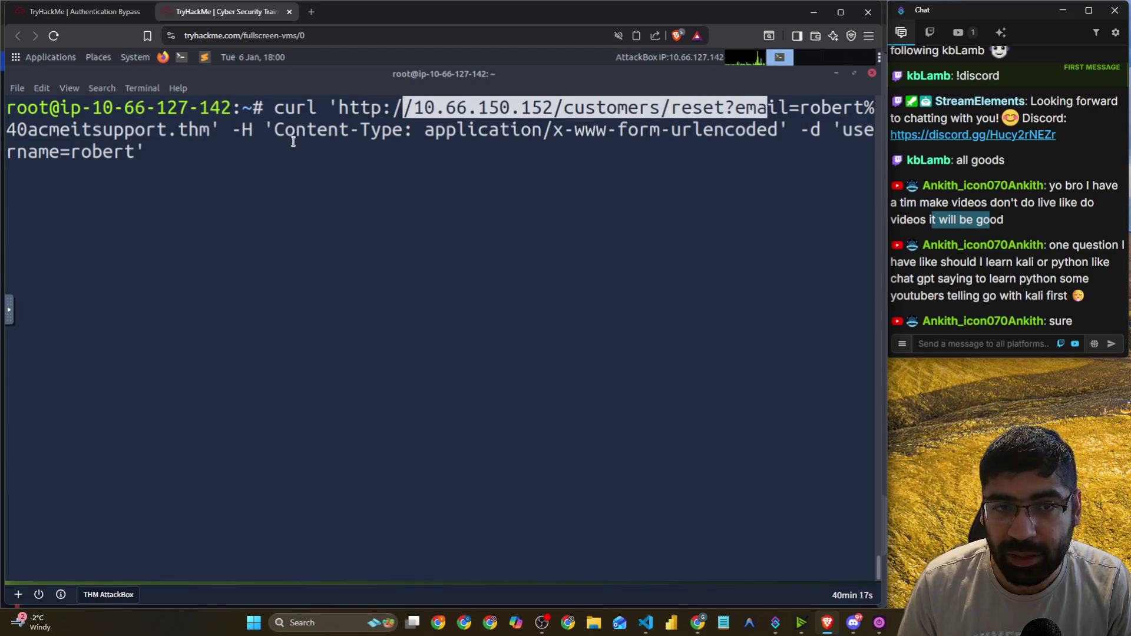
drag(276, 131, 683, 142)
click(537, 200)
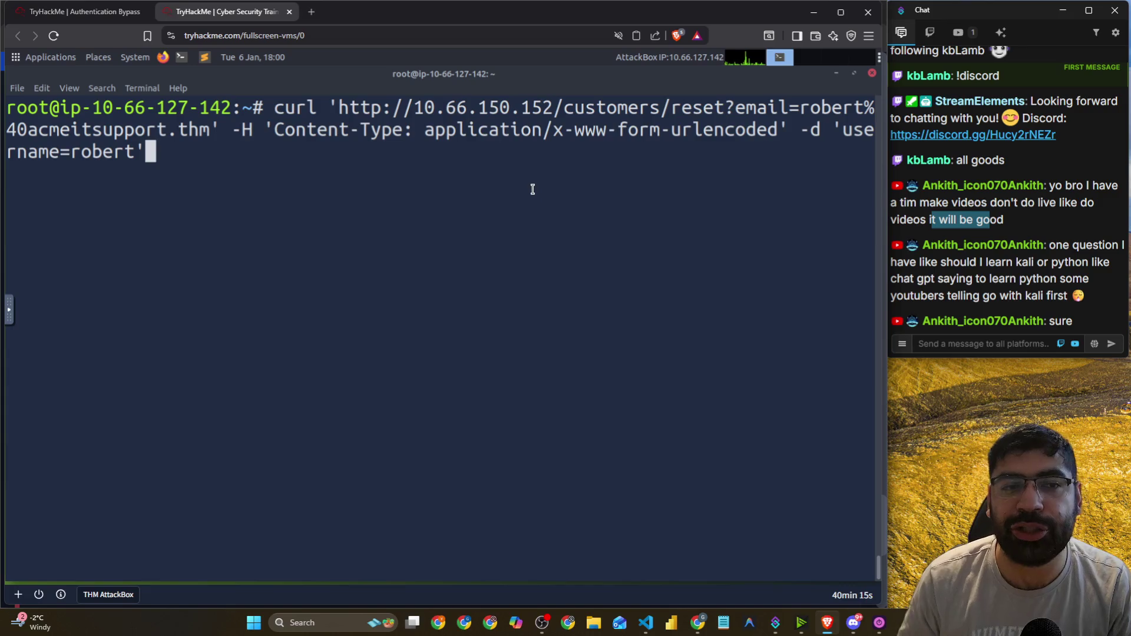
key(Return)
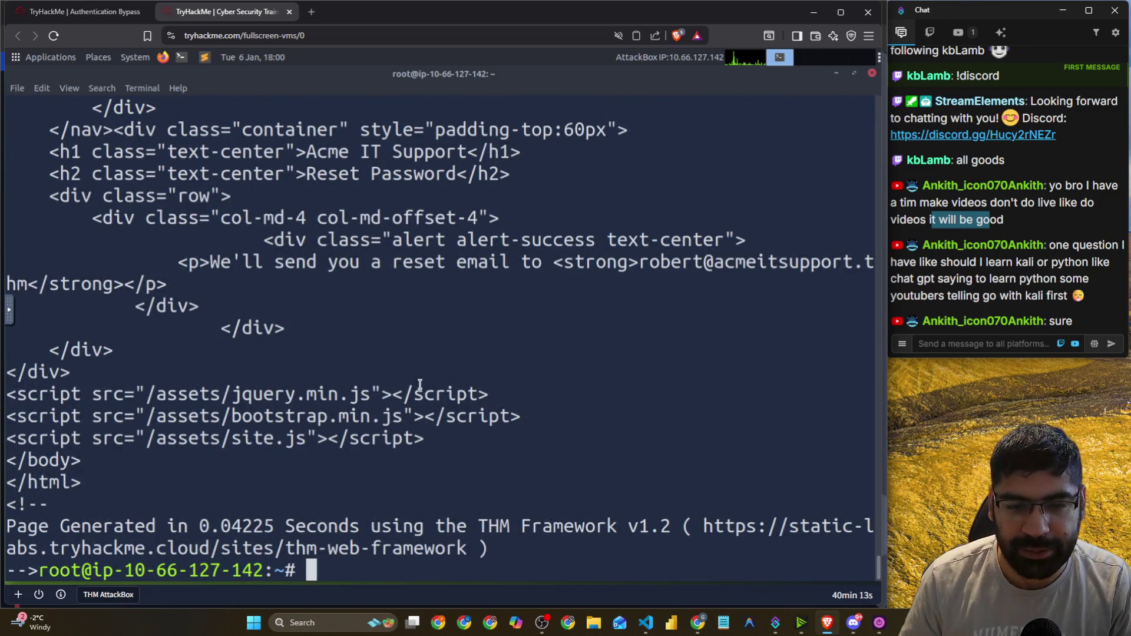
Scroll through the HTML response returned by the reset request.
scroll(395, 489, up, 10)
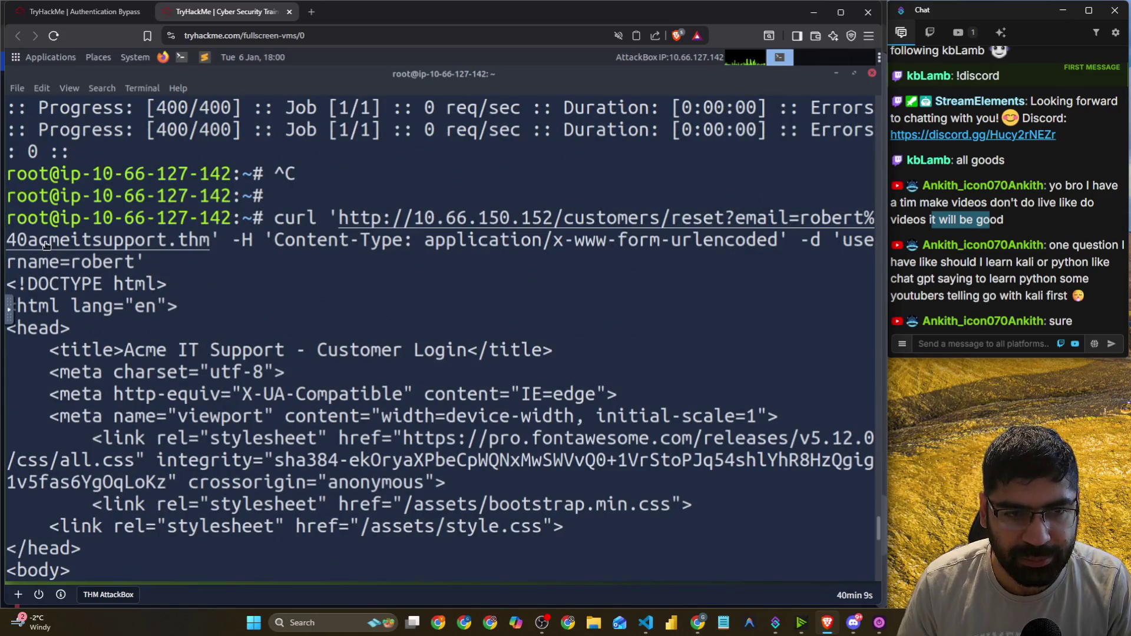
scroll(293, 282, down, 3)
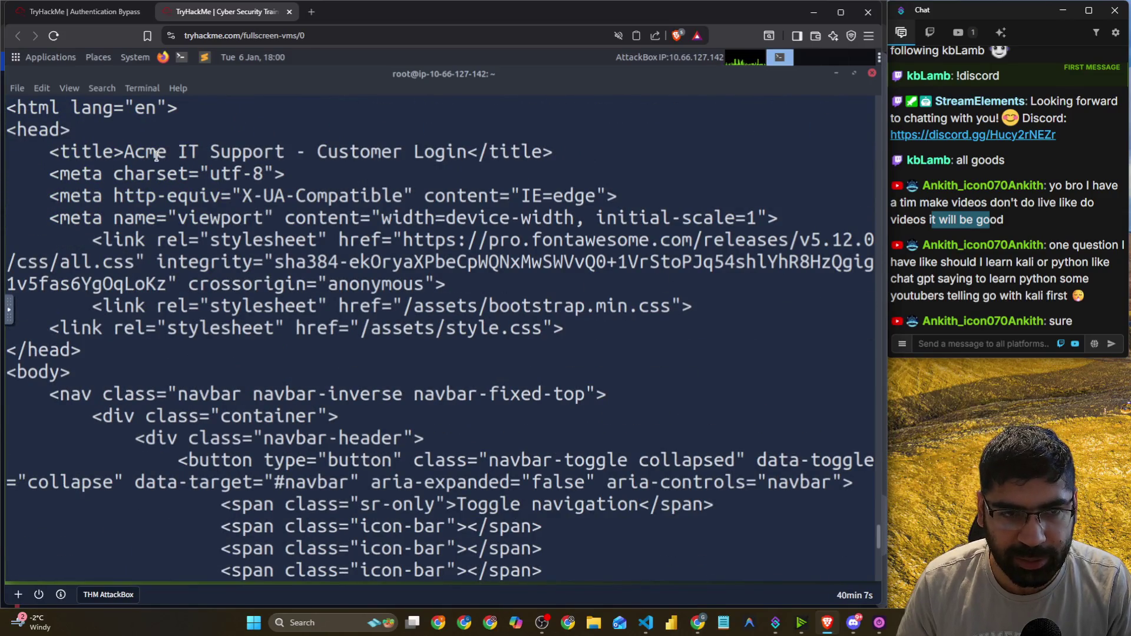
drag(156, 153, 451, 164)
scroll(379, 314, down, 2)
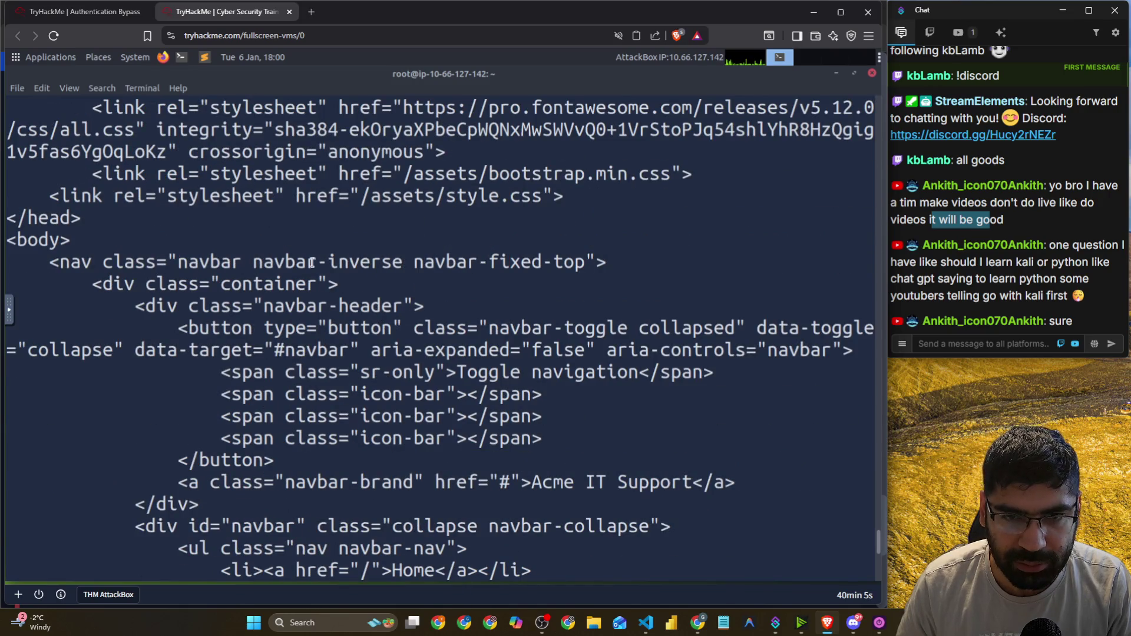
scroll(282, 270, down, 1)
scroll(284, 273, down, 1)
scroll(364, 283, down, 1)
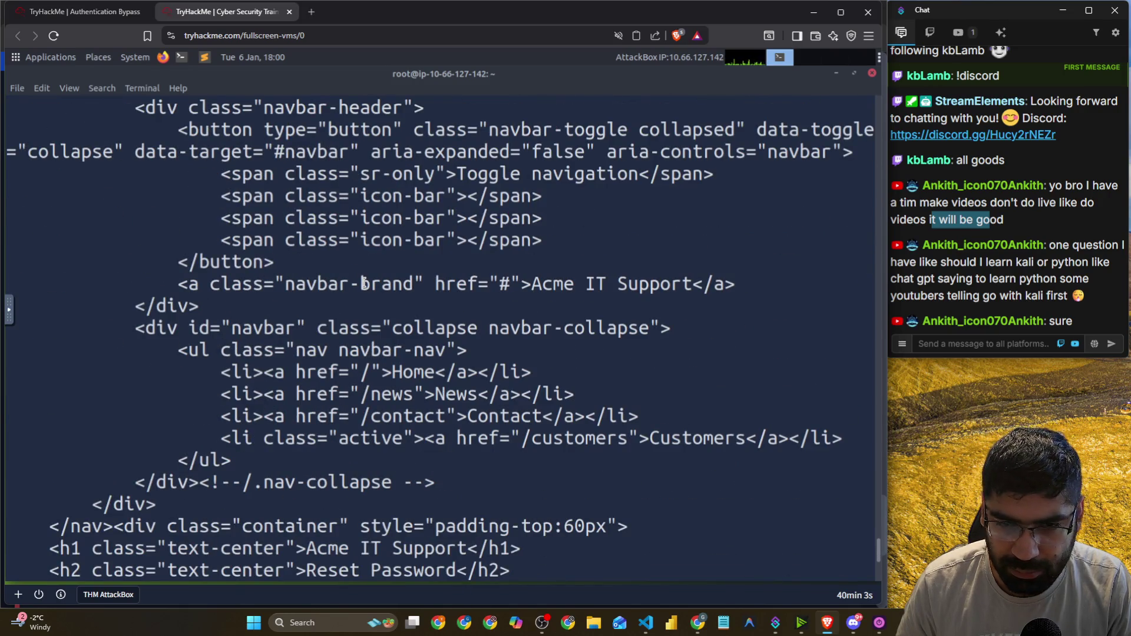
scroll(399, 285, down, 1)
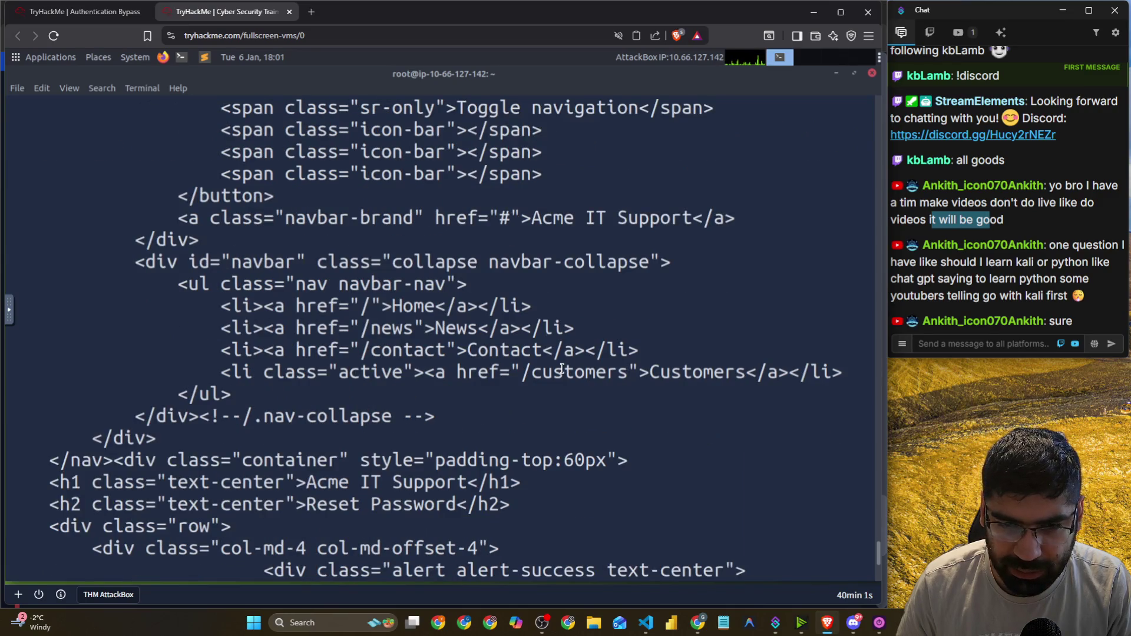
scroll(305, 351, down, 1)
scroll(304, 351, down, 2)
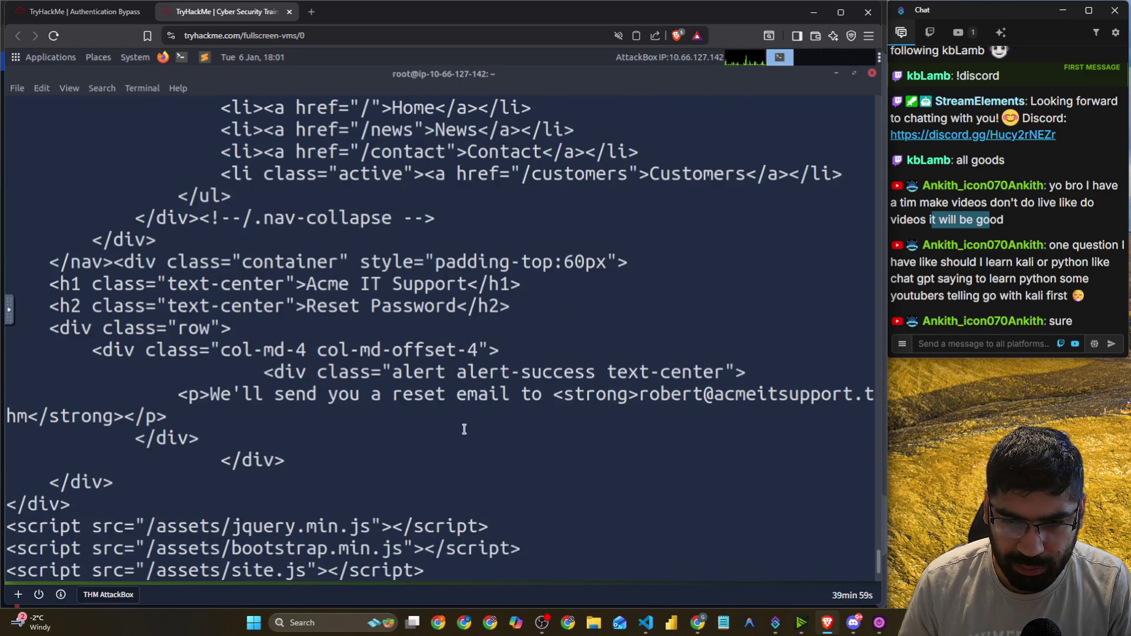
scroll(464, 429, down, 1)
Select the reset recipient address, then clear the screen and re-enter the curl reset command.
drag(220, 328, 565, 328)
mouse_move(645, 327)
mouse_down()
mouse_move(914, 330)
mouse_move(865, 361)
mouse_move(369, 373)
mouse_up()
scroll(386, 365, down, 1)
click(557, 461)
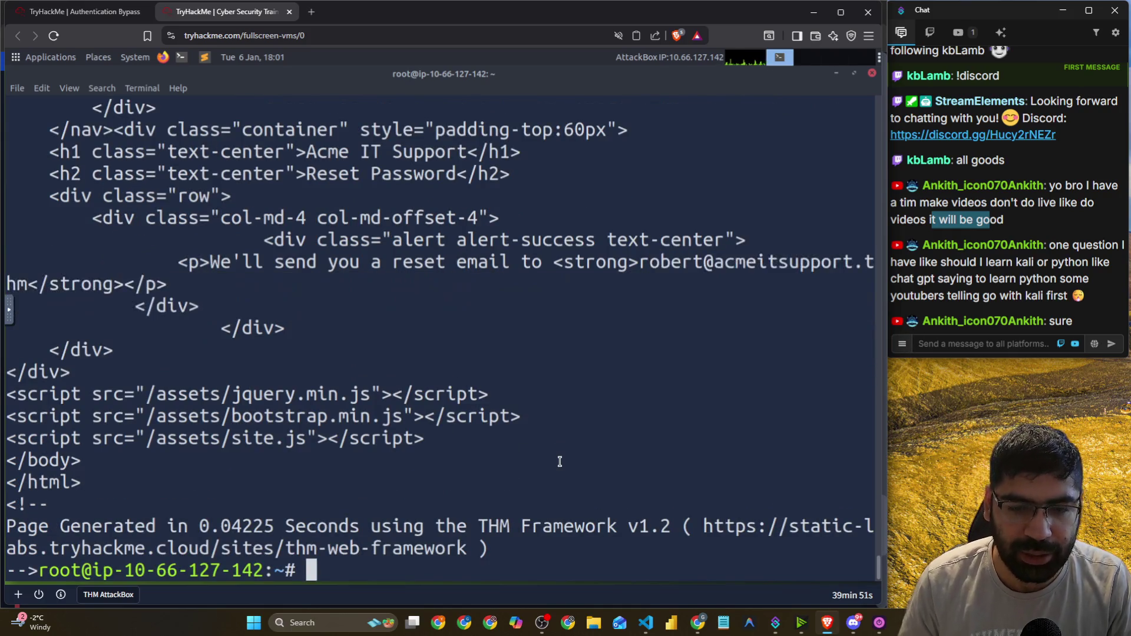
key(ctrl+l)
key(ctrl+shift+v)
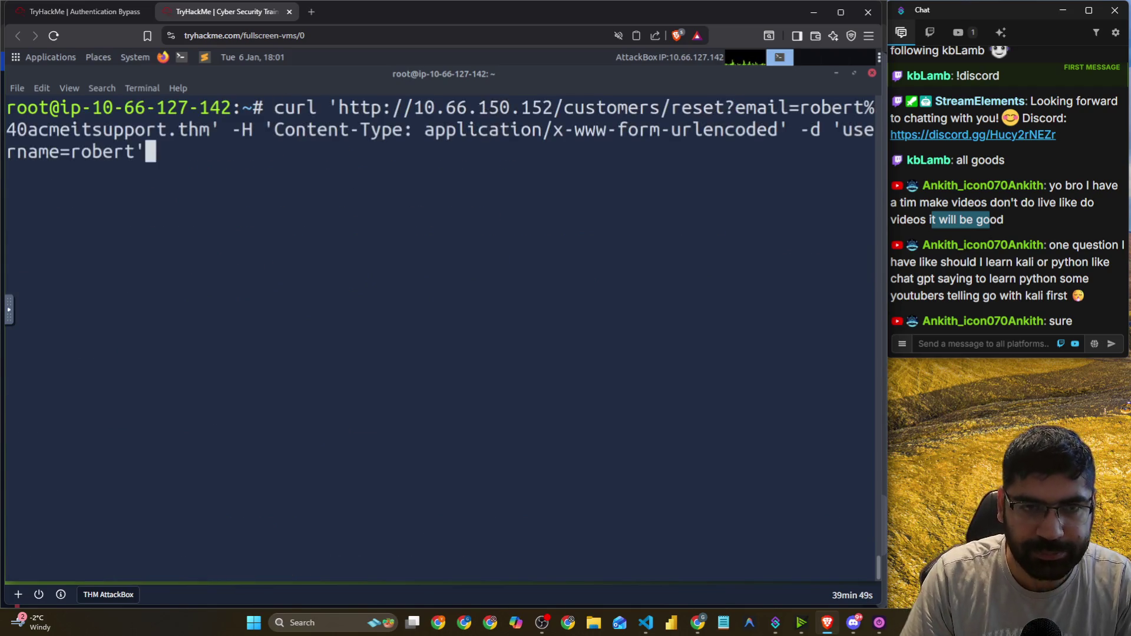
Append an &email= field with the attacker's address to the reset request data, removing the duplicate @.
text(&email=)
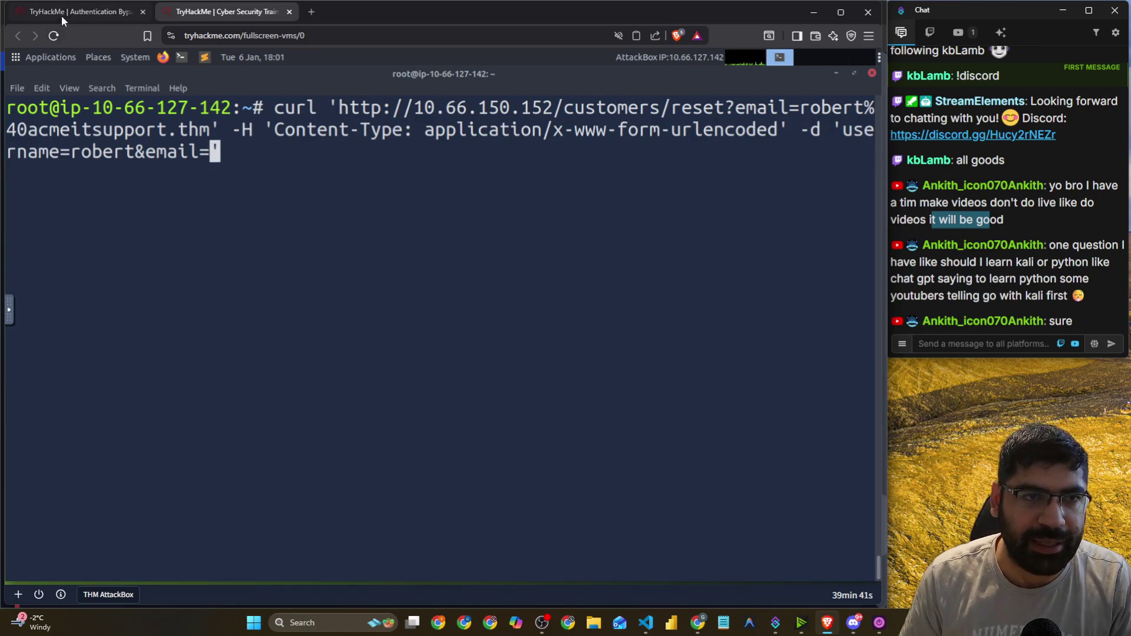
text(attacker)
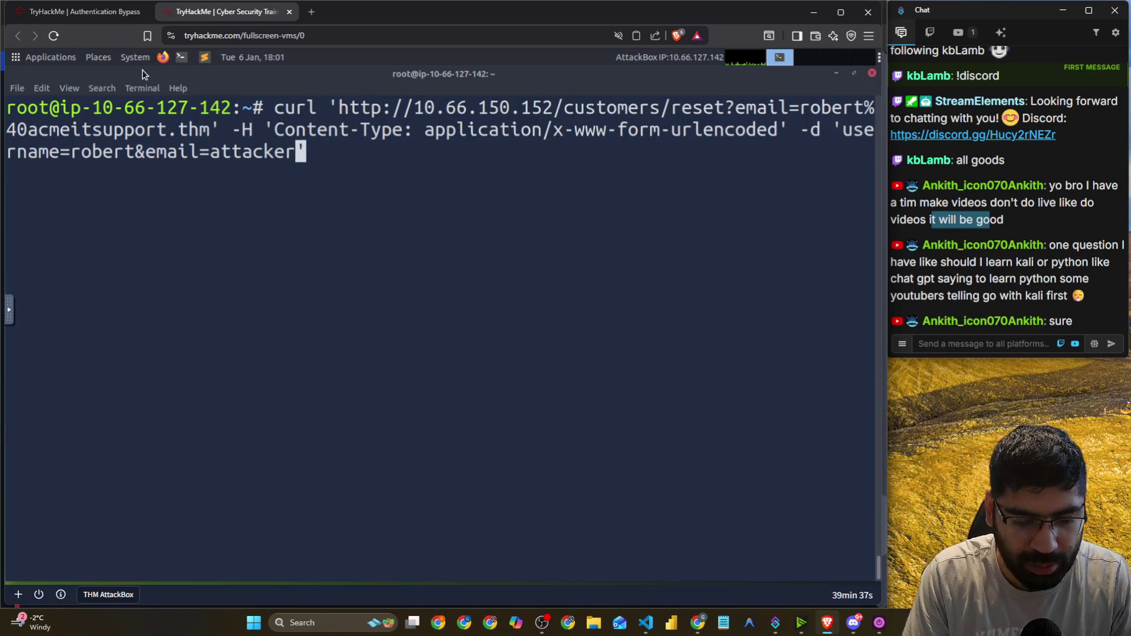
text(@)
click(53, 12)
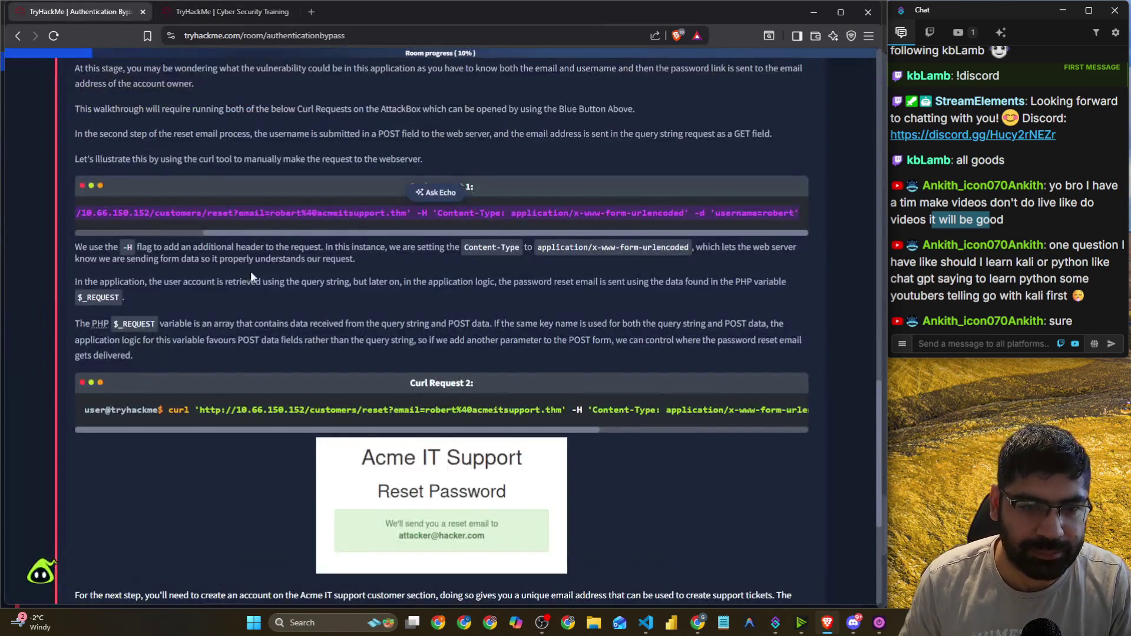
scroll(251, 277, down, 1)
mouse_move(429, 371)
mouse_down()
mouse_move(762, 377)
mouse_move(791, 354)
mouse_up()
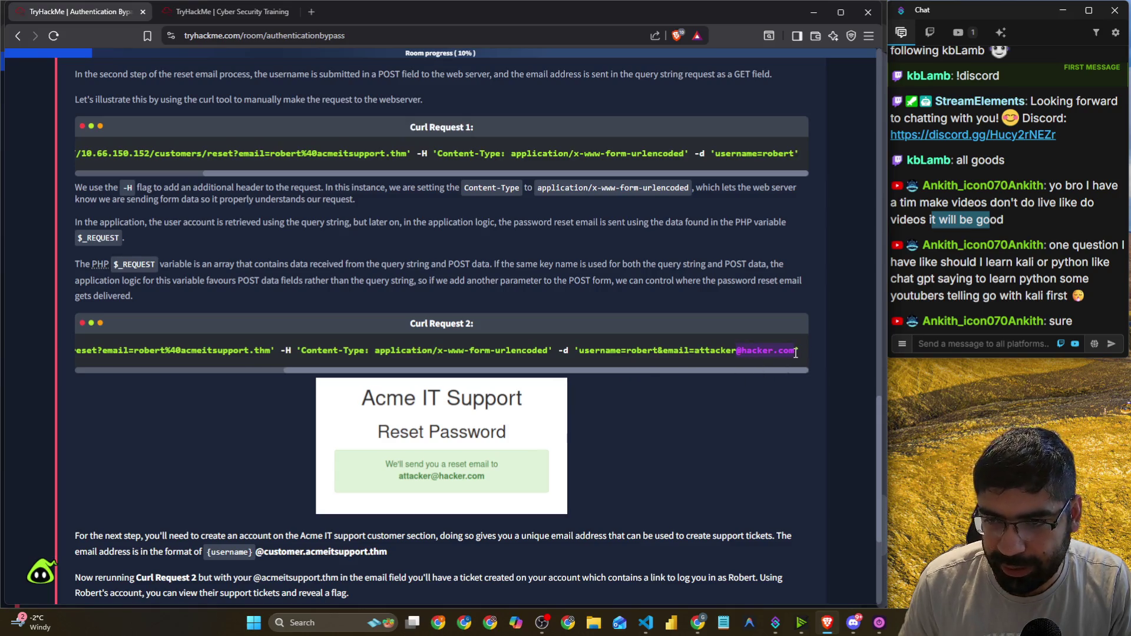
click(227, 11)
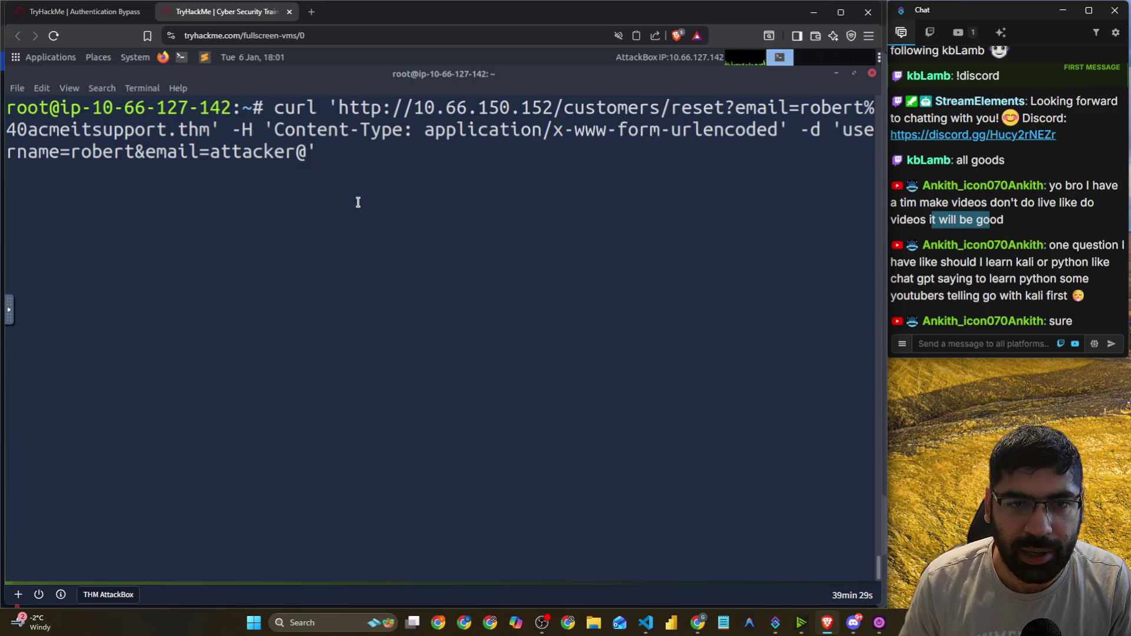
text(@hacker.com)
key(Left)
key(Left)
key(Left)
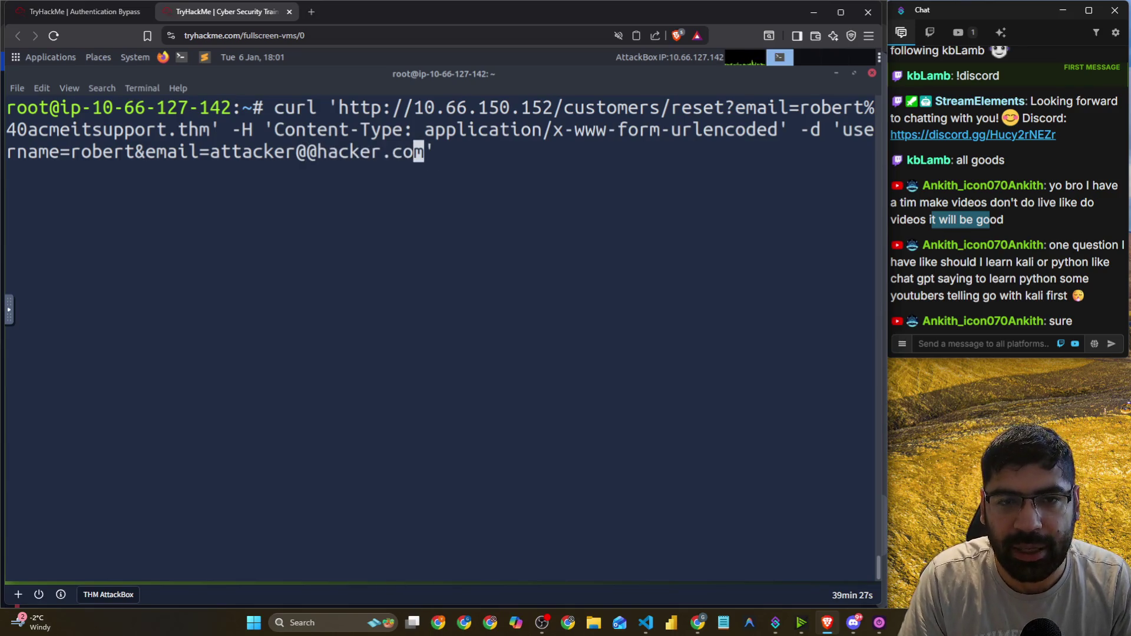
key(BackSpace)
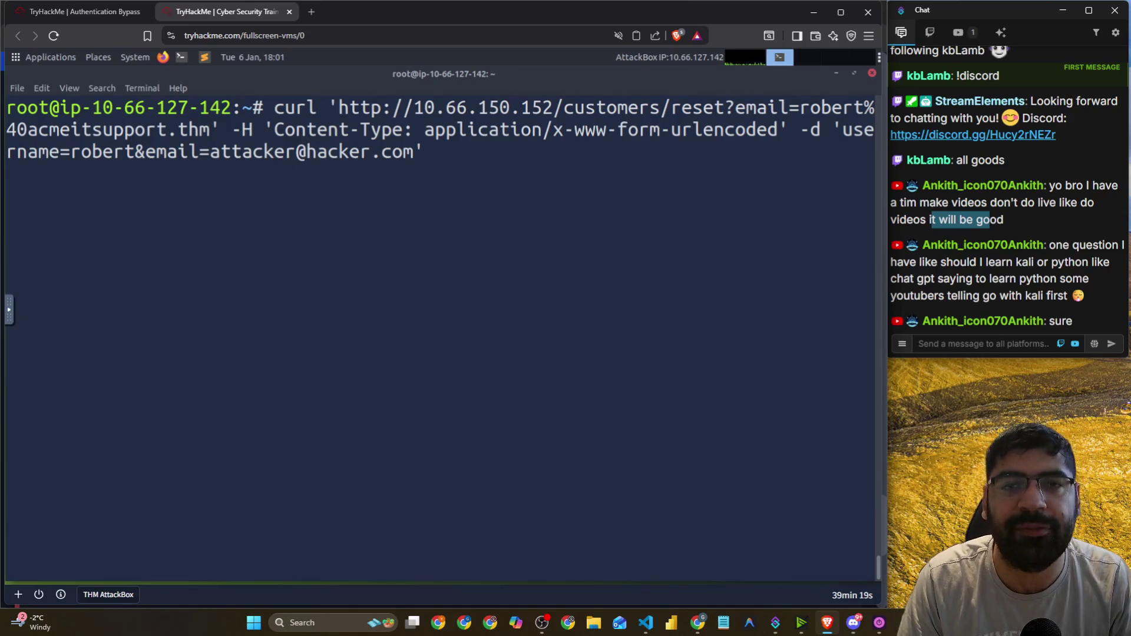
Run the modified reset request, check its confirmation line, and clear the terminal.
key(Return)
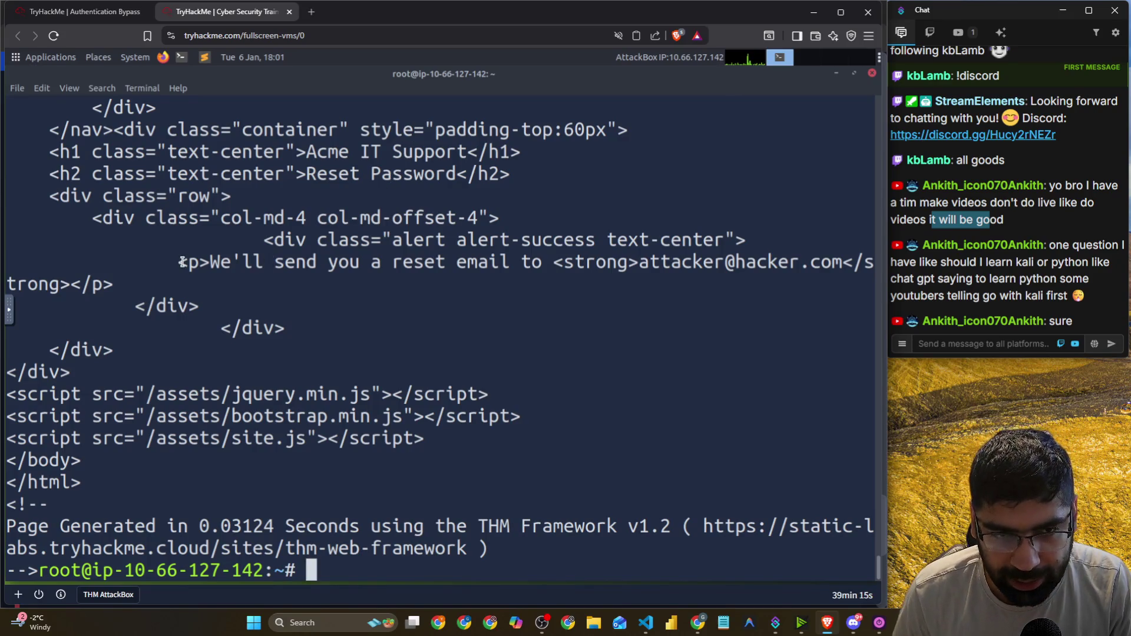
drag(199, 262, 843, 264)
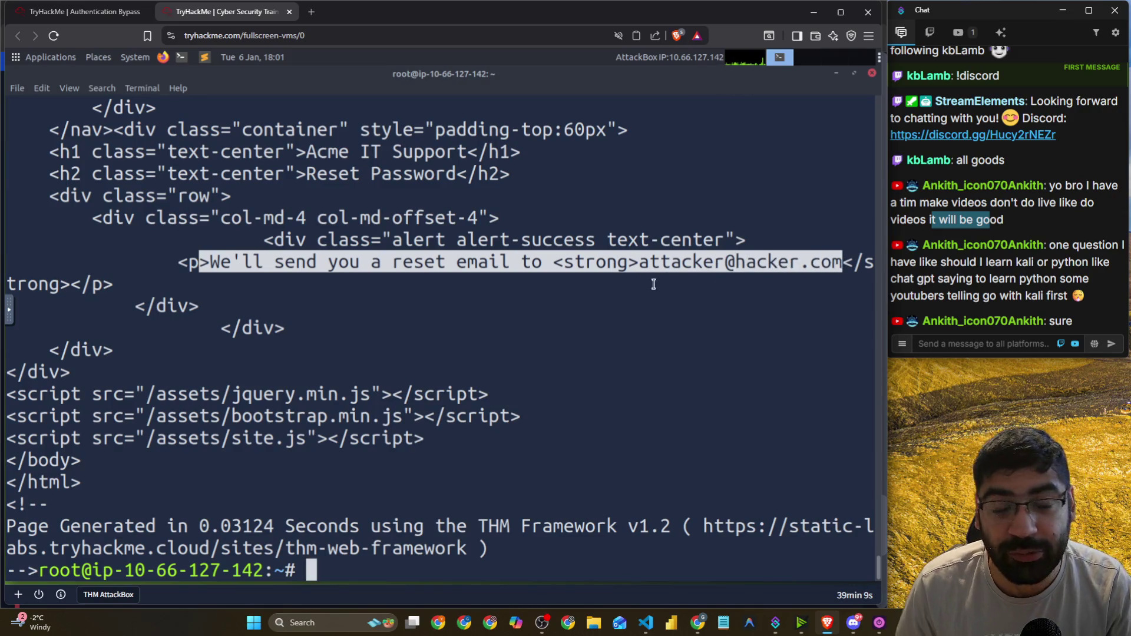
click(580, 282)
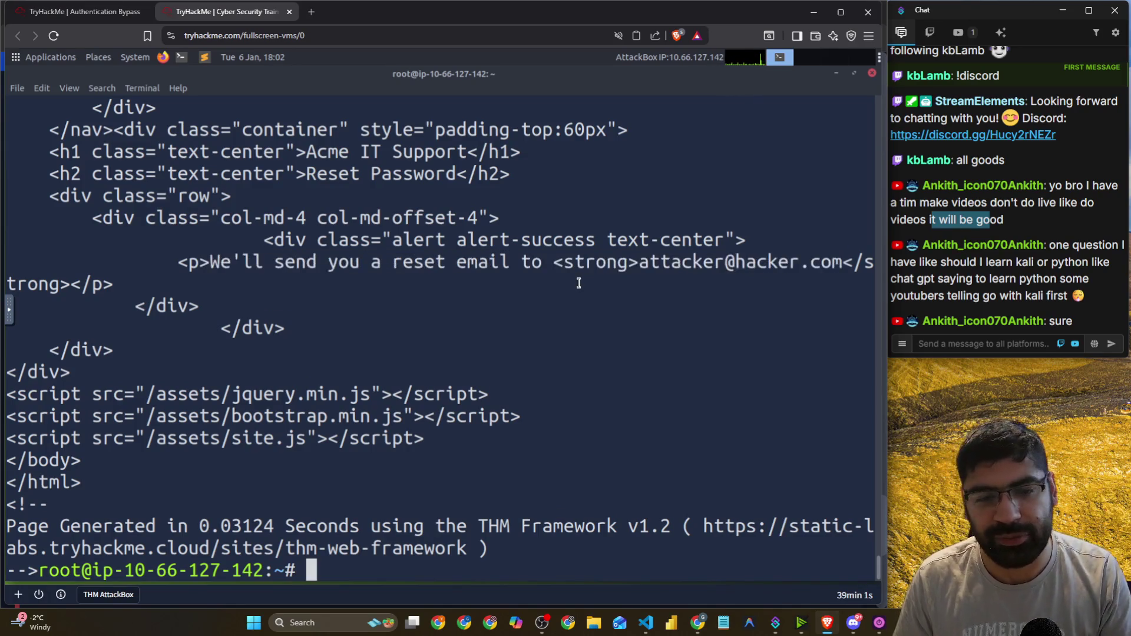
key(ctrl+l)
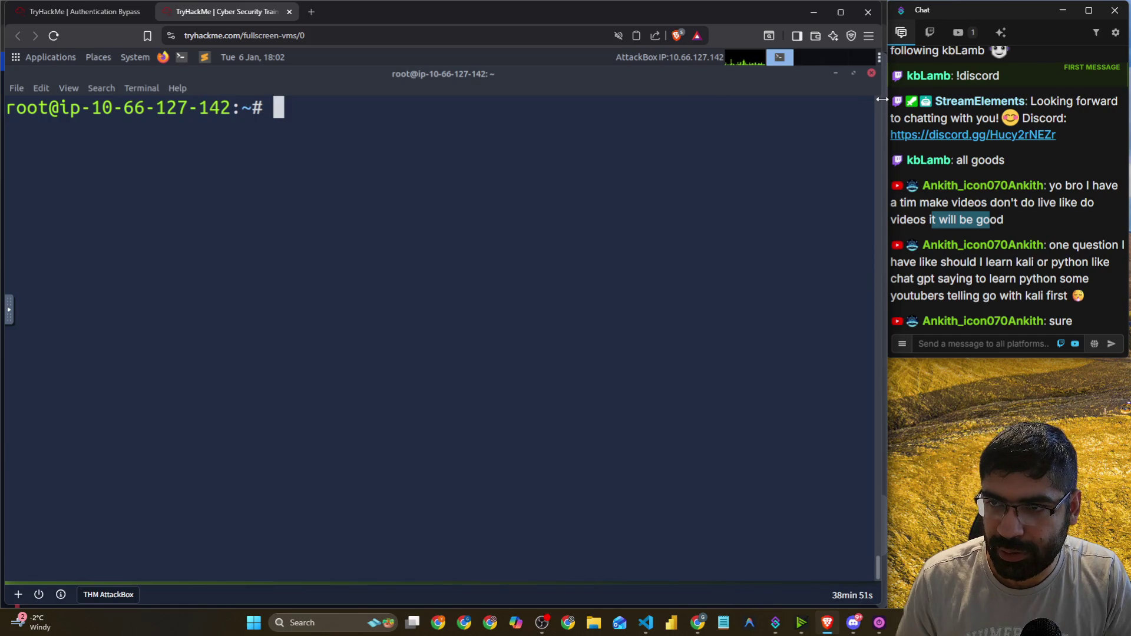
mouse_move(885, 100)
mouse_down()
mouse_move(866, 98)
mouse_move(894, 99)
mouse_up()
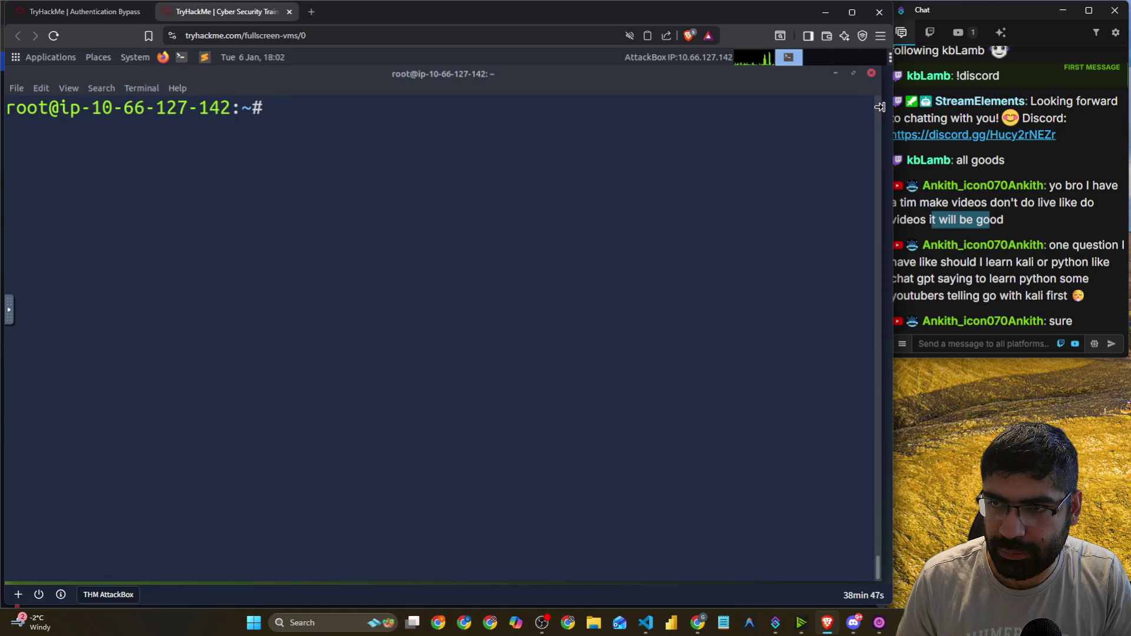
Check the room instructions, then go to the Acme IT Support customer signup page.
click(860, 206)
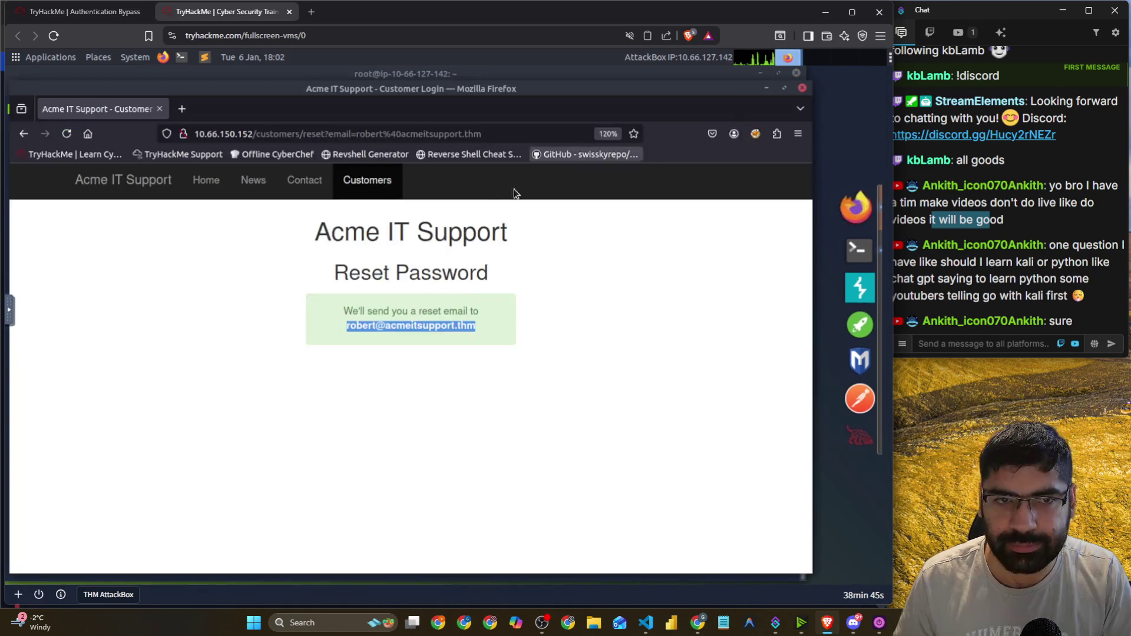
click(366, 183)
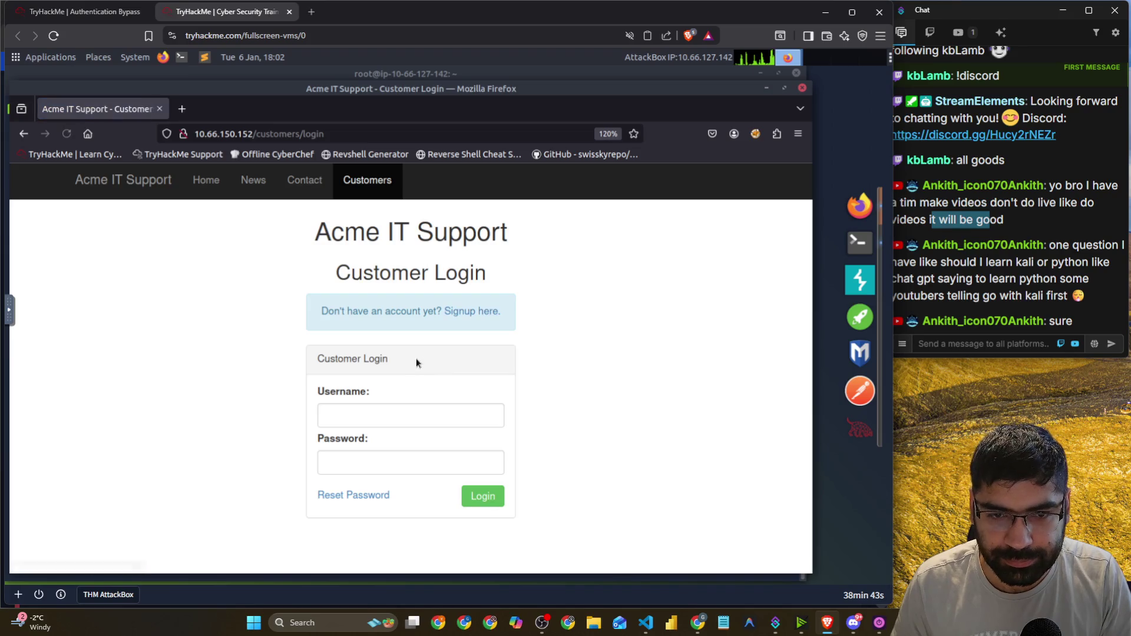
key(alt+Tab)
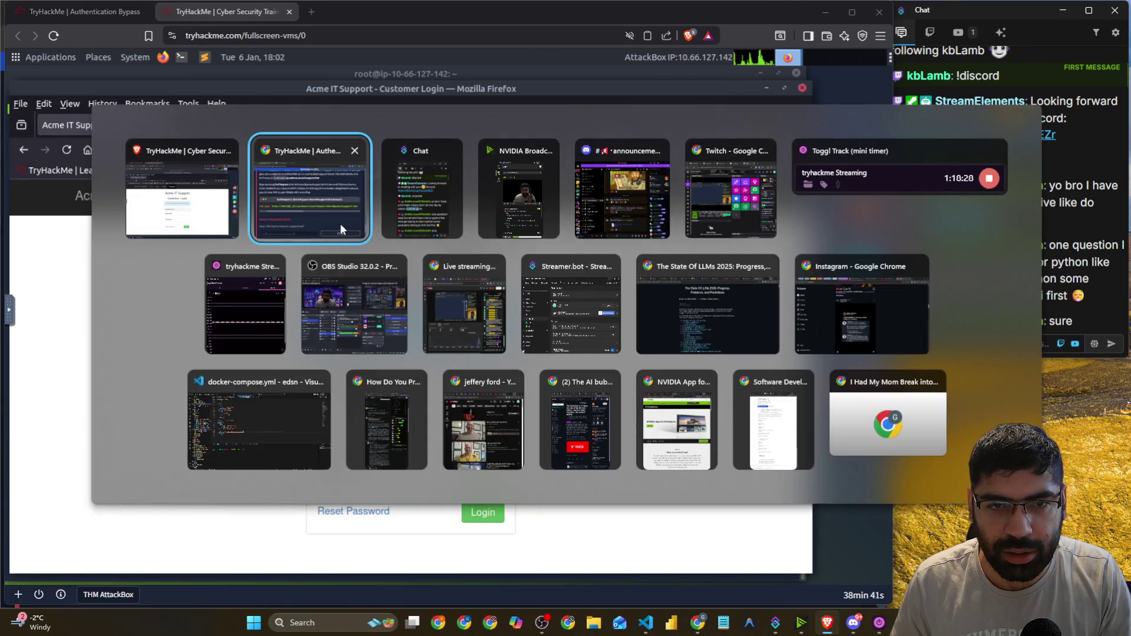
scroll(234, 387, down, 2)
scroll(233, 387, up, 4)
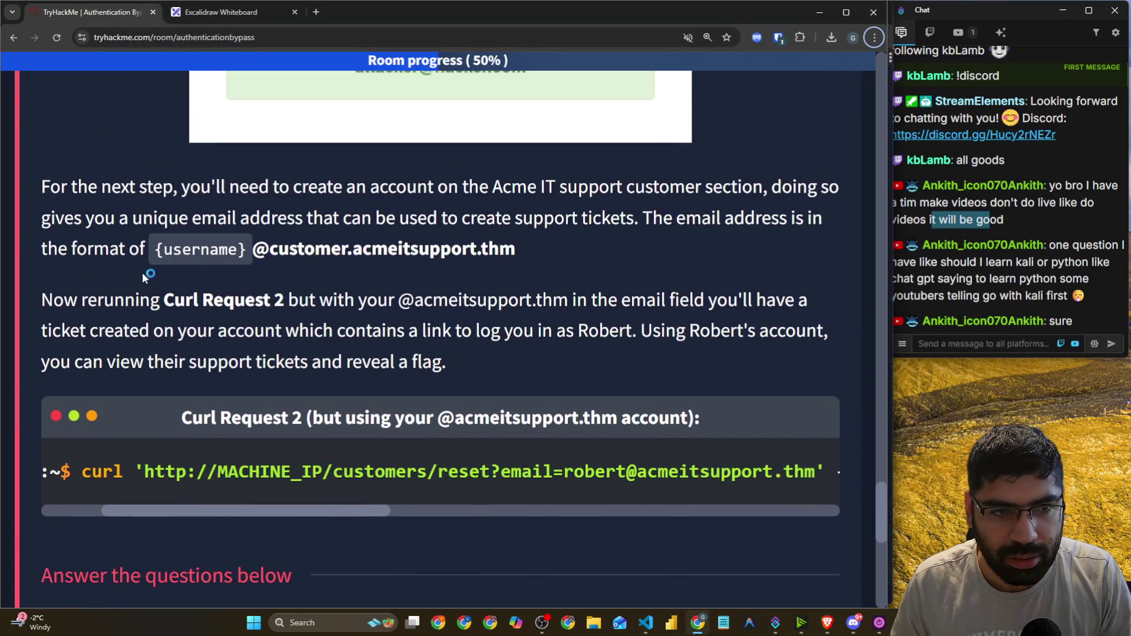
drag(78, 188, 379, 187)
drag(470, 190, 518, 189)
key(alt+Tab)
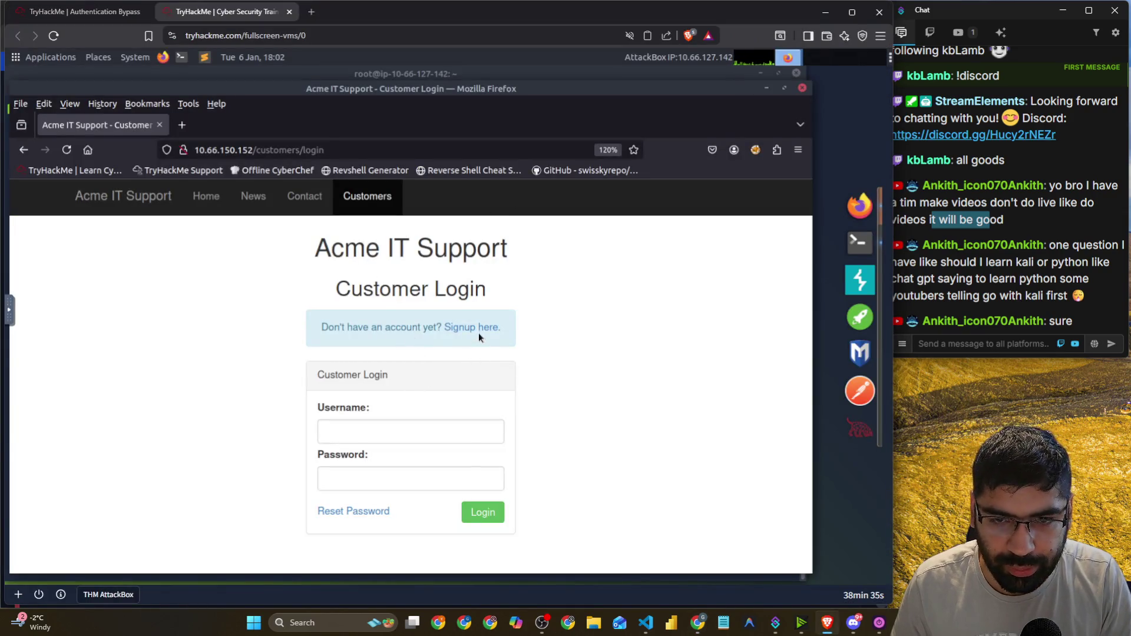
click(439, 377)
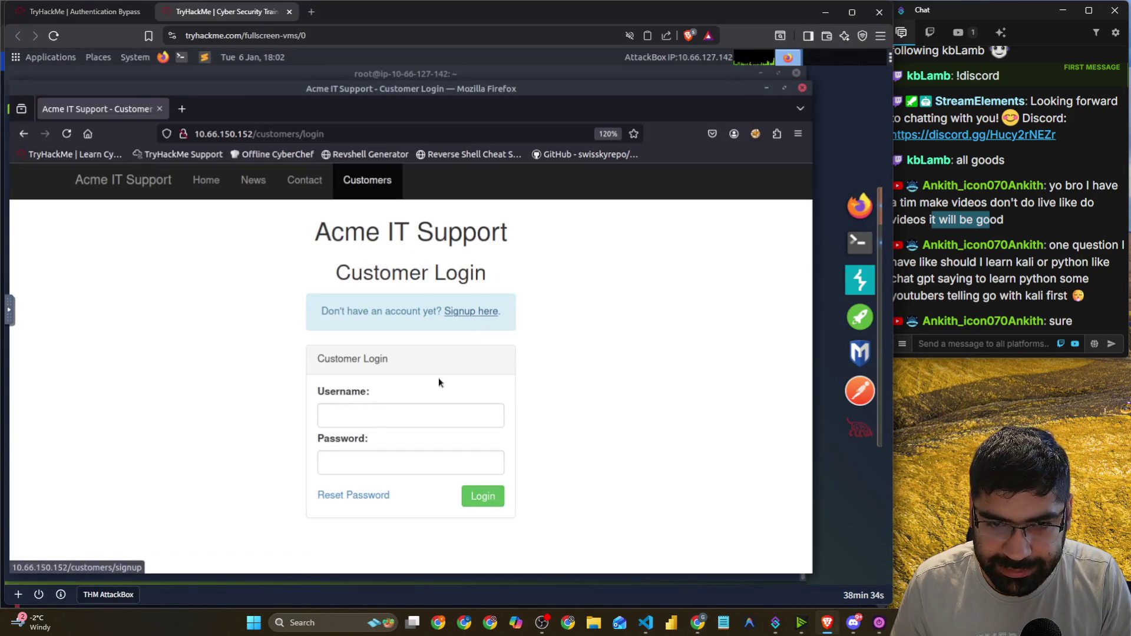
click(468, 316)
Enter the username 'attacker' and begin the email address in the signup form.
click(401, 416)
scroll(632, 339, down, 1)
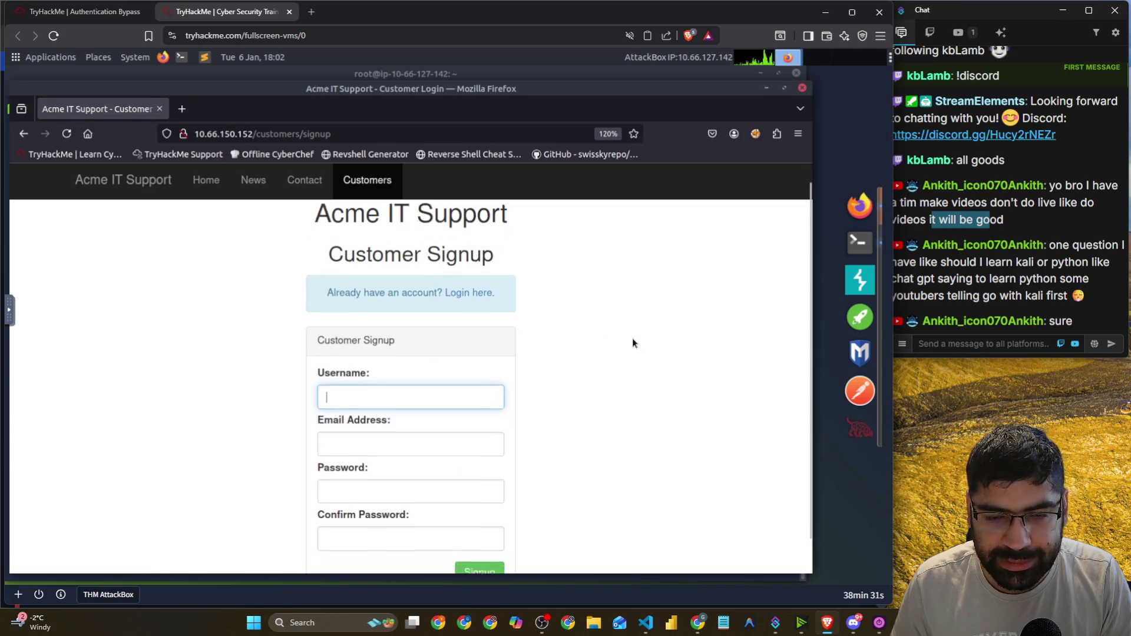
text(attacker)
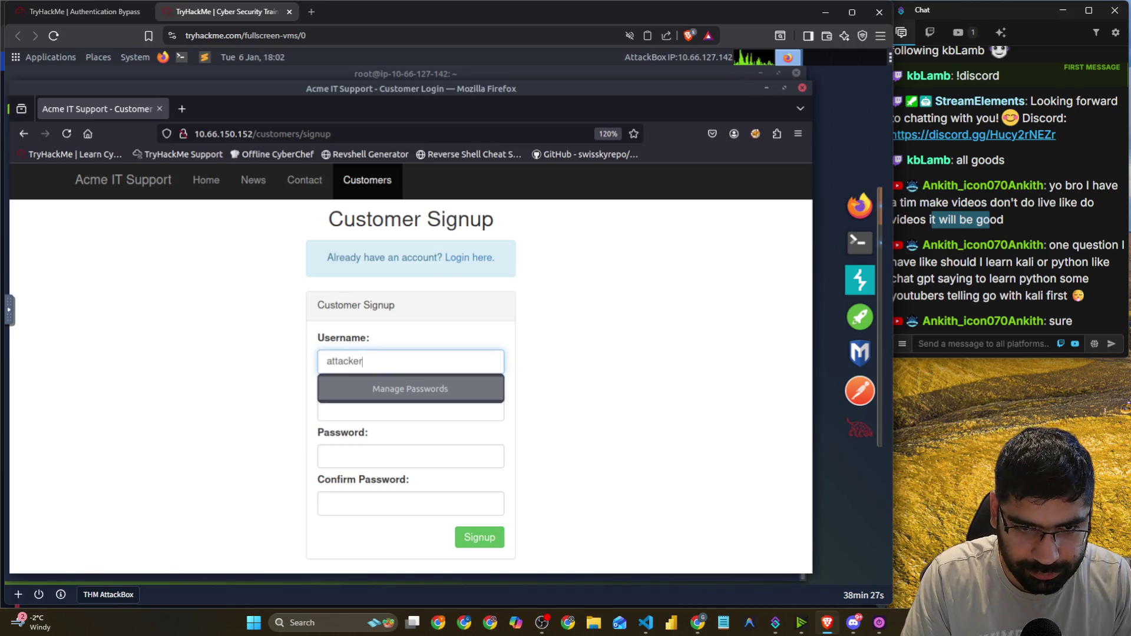
key(Return)
scroll(597, 397, down, 2)
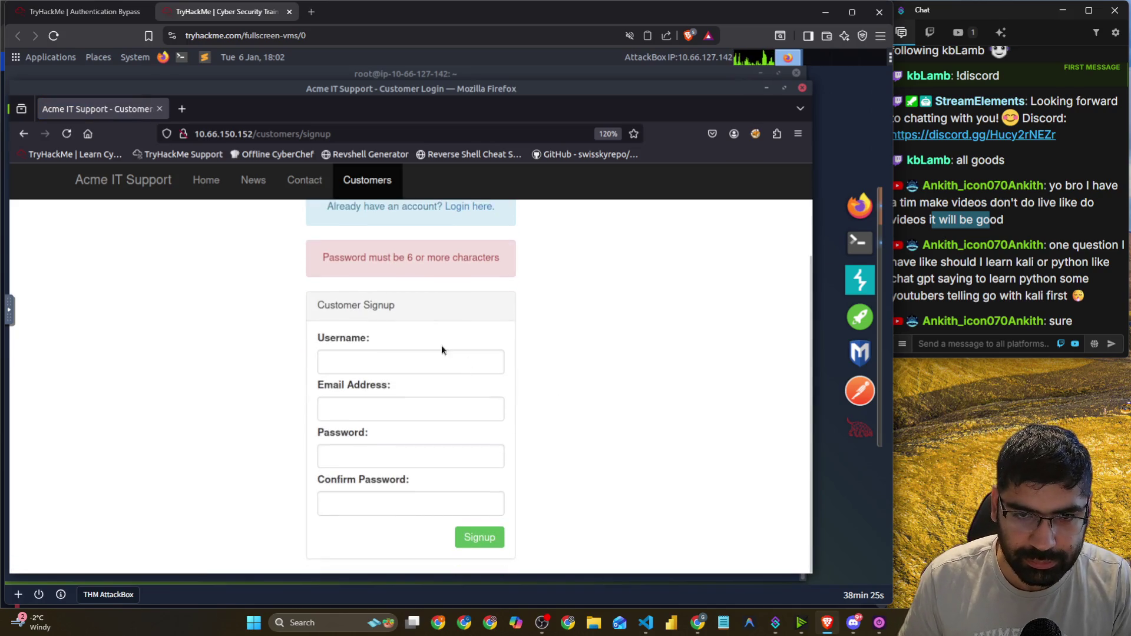
click(441, 360)
text(attacke)
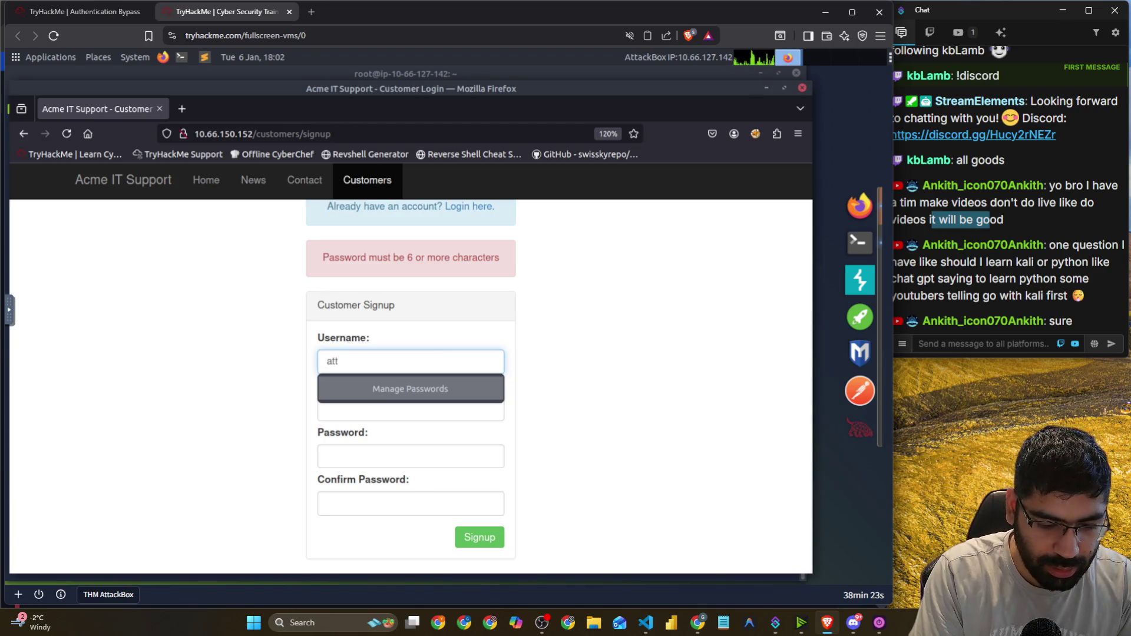
text(r)
key(Tab)
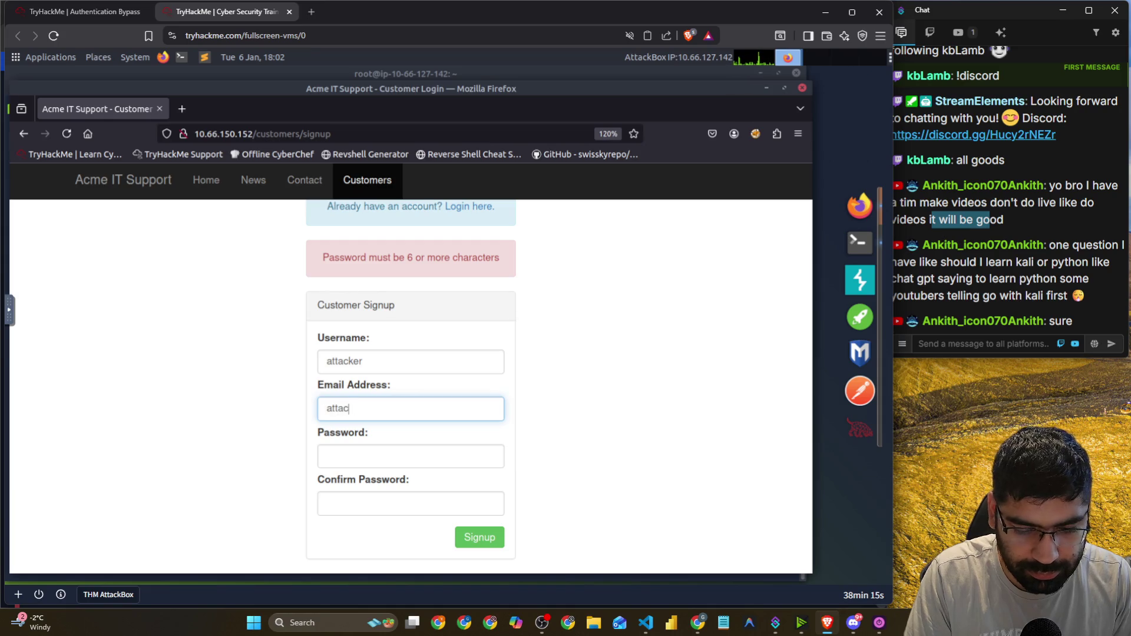
text(@)
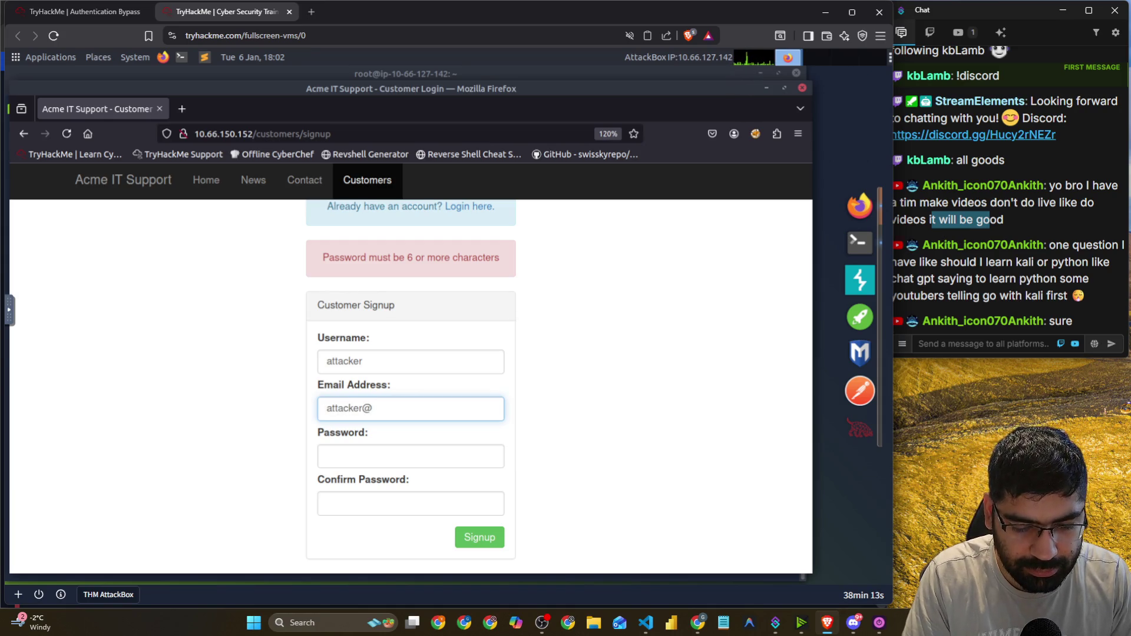
Finish the email in the room's customer domain format, fill both password fields, and sign up.
click(83, 11)
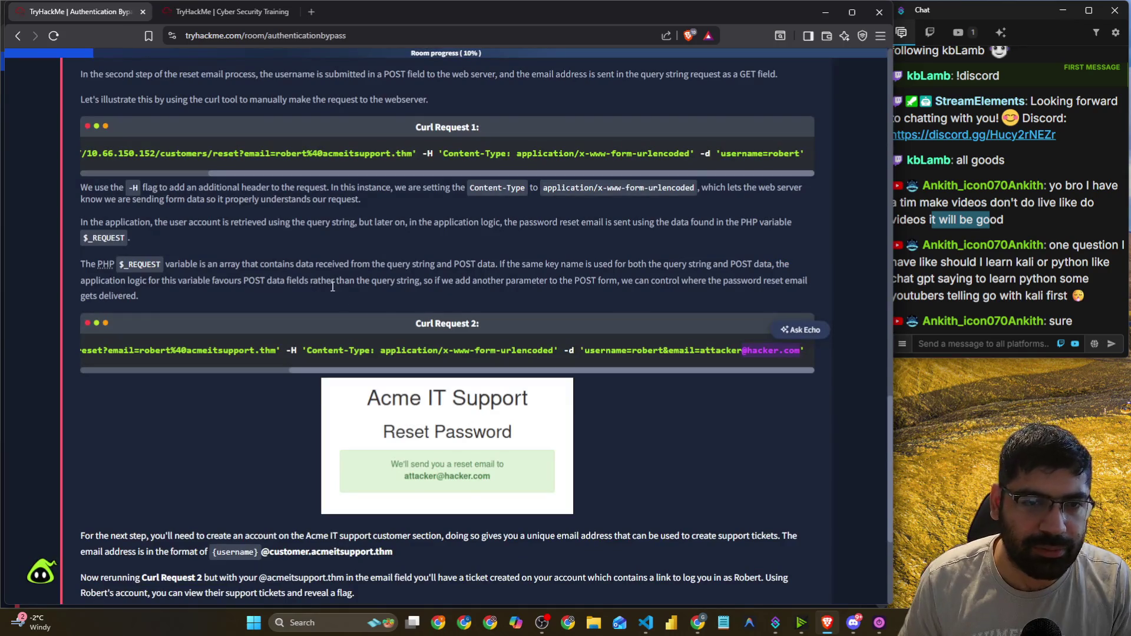
scroll(300, 323, down, 4)
drag(261, 317, 394, 317)
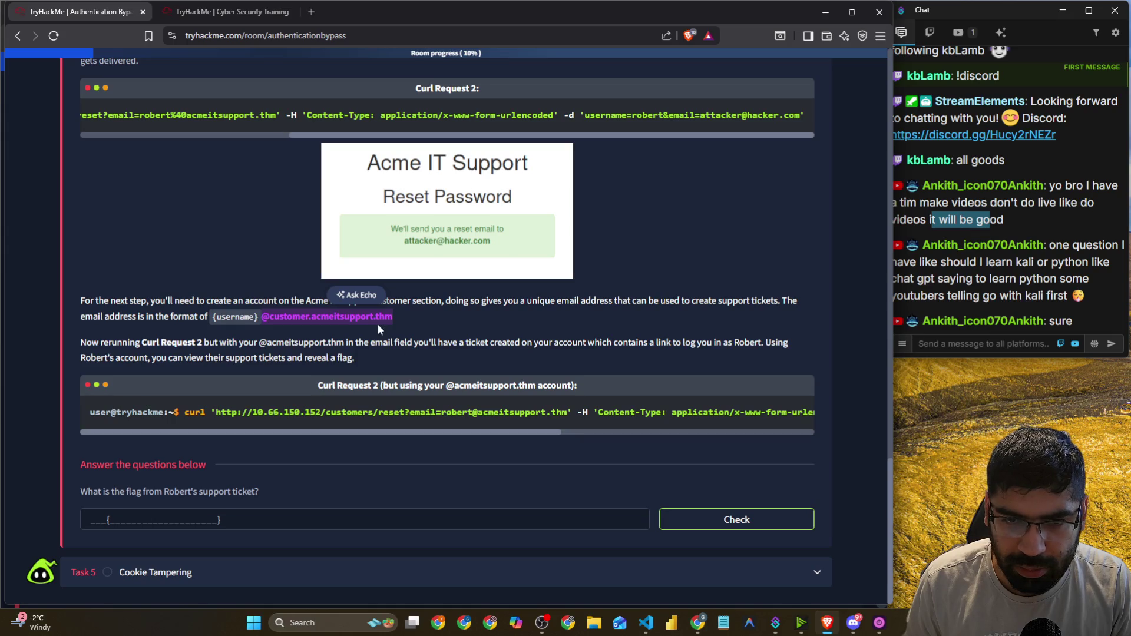
click(230, 12)
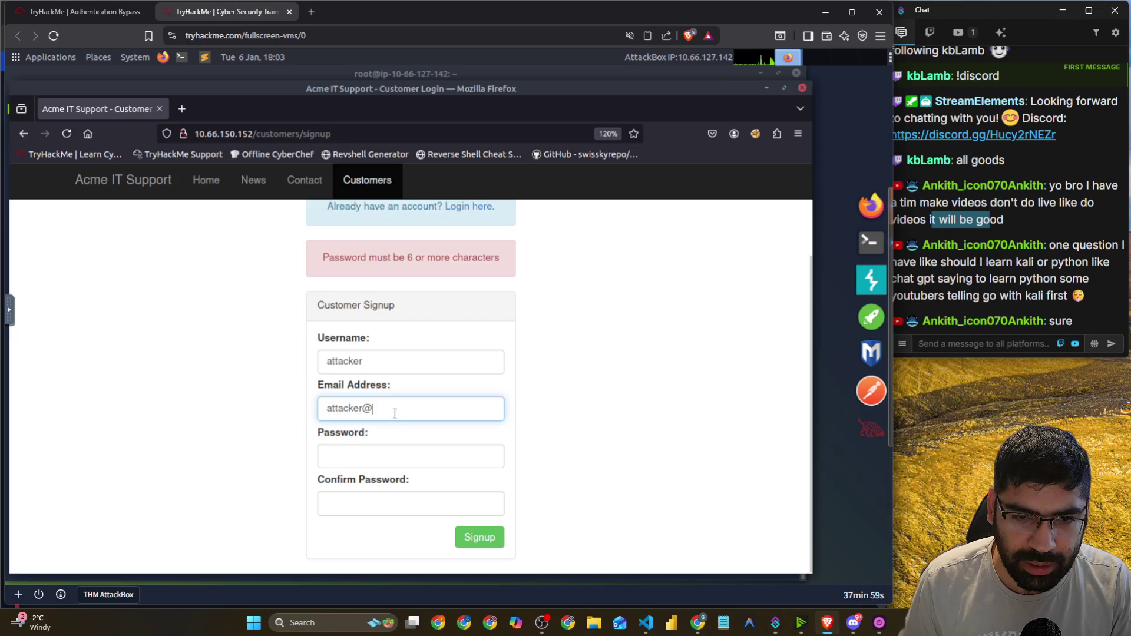
text(hm.com)
key(Tab)
click(420, 460)
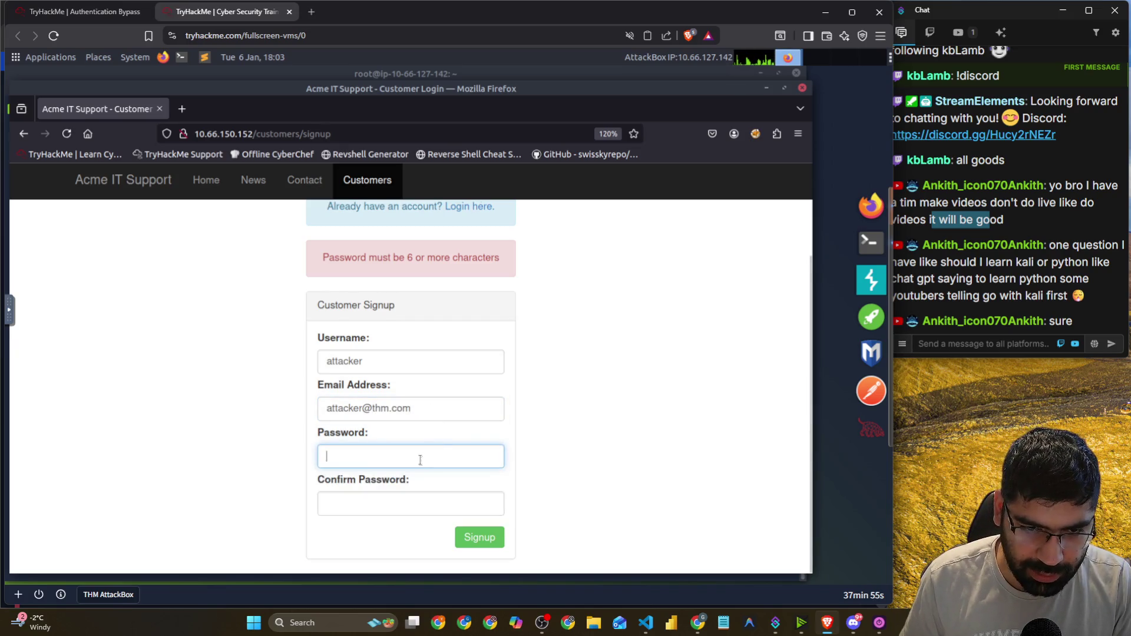
text(pass)
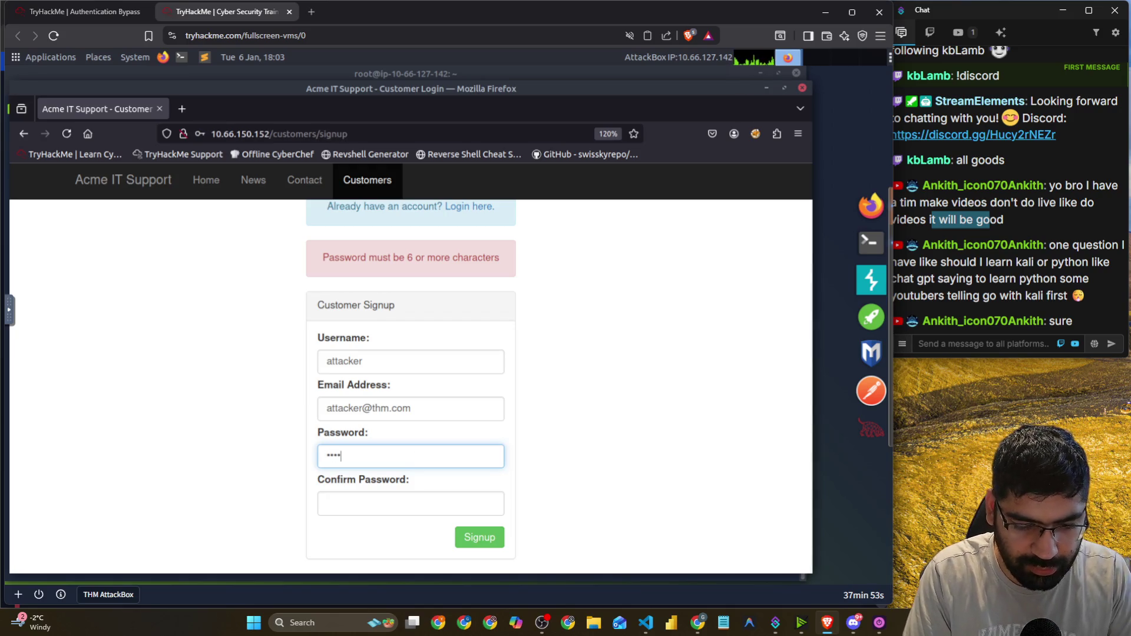
click(410, 503)
text(p)
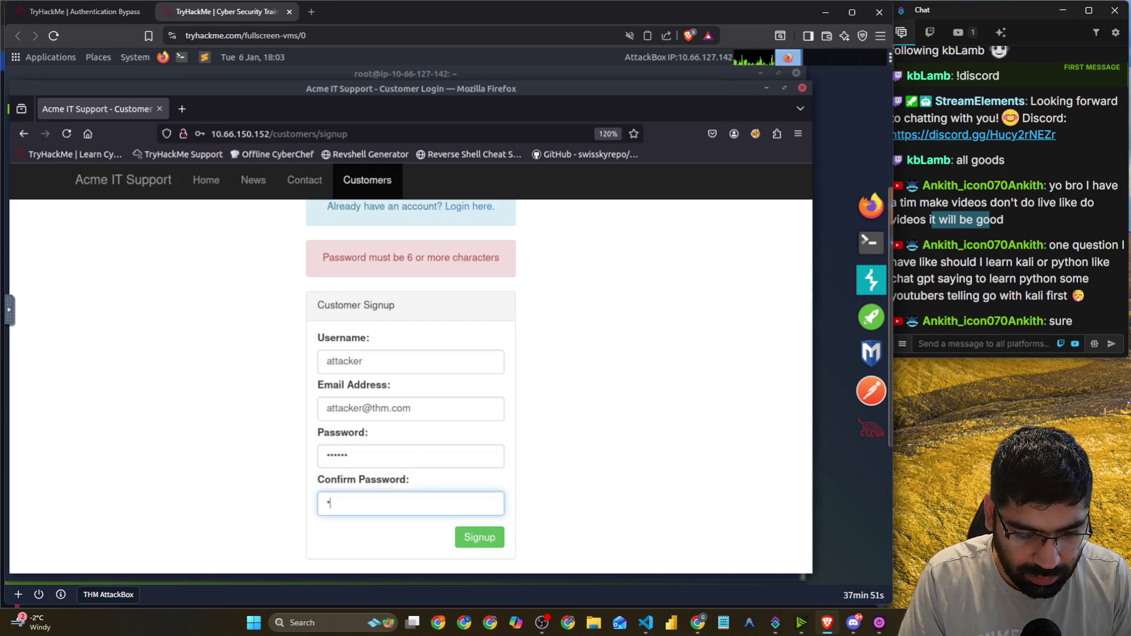
text(1)
key(Return)
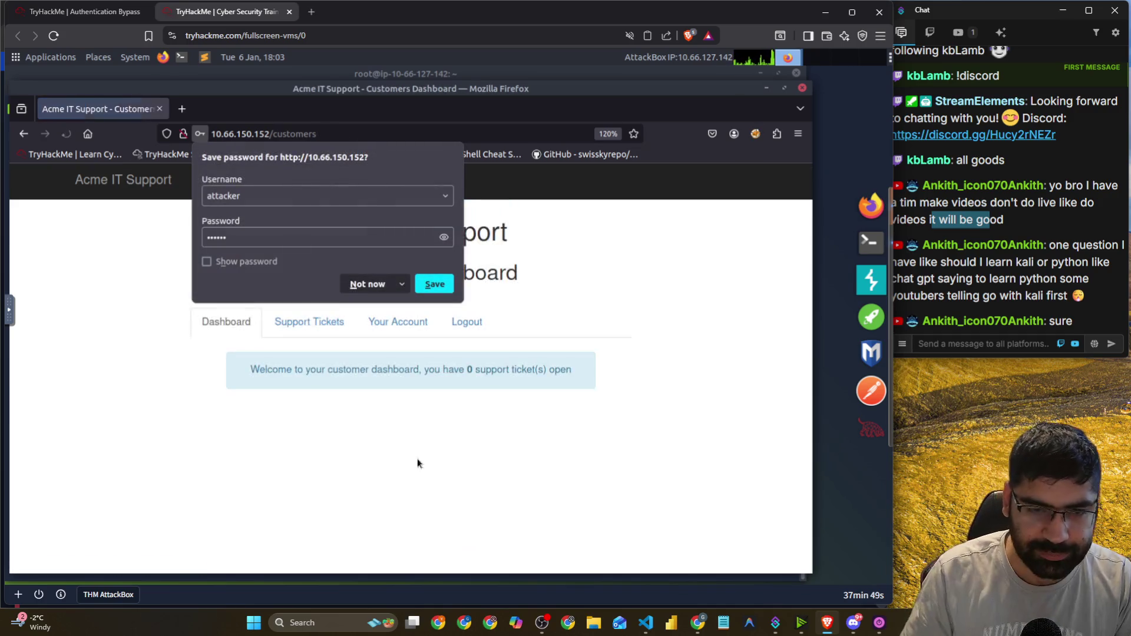
Decline saving the password permanently and go to the Support Tickets page.
click(402, 284)
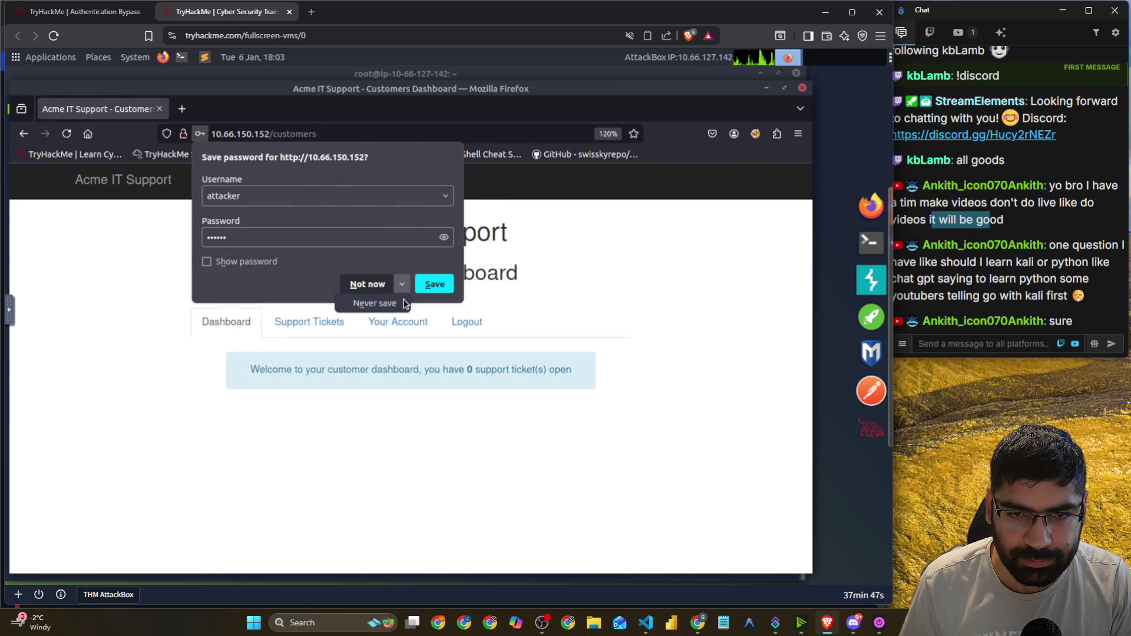
click(380, 305)
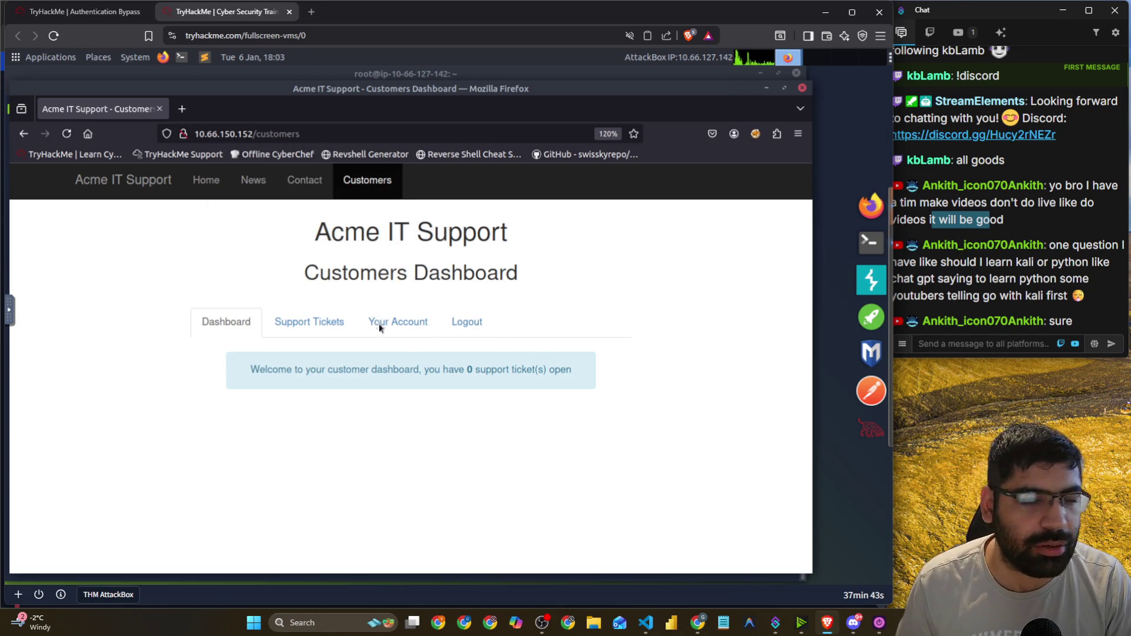
click(285, 318)
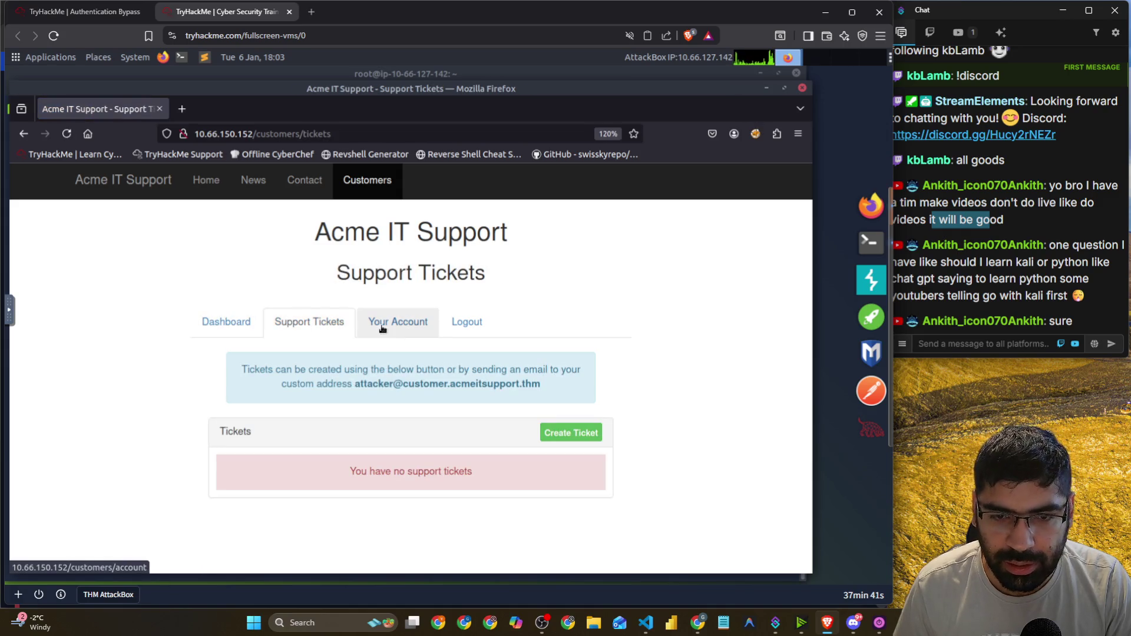
Select and copy the account's custom support e-mail address.
drag(247, 370, 511, 372)
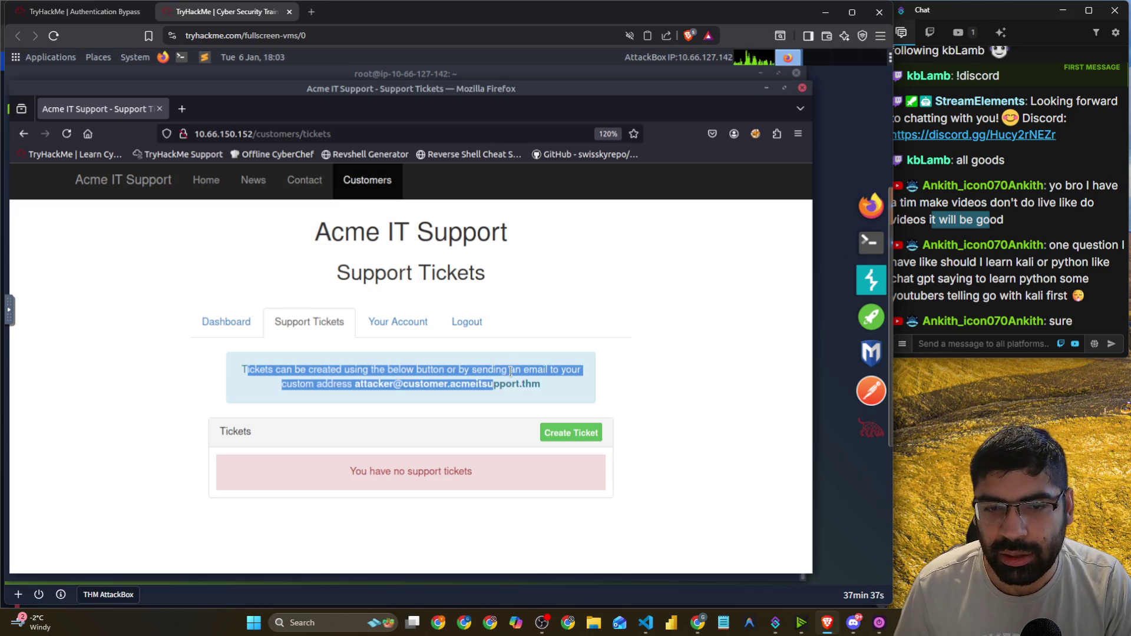
scroll(522, 367, up, 2)
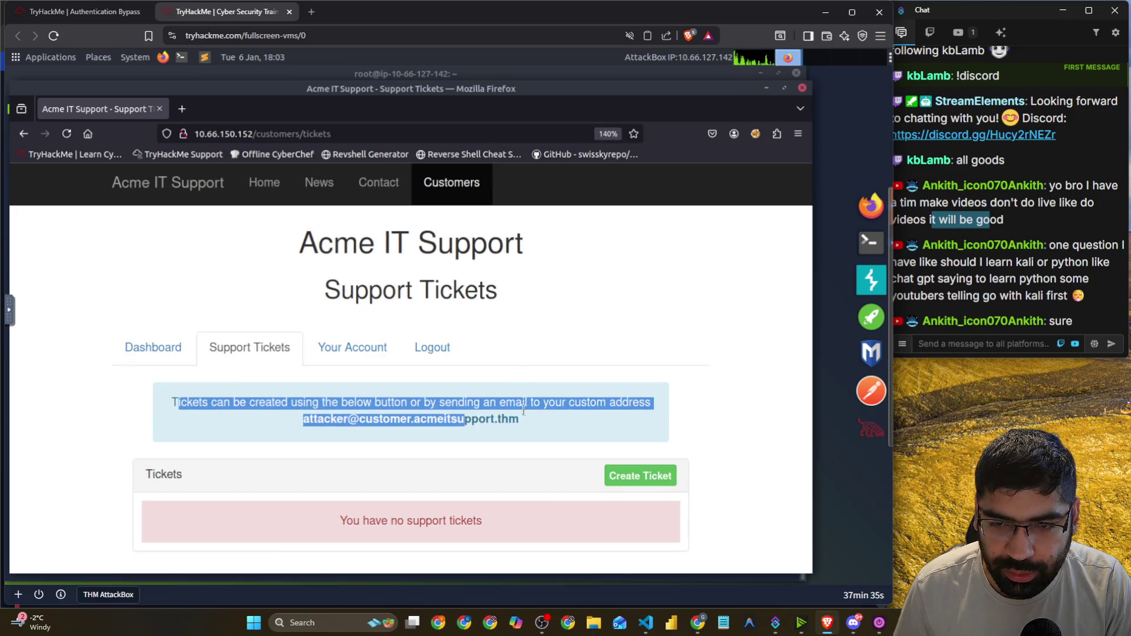
click(523, 411)
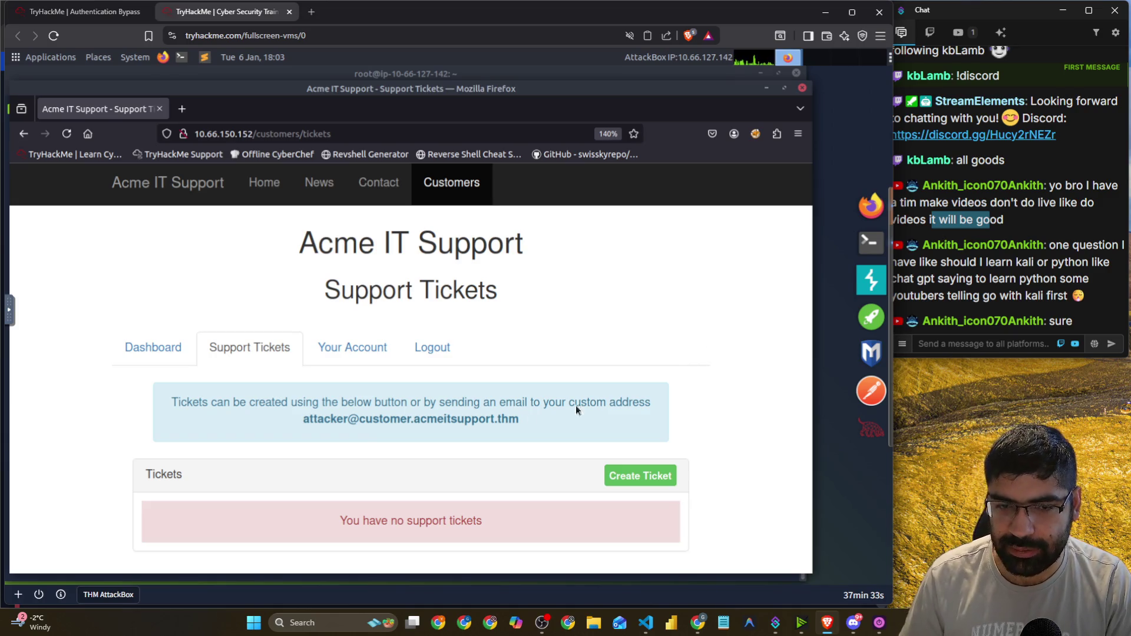
drag(306, 422, 535, 428)
key(ctrl+c)
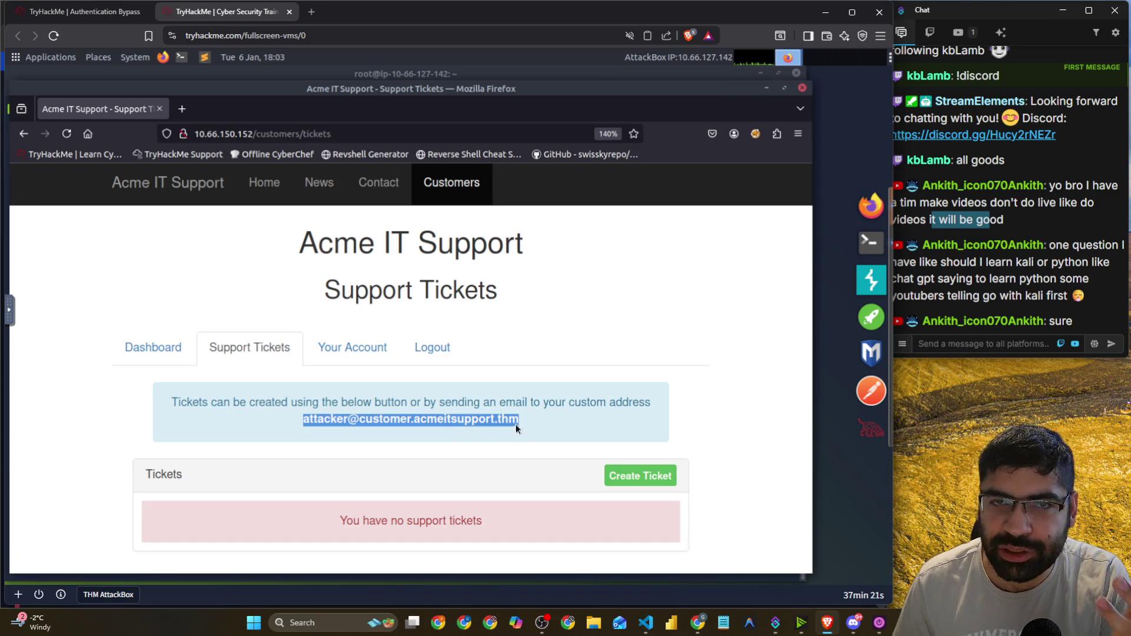
right_click(437, 429)
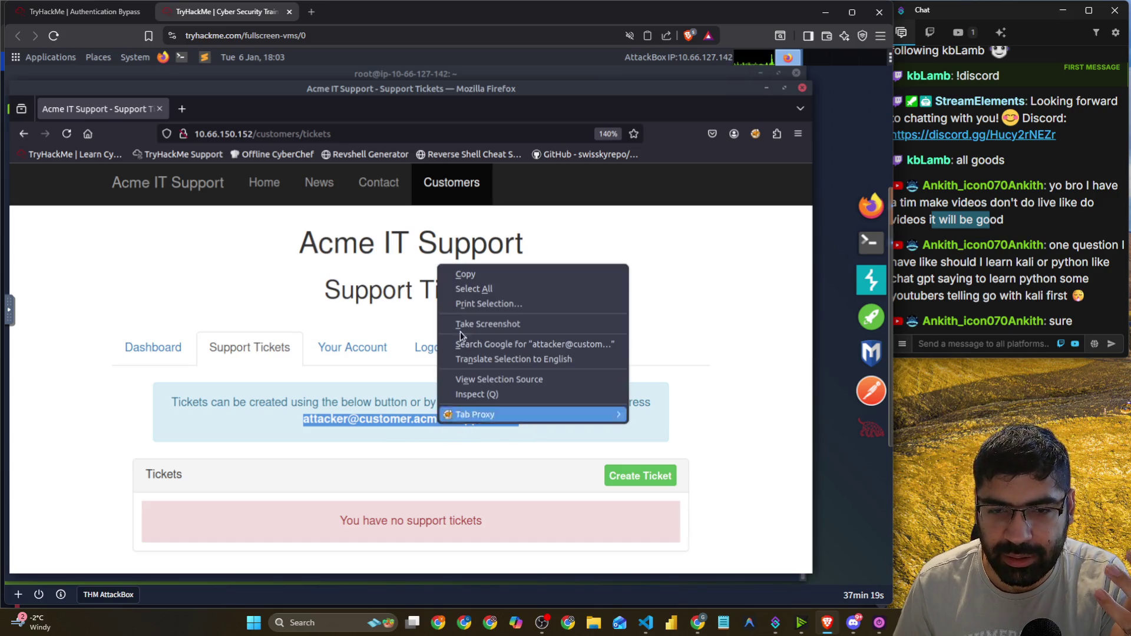
click(459, 275)
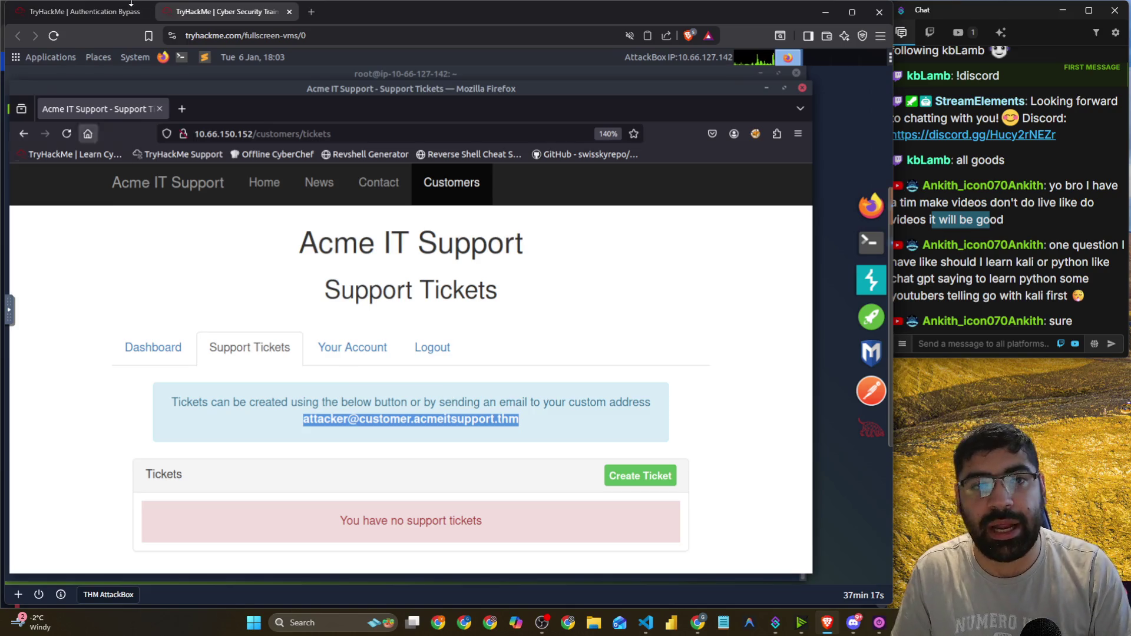
Rerun the password-reset curl request with the custom support address as the email value.
click(871, 242)
key(ctrl+shift+v)
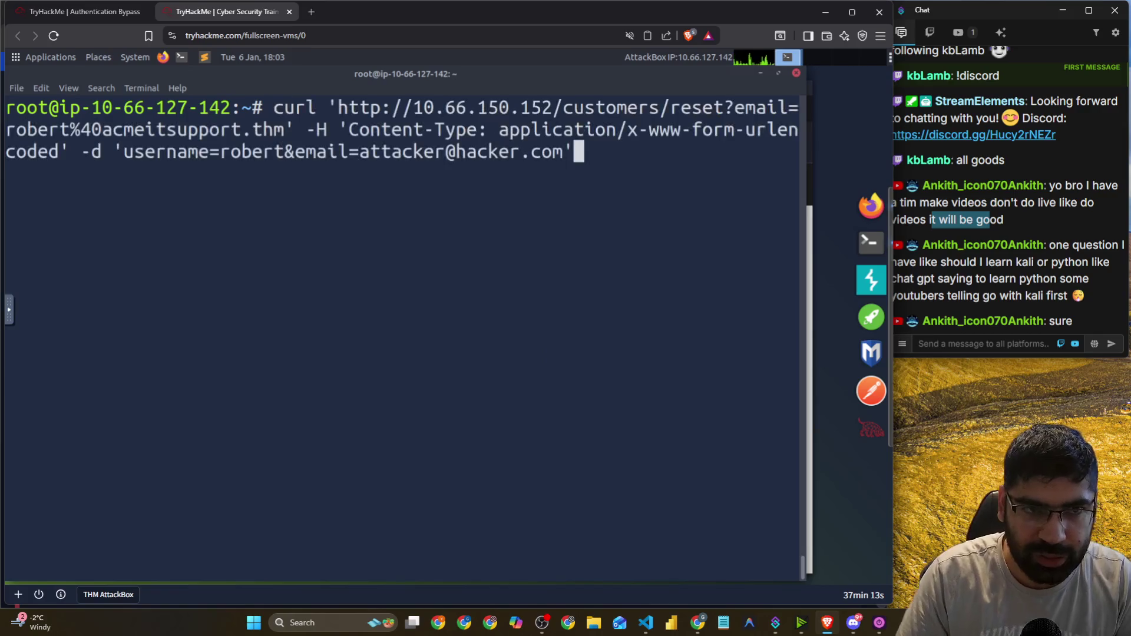
key(BackSpace)
key(BackSpace)
key(BackSpace)
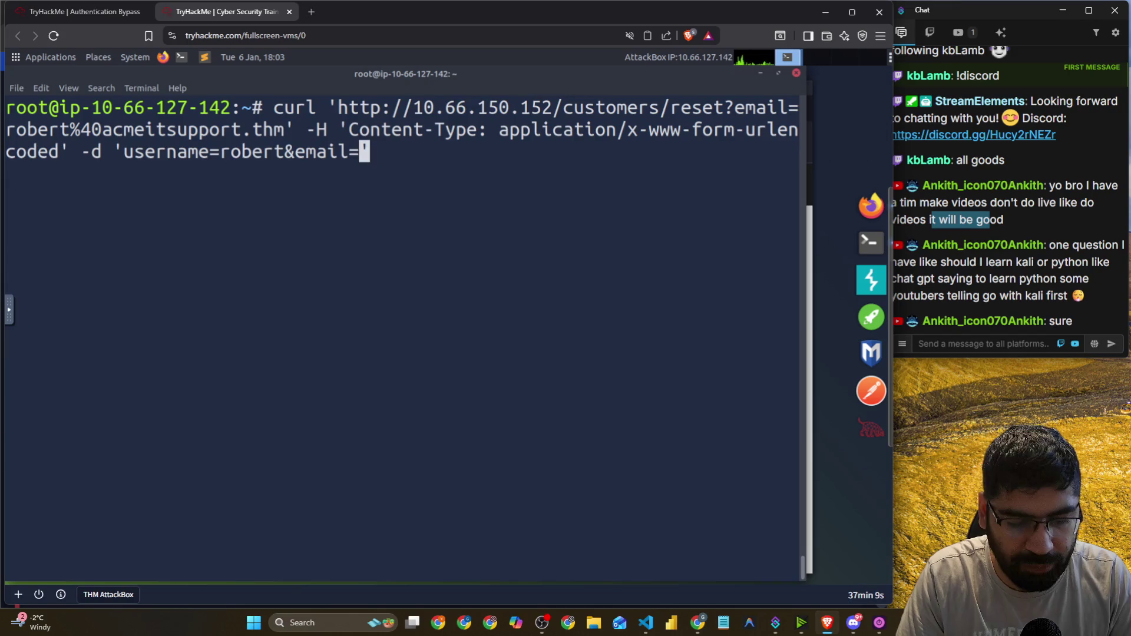
key(ctrl+shift+v)
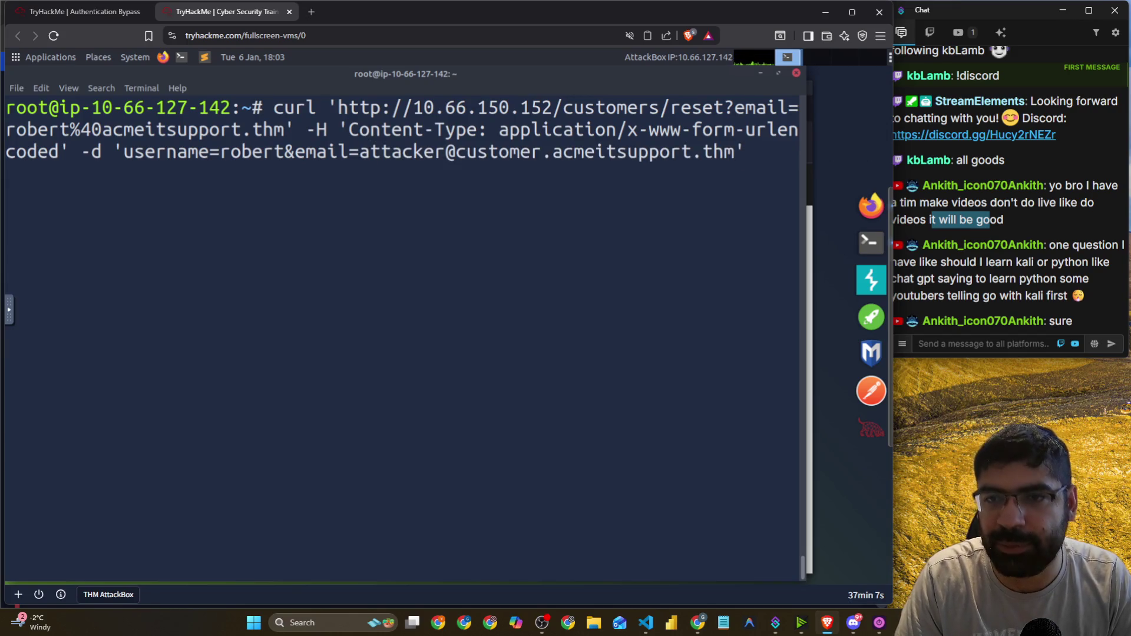
key(Return)
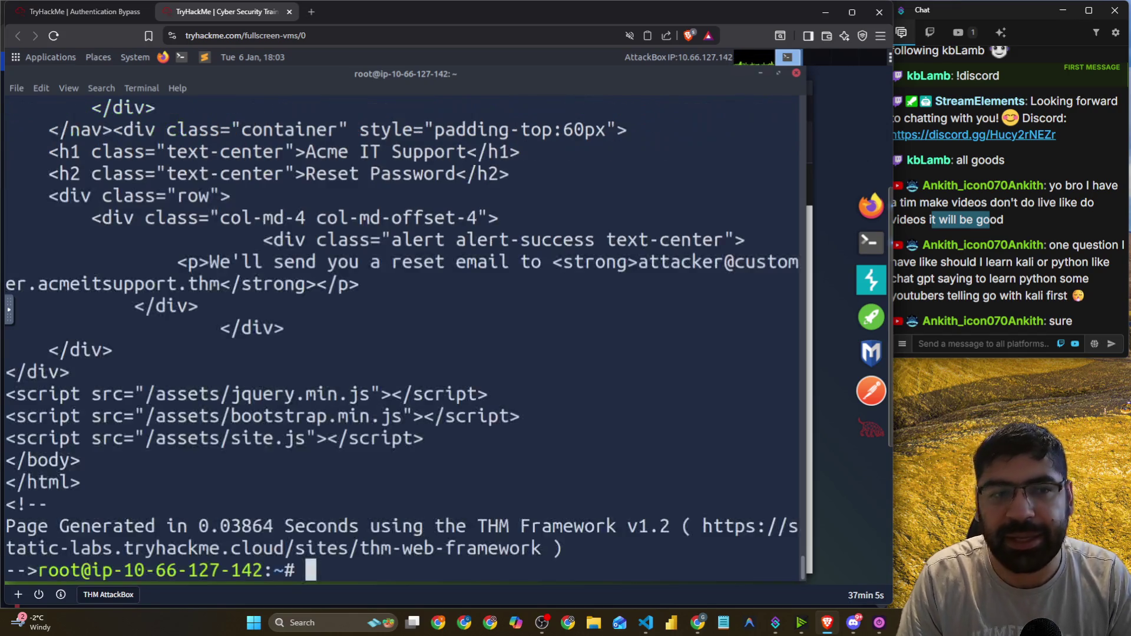
double_click(215, 262)
drag(360, 261, 703, 265)
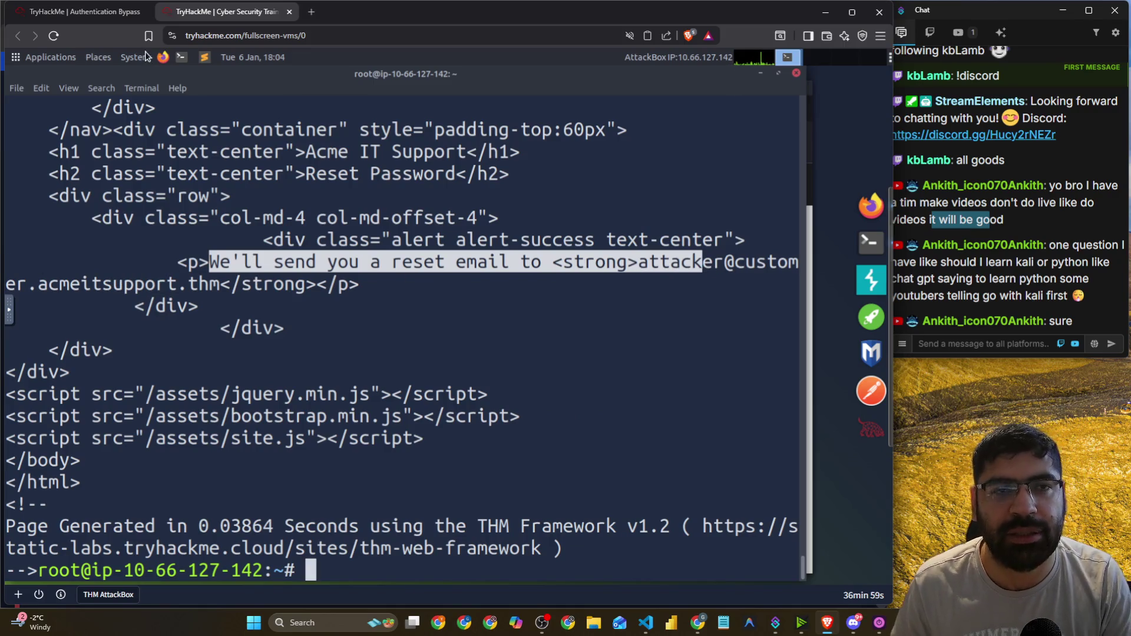
Reload the Support Tickets page in Firefox and open the new Password Reset ticket 8.
key(alt+Tab)
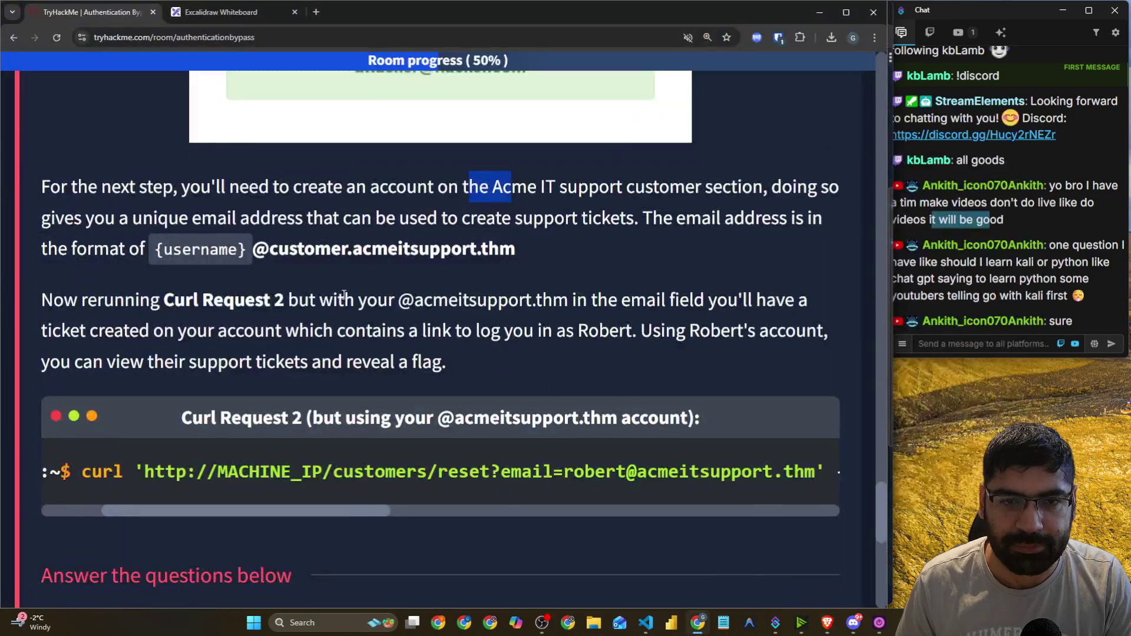
scroll(310, 284, down, 5)
key(alt+Tab)
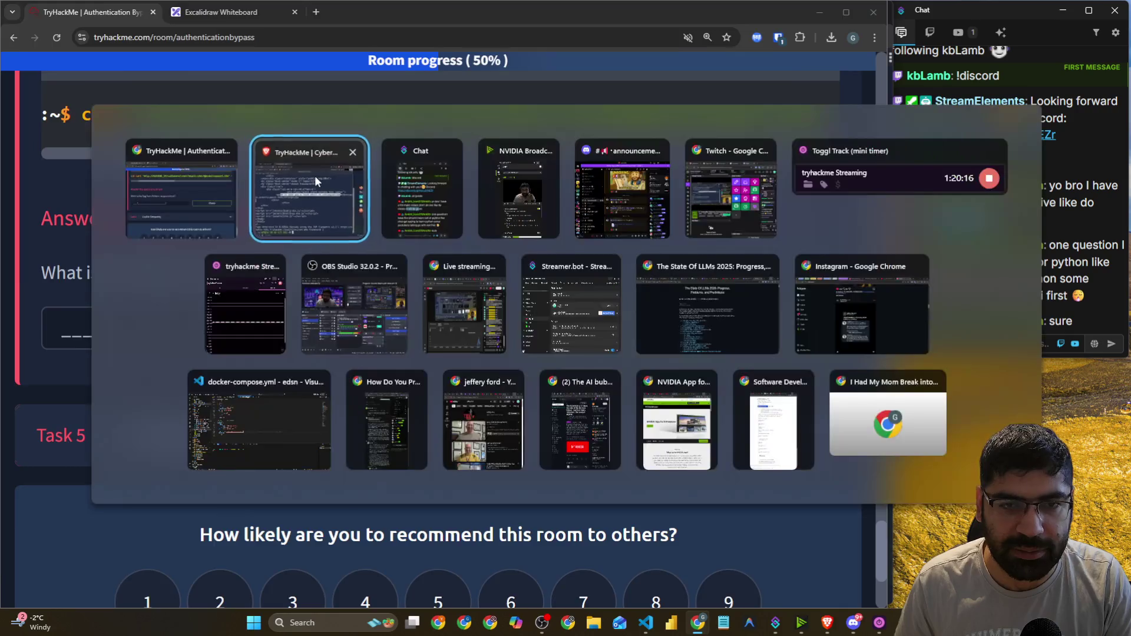
click(314, 176)
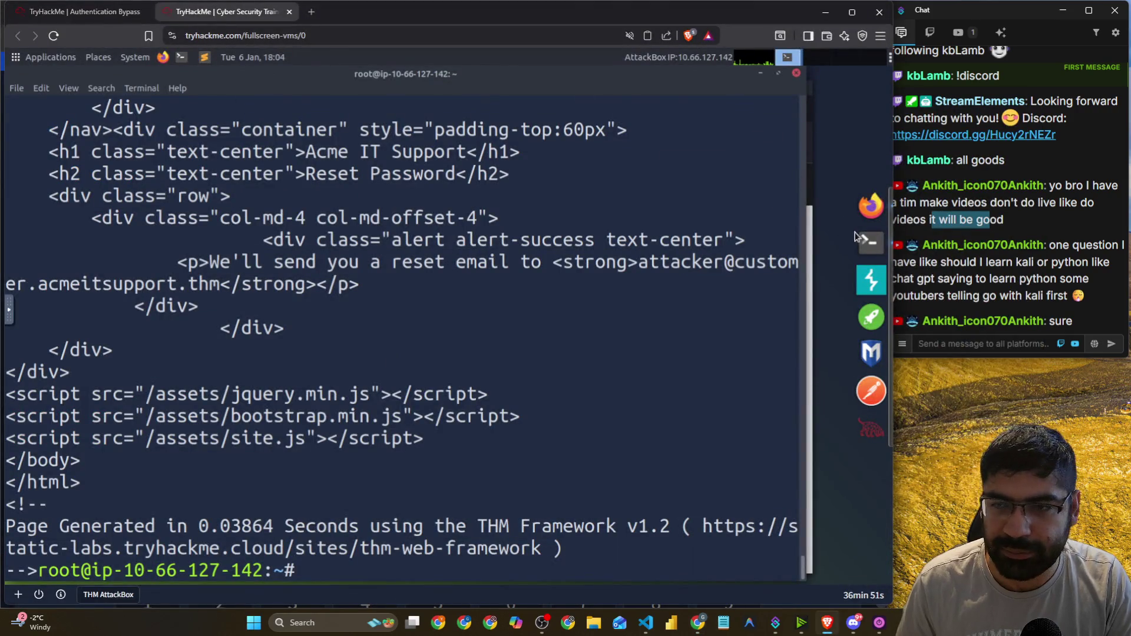
click(871, 205)
key(F5)
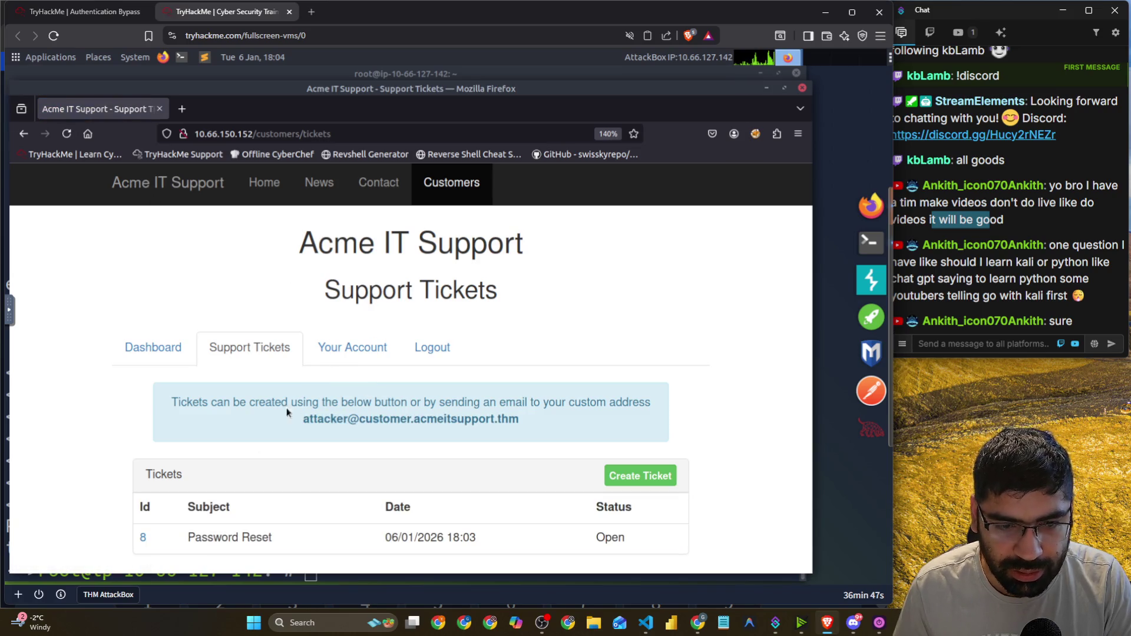
click(143, 538)
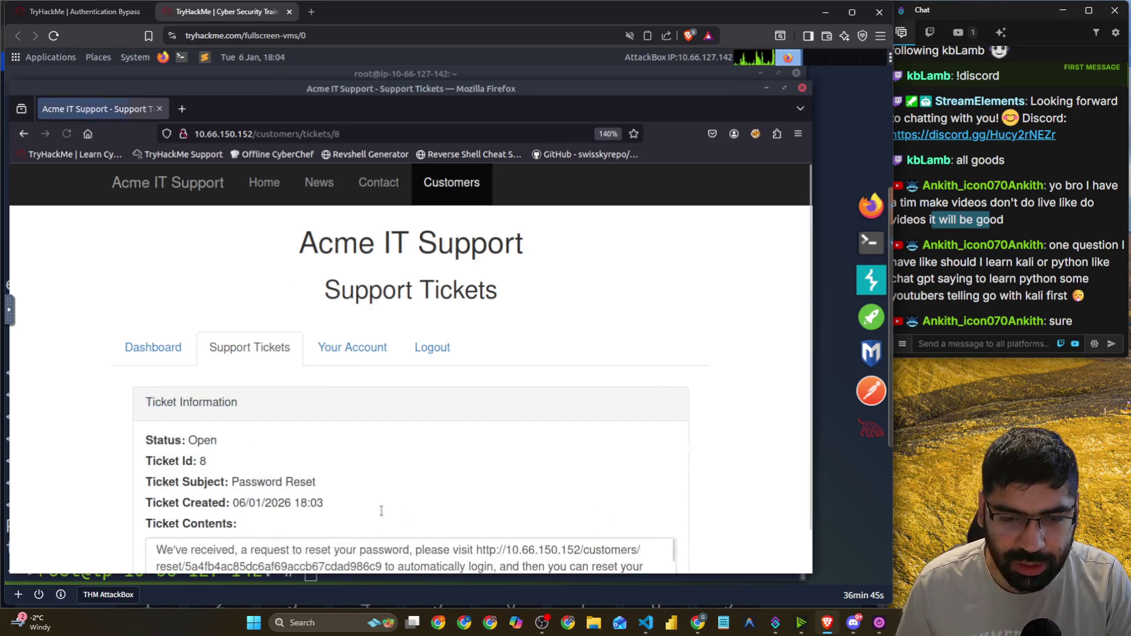
Resize the browser window and zoom to 110% to show more of ticket 8.
scroll(377, 383, down, 1)
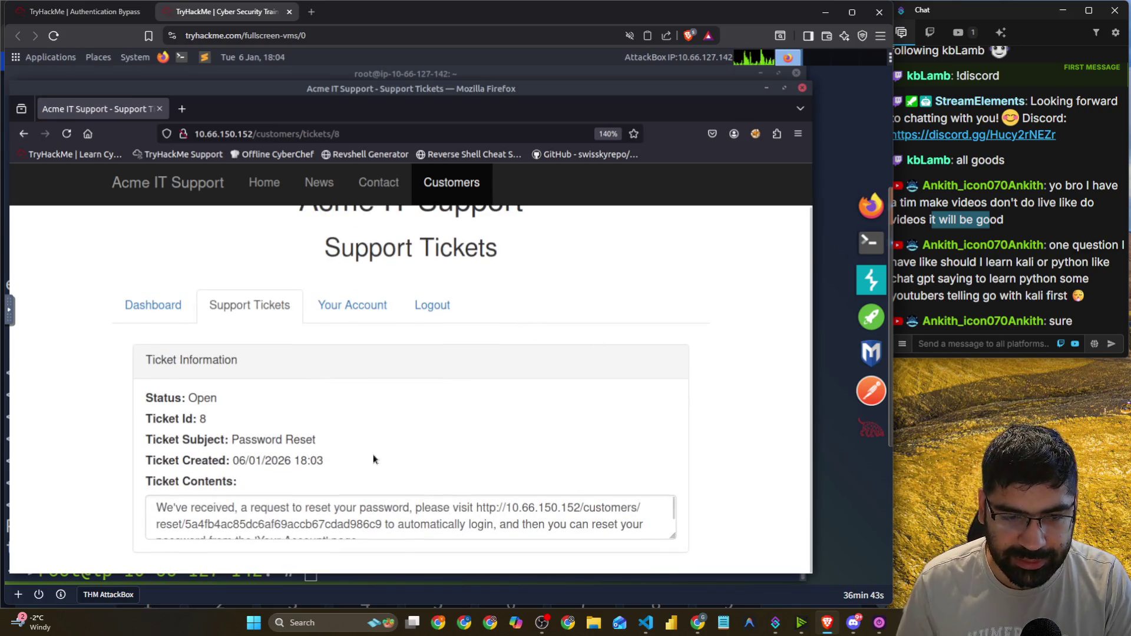
drag(800, 573, 794, 600)
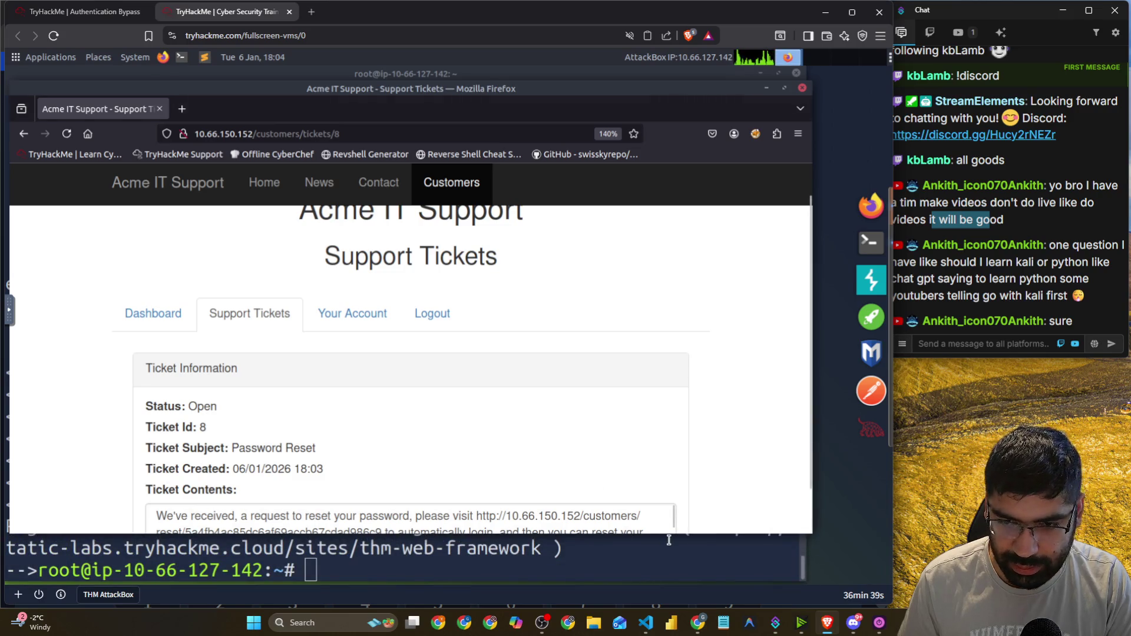
mouse_move(674, 533)
mouse_down()
mouse_move(674, 570)
mouse_move(696, 583)
mouse_up()
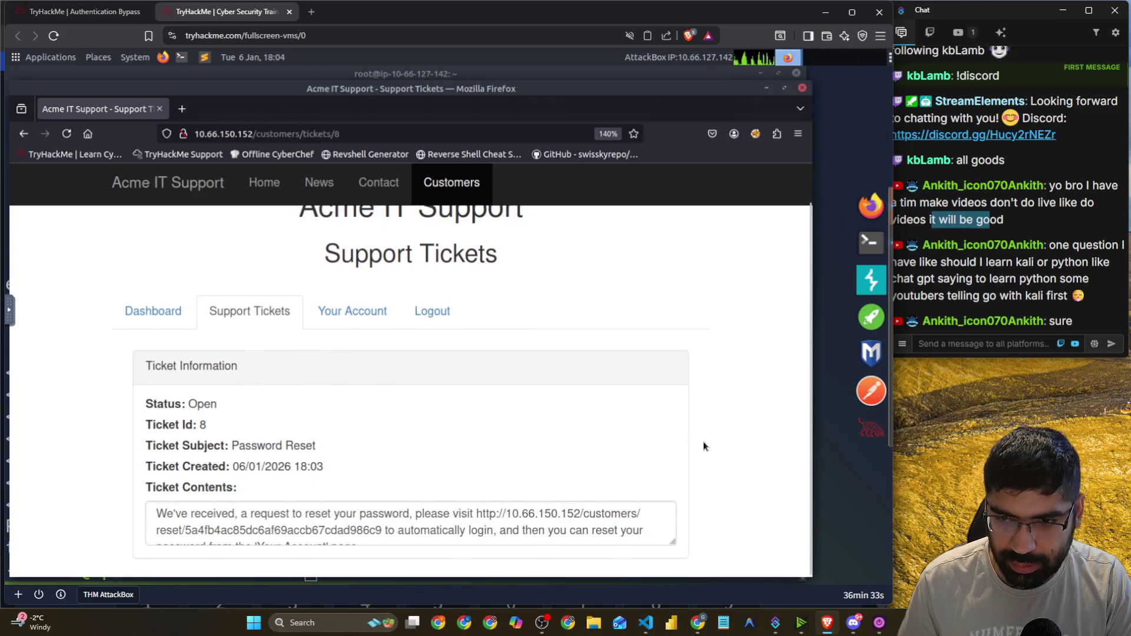
key(ctrl+plus)
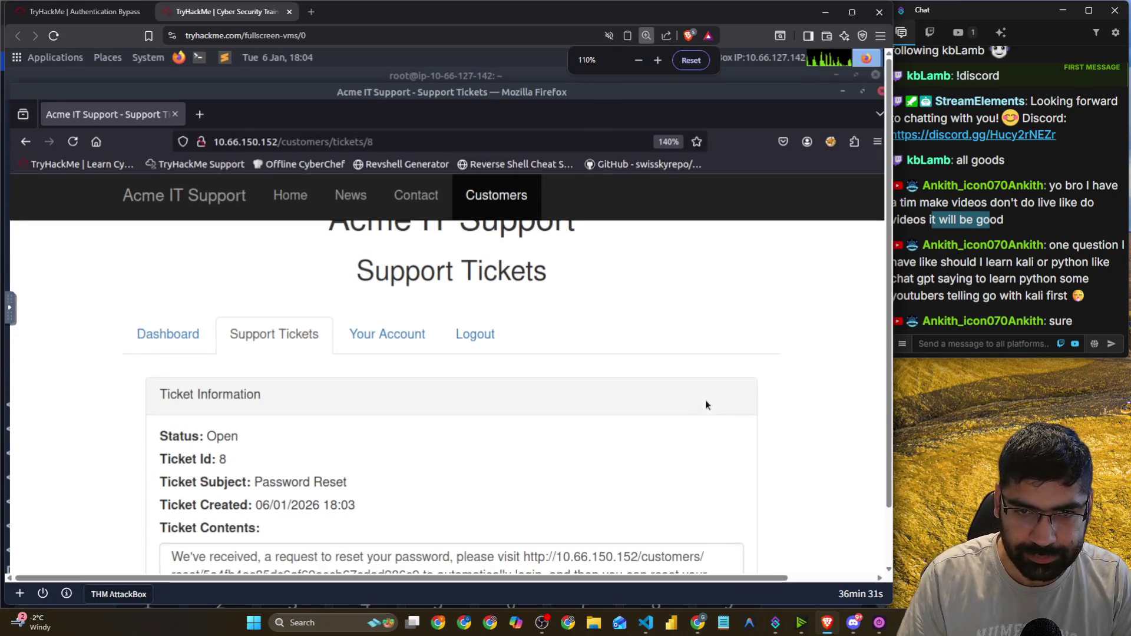
scroll(347, 333, down, 1)
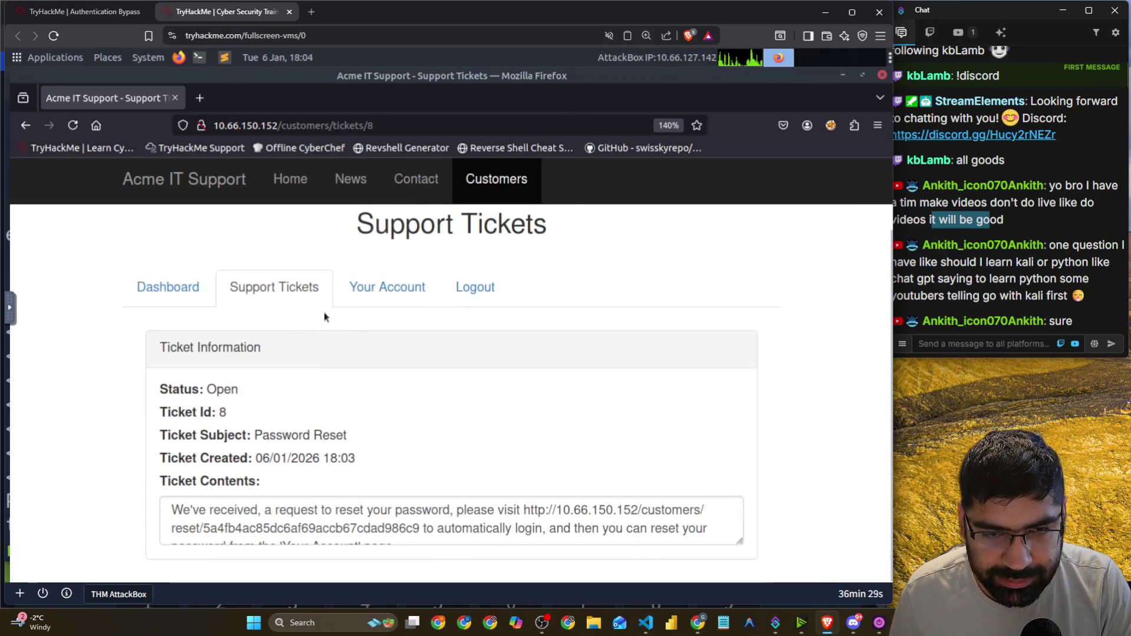
drag(248, 437, 357, 438)
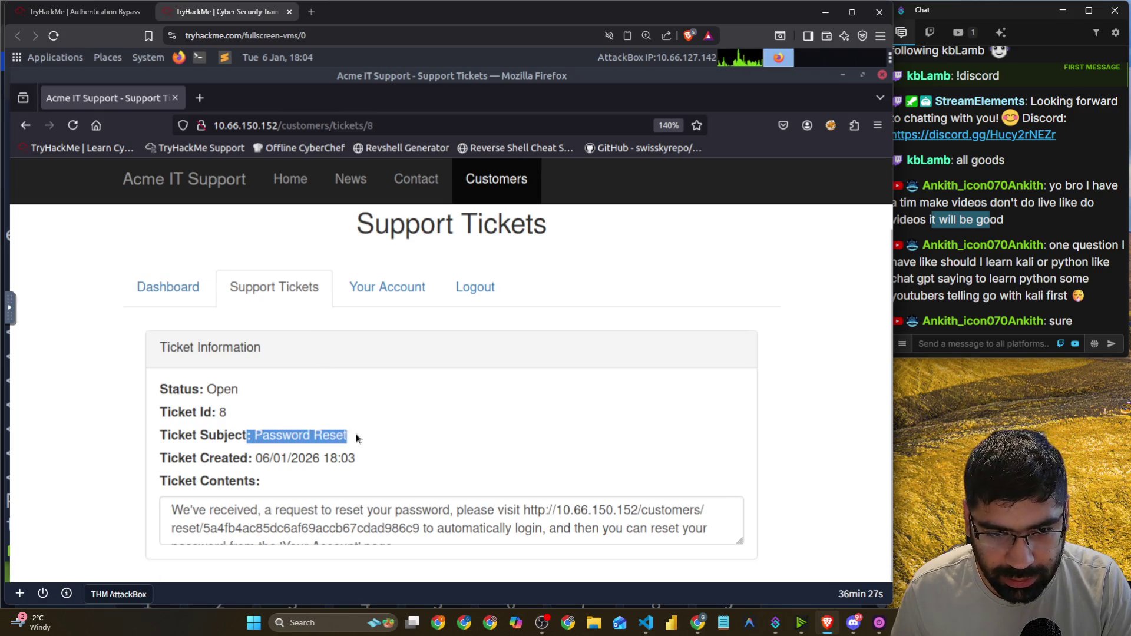
drag(229, 459, 340, 459)
mouse_move(740, 546)
mouse_down()
mouse_move(741, 602)
mouse_move(644, 293)
mouse_move(725, 595)
mouse_move(723, 565)
mouse_up()
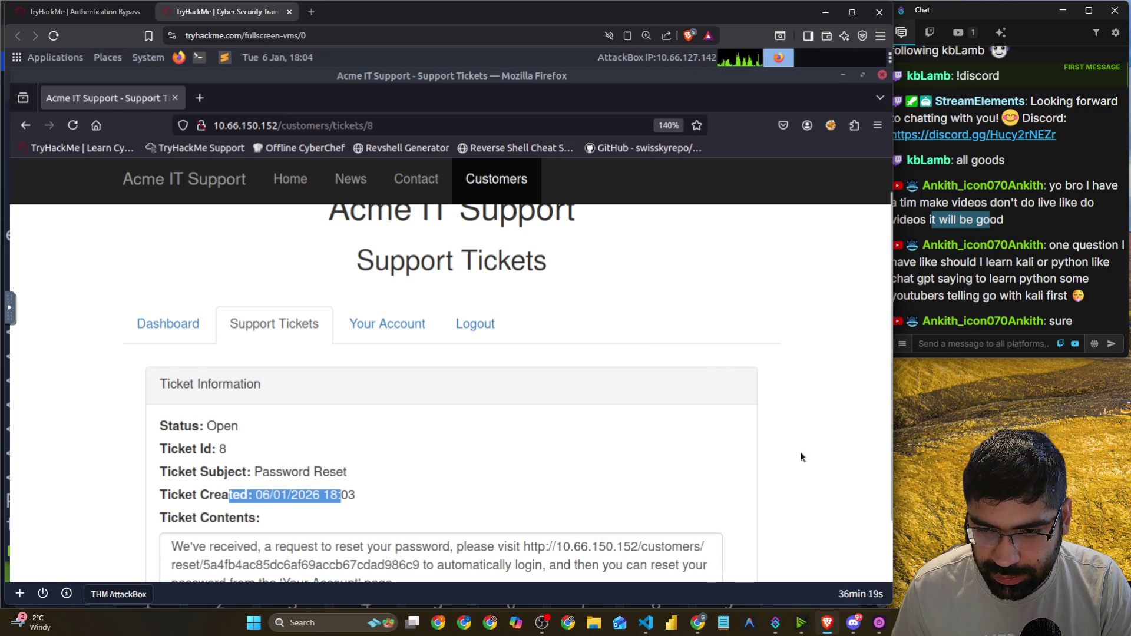
Select the /customers/reset/ link in the Ticket Contents box.
scroll(803, 457, down, 1)
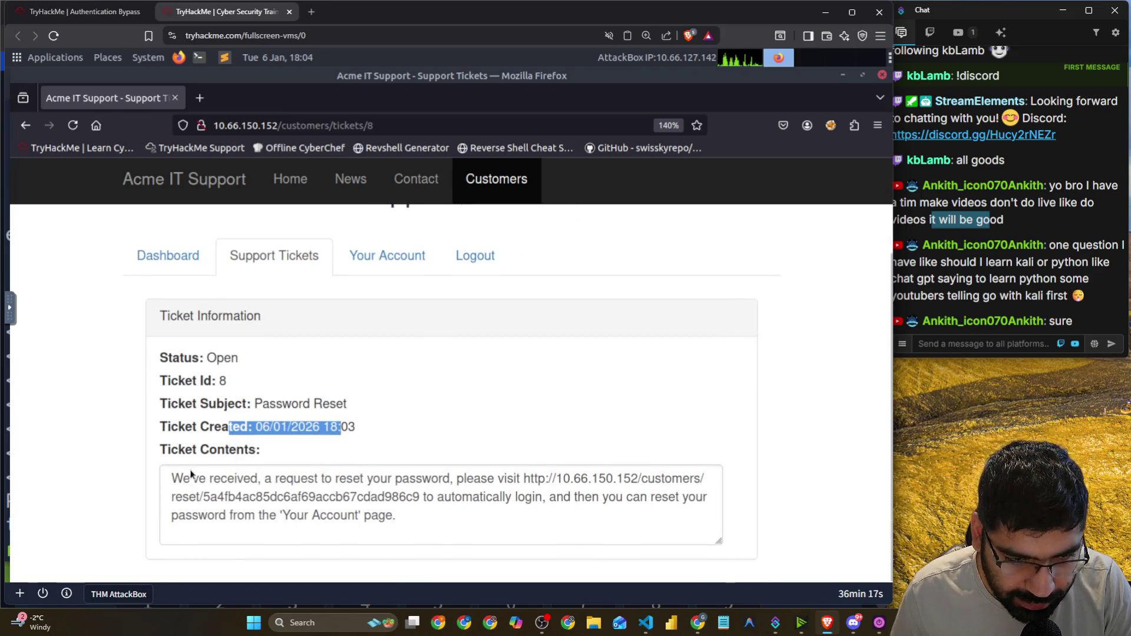
drag(192, 478, 440, 485)
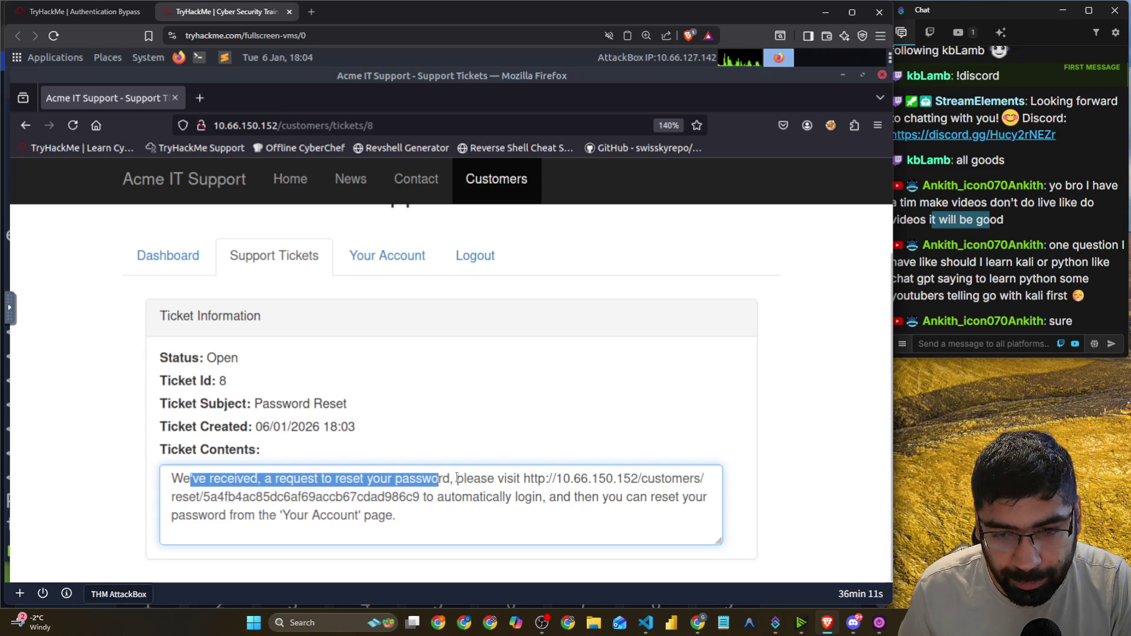
click(459, 478)
mouse_move(458, 478)
mouse_down()
mouse_move(704, 482)
mouse_move(268, 498)
mouse_move(420, 501)
mouse_up()
click(592, 482)
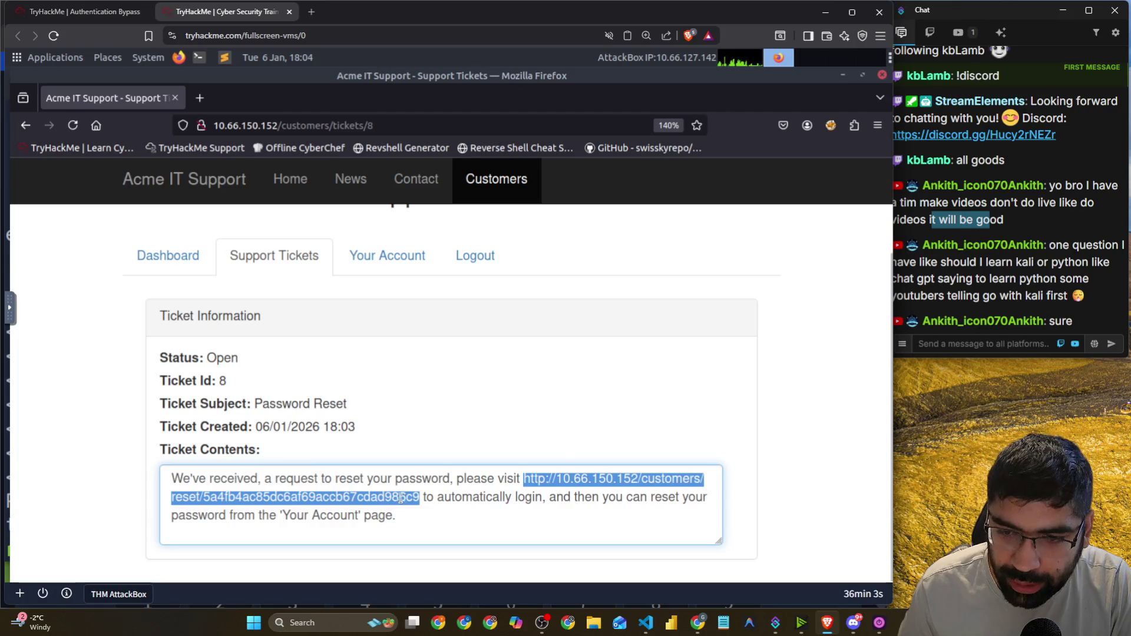
Copy the reset link and load it in a new private browsing window.
right_click(397, 499)
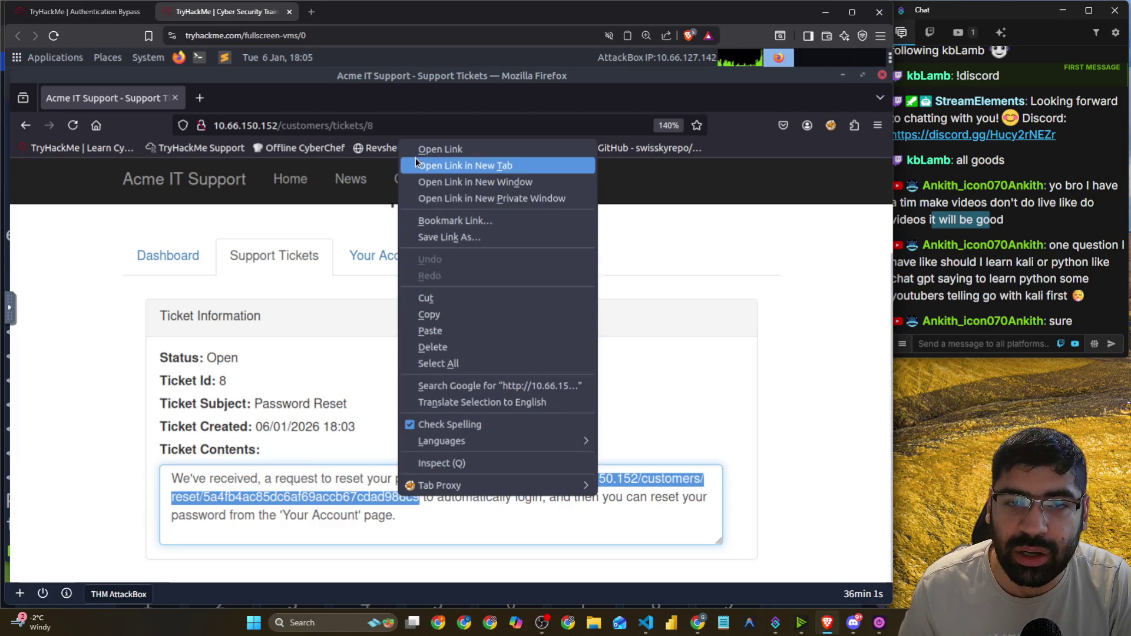
click(443, 314)
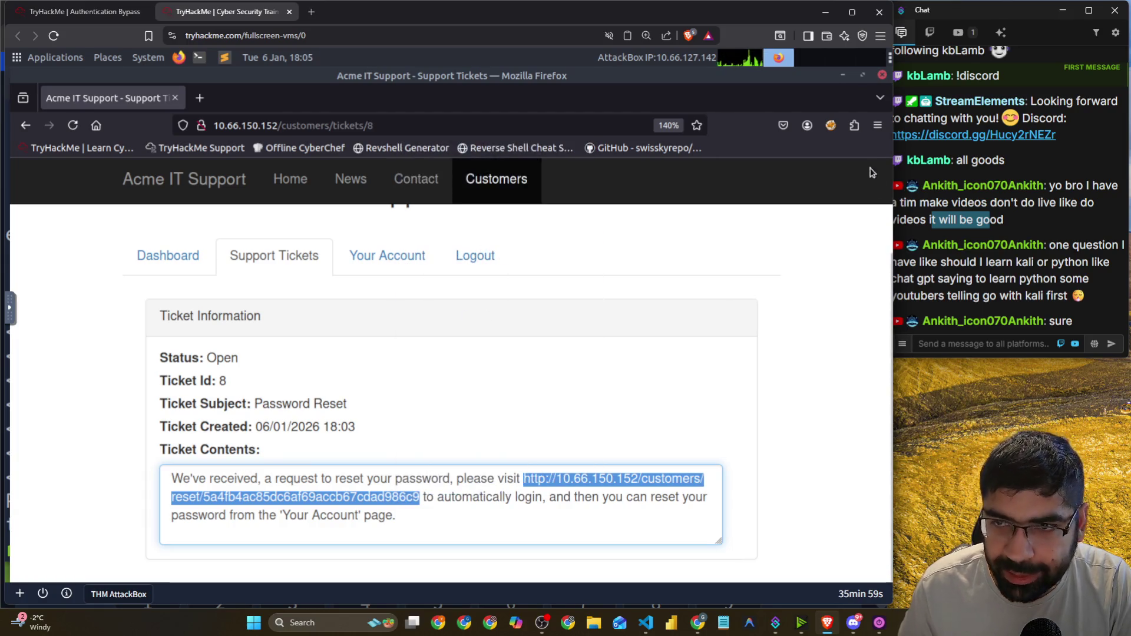
click(878, 125)
click(722, 221)
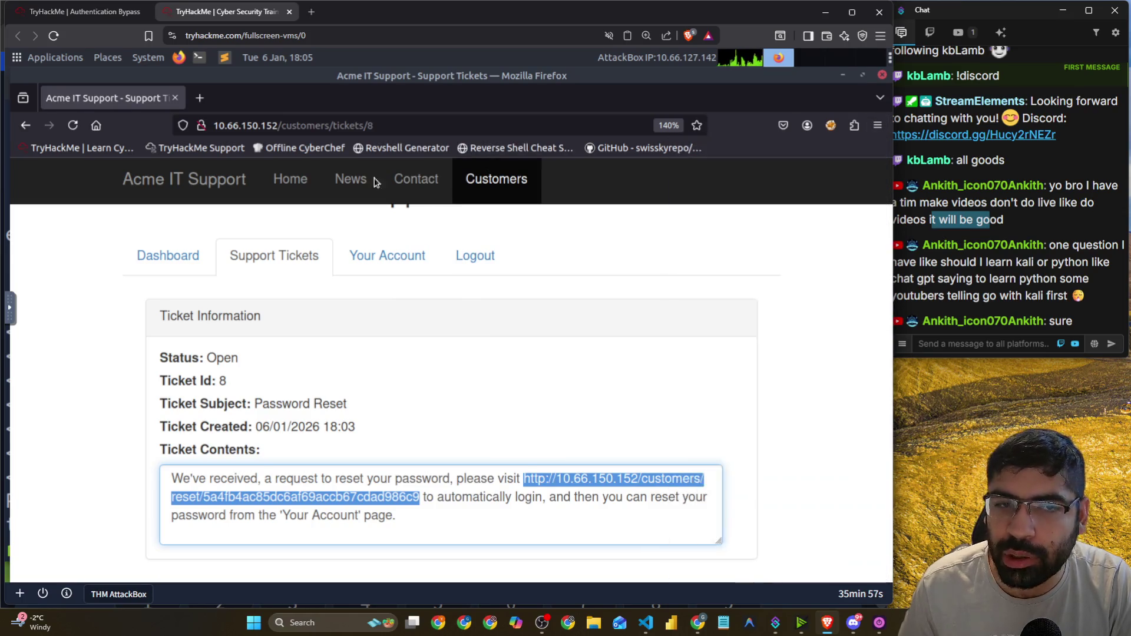
right_click(250, 126)
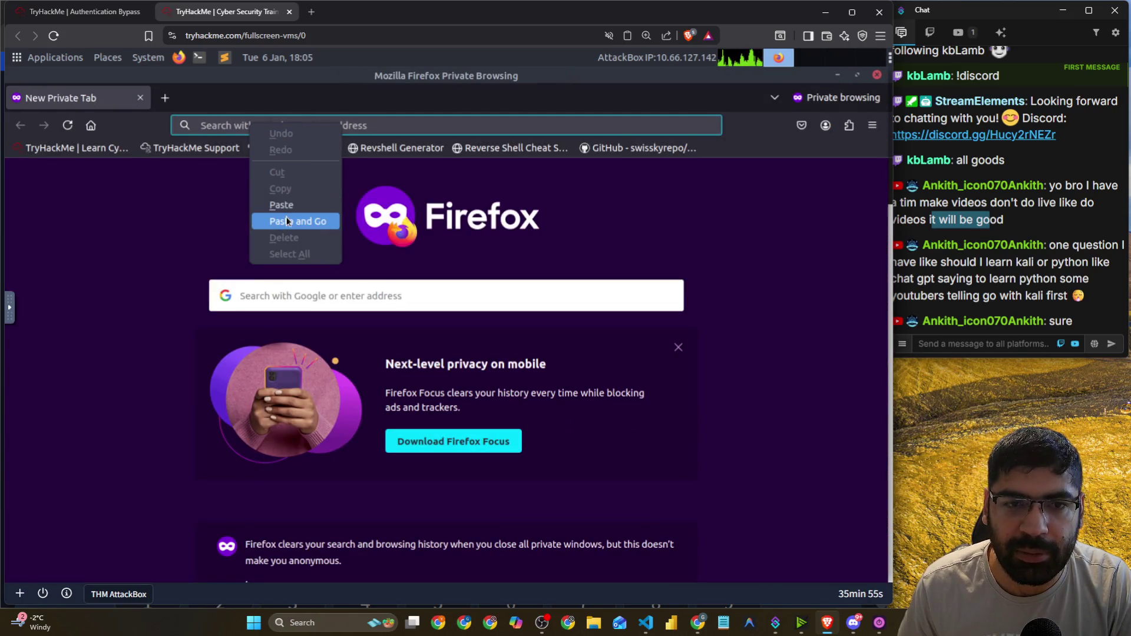
click(289, 221)
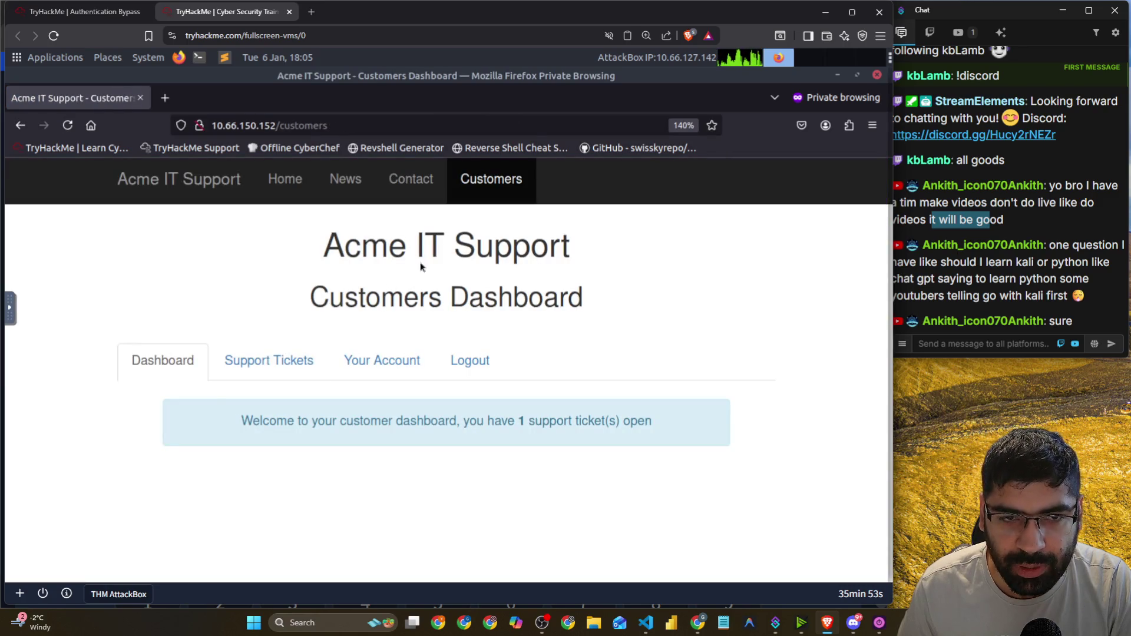
On the Your Account page, enter a new password in both fields and click Update Password.
click(366, 364)
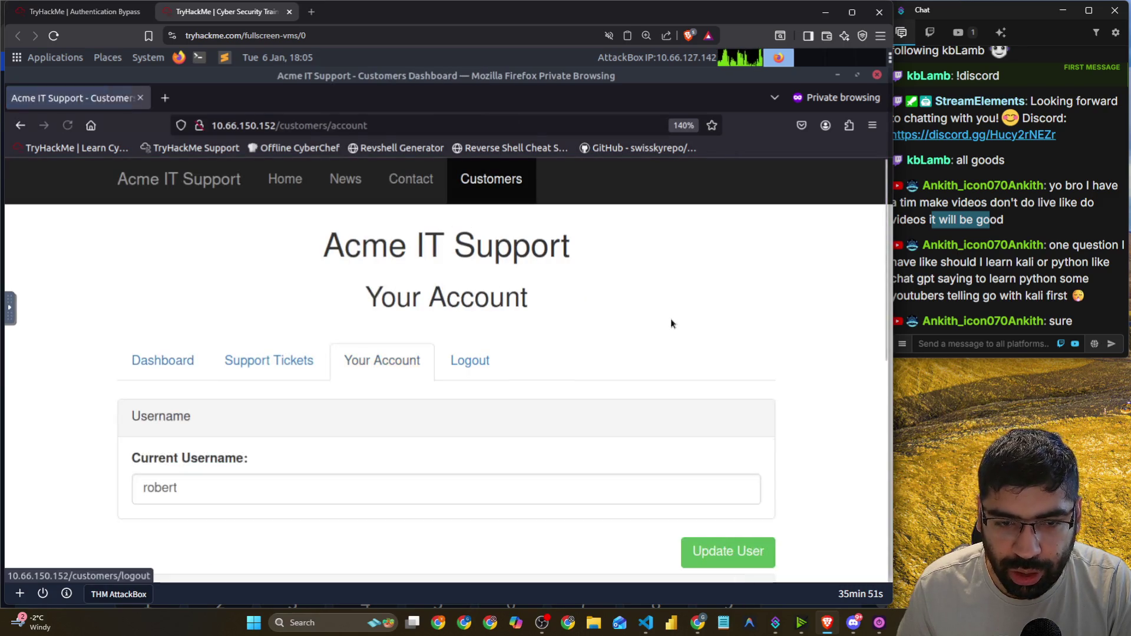
scroll(671, 319, down, 5)
scroll(226, 361, up, 1)
scroll(227, 360, up, 3)
scroll(227, 366, down, 5)
click(228, 444)
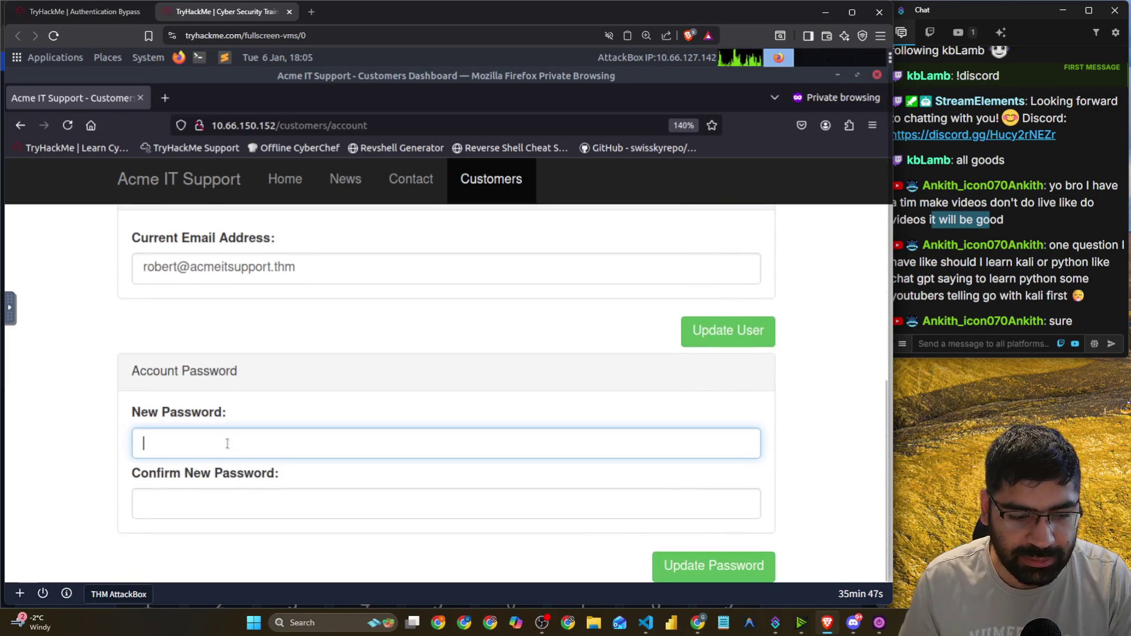
text(123456)
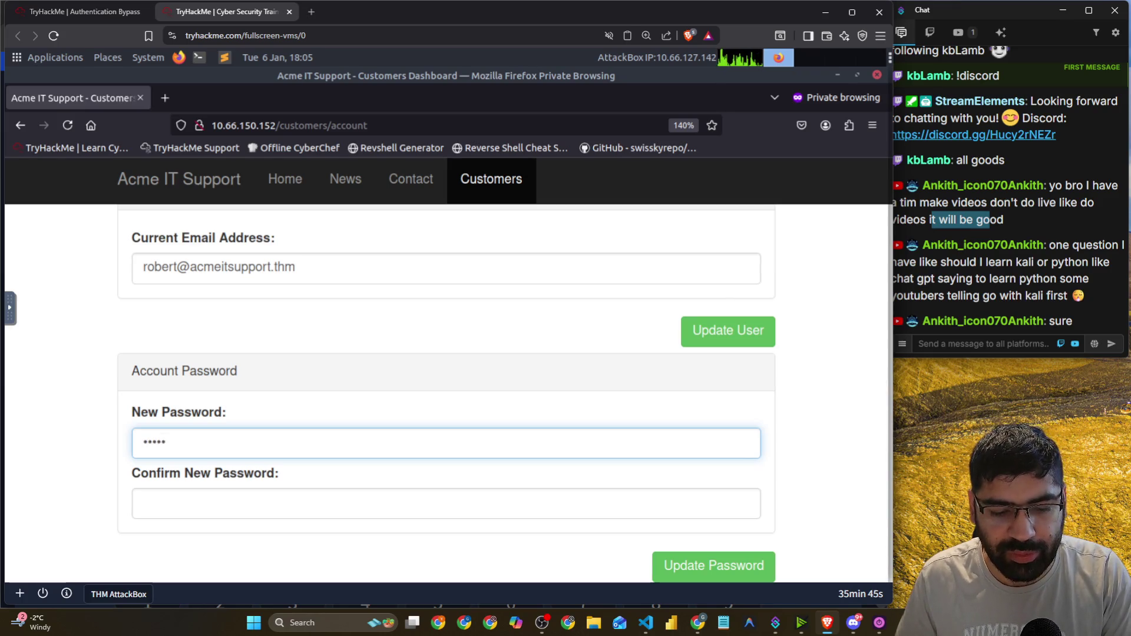
click(245, 500)
text(123)
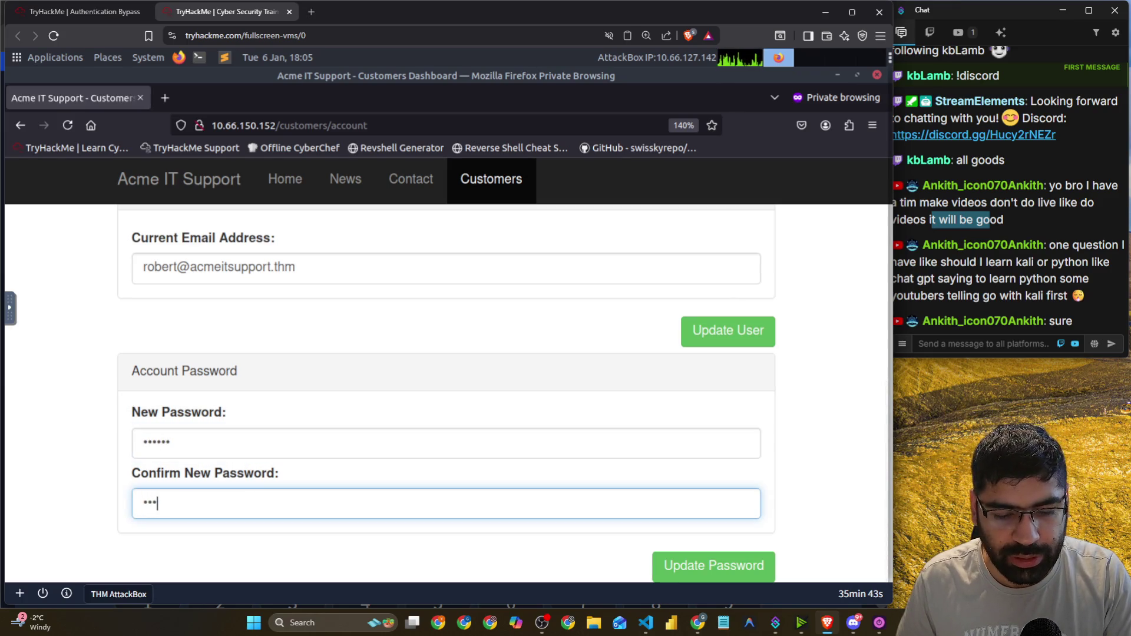
text(6)
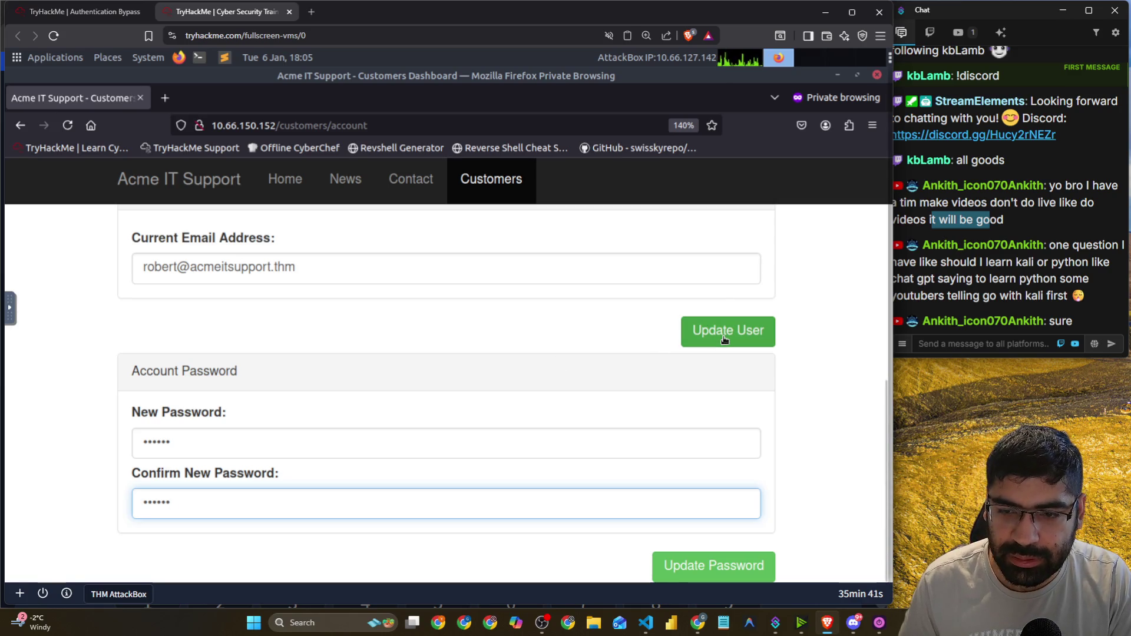
click(715, 566)
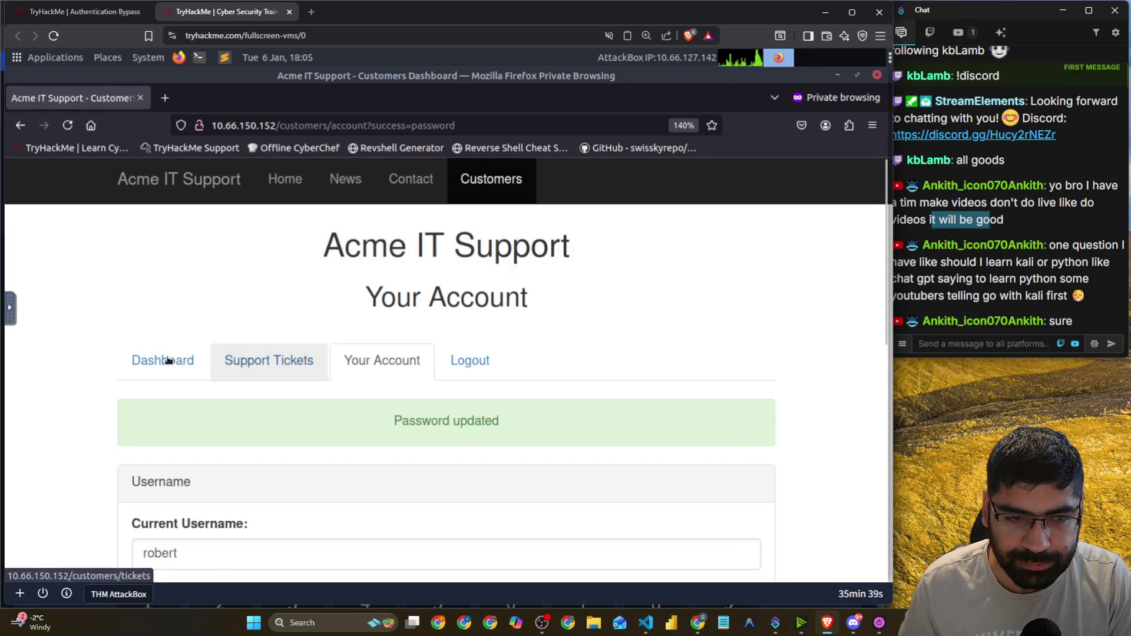
click(222, 356)
Open ticket 1, copy the THM{AUTH_BYPASS_COMPLETE} flag, and switch to the room window.
scroll(200, 324, down, 1)
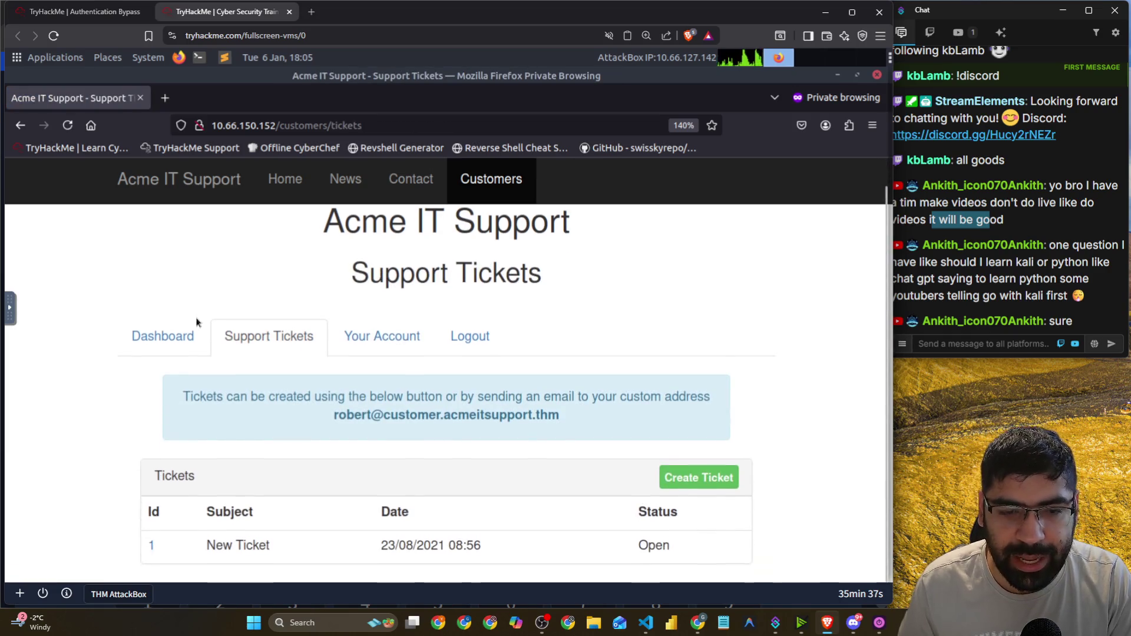
click(152, 547)
scroll(139, 412, down, 1)
mouse_move(538, 511)
mouse_down()
mouse_move(164, 510)
mouse_move(334, 512)
mouse_up()
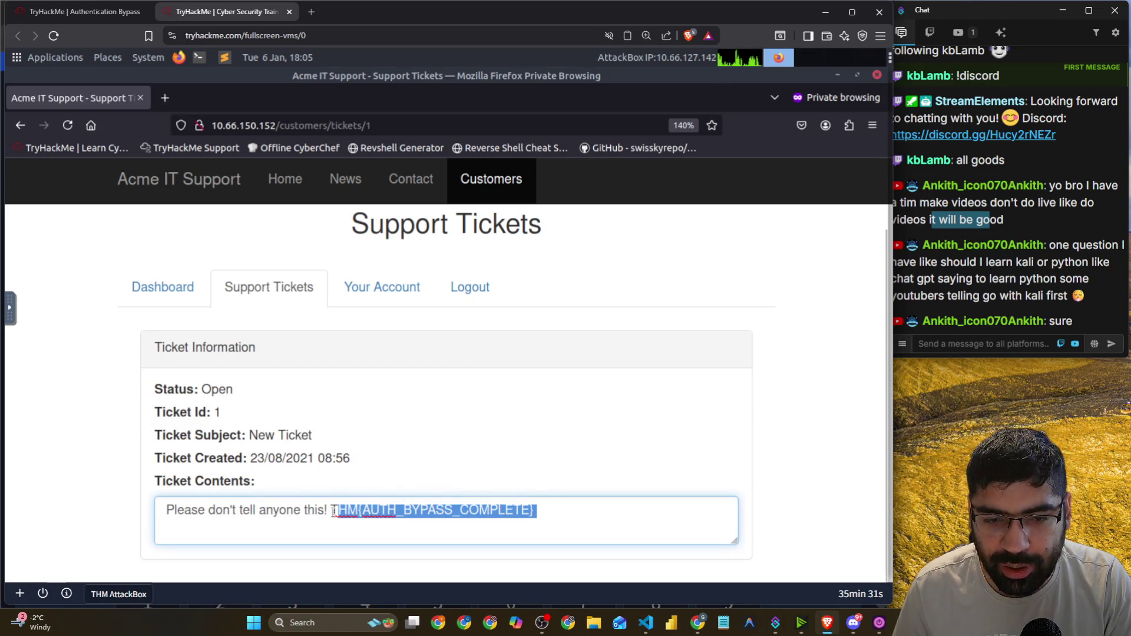
right_click(345, 510)
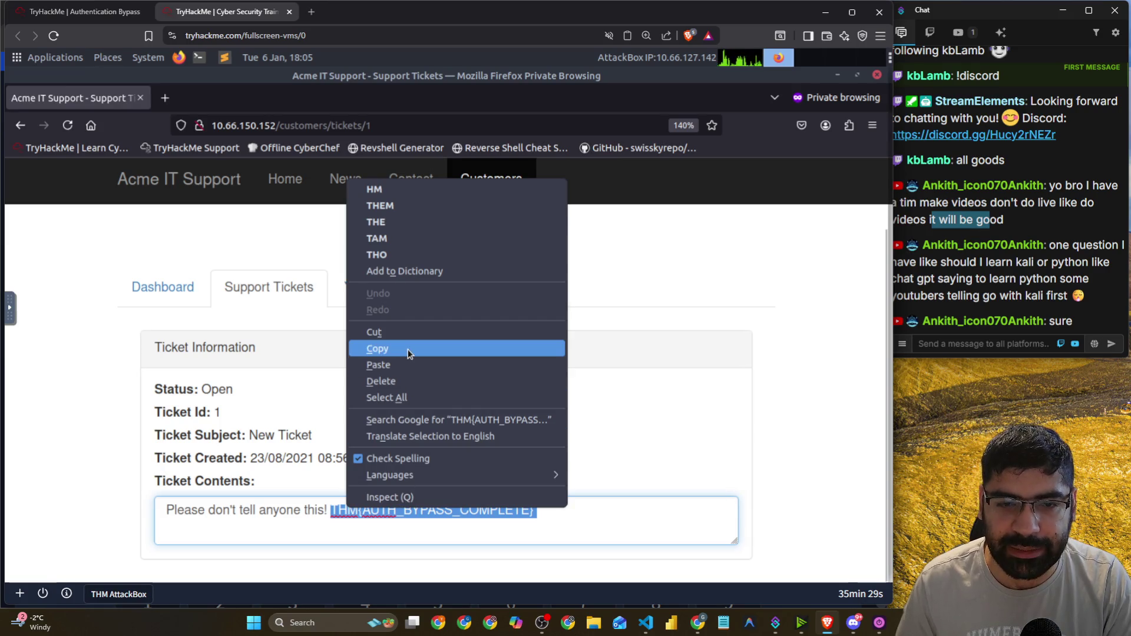
click(409, 349)
click(59, 12)
key(alt+Tab)
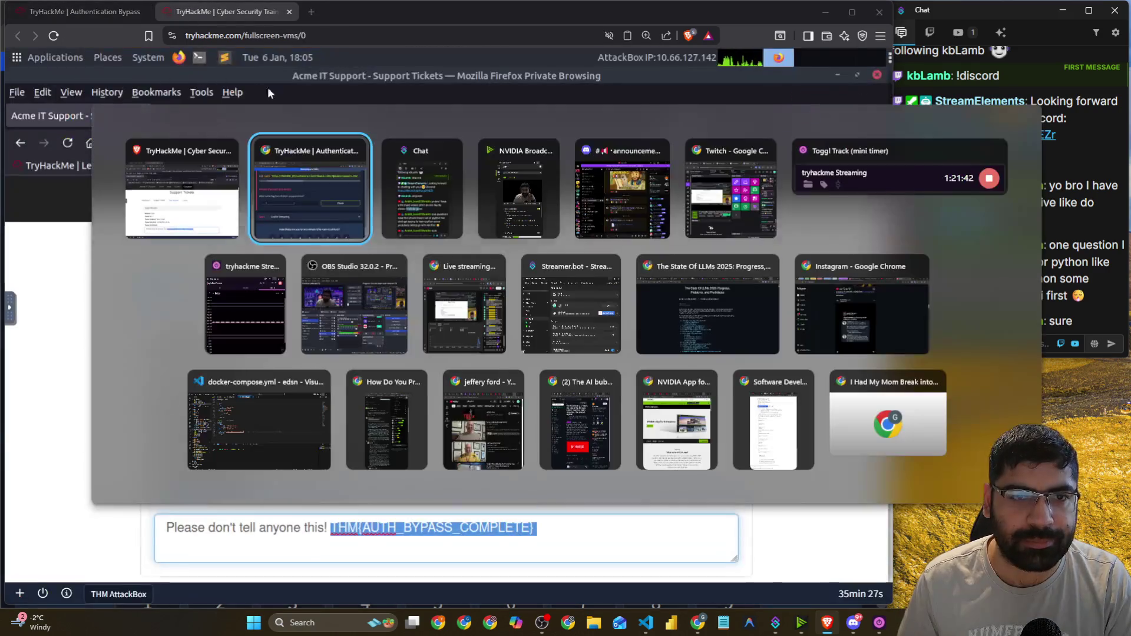
Paste THM{AUTH_BYPASS_COMPLETE} into the answer field and submit it for checking.
click(261, 331)
key(ctrl+v)
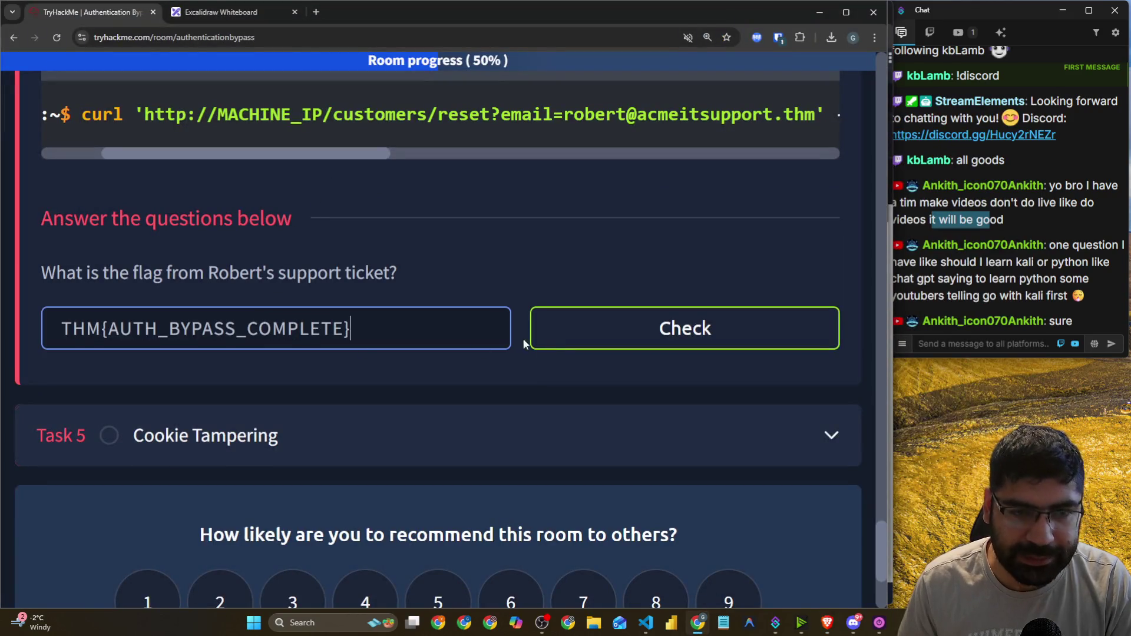
key(Return)
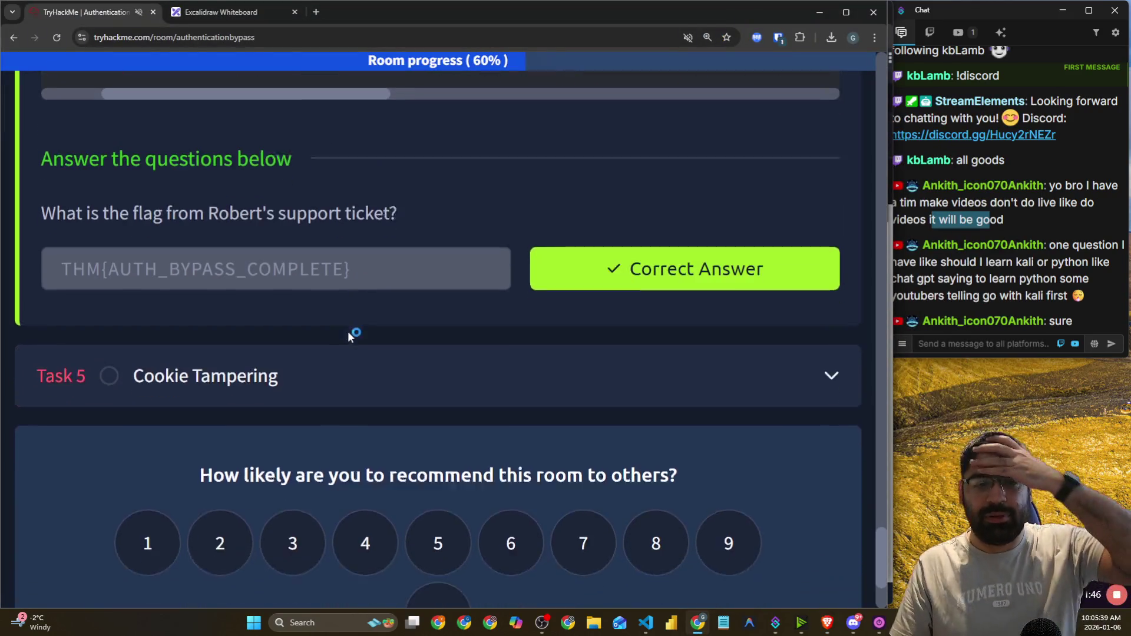
Scroll through Task 5 Cookie Tampering and back, then return to the AttackBox window.
scroll(345, 341, down, 20)
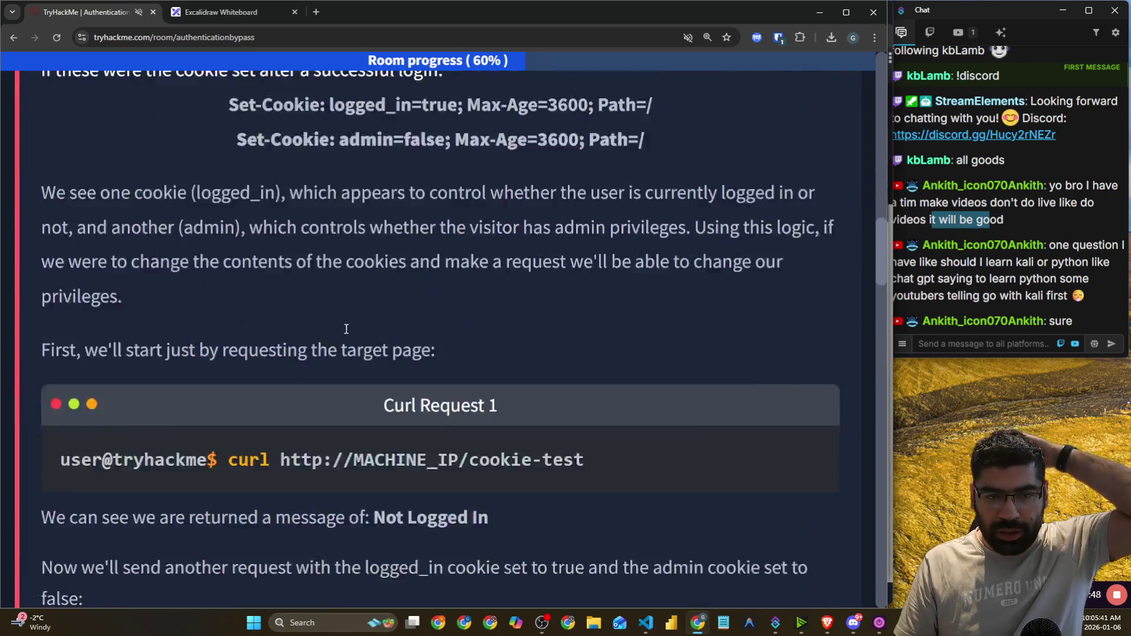
scroll(346, 329, down, 15)
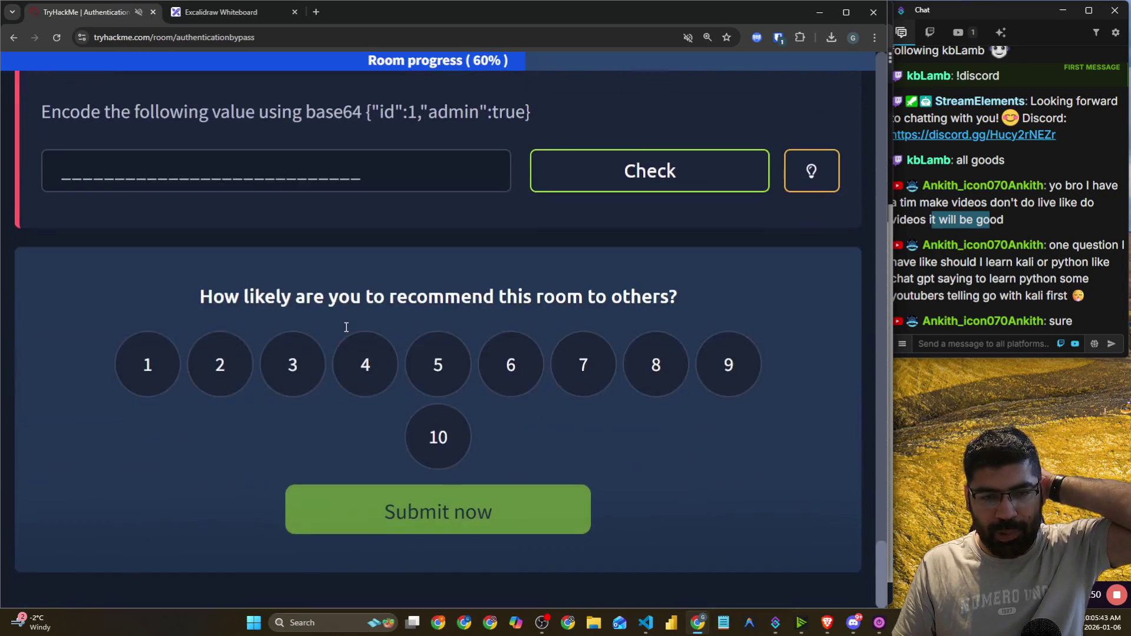
scroll(346, 328, up, 20)
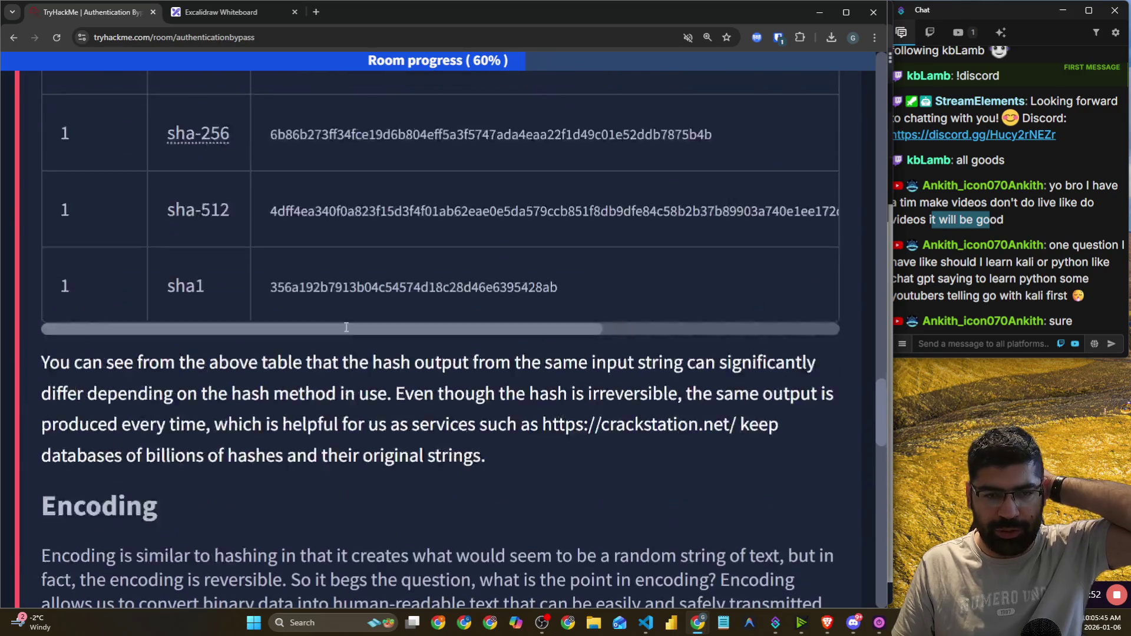
scroll(346, 328, up, 15)
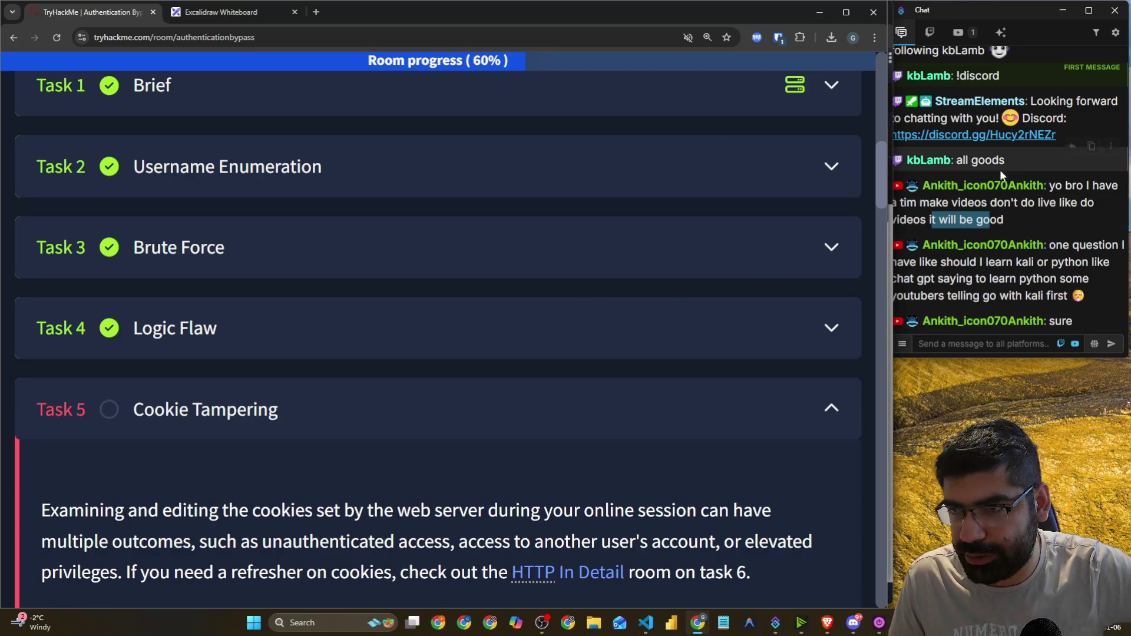
scroll(999, 170, up, 3)
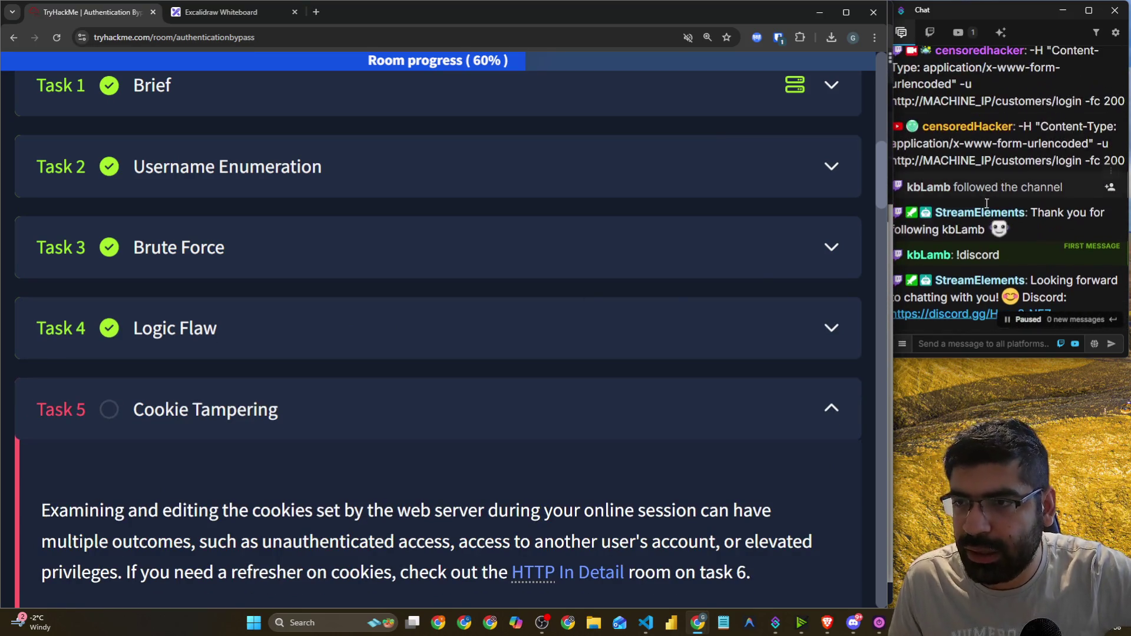
drag(890, 348, 883, 344)
click(882, 343)
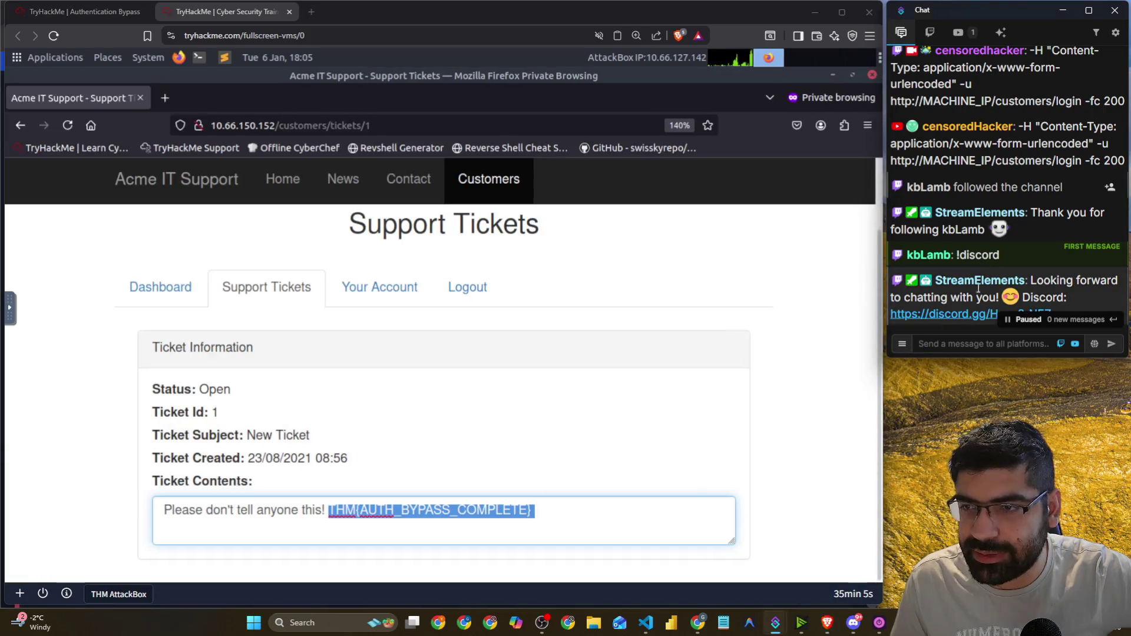
scroll(943, 248, up, 3)
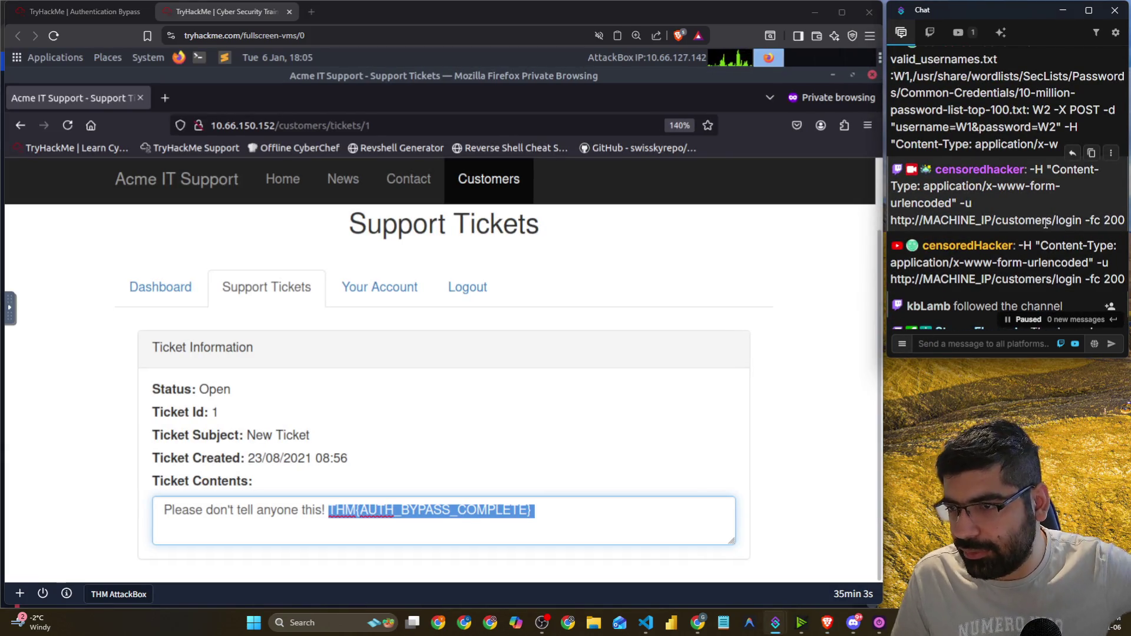
scroll(1041, 232, down, 3)
scroll(1037, 238, down, 3)
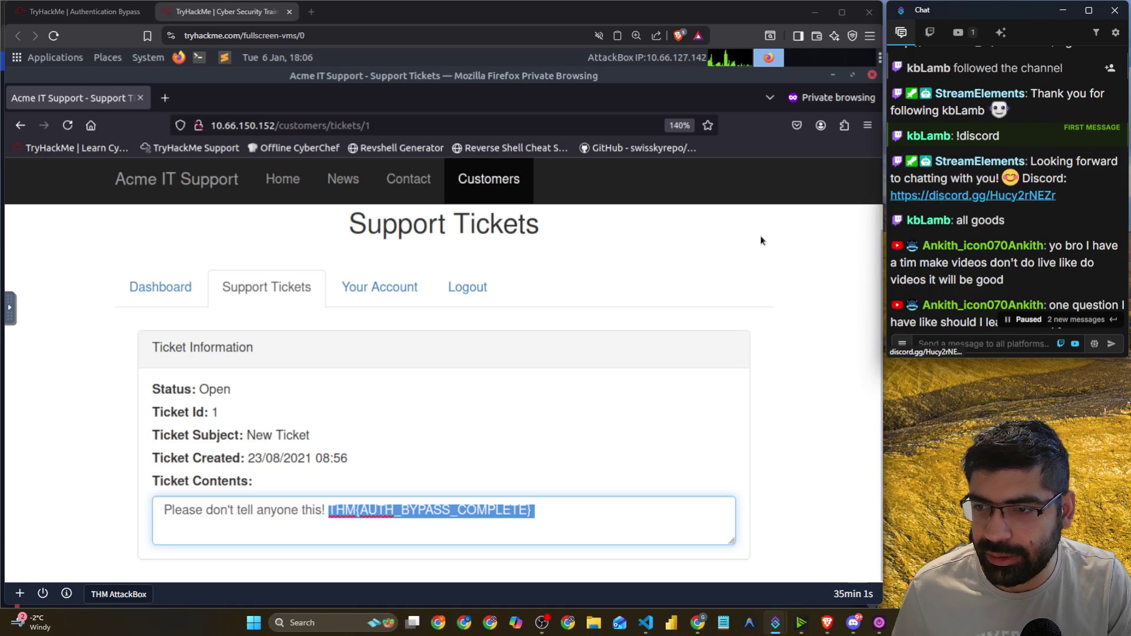
key(alt+Tab)
click(425, 222)
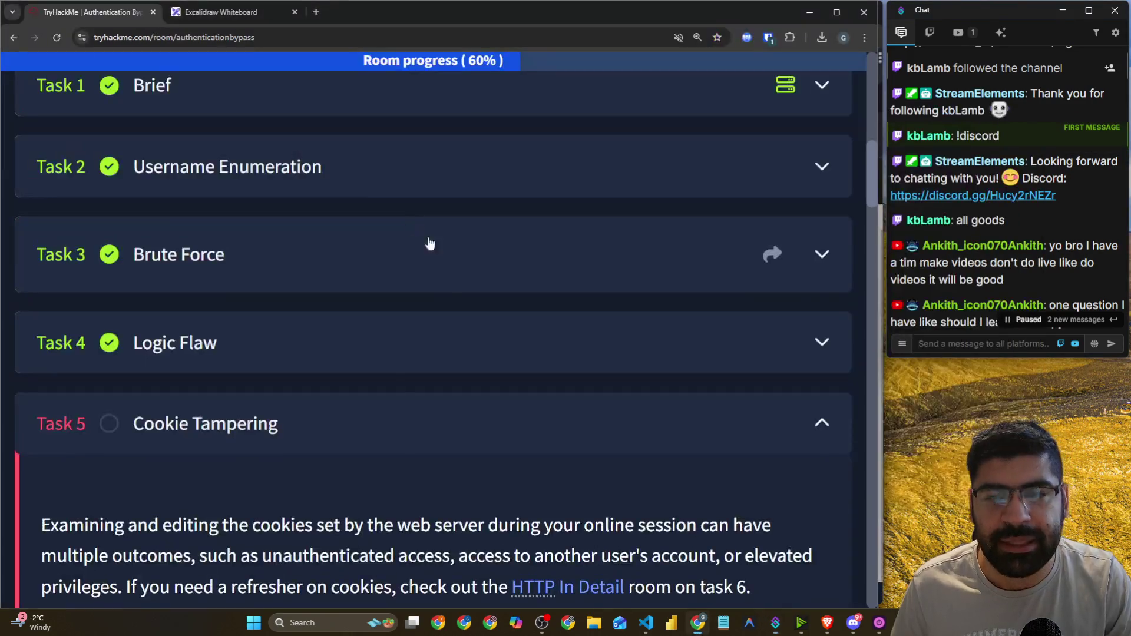
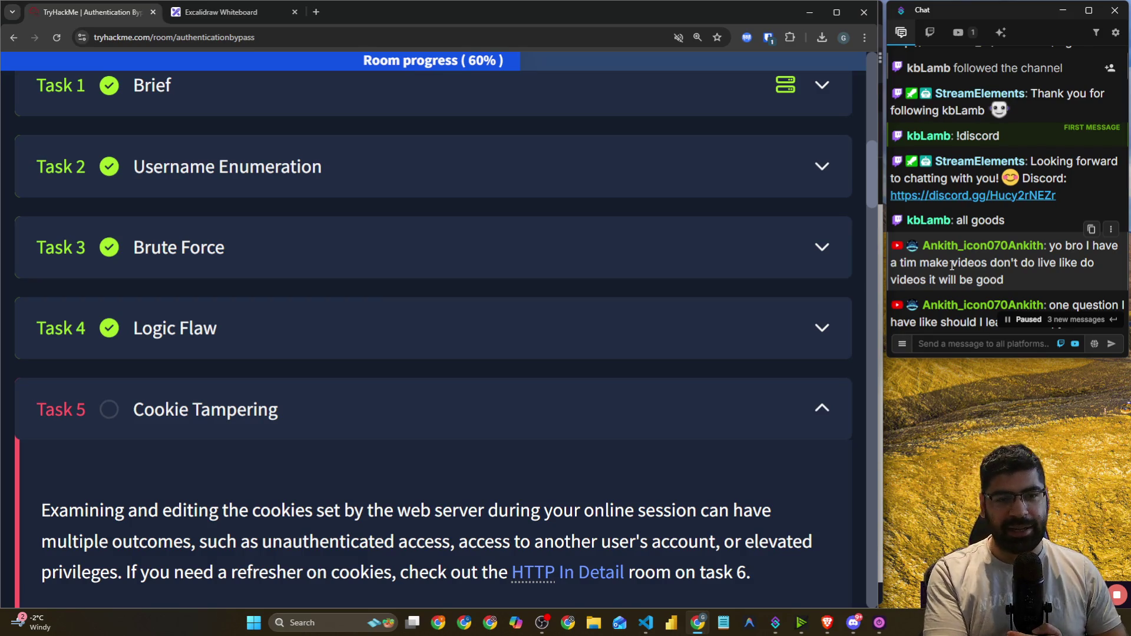
Scroll to Task 5's Plain Text cookie examples while highlighting a viewer's Kali-or-Python question in chat.
scroll(965, 236, down, 3)
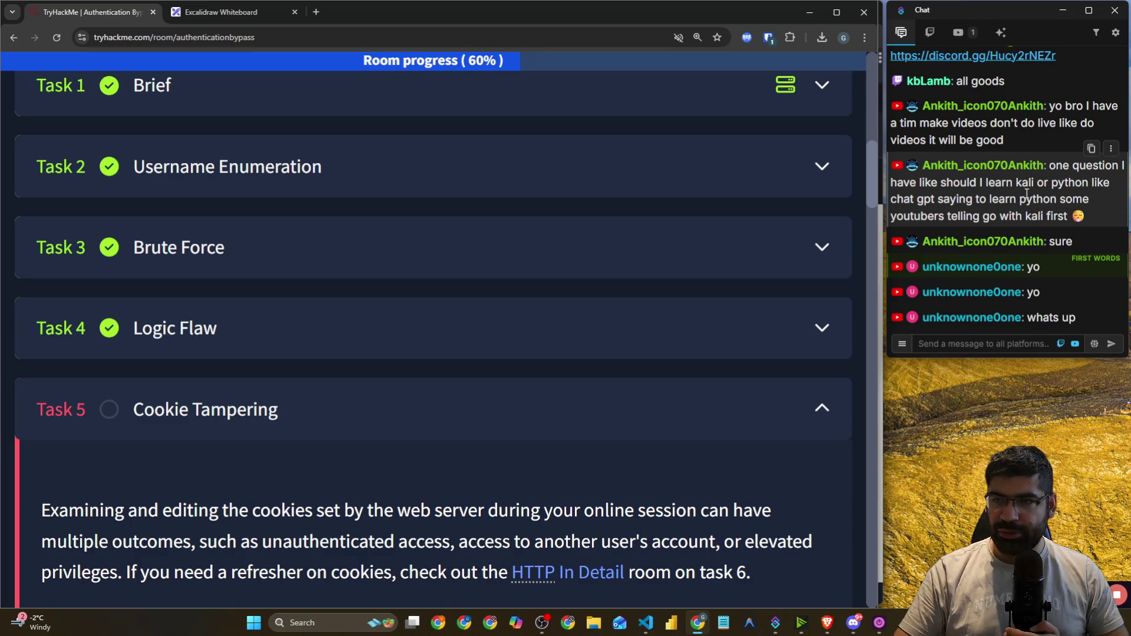
drag(1058, 171, 1109, 168)
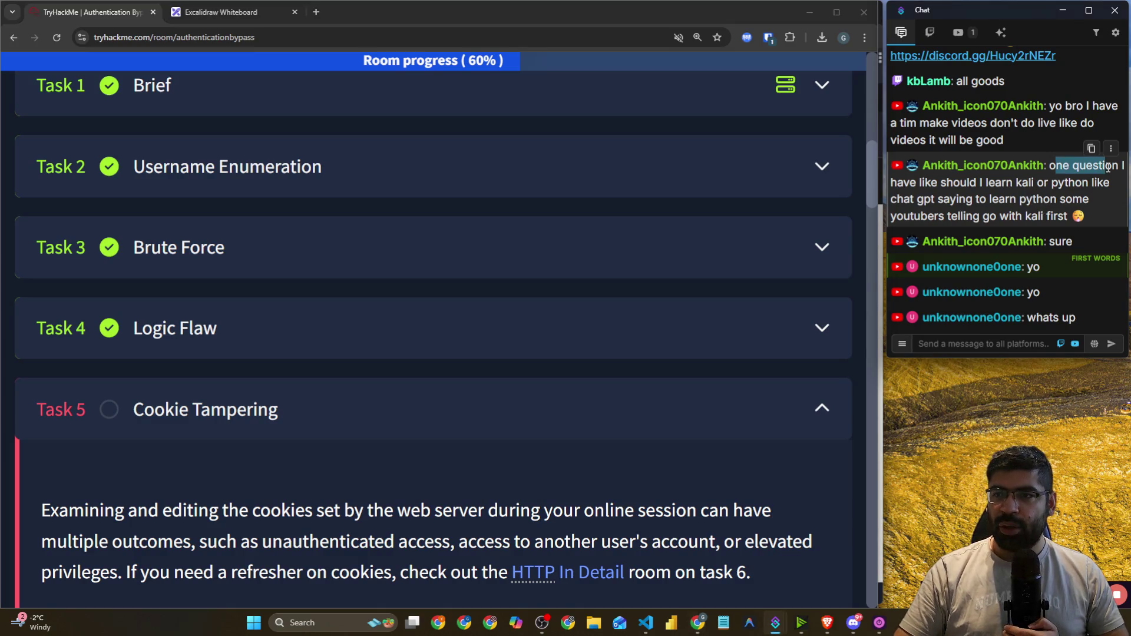
click(923, 188)
drag(923, 187, 1070, 188)
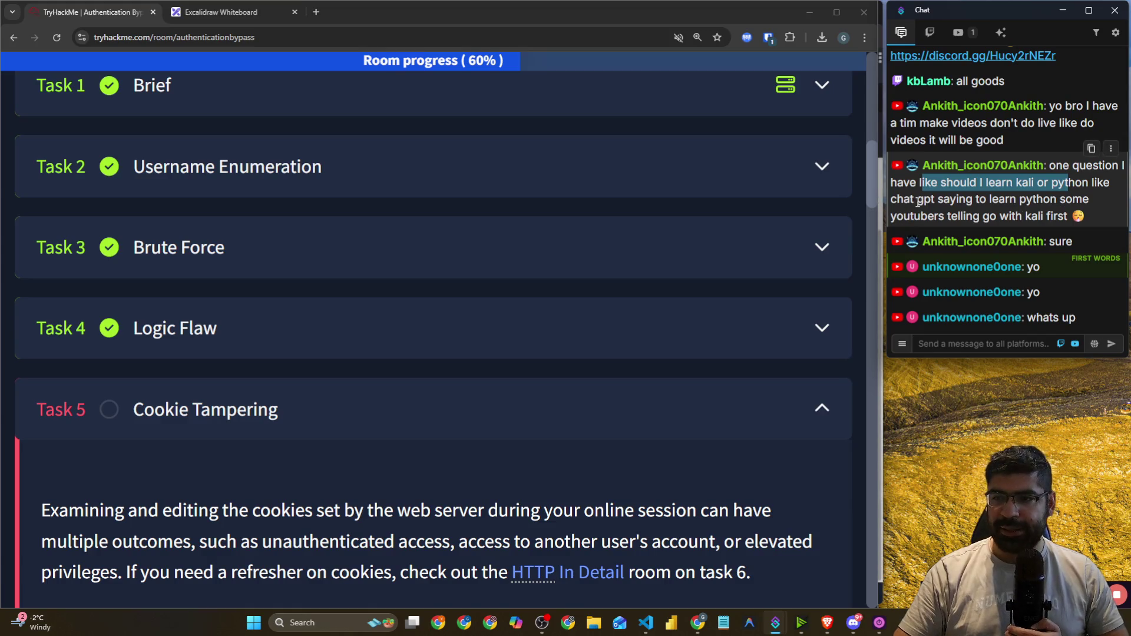
drag(917, 201, 1007, 210)
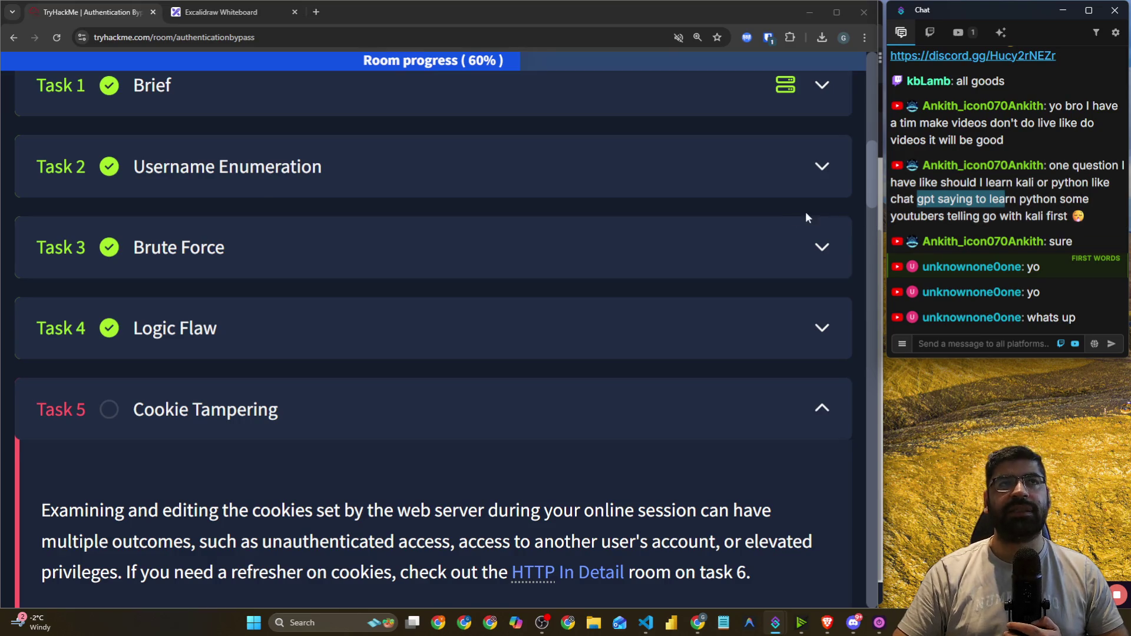
scroll(350, 589, down, 4)
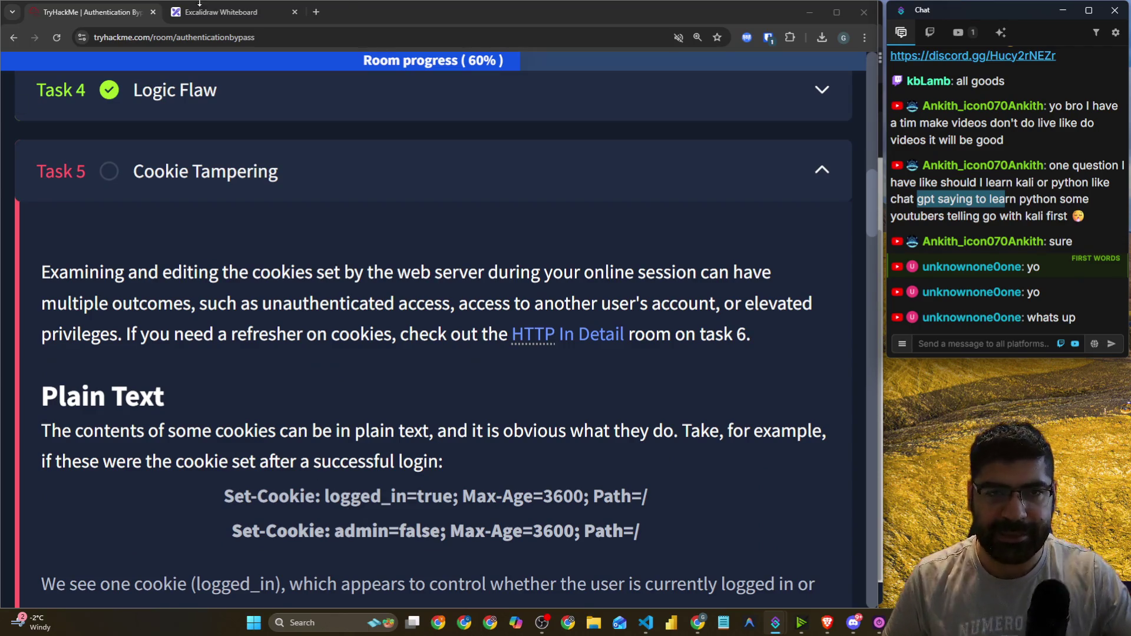
Search Google for 'social engineering meaning', then trim the query to 'social engineering'.
click(321, 15)
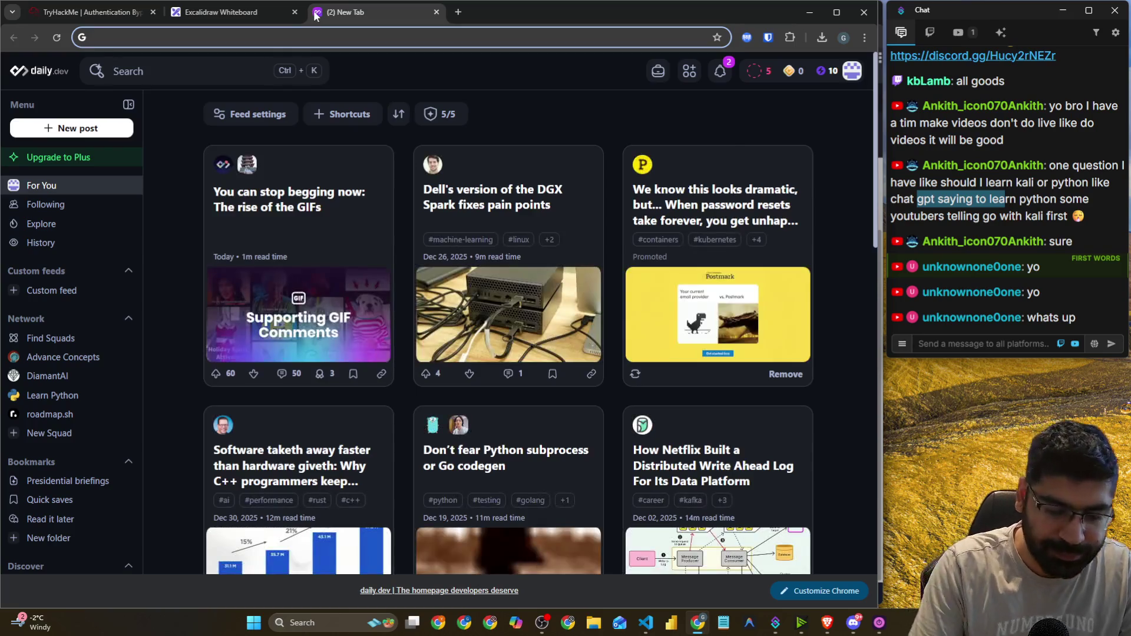
text(social engineering meaning)
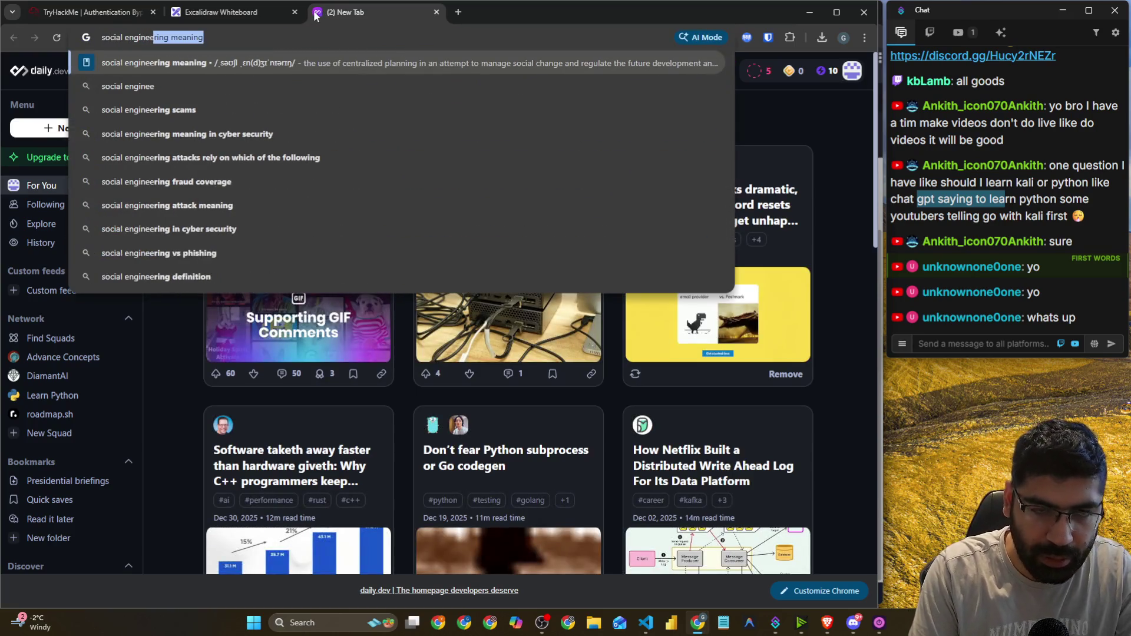
key(Return)
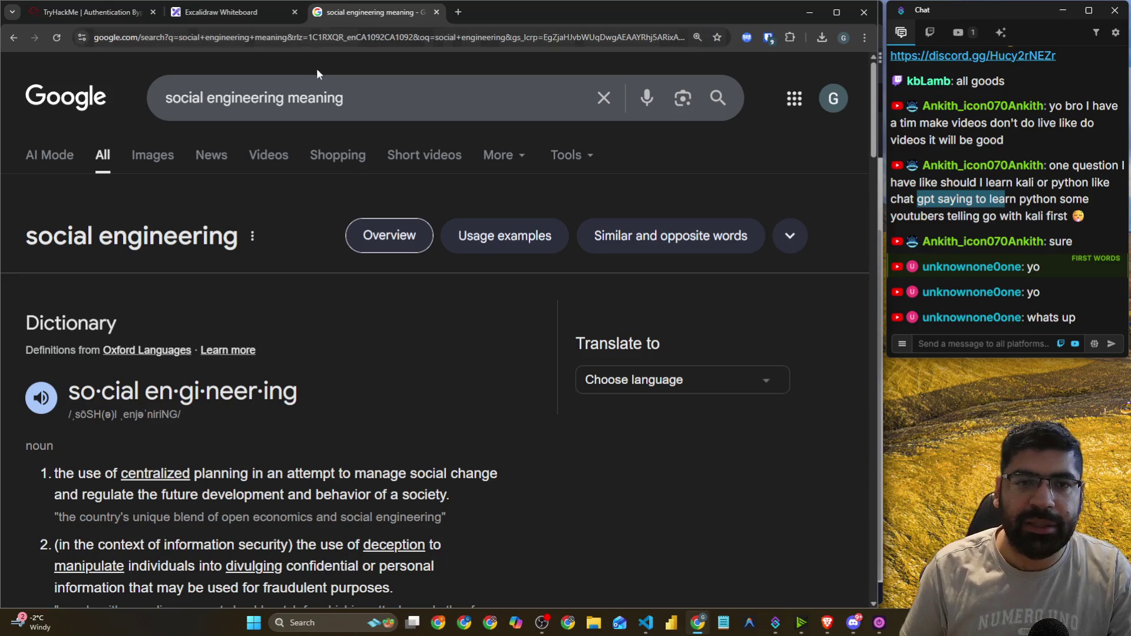
double_click(324, 98)
key(BackSpace)
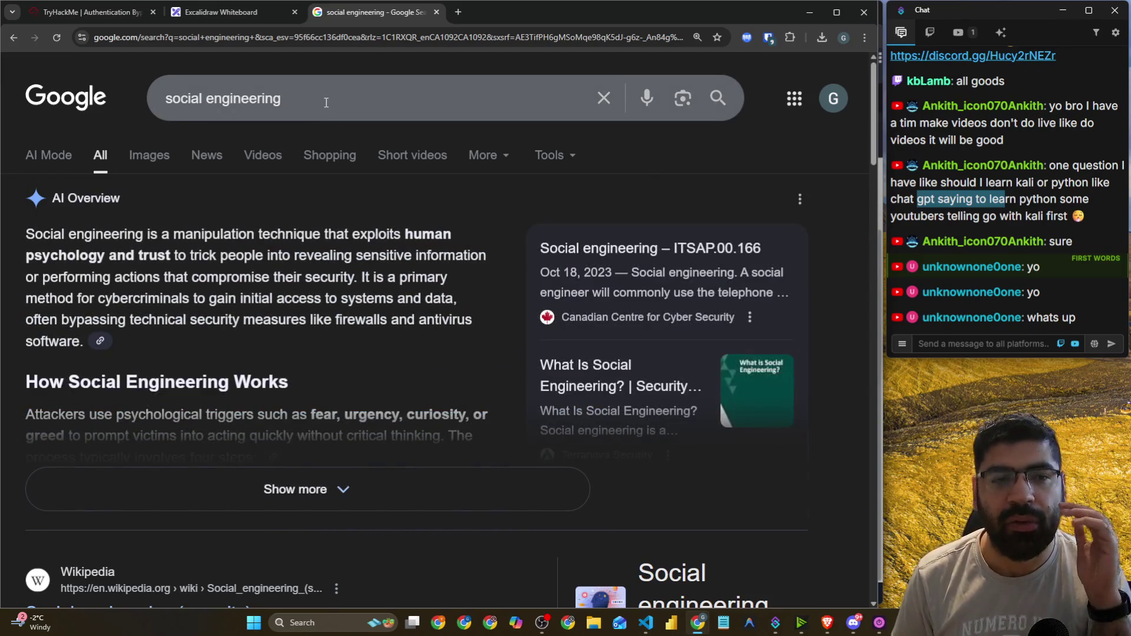
Highlight the human-psychology phrase in the AI Overview and scroll through the results.
drag(36, 261, 122, 261)
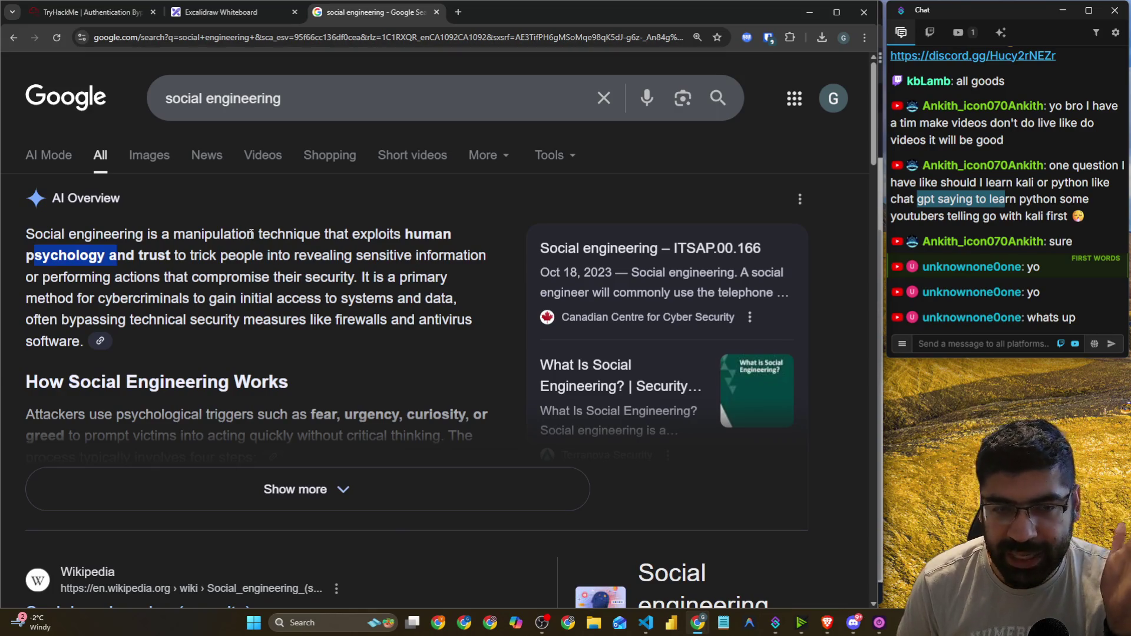
scroll(554, 377, down, 2)
scroll(550, 377, down, 4)
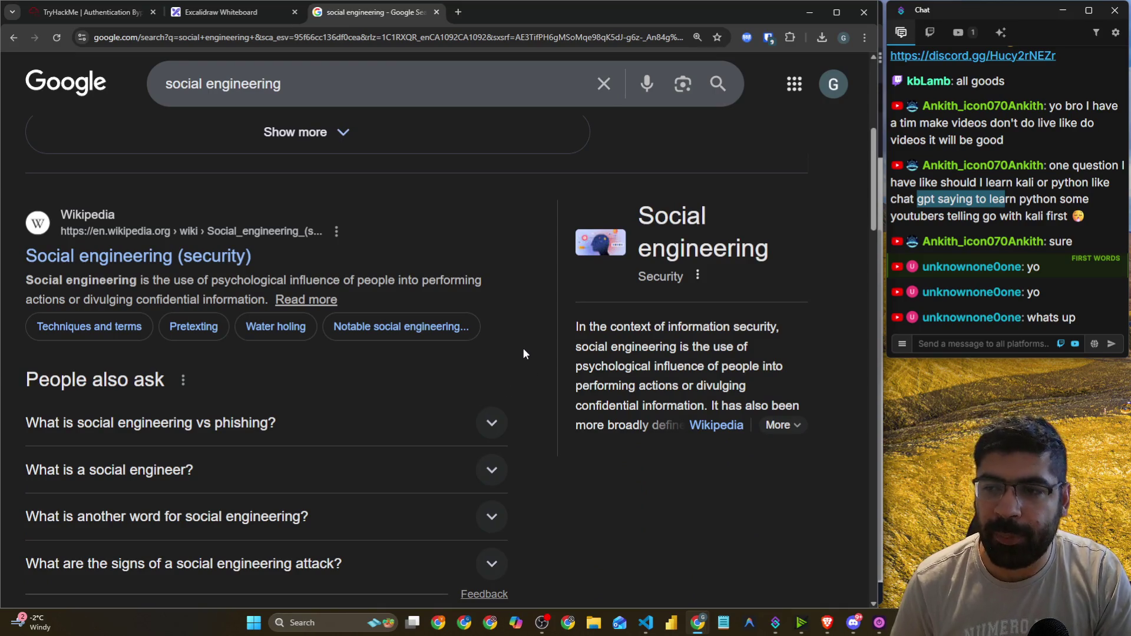
scroll(522, 353, down, 4)
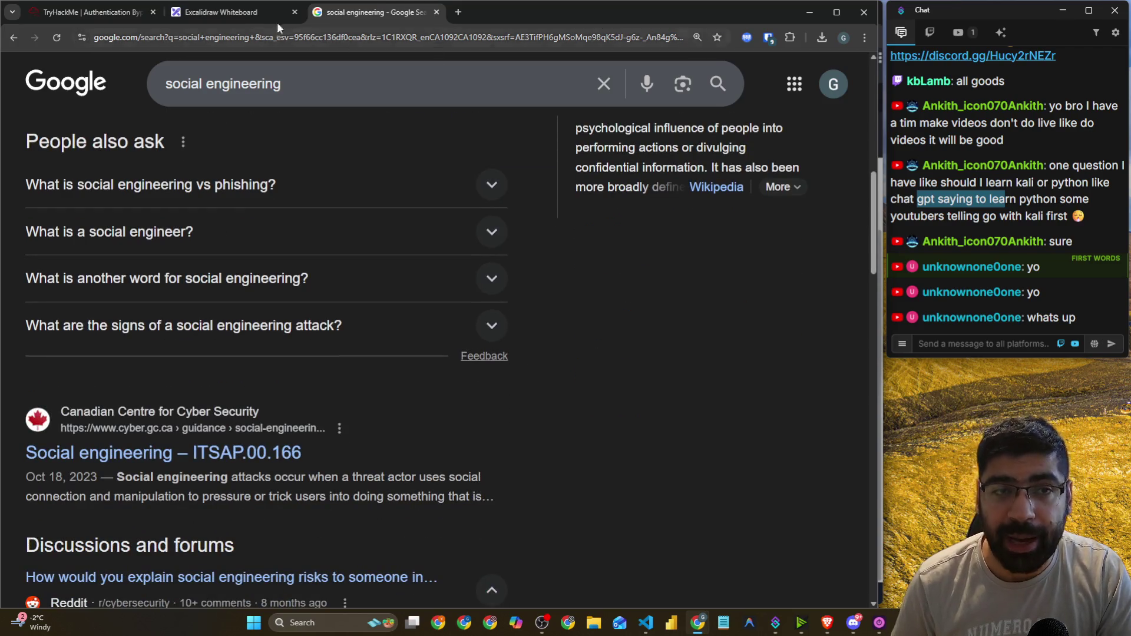
click(239, 16)
Undo the stray green strokes and switch the pencil colour to white.
drag(242, 150, 249, 221)
drag(266, 183, 271, 175)
key(ctrl+z)
key(ctrl+z)
click(24, 126)
Handwrite an underlined 'Hacking?' heading on the whiteboard.
mouse_move(287, 165)
mouse_down()
mouse_move(284, 237)
mouse_move(304, 215)
mouse_up()
drag(323, 202, 347, 215)
mouse_move(381, 154)
mouse_down()
mouse_move(377, 194)
mouse_move(426, 194)
mouse_move(422, 233)
mouse_up()
drag(232, 242, 413, 234)
drag(500, 164, 492, 226)
click(494, 258)
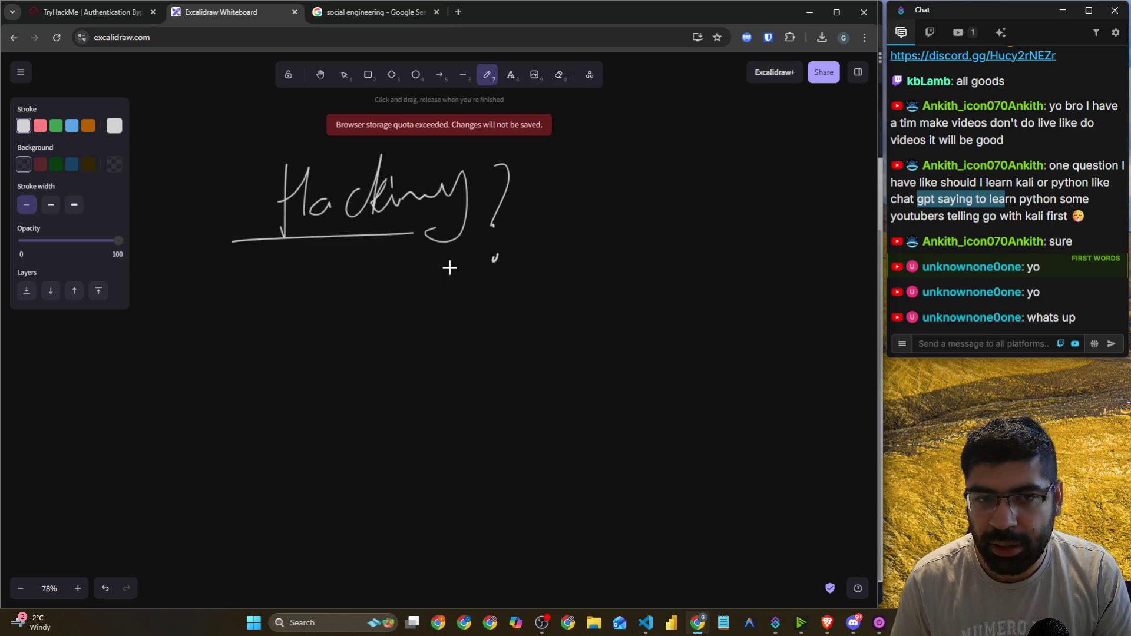
Draw arrow branches below the heading labelled 'SE' and 'BB'.
mouse_move(338, 237)
mouse_down()
mouse_move(151, 283)
mouse_move(159, 306)
mouse_move(169, 298)
mouse_move(89, 356)
mouse_up()
mouse_move(146, 326)
mouse_down()
mouse_move(136, 341)
mouse_move(163, 361)
mouse_up()
drag(270, 281, 263, 354)
drag(276, 314, 283, 357)
Add a third branch labelled 'Network', replacing an undone 'Red' label.
mouse_move(337, 283)
mouse_down()
mouse_move(404, 283)
mouse_move(479, 306)
mouse_move(550, 284)
mouse_move(638, 280)
mouse_move(642, 295)
mouse_up()
mouse_move(435, 321)
mouse_down()
mouse_move(451, 350)
mouse_move(471, 347)
mouse_move(490, 323)
mouse_move(485, 354)
mouse_up()
mouse_move(500, 302)
mouse_down()
mouse_move(494, 371)
mouse_move(465, 335)
mouse_move(482, 356)
mouse_move(493, 346)
mouse_up()
key(ctrl+z)
key(ctrl+z)
key(ctrl+z)
mouse_move(487, 328)
mouse_down()
mouse_move(487, 354)
mouse_move(572, 335)
mouse_move(598, 341)
mouse_up()
mouse_move(450, 280)
mouse_down()
mouse_move(687, 270)
mouse_move(690, 307)
mouse_up()
drag(572, 319, 572, 347)
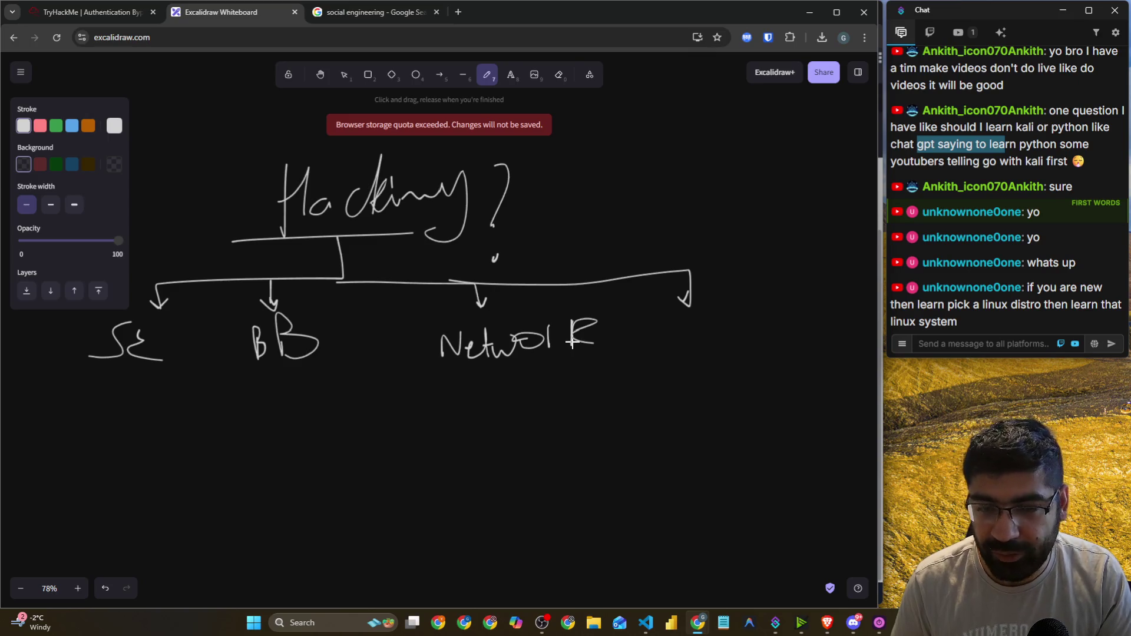
Draw a fourth unlabeled branch with an arrowhead and dot-dash placeholder.
drag(688, 307, 728, 290)
click(694, 337)
drag(719, 336, 753, 334)
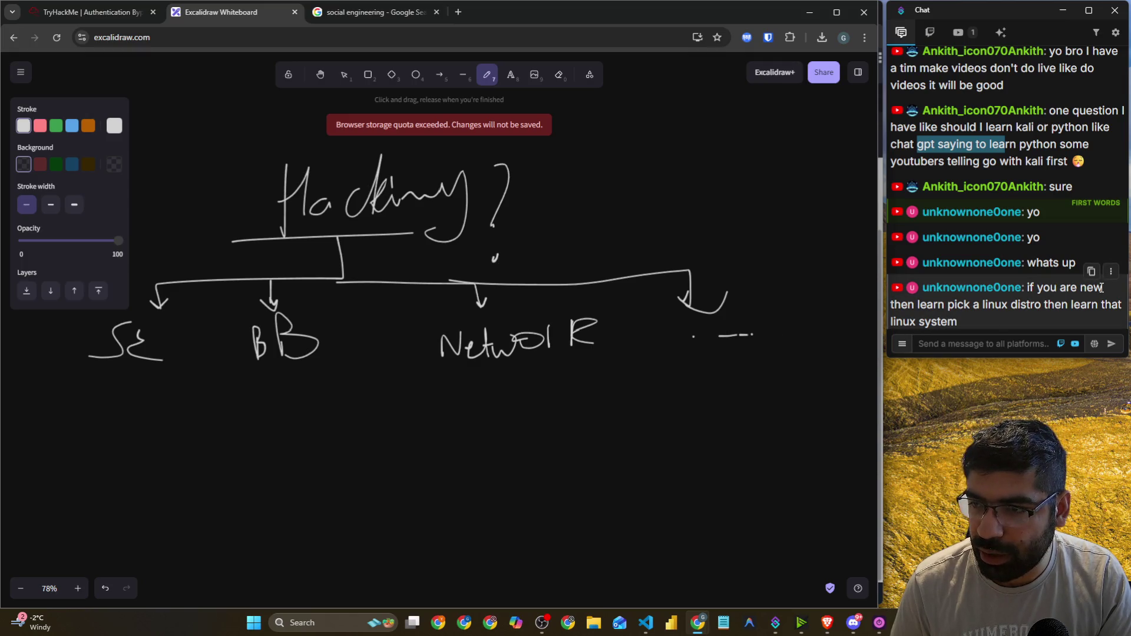
Highlight a viewer's Linux distro advice in chat, then return to the whiteboard window.
drag(973, 305, 1061, 305)
click(949, 343)
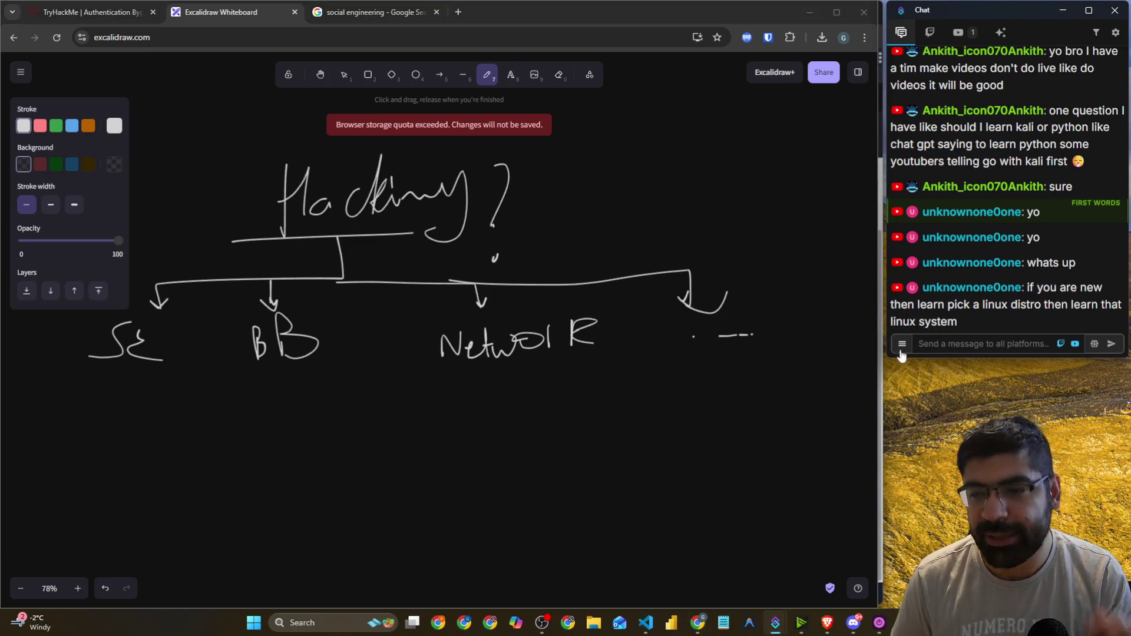
click(884, 361)
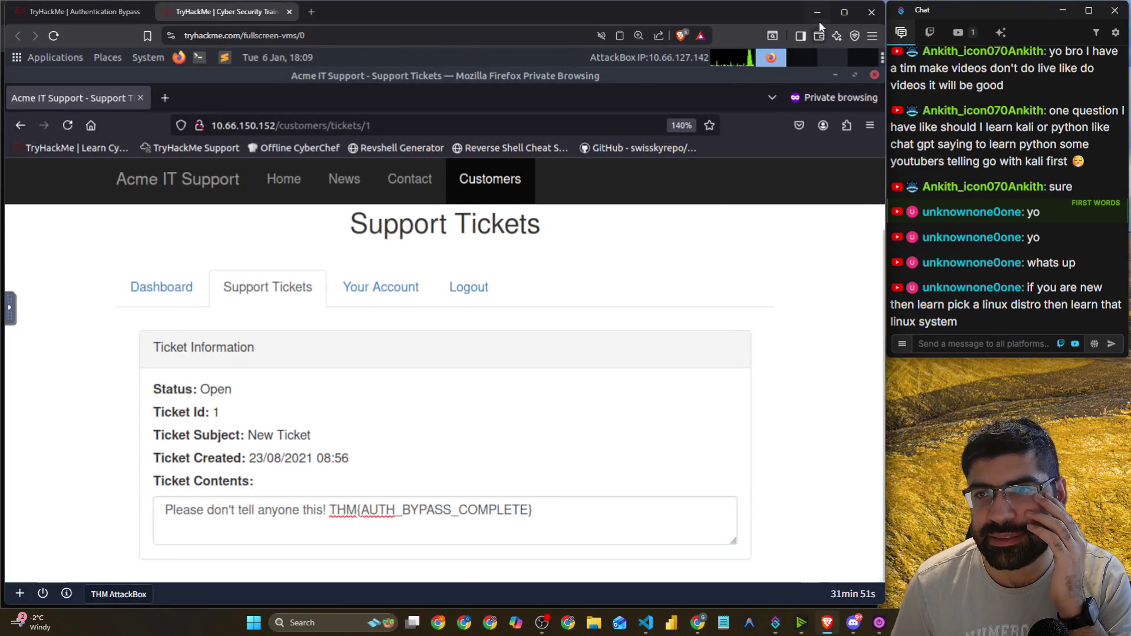
key(alt+Tab)
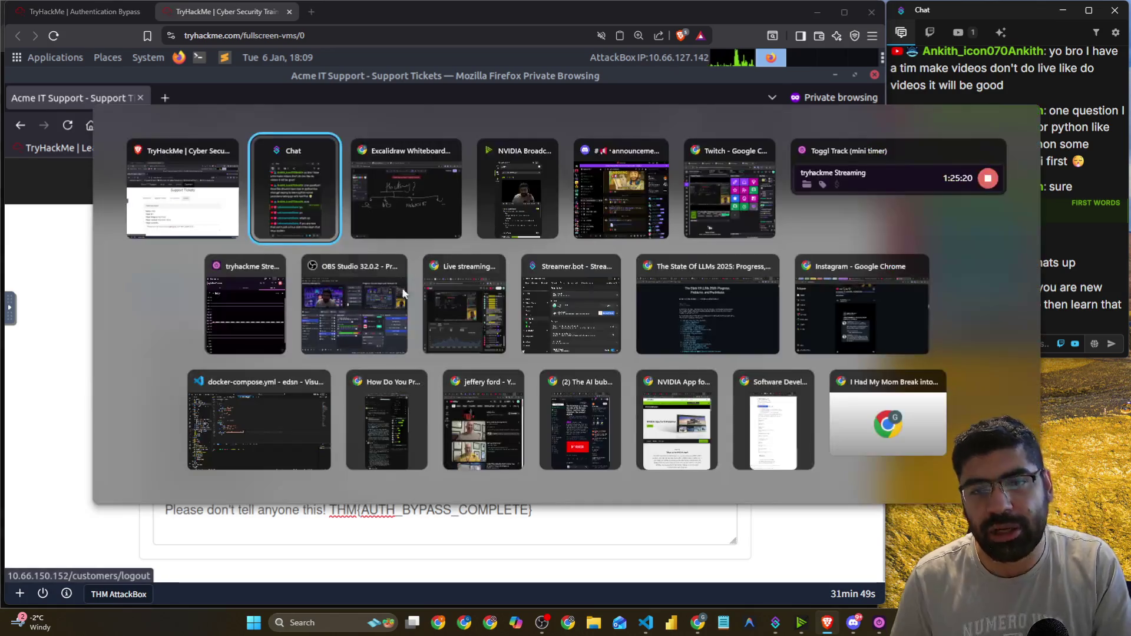
click(390, 203)
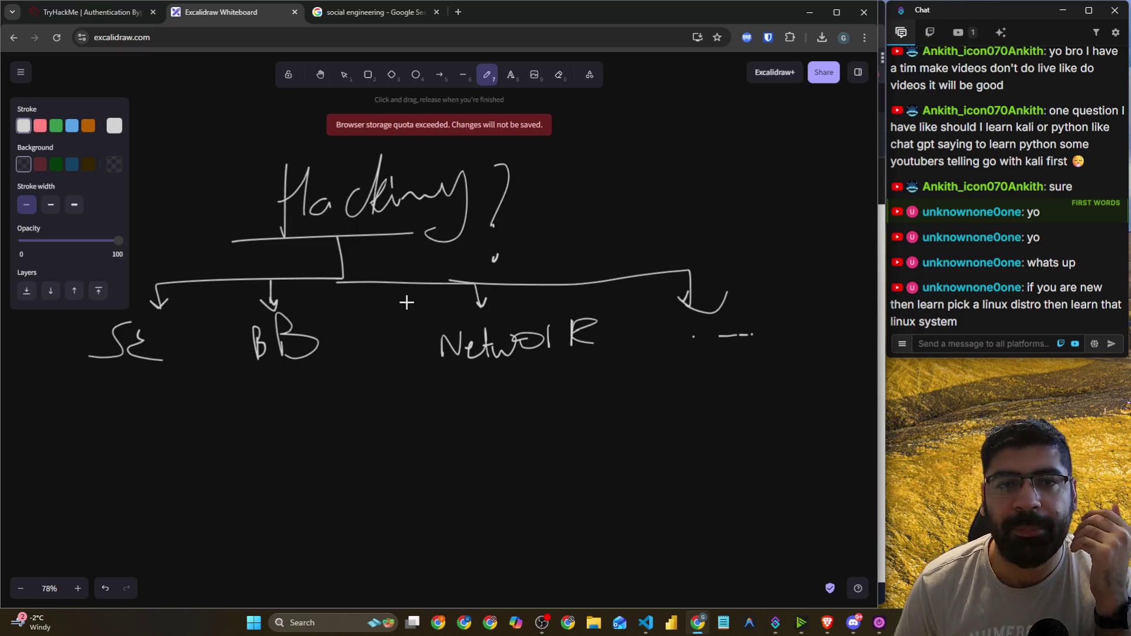
Pan the canvas, draw an arrow on the right down to 'Cloud', and underline 'Network'.
click(320, 75)
drag(409, 147, 447, 111)
click(486, 75)
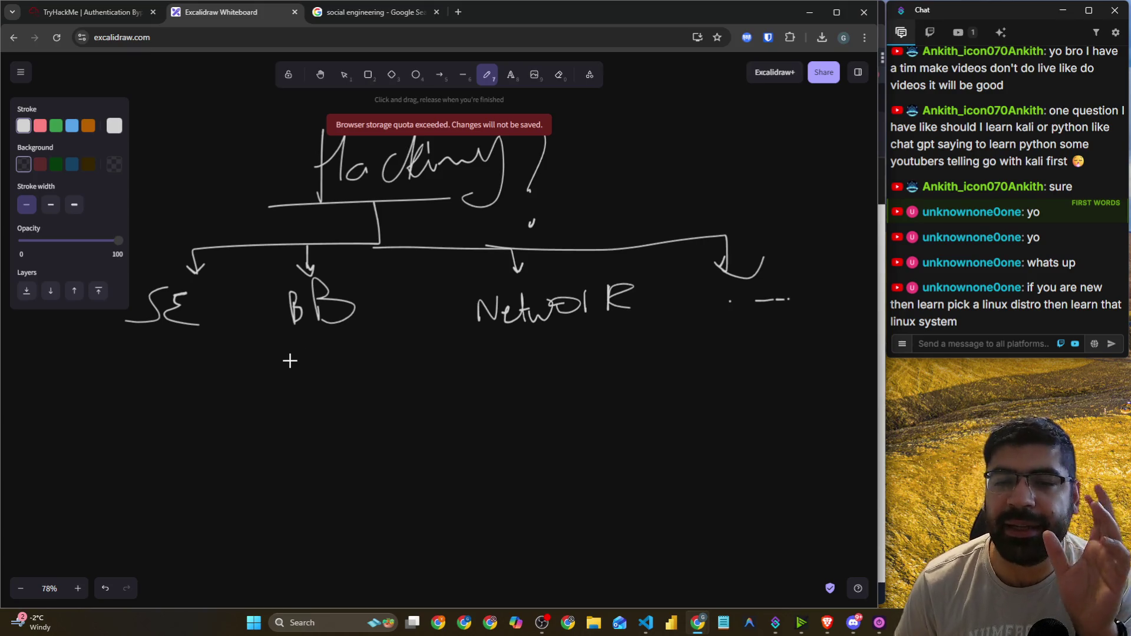
drag(731, 287, 717, 346)
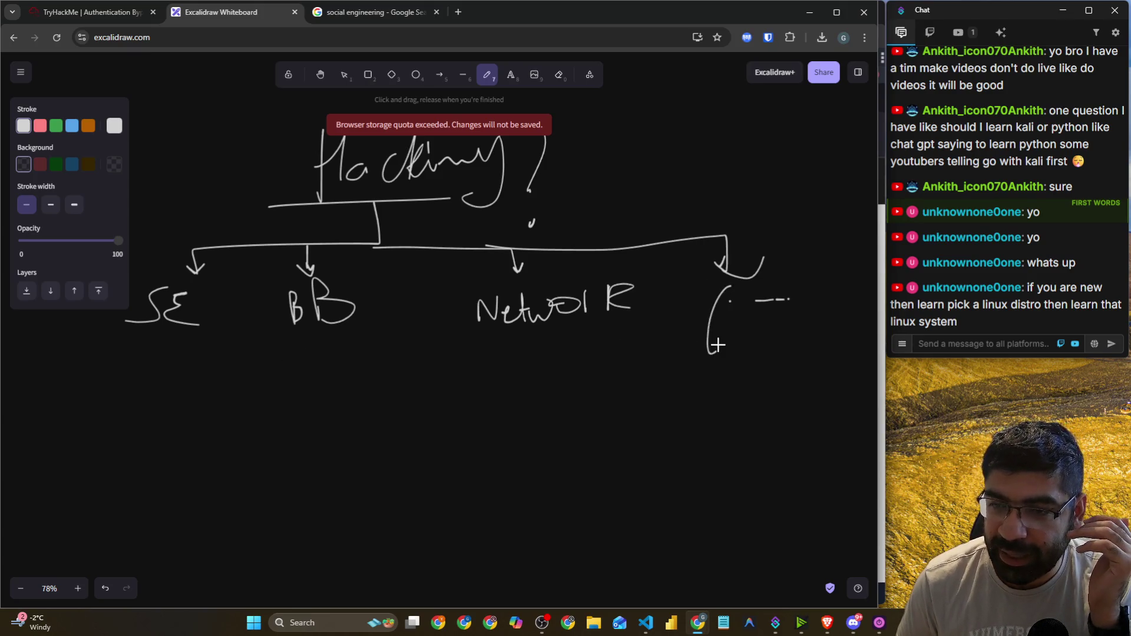
key(ctrl+z)
mouse_move(683, 250)
mouse_down()
mouse_move(671, 353)
mouse_move(684, 337)
mouse_up()
mouse_move(653, 375)
mouse_down()
mouse_move(723, 401)
mouse_move(742, 383)
mouse_move(741, 402)
mouse_up()
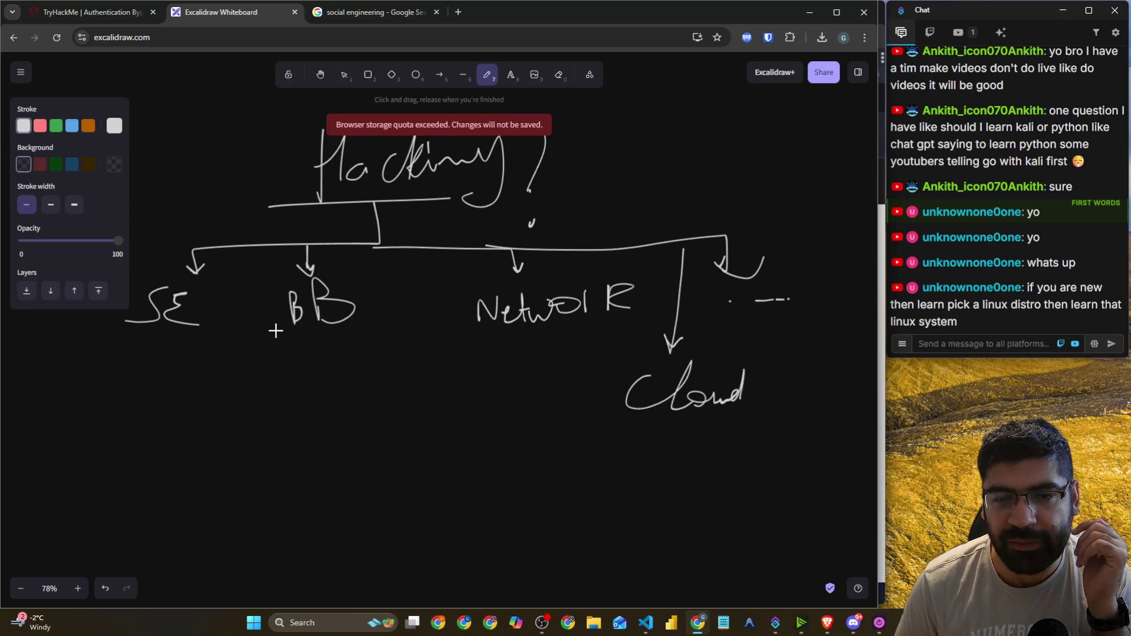
drag(483, 340, 630, 322)
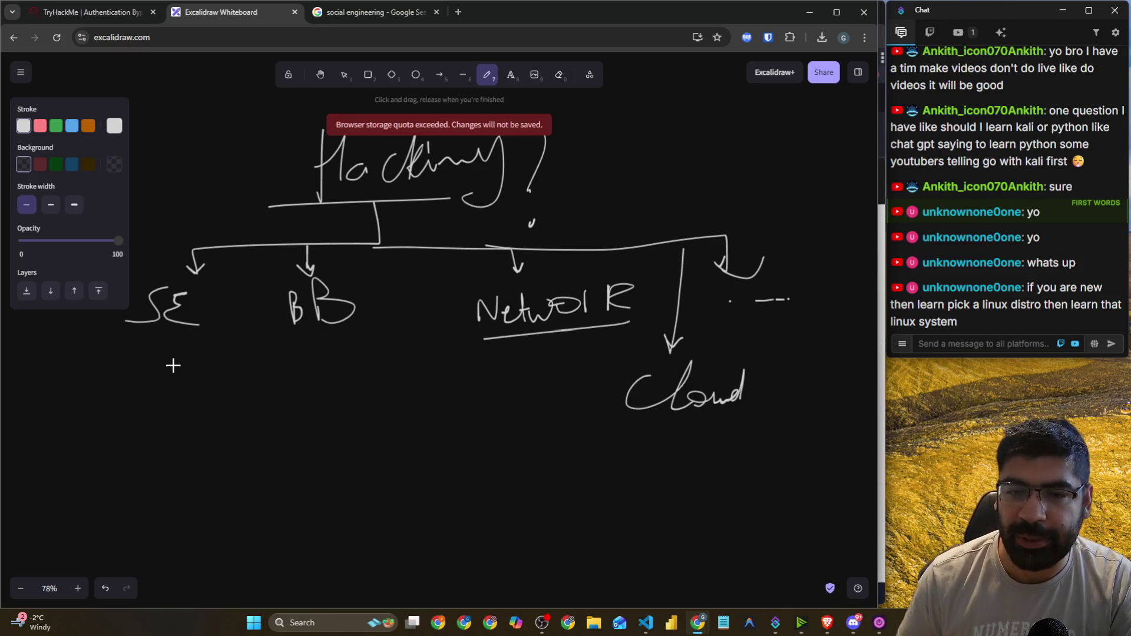
scroll(283, 406, down, 3)
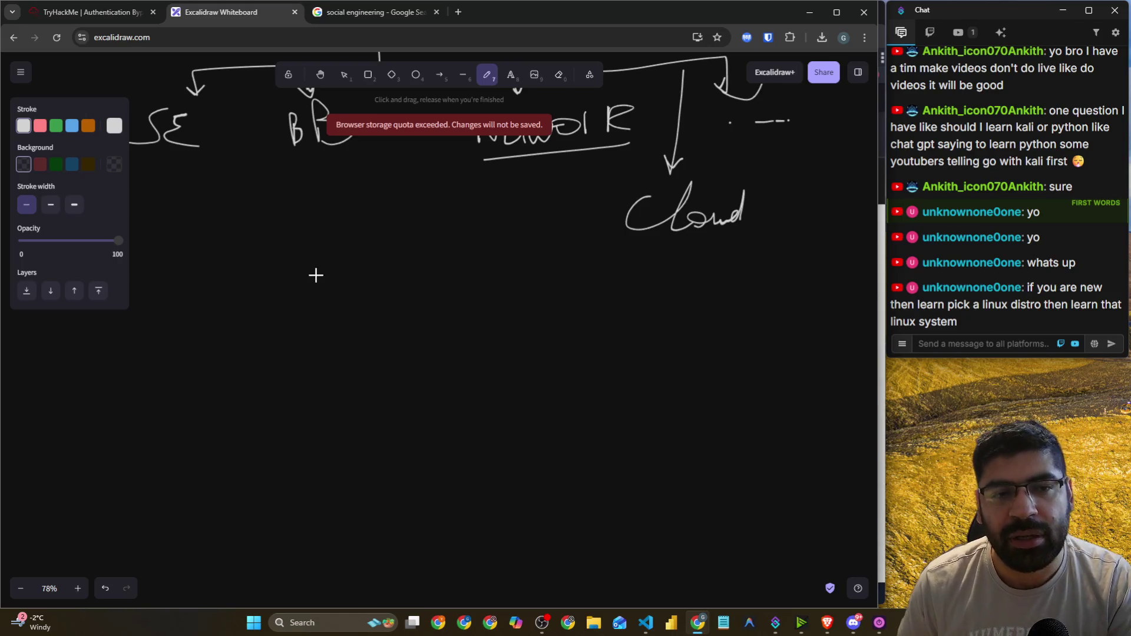
Write an underlined 'Linux' below the tree and underline 'SE'.
mouse_move(209, 250)
mouse_down()
mouse_move(237, 302)
mouse_move(327, 283)
mouse_up()
click(237, 272)
drag(206, 332, 329, 322)
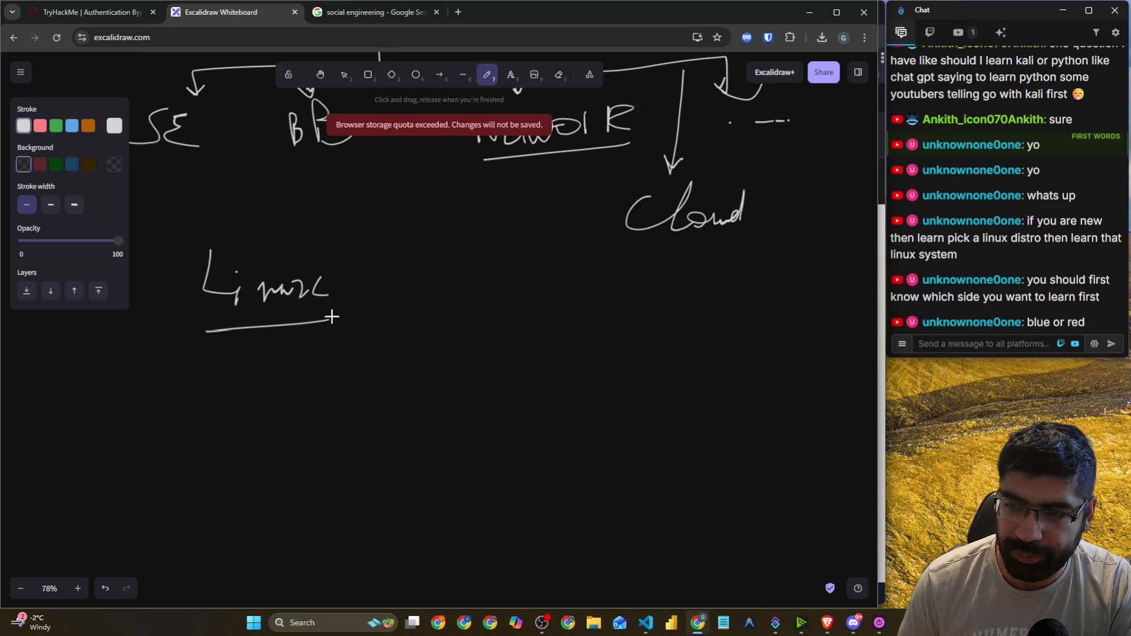
scroll(221, 247, up, 4)
drag(134, 298, 198, 288)
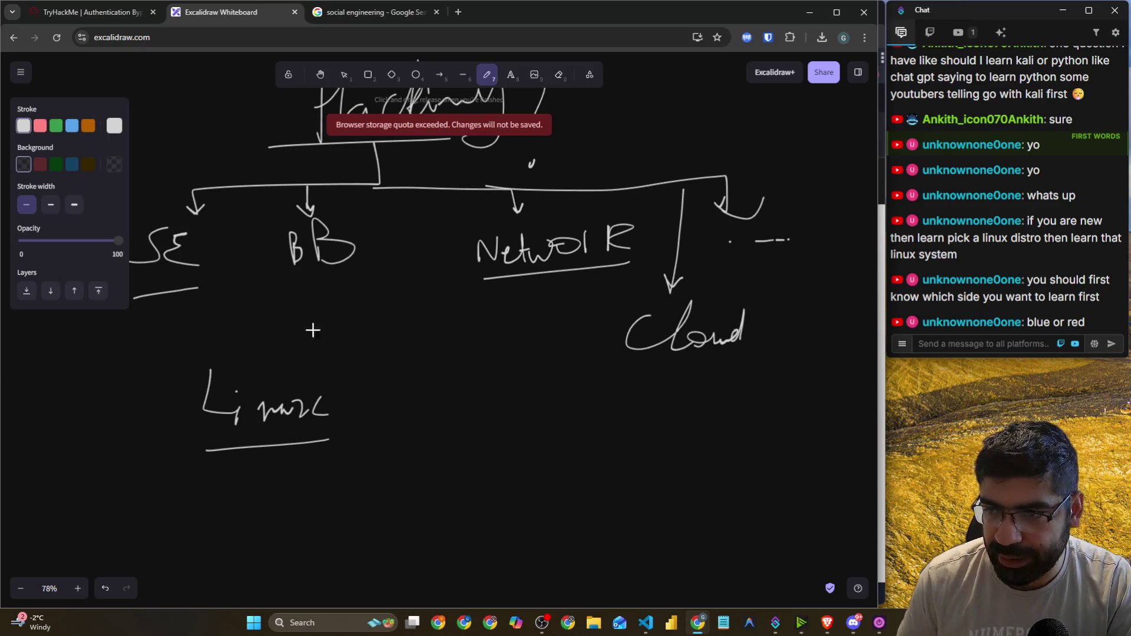
scroll(644, 398, down, 2)
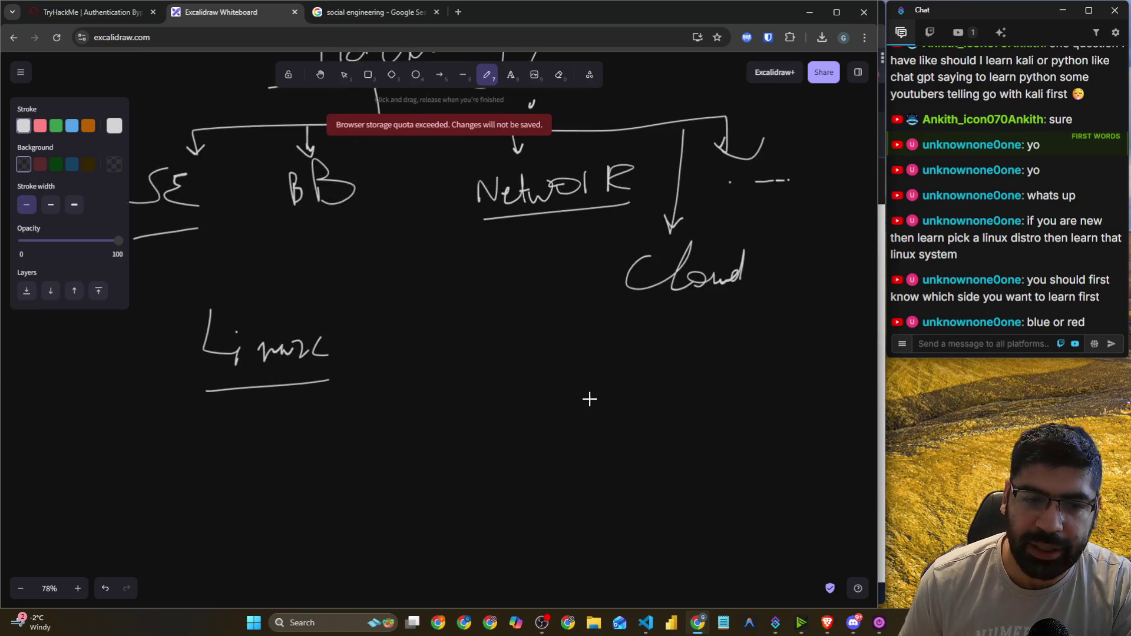
Draw an arrow from 'Linux' and handwrite 'Bandit' after it.
mouse_move(357, 342)
mouse_down()
mouse_move(420, 338)
mouse_move(419, 350)
mouse_up()
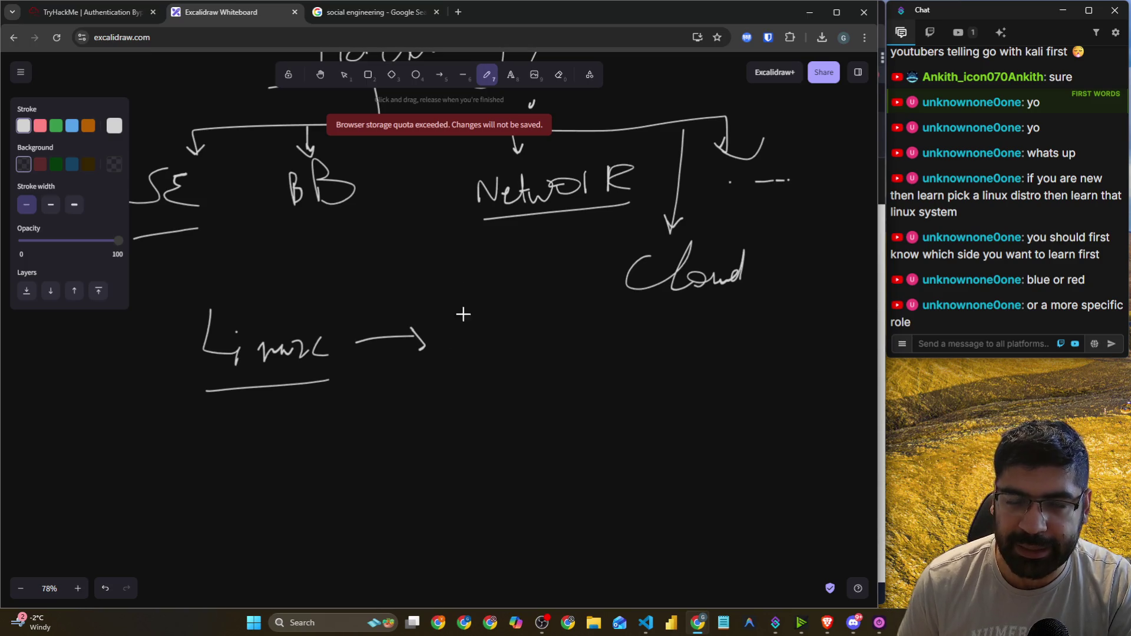
drag(465, 334, 464, 366)
mouse_move(451, 316)
mouse_down()
mouse_move(492, 370)
mouse_move(504, 353)
mouse_move(495, 363)
mouse_move(533, 369)
mouse_move(613, 348)
mouse_move(518, 401)
mouse_move(611, 388)
mouse_up()
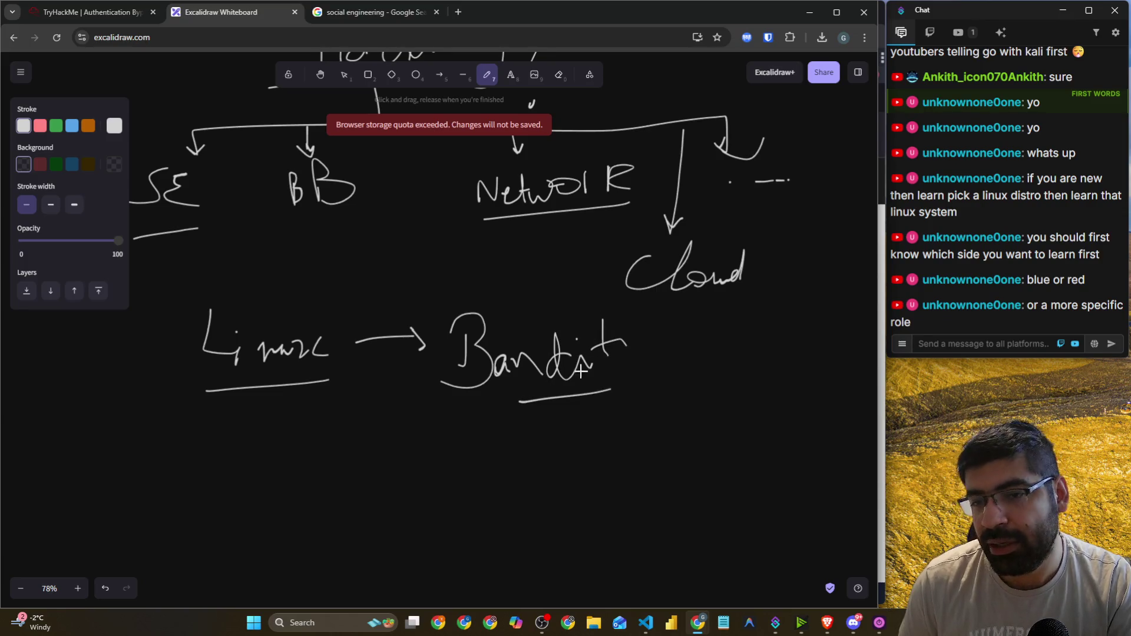
Open the OverTheWire Bandit wargame page in a new tab.
click(459, 12)
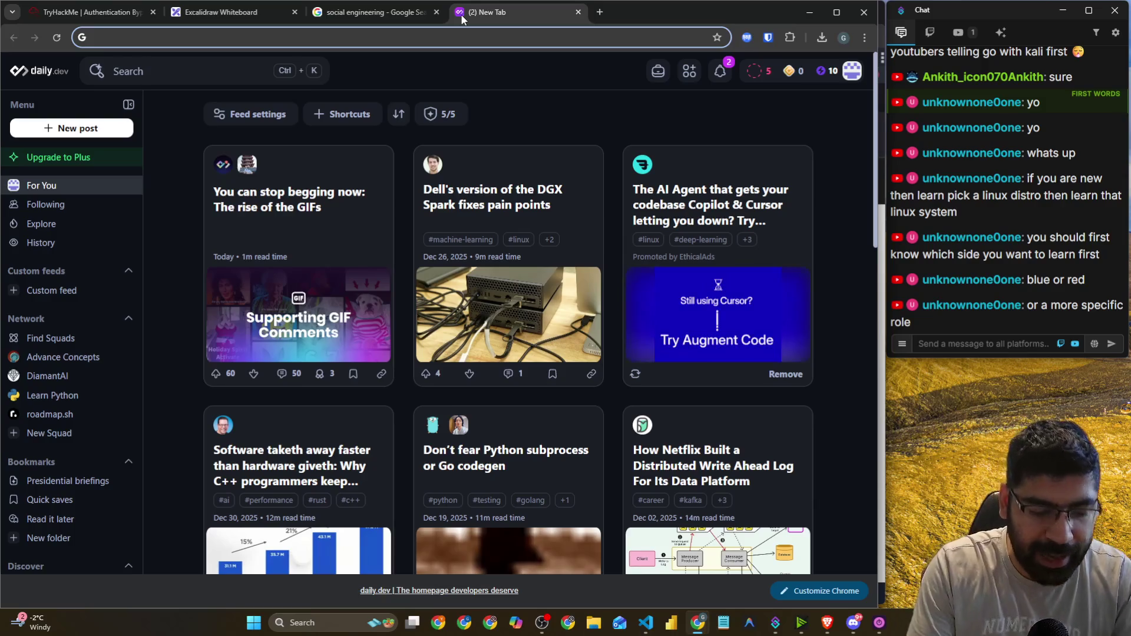
text(Bandit)
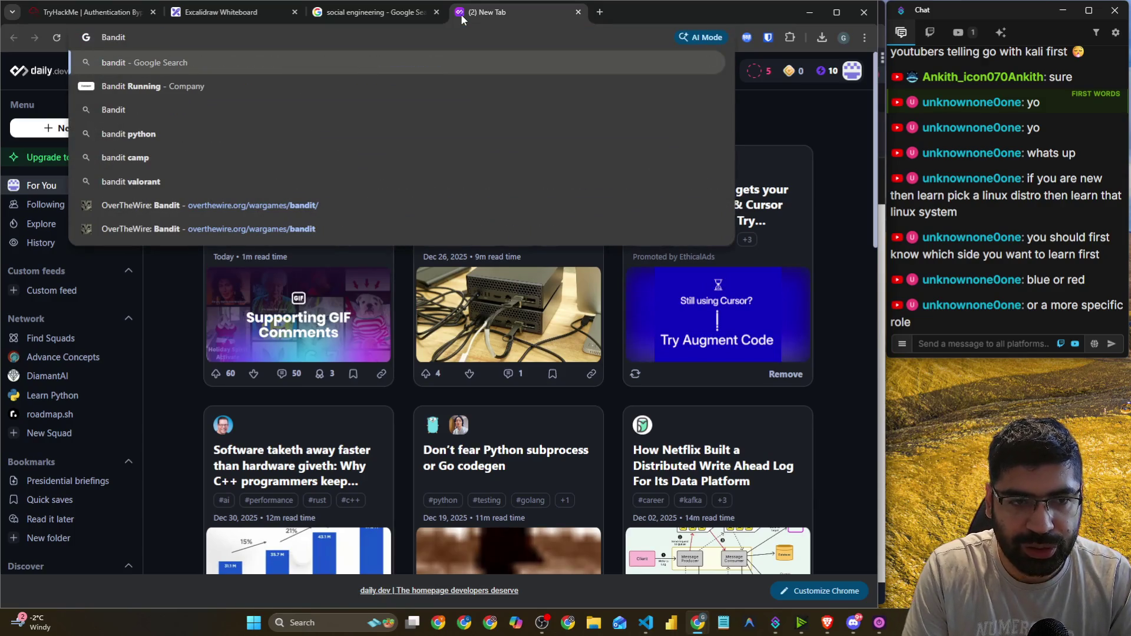
key(Up)
key(Up)
key(Return)
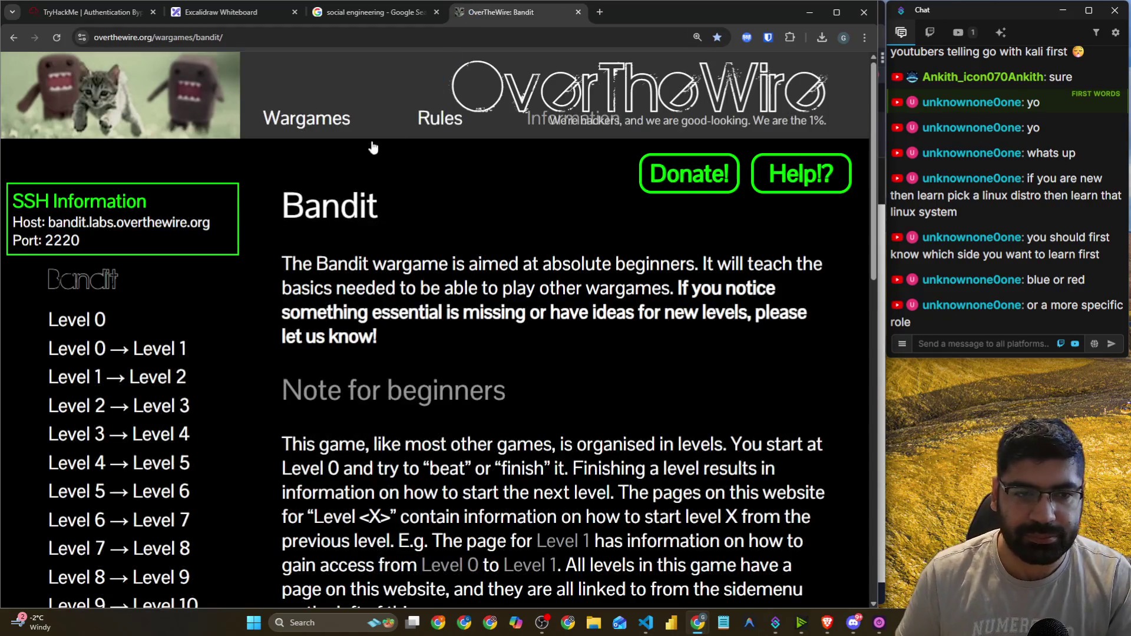
Post the Bandit page link in stream chat, then send 'rubber ducky scripts are done in python'.
click(336, 37)
key(ctrl+c)
click(990, 343)
key(ctrl+v)
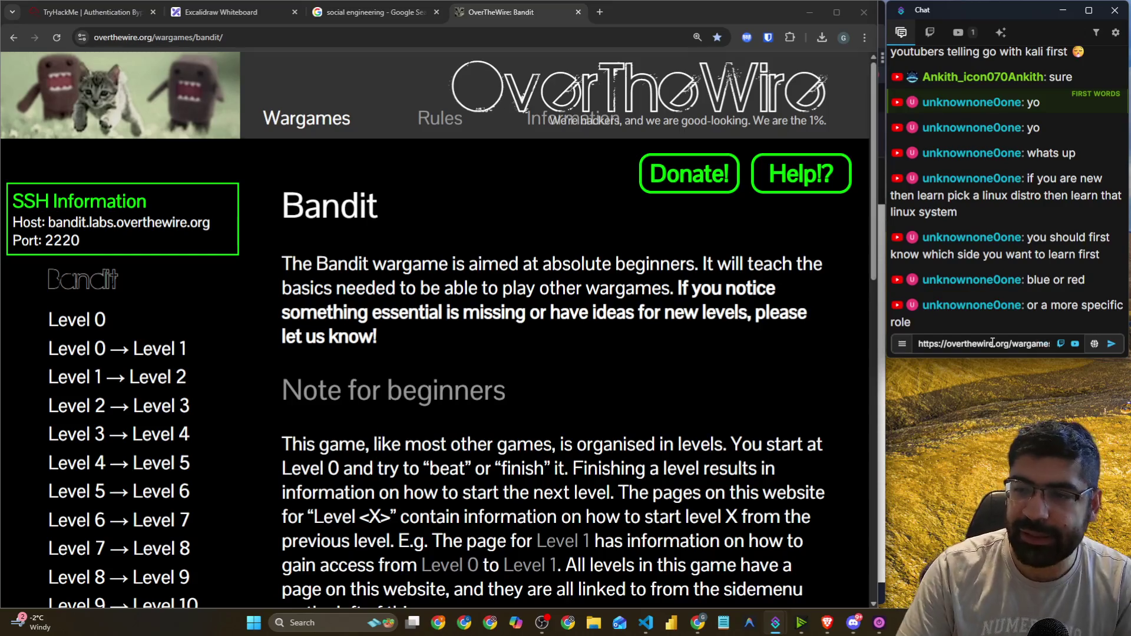
key(Return)
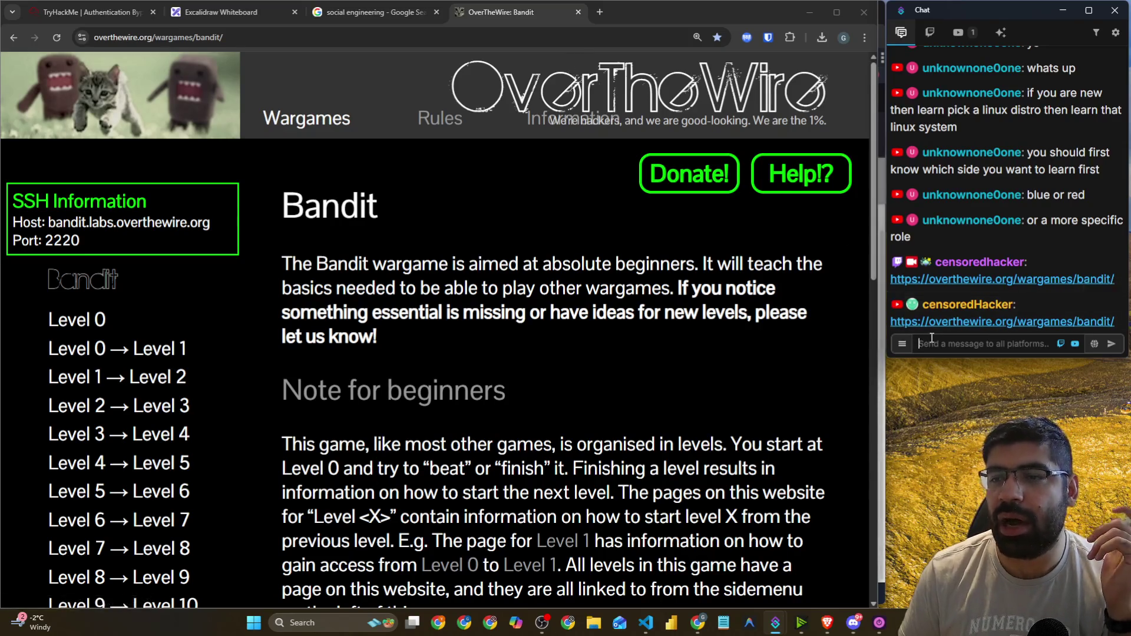
text(ru)
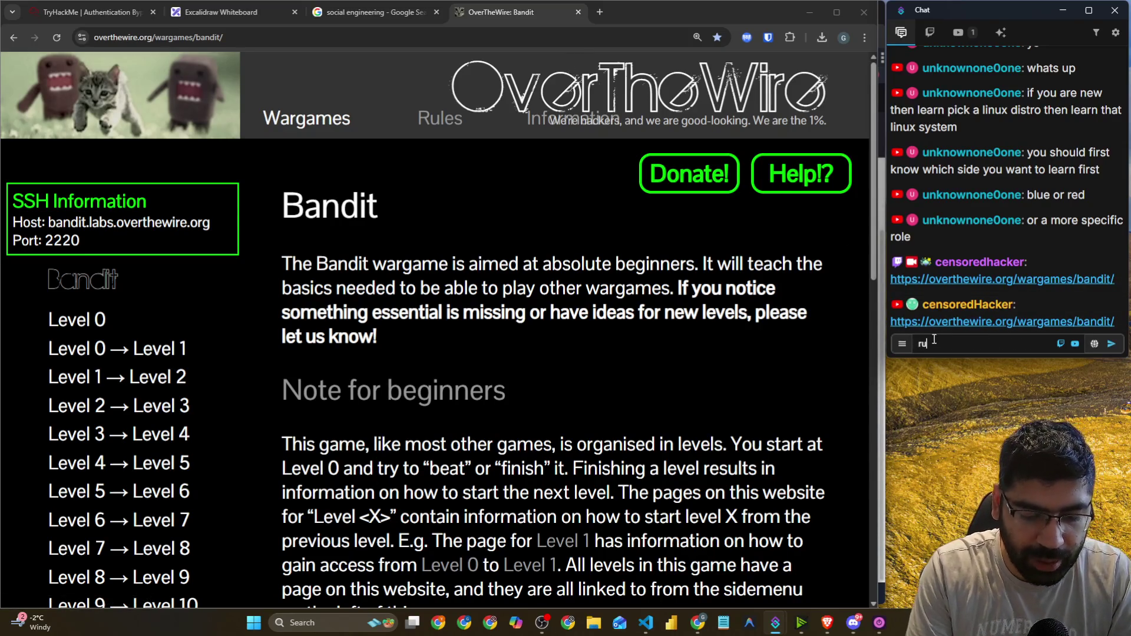
text(bber ducky scripts)
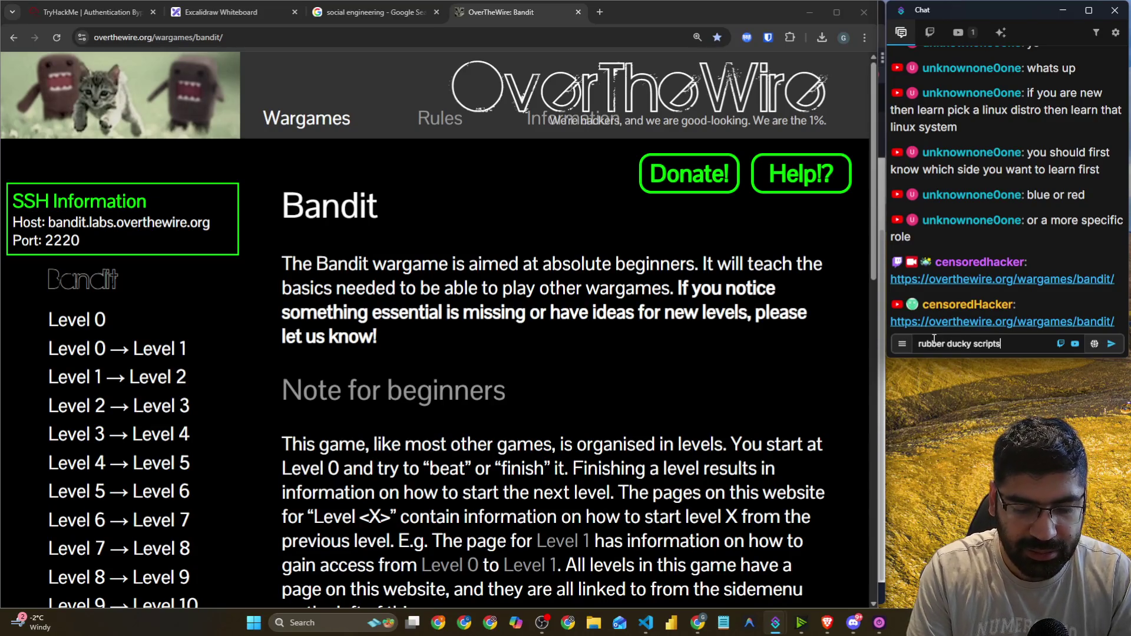
text( are done in )
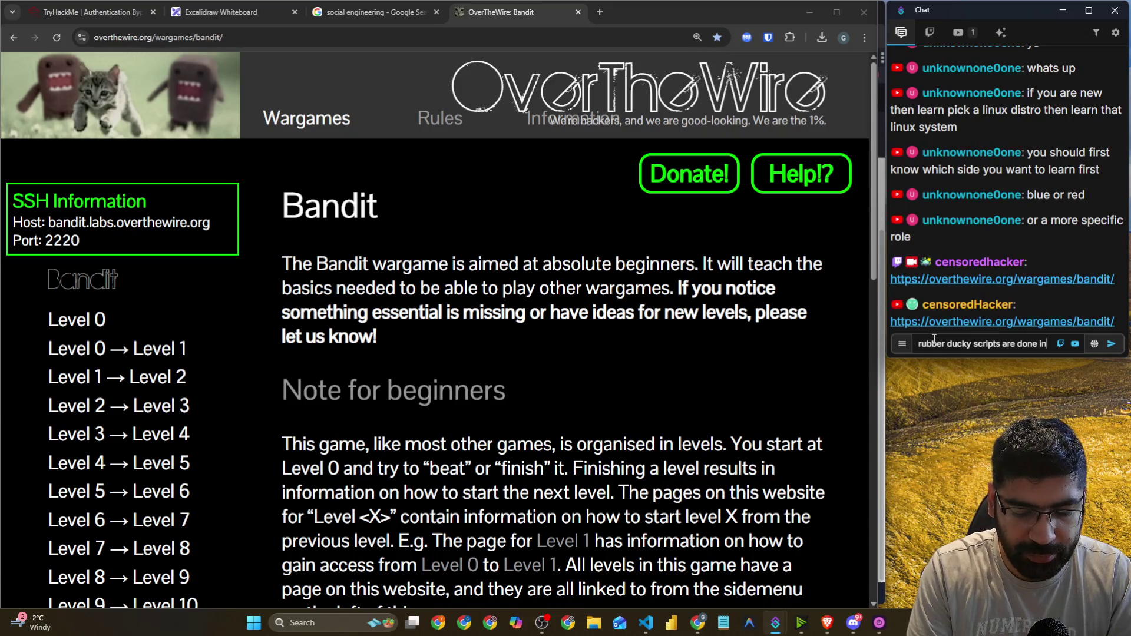
text(python)
key(Return)
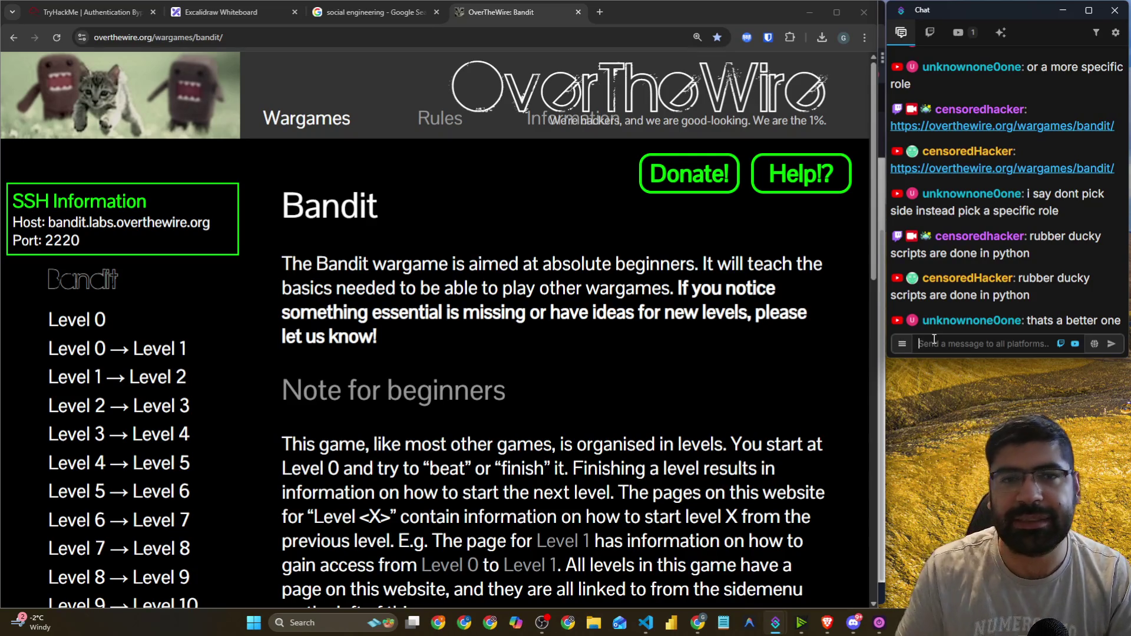
Handwrite and underline a new word on empty Excalidraw canvas.
click(207, 12)
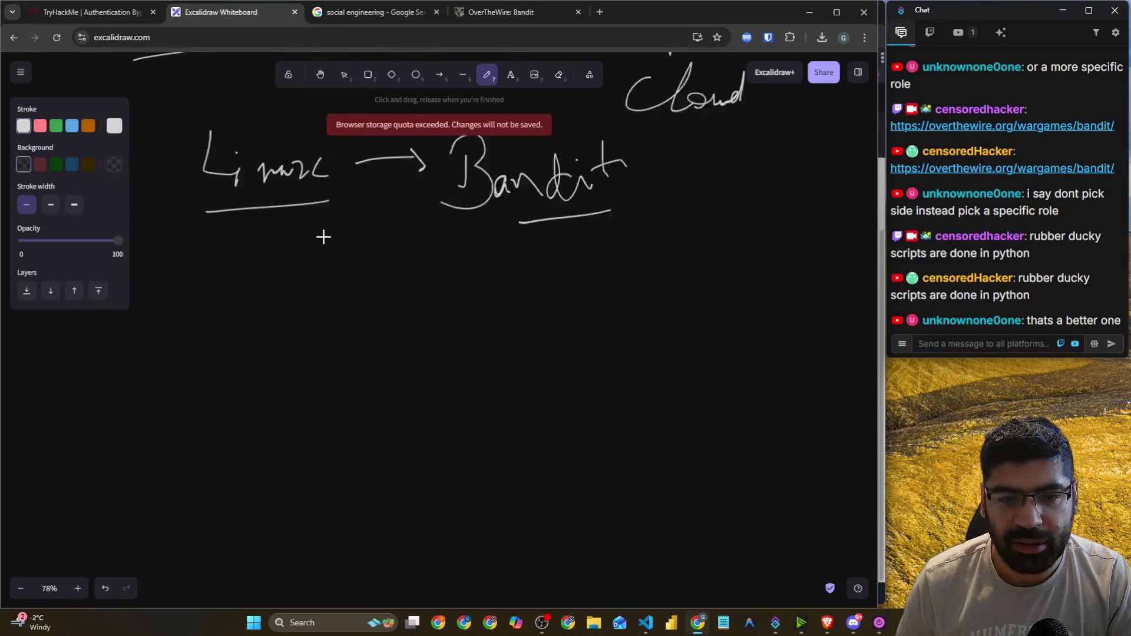
scroll(324, 237, down, 5)
mouse_move(323, 228)
mouse_down()
mouse_move(328, 156)
mouse_move(312, 219)
mouse_move(379, 218)
mouse_move(442, 159)
mouse_move(445, 223)
mouse_move(494, 209)
mouse_move(520, 178)
mouse_up()
drag(318, 272, 449, 241)
Draw five check marks below the word and loop around the first three.
drag(159, 370, 196, 341)
drag(342, 394, 371, 350)
drag(519, 390, 582, 336)
drag(653, 351, 701, 303)
drag(740, 364, 792, 313)
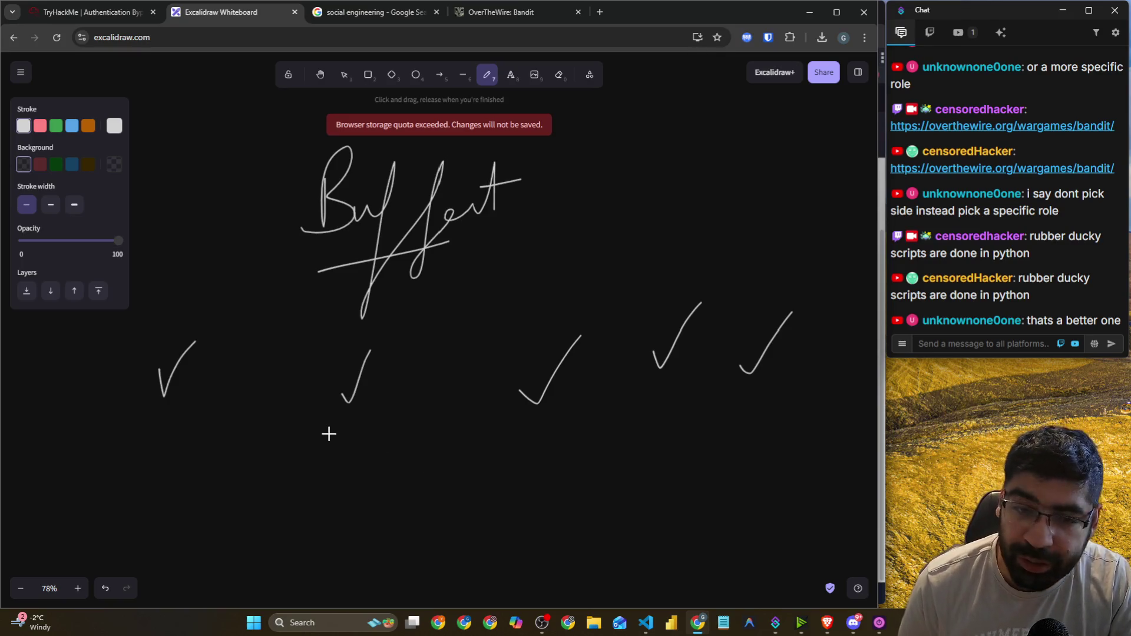
mouse_move(149, 440)
mouse_down()
mouse_move(599, 412)
mouse_move(298, 318)
mouse_move(136, 417)
mouse_move(237, 427)
mouse_up()
Draw a downward arrow and X marks over the last two check marks.
scroll(357, 451, down, 2)
mouse_move(362, 334)
mouse_down()
mouse_move(371, 405)
mouse_move(387, 366)
mouse_up()
mouse_move(693, 139)
mouse_down()
mouse_move(684, 161)
mouse_move(710, 158)
mouse_up()
mouse_move(799, 142)
mouse_down()
mouse_move(755, 173)
mouse_move(800, 175)
mouse_up()
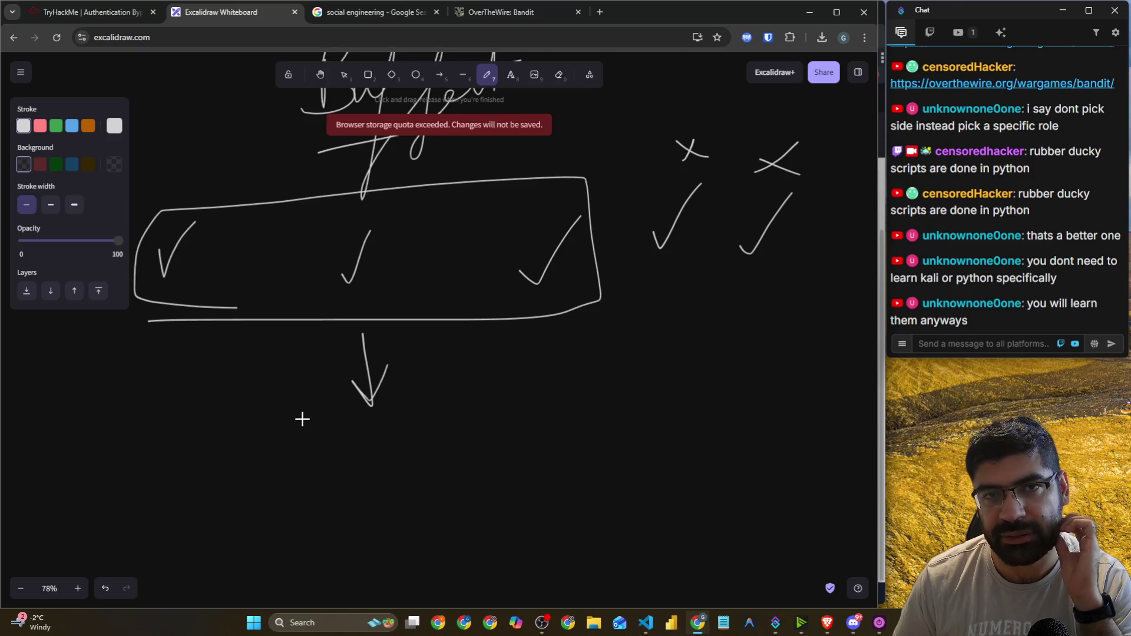
scroll(302, 419, down, 4)
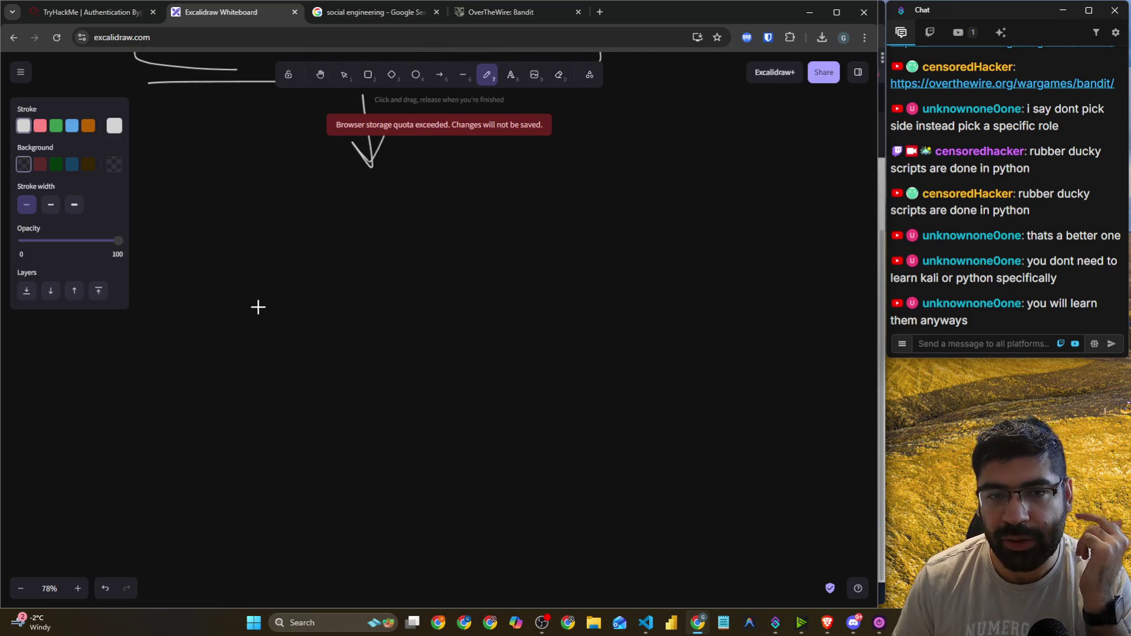
Handwrite 'Assembly' on the canvas.
mouse_move(258, 312)
mouse_down()
mouse_move(285, 283)
mouse_move(288, 303)
mouse_move(287, 273)
mouse_up()
drag(342, 260, 310, 301)
drag(377, 263, 350, 307)
mouse_move(393, 263)
mouse_down()
mouse_move(399, 283)
mouse_move(462, 247)
mouse_move(469, 275)
mouse_move(517, 252)
mouse_move(506, 299)
mouse_up()
drag(265, 340, 307, 397)
Draw a bent arrow from Assembly and write 'Project Zero' after it.
mouse_move(368, 420)
mouse_down()
mouse_move(388, 367)
mouse_move(388, 389)
mouse_move(408, 383)
mouse_up()
drag(419, 386, 426, 396)
click(435, 354)
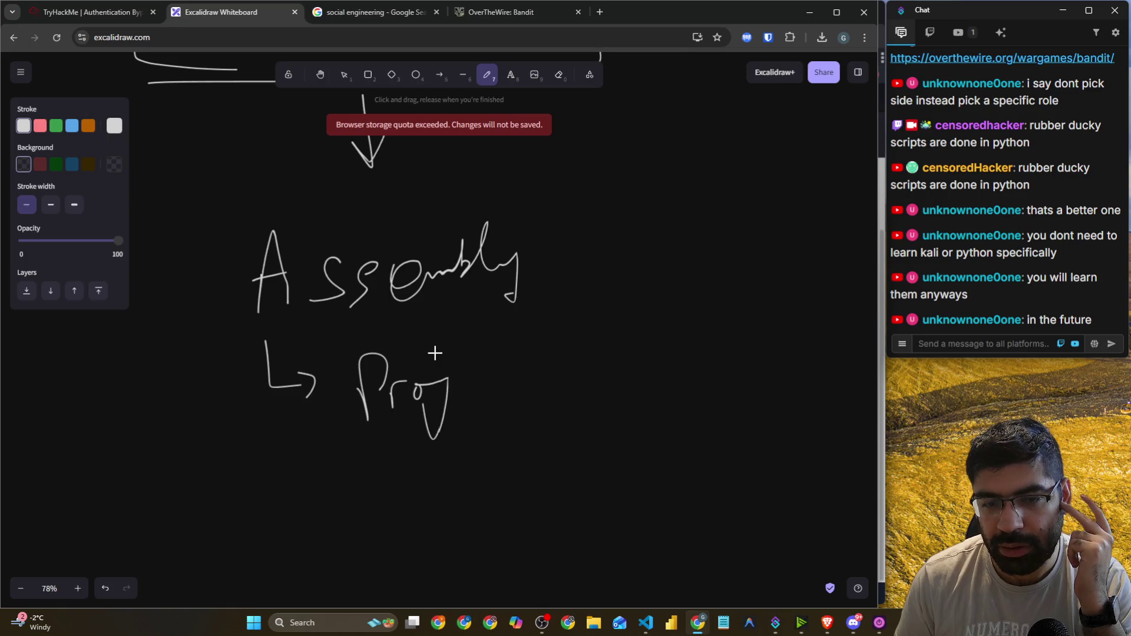
drag(494, 372, 501, 389)
mouse_move(513, 333)
mouse_down()
mouse_move(518, 391)
mouse_move(536, 356)
mouse_up()
drag(623, 349, 660, 380)
mouse_move(669, 381)
mouse_down()
mouse_move(678, 356)
mouse_move(692, 359)
mouse_up()
Add '@ Google', underline the line, box the notes, and draw an arrow out of the box.
mouse_move(494, 462)
mouse_down()
mouse_move(505, 470)
mouse_move(489, 480)
mouse_up()
drag(578, 424, 570, 487)
mouse_move(599, 449)
mouse_down()
mouse_move(630, 443)
mouse_move(641, 496)
mouse_move(744, 441)
mouse_up()
drag(436, 511, 822, 441)
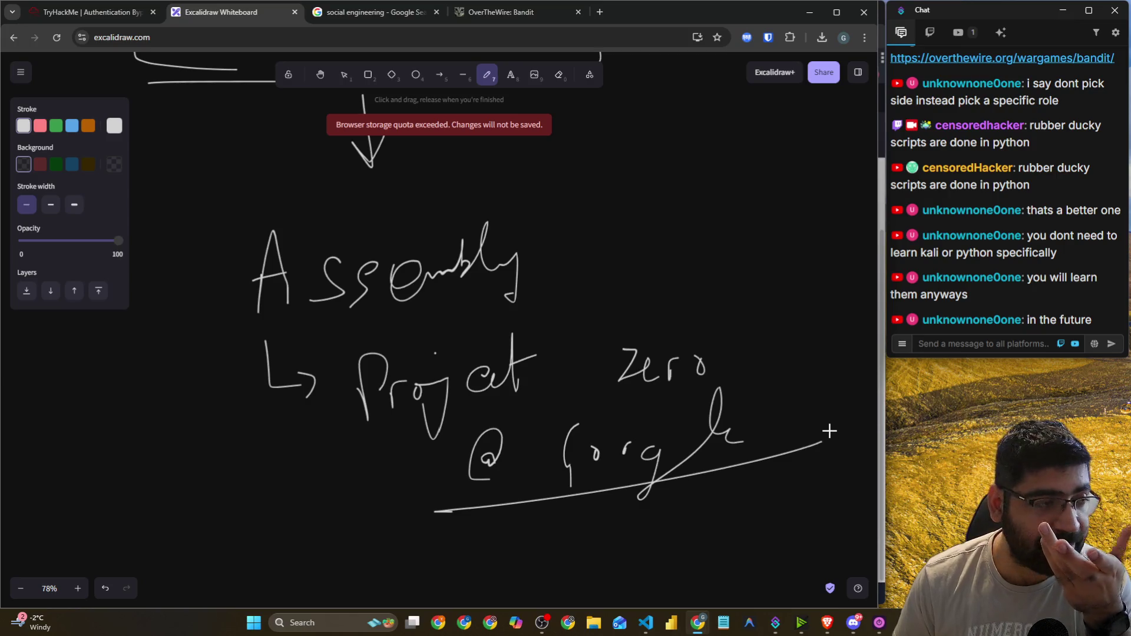
mouse_move(835, 442)
mouse_down()
mouse_move(584, 239)
mouse_move(199, 299)
mouse_move(252, 459)
mouse_move(397, 467)
mouse_up()
mouse_move(526, 237)
mouse_down()
mouse_move(554, 174)
mouse_move(581, 177)
mouse_move(578, 190)
mouse_move(573, 168)
mouse_move(579, 194)
mouse_up()
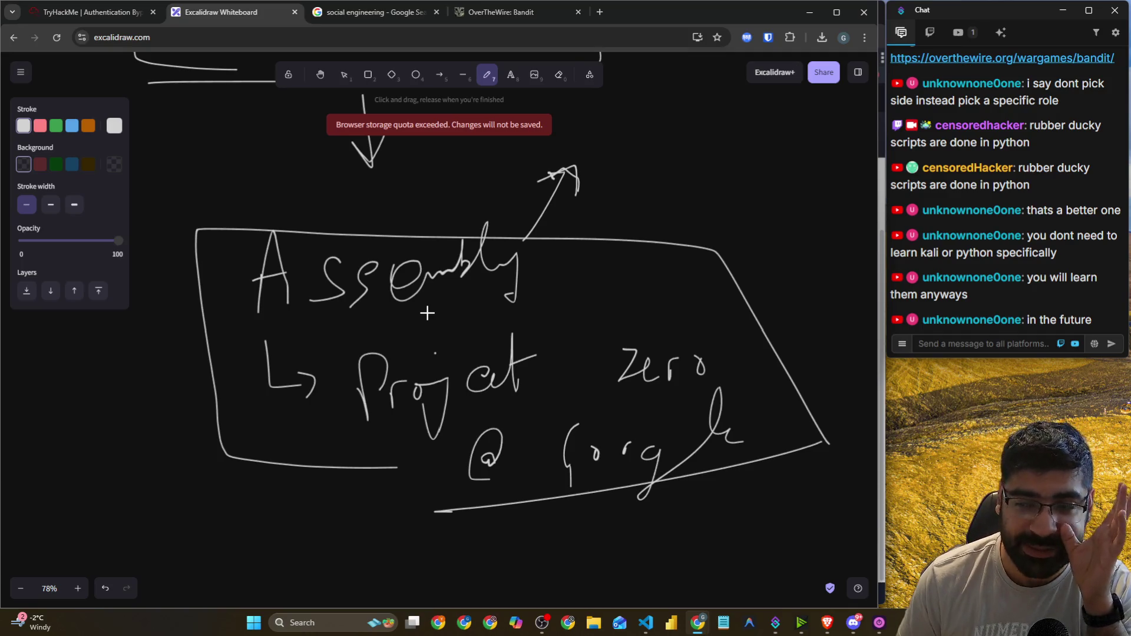
Return to the TryHackMe room and close the OverTheWire Bandit tab.
scroll(583, 298, up, 1)
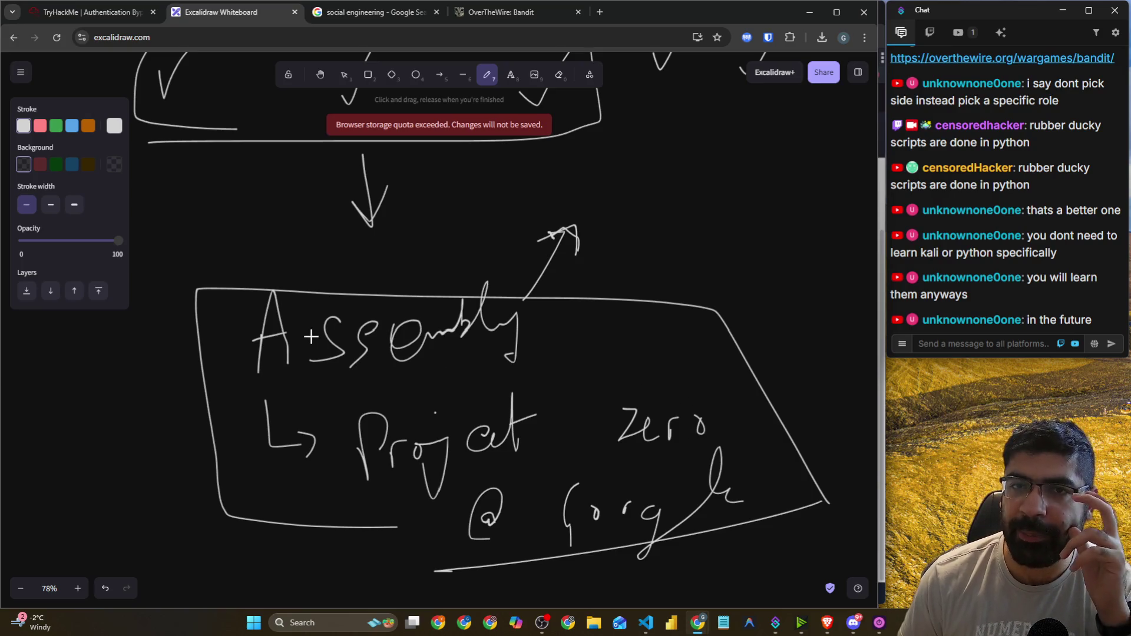
scroll(462, 242, down, 3)
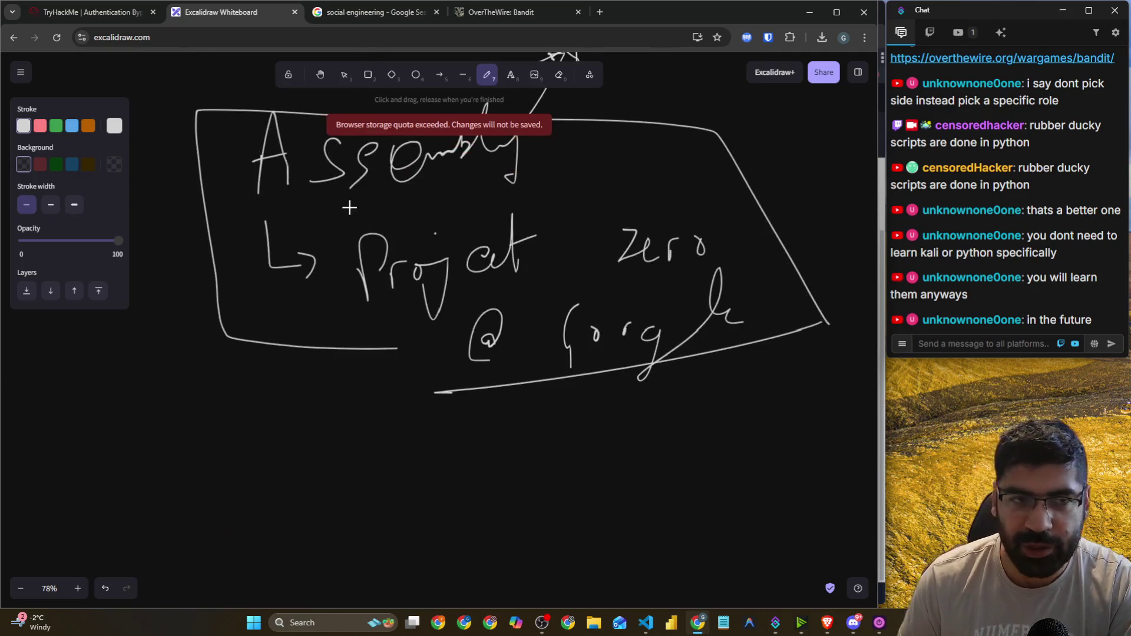
click(101, 11)
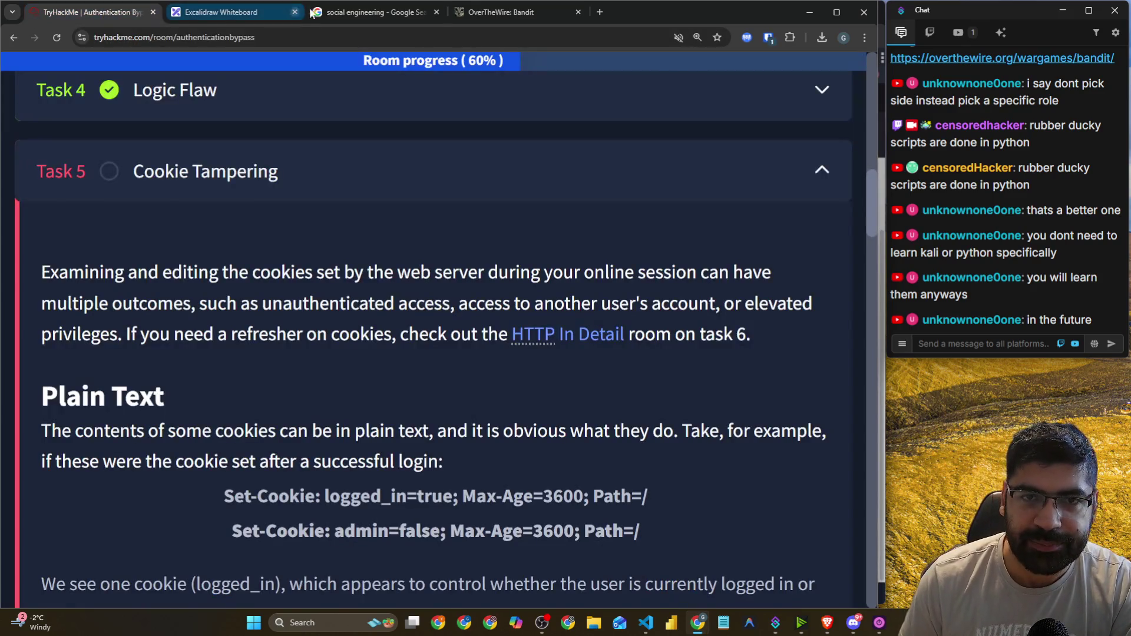
click(578, 12)
Close the social engineering search tab and send 'Defcon, Blackhat' in stream chat.
click(436, 13)
scroll(218, 318, down, 1)
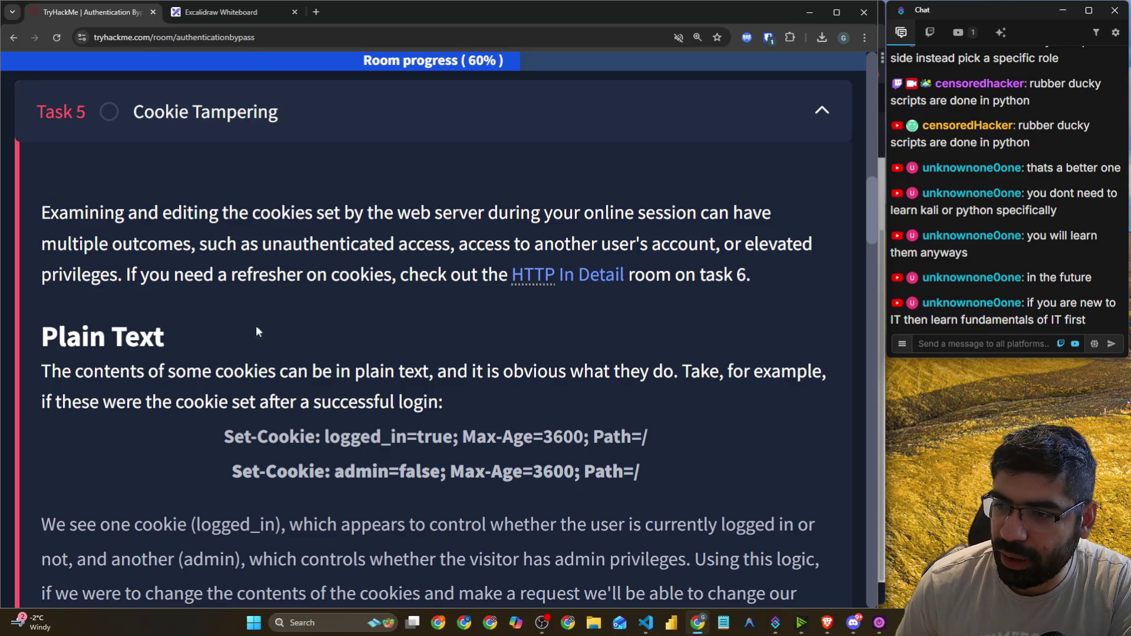
click(944, 323)
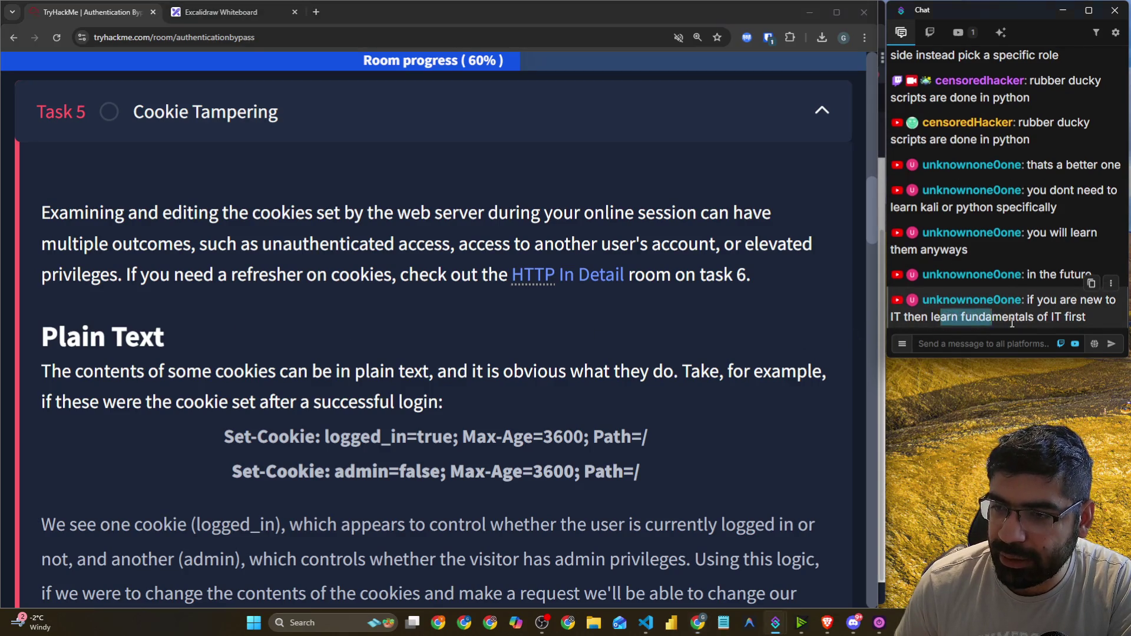
click(986, 344)
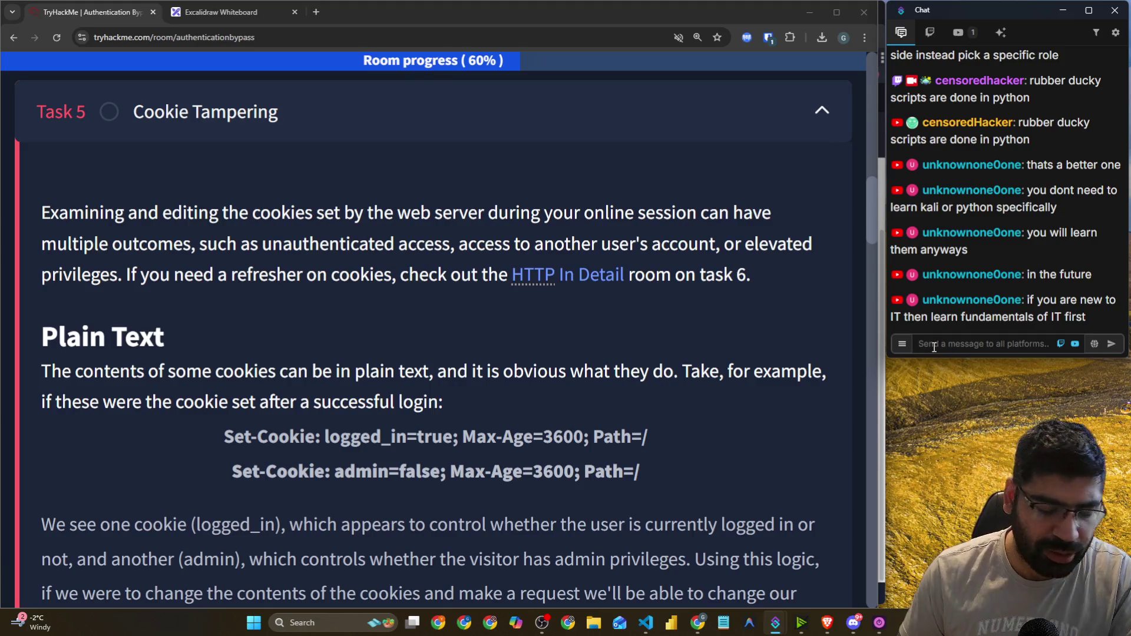
text(Defcon, Black)
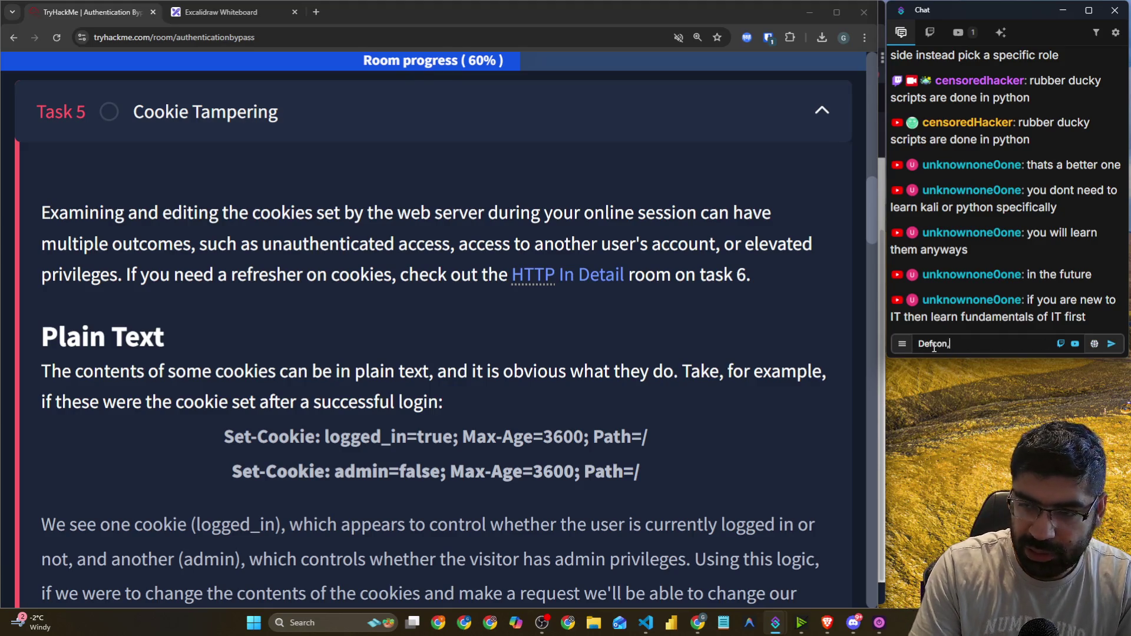
text(hat)
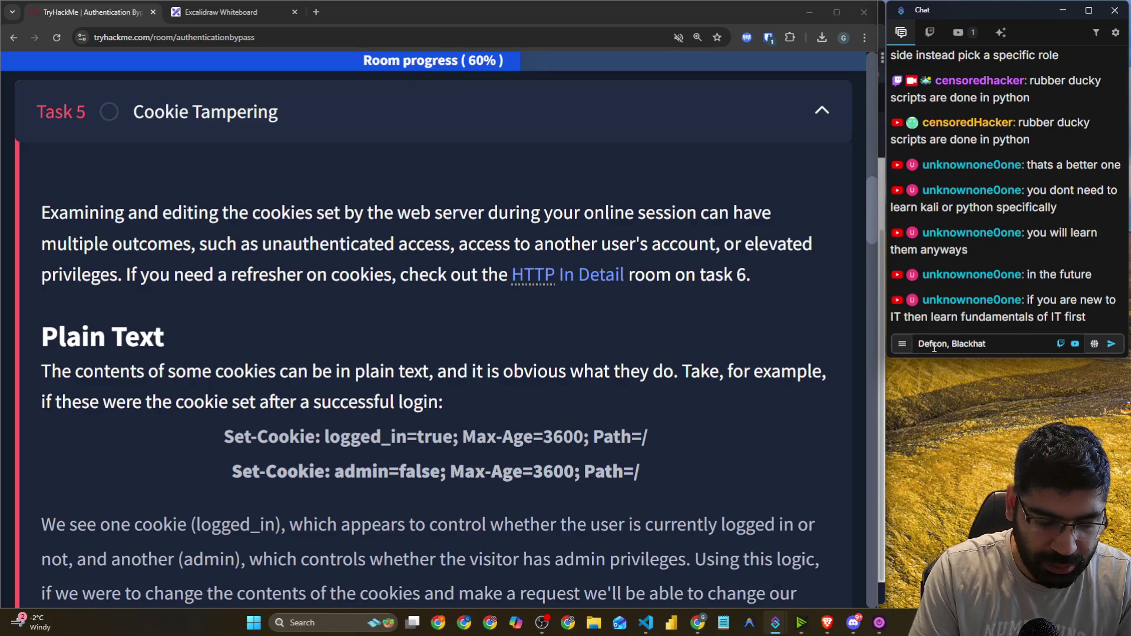
key(Return)
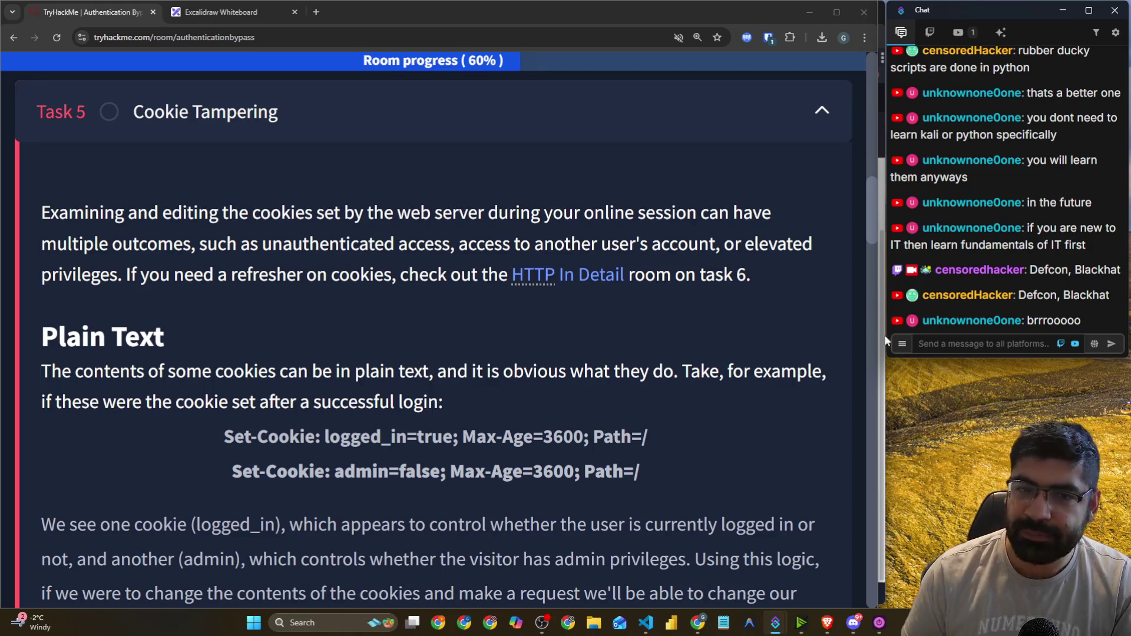
click(49, 218)
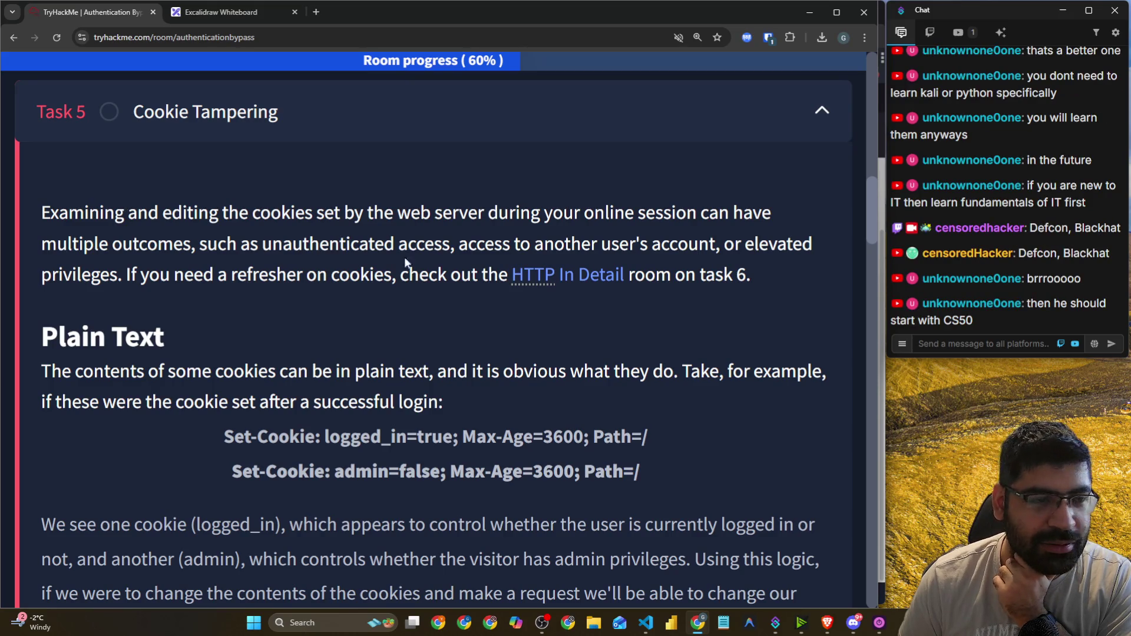
Read through chat and the Task 5 Cookie Tampering text, then open a new daily.dev tab.
click(946, 343)
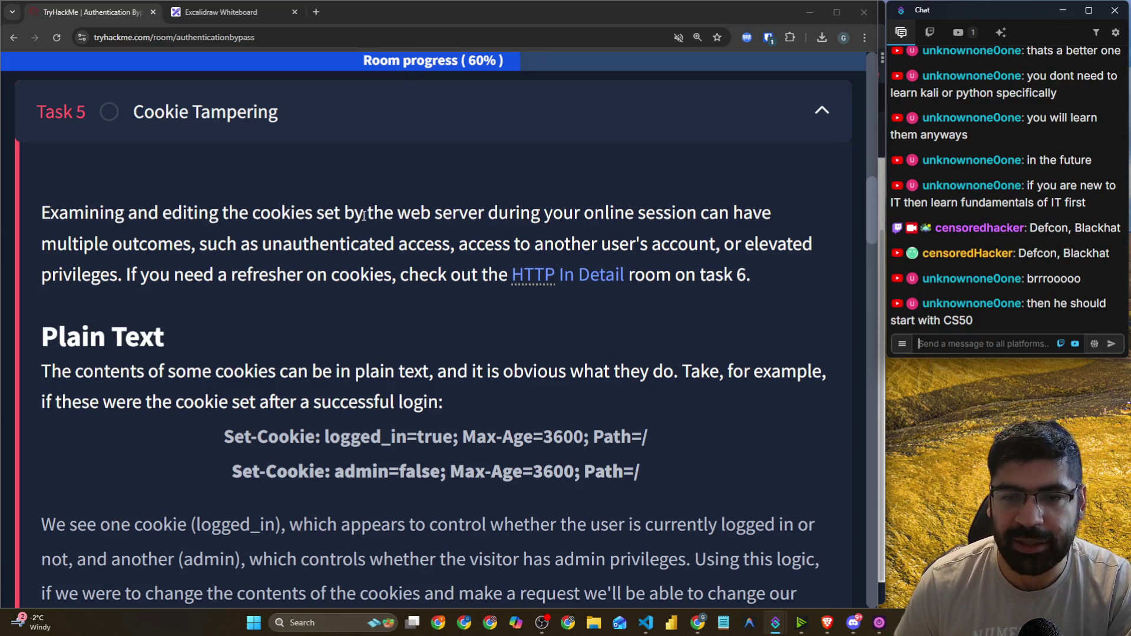
click(213, 239)
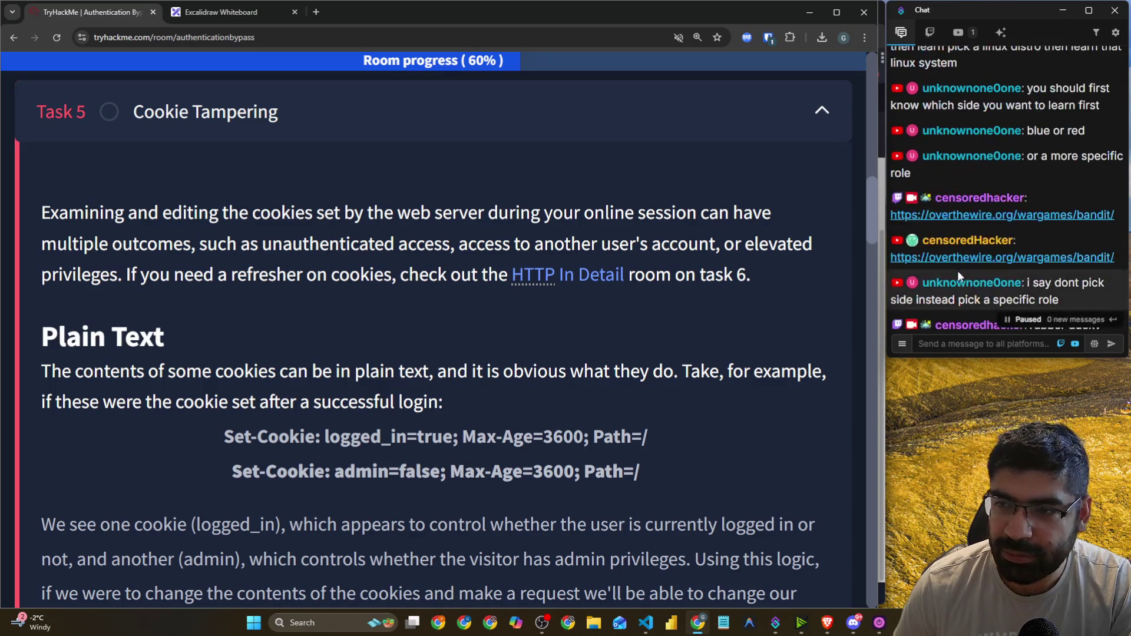
scroll(953, 270, up, 3)
scroll(953, 270, down, 10)
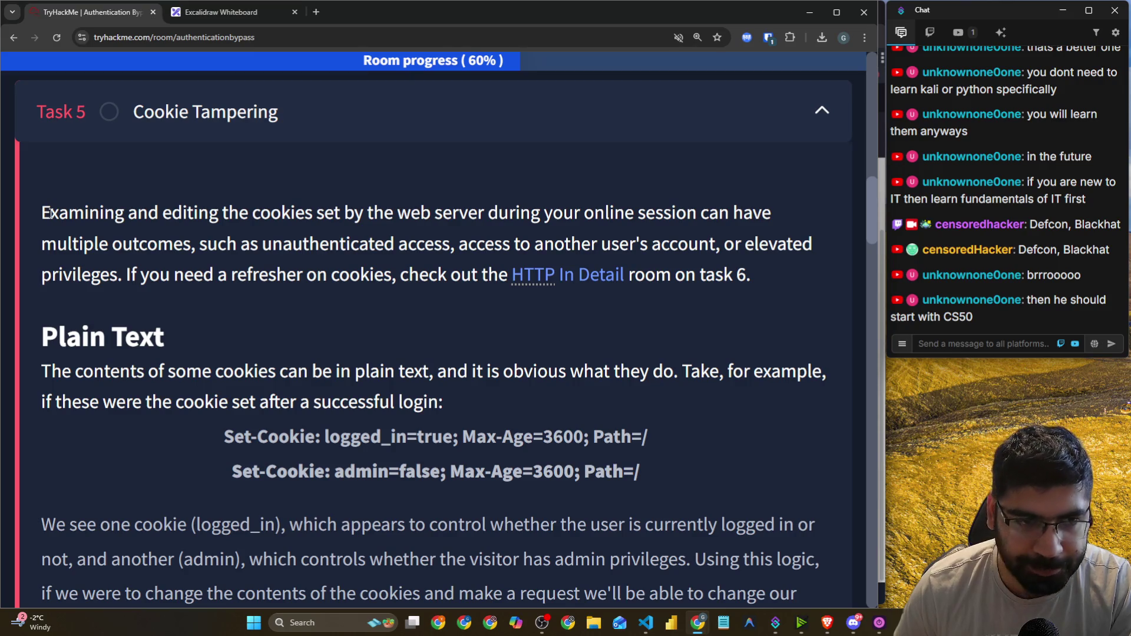
scroll(51, 214, down, 1)
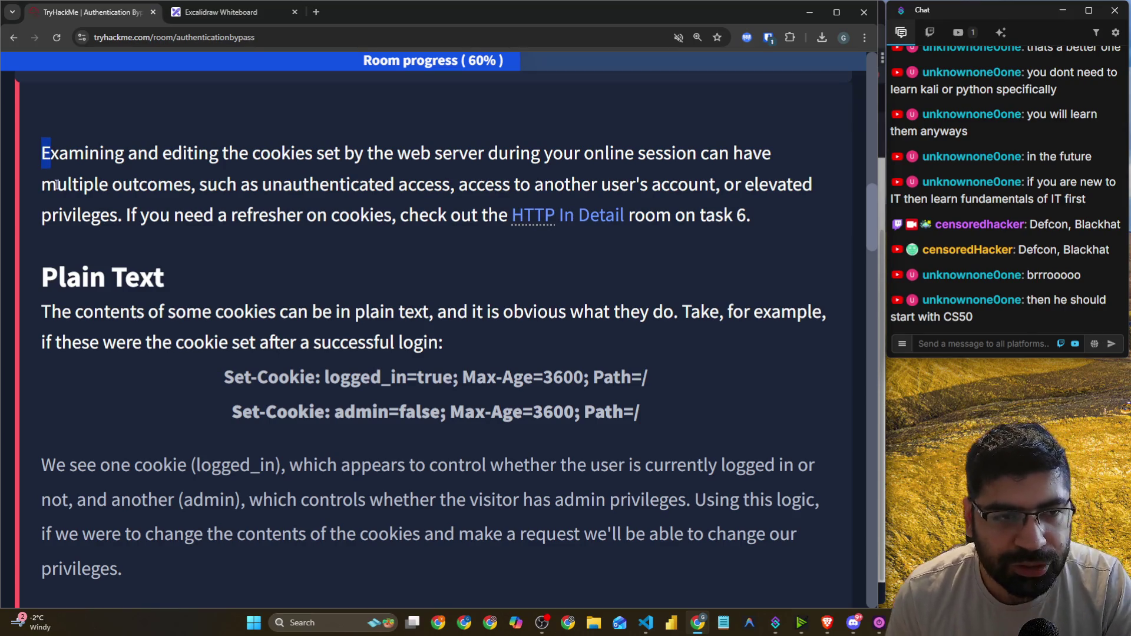
scroll(53, 188, up, 1)
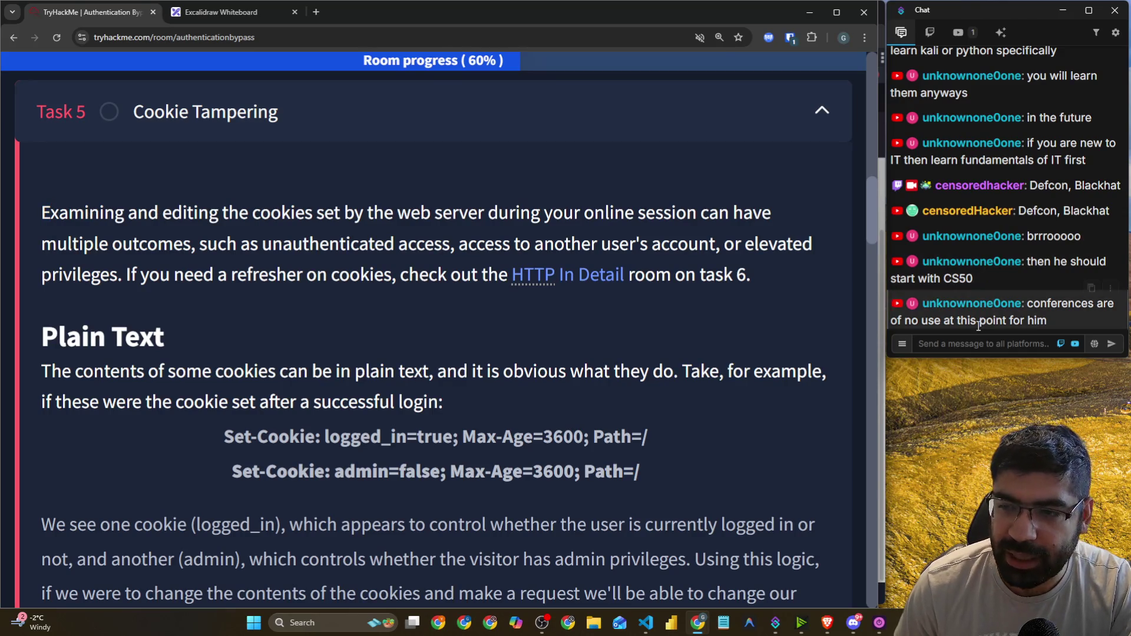
click(317, 13)
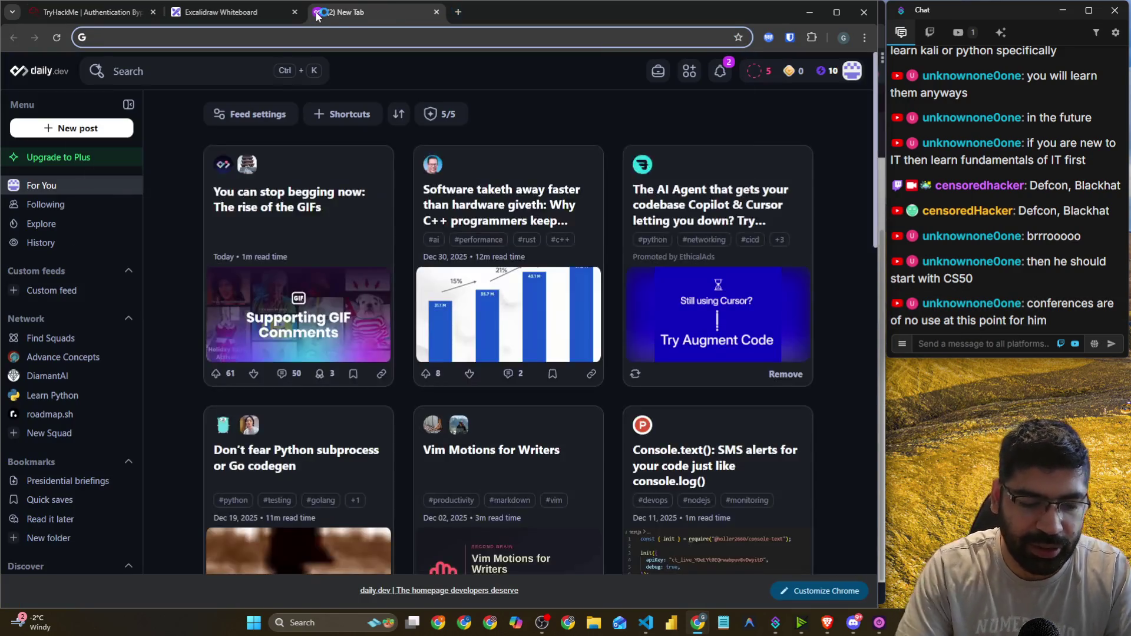
Go to YouTube and search for 'defcon hacking challenge'.
text(youtube)
key(Return)
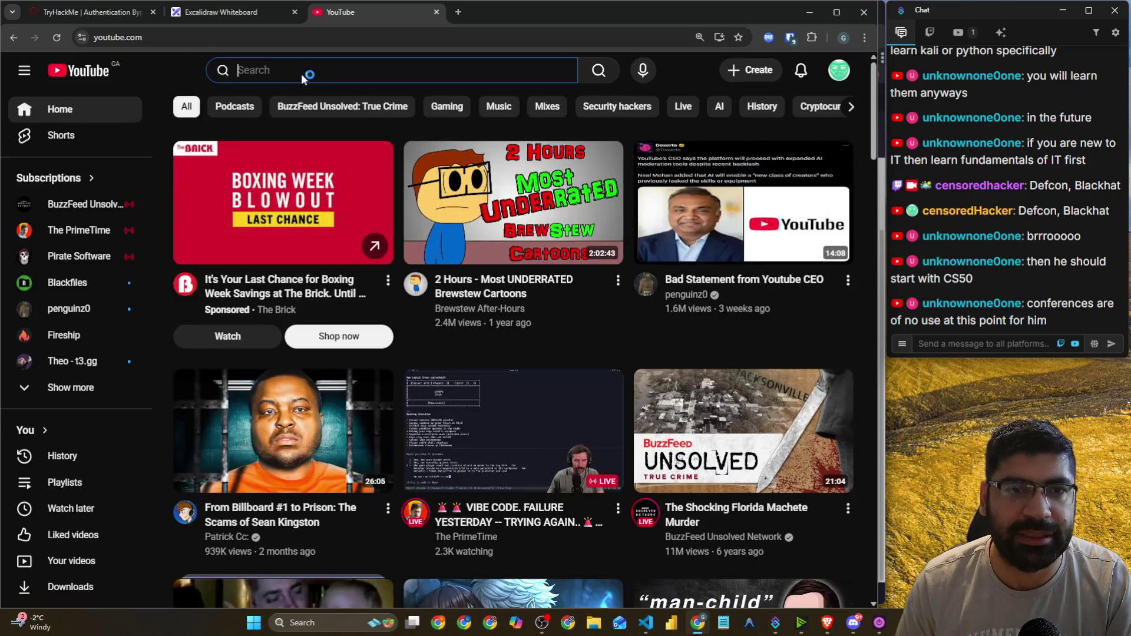
click(302, 73)
text(defcon hacking )
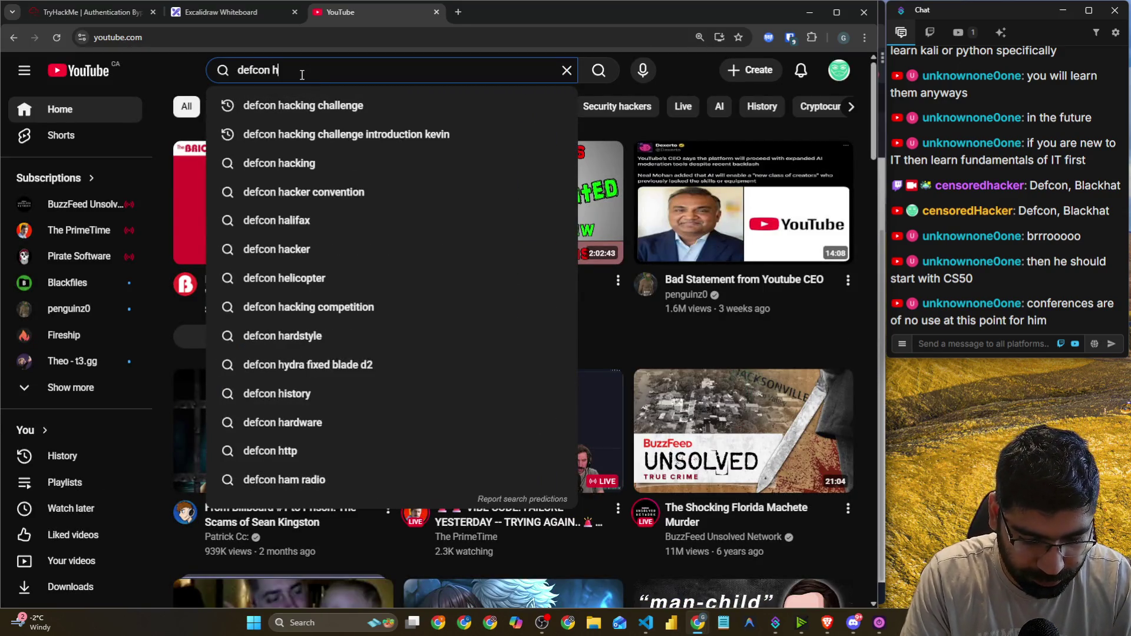
text(challenge)
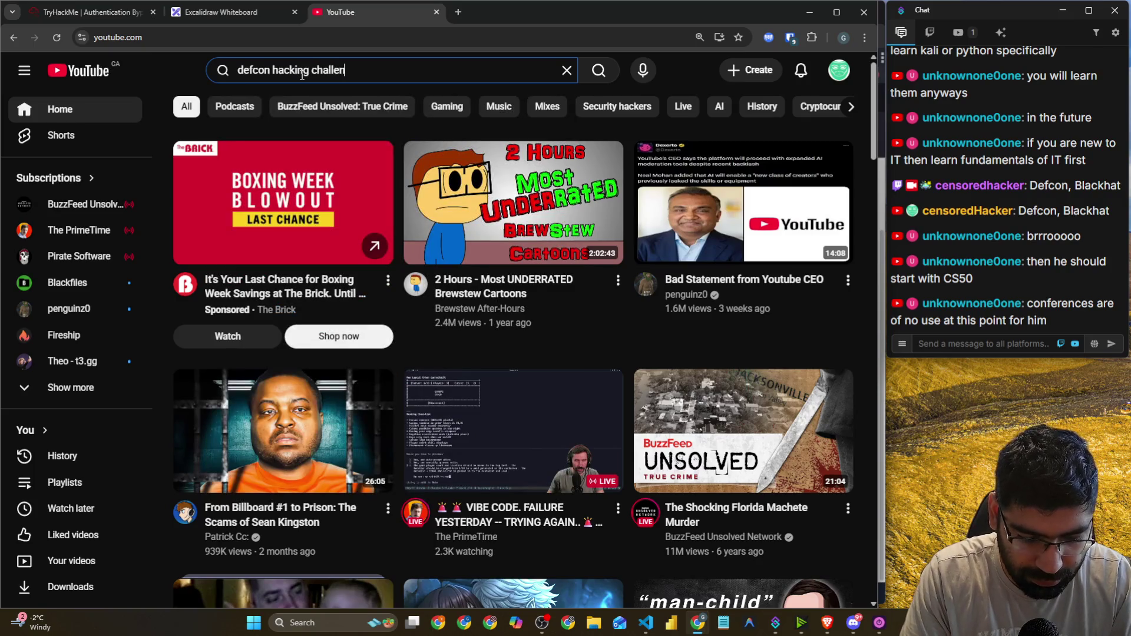
key(Return)
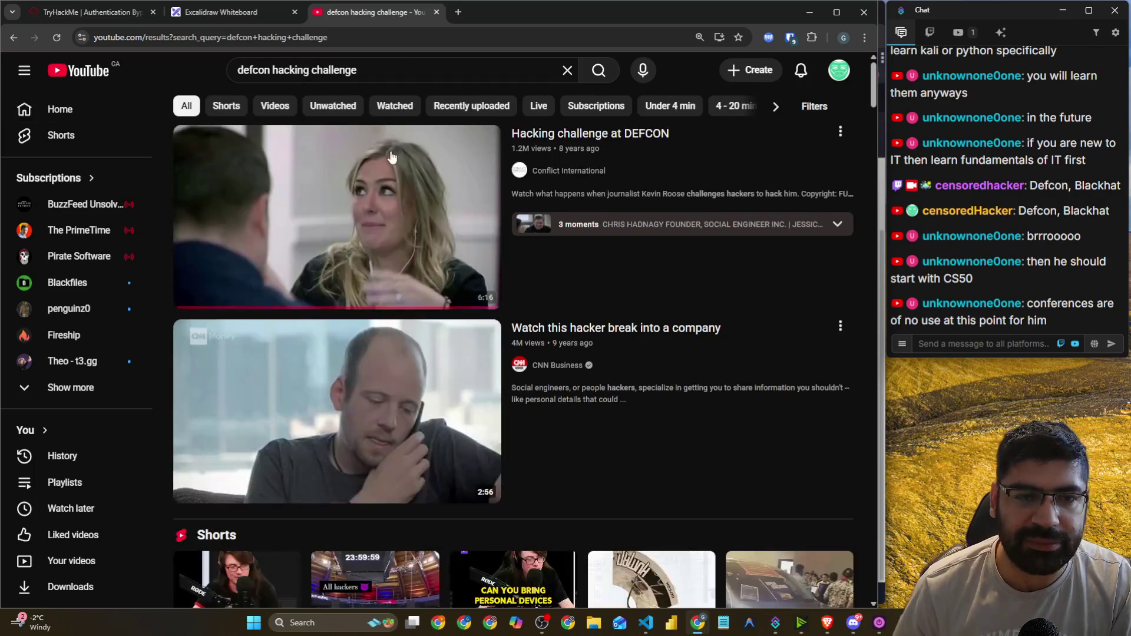
Open the 'Hacking challenge at DEFCON' video, share its link in chat, and close the tab.
click(591, 148)
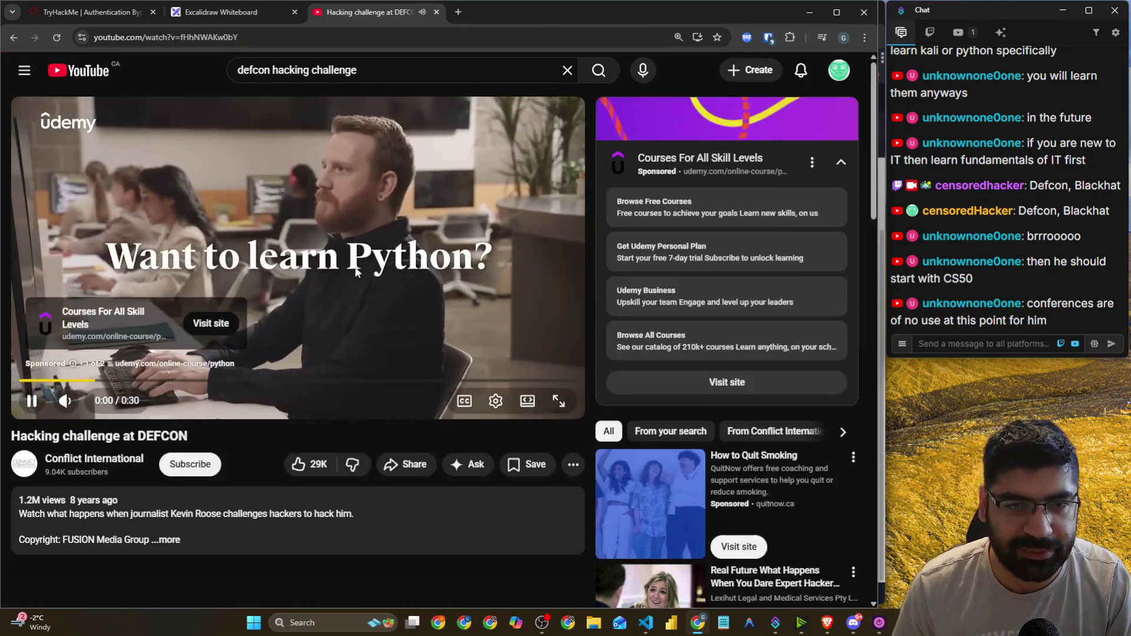
key(ctrl+w)
click(953, 343)
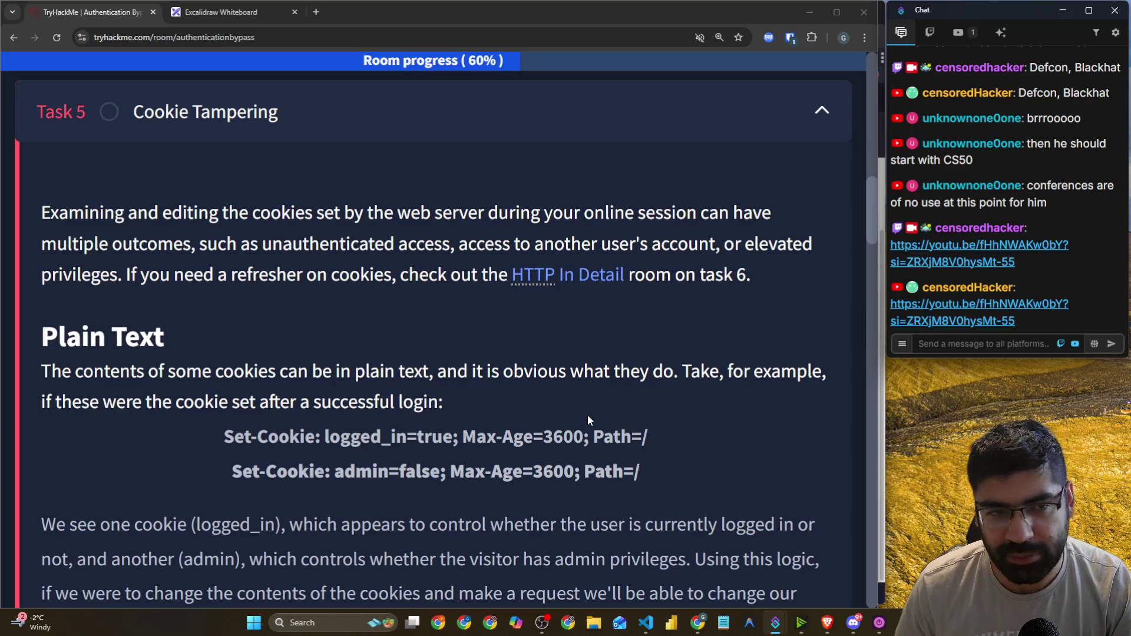
Highlight passages of Task 5 while reading, then open the HTTP In Detail link in a new tab.
click(170, 257)
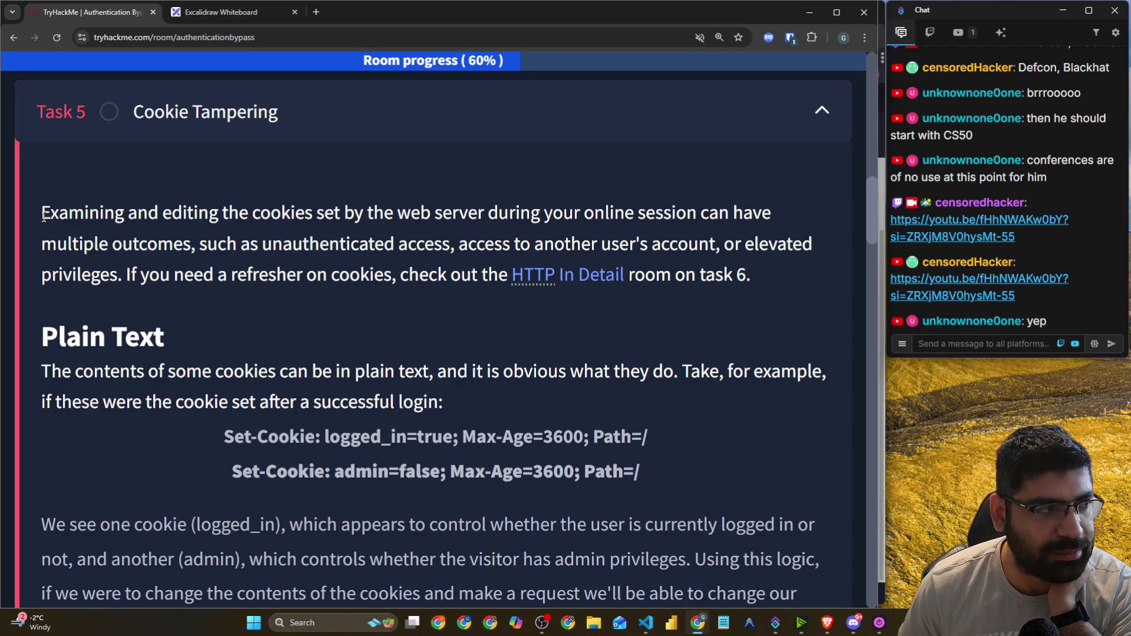
drag(41, 213, 147, 206)
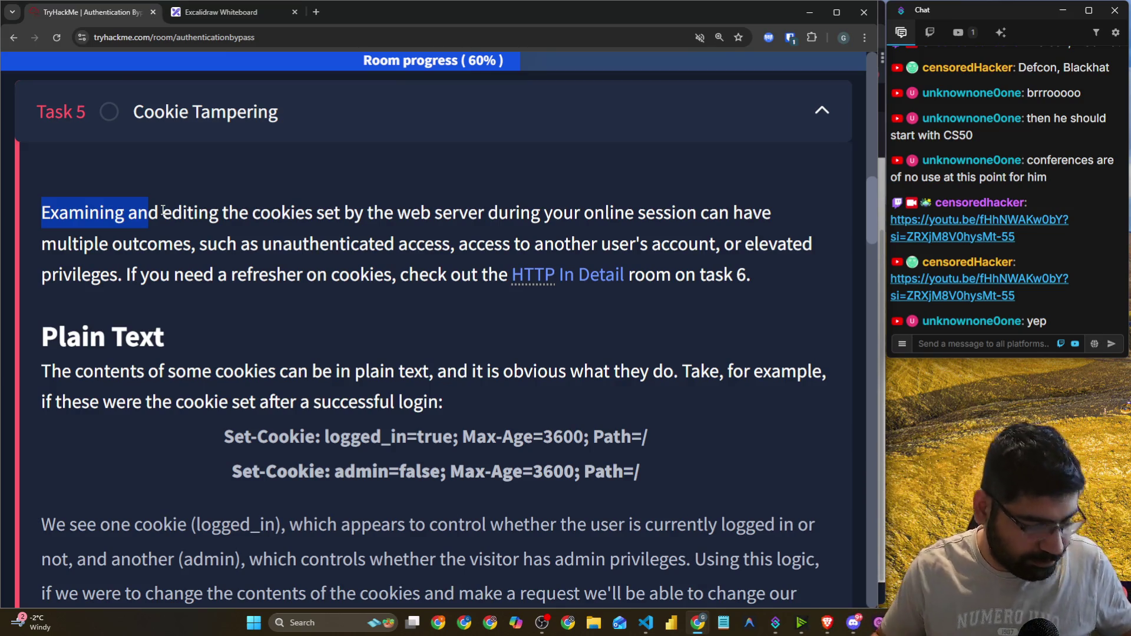
scroll(171, 236, down, 1)
mouse_move(210, 152)
mouse_down()
mouse_move(609, 140)
mouse_move(763, 150)
mouse_up()
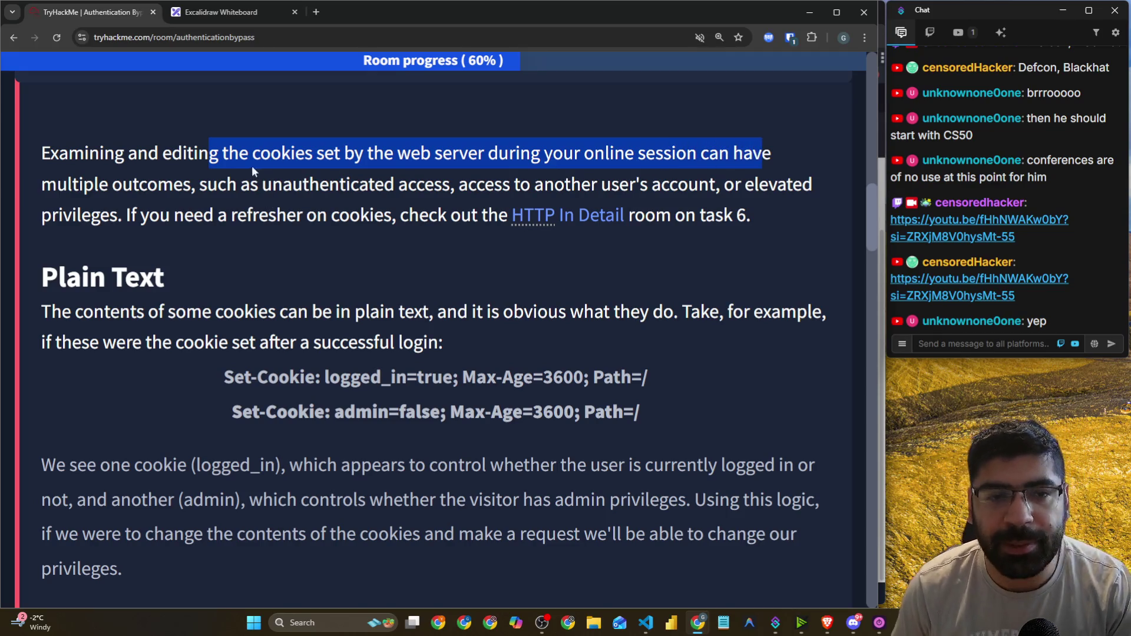
mouse_move(201, 187)
mouse_down()
mouse_move(443, 199)
mouse_move(453, 188)
mouse_move(820, 188)
mouse_up()
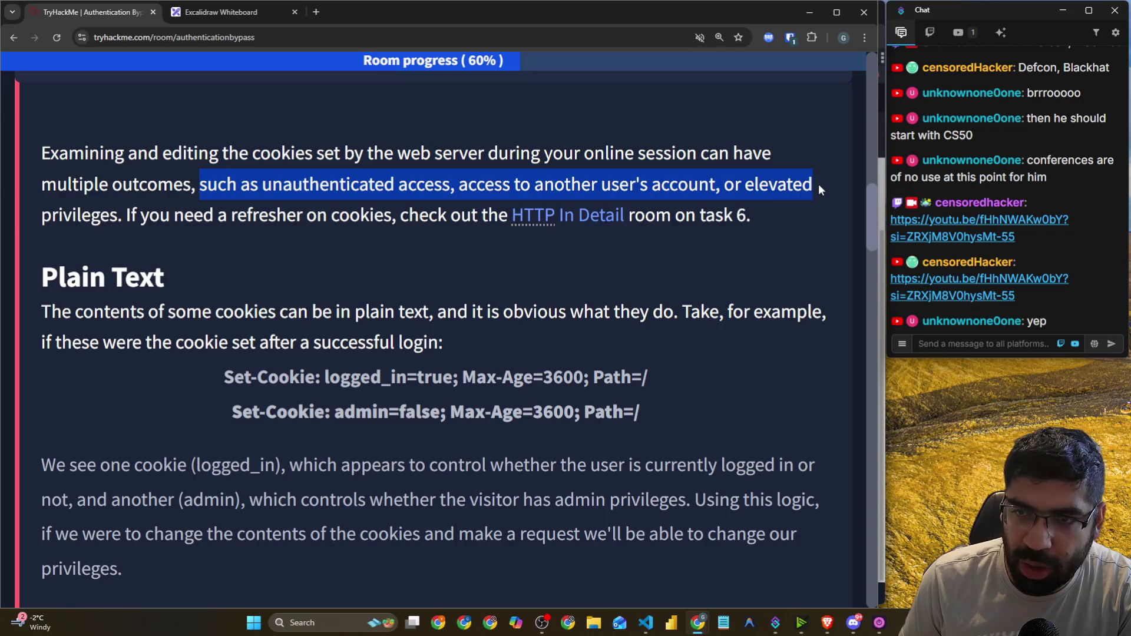
drag(139, 216, 761, 221)
right_click(551, 218)
click(618, 236)
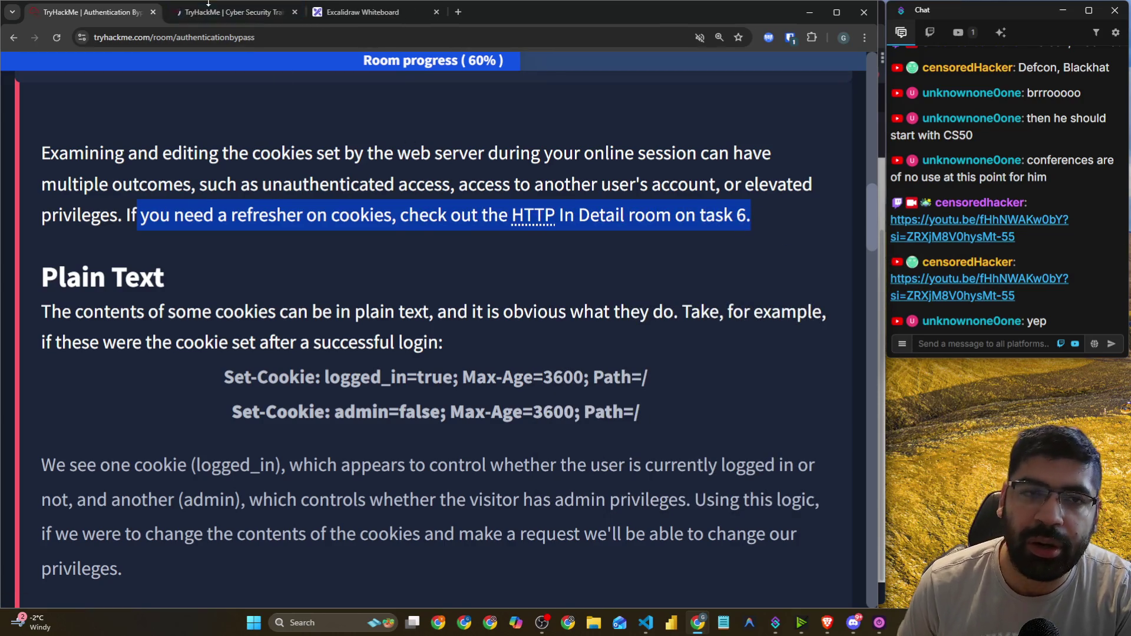
In the HTTP in Detail room, minimise the AttackBox and expand Task 6 Cookies.
click(230, 12)
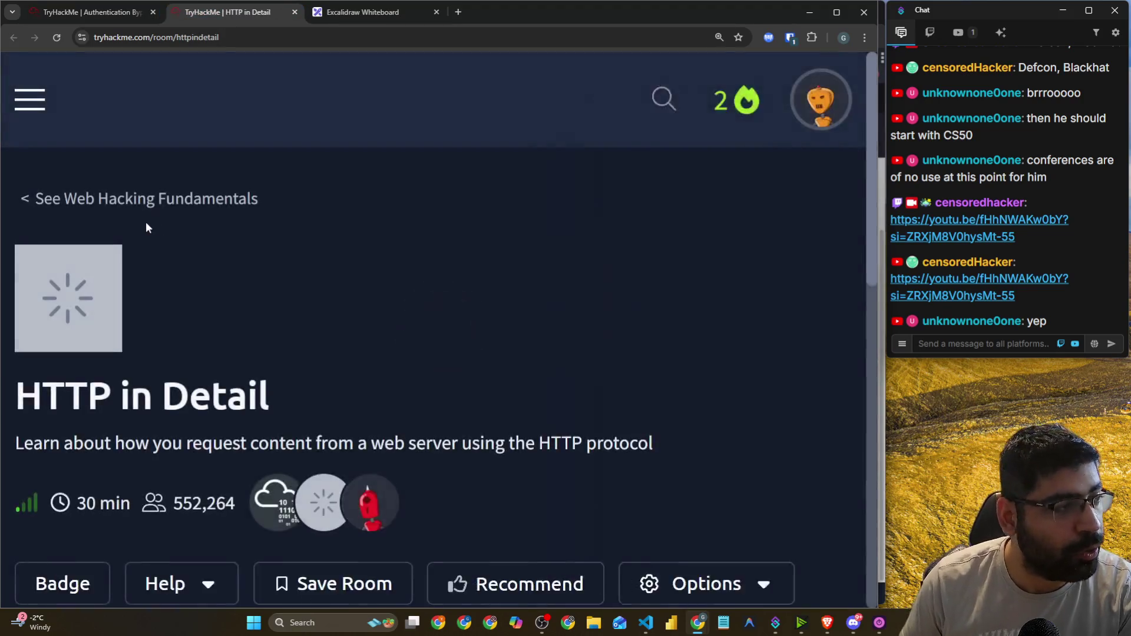
scroll(157, 203, down, 5)
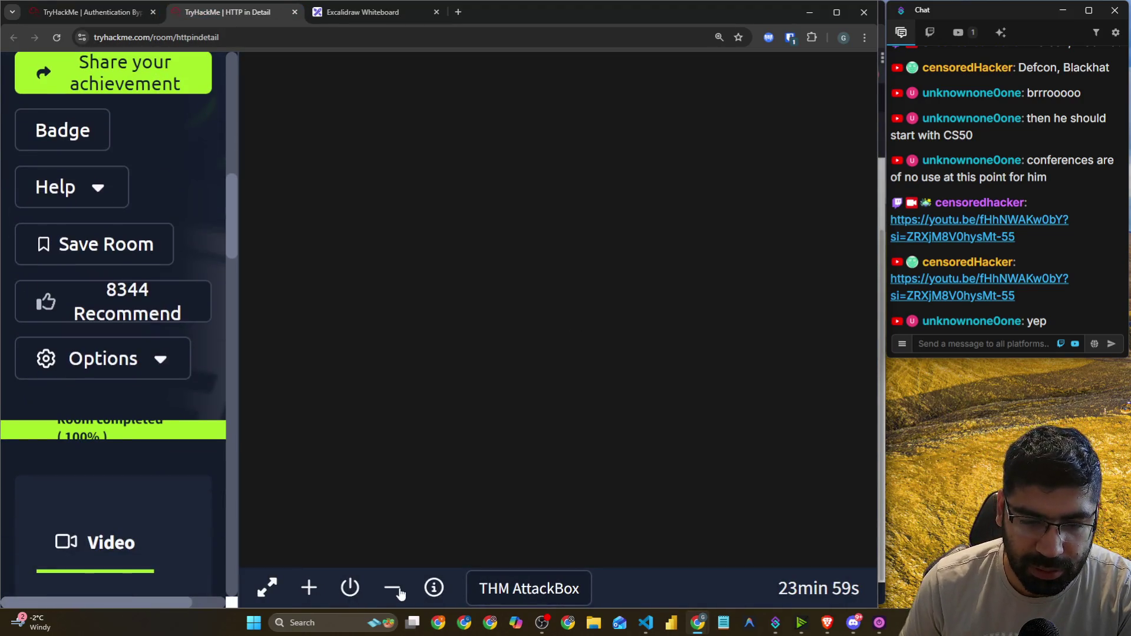
click(392, 588)
scroll(326, 371, down, 5)
scroll(323, 373, down, 5)
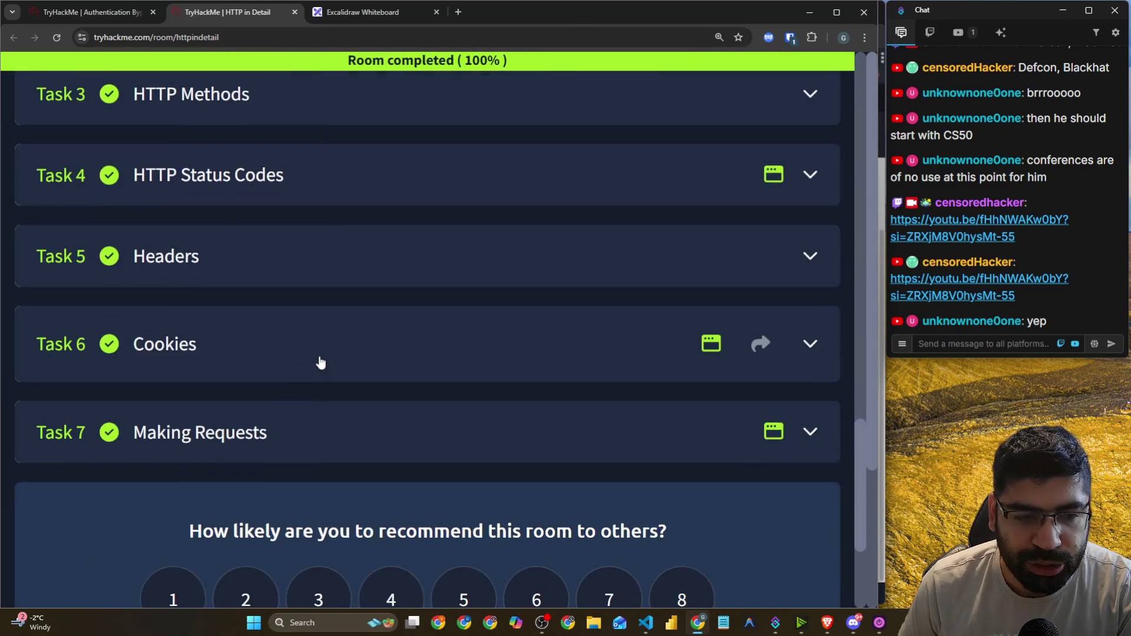
click(298, 351)
scroll(359, 339, down, 20)
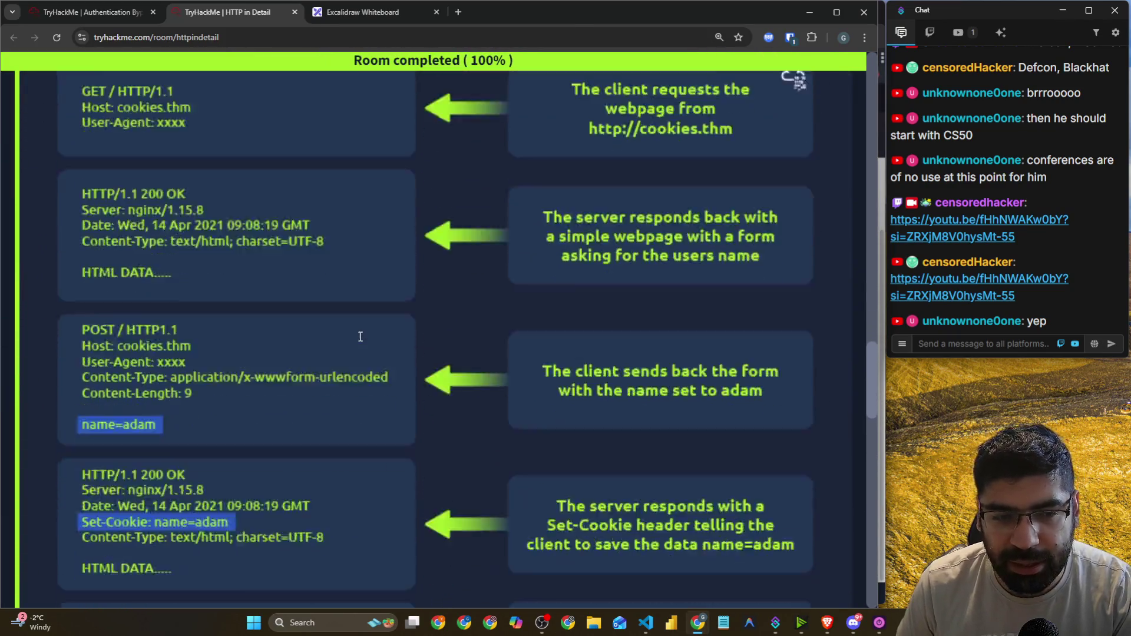
scroll(355, 342, down, 3)
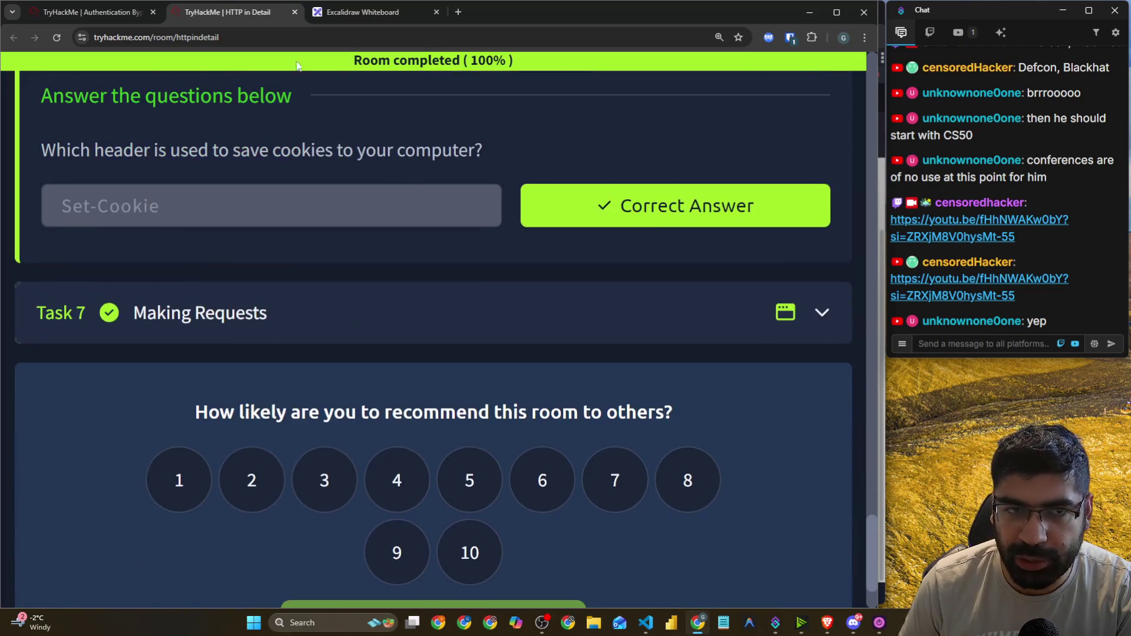
Copy the HTTP in Detail room's URL for the stream chat and close its tab.
click(247, 38)
right_click(248, 37)
click(310, 152)
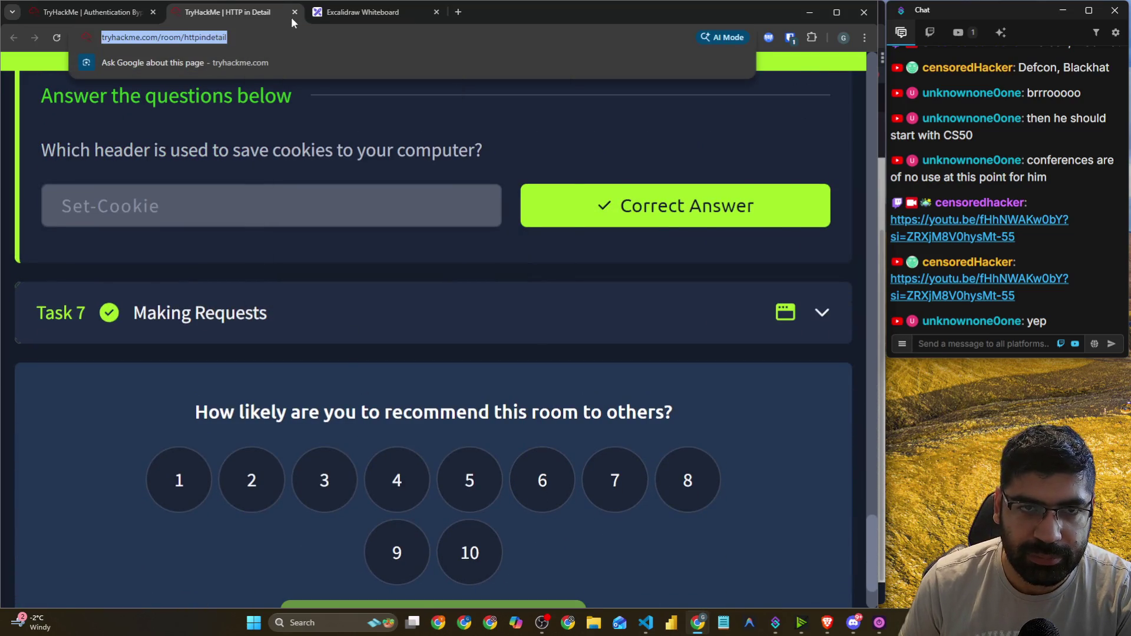
click(294, 13)
click(939, 340)
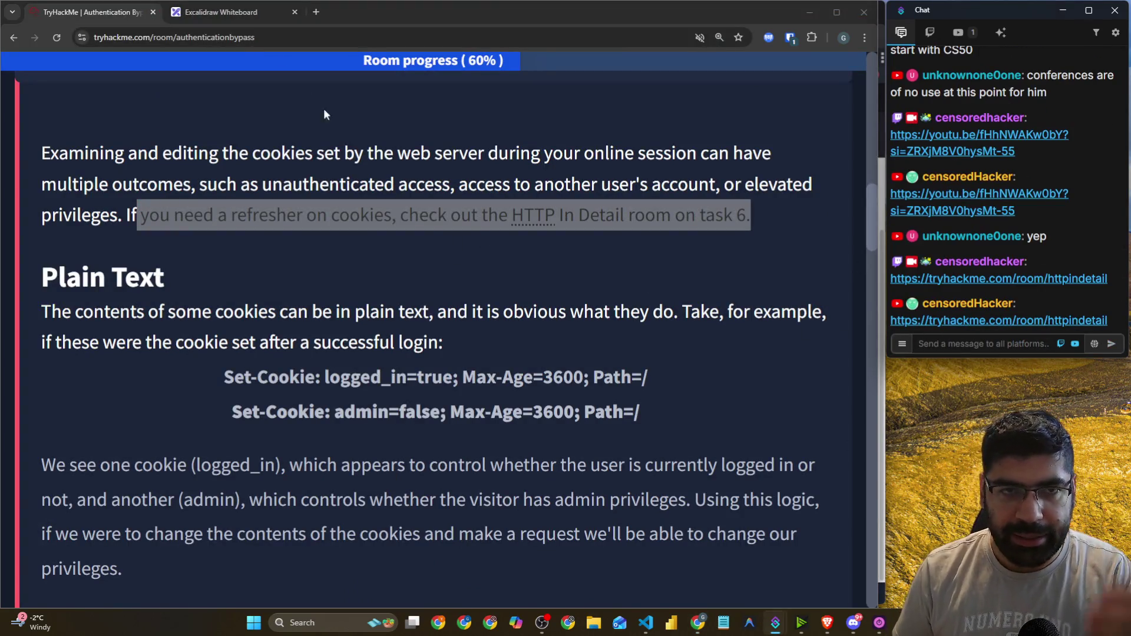
click(221, 12)
Handwrite and underline 'Amazon.com' with a bent arrow below it.
scroll(352, 269, down, 5)
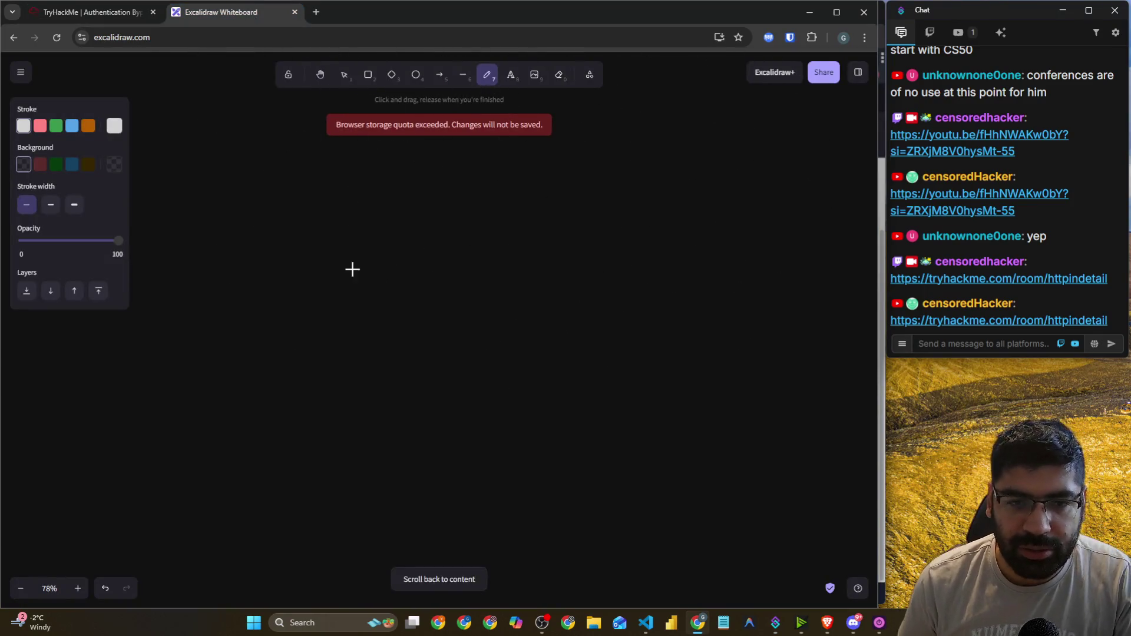
mouse_move(257, 214)
mouse_down()
mouse_move(273, 202)
mouse_move(272, 178)
mouse_move(325, 177)
mouse_up()
drag(332, 172, 294, 237)
drag(369, 184, 506, 188)
drag(248, 231, 510, 187)
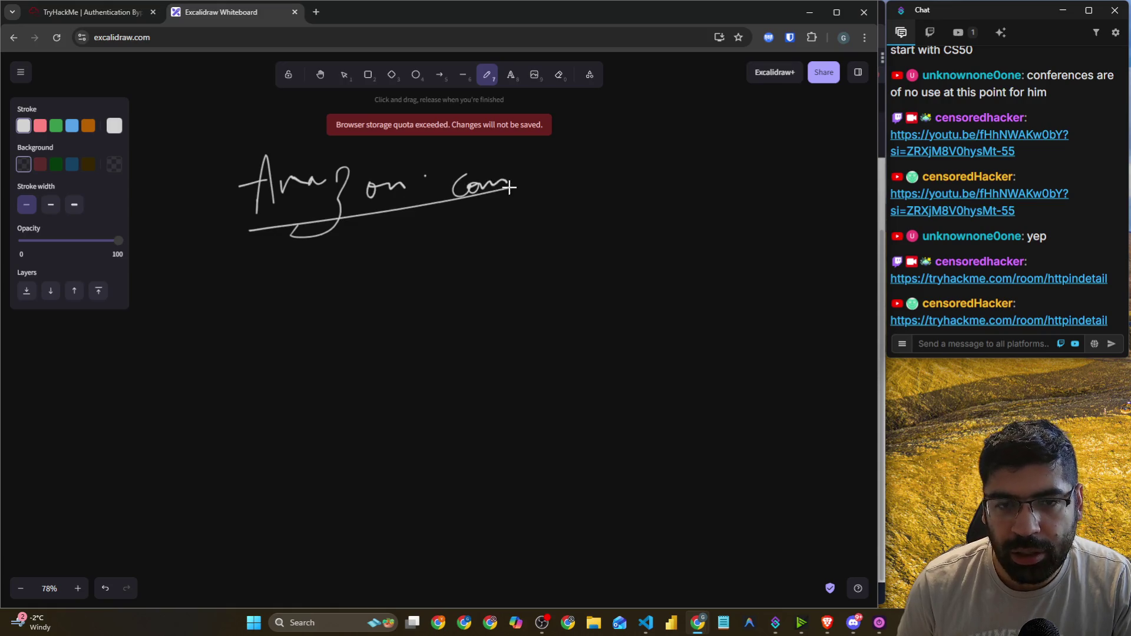
drag(193, 282, 248, 319)
drag(233, 308, 232, 336)
Handwrite the UAP → Cart → Buy flow with underlines and arrows.
mouse_move(318, 301)
mouse_down()
mouse_move(380, 311)
mouse_move(388, 289)
mouse_up()
mouse_move(286, 351)
mouse_down()
mouse_move(442, 315)
mouse_move(515, 278)
mouse_move(511, 313)
mouse_up()
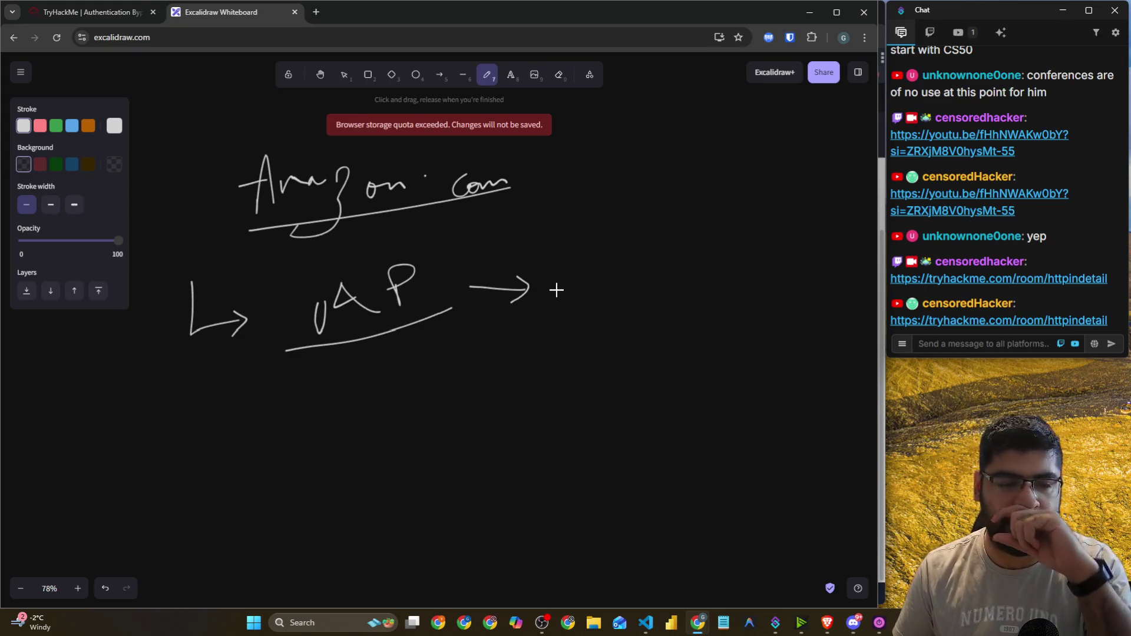
mouse_move(578, 263)
mouse_down()
mouse_move(573, 309)
mouse_move(610, 291)
mouse_up()
mouse_move(614, 262)
mouse_down()
mouse_move(618, 312)
mouse_move(635, 283)
mouse_up()
mouse_move(463, 348)
mouse_down()
mouse_move(484, 370)
mouse_move(471, 386)
mouse_move(533, 340)
mouse_move(507, 387)
mouse_move(563, 377)
mouse_move(560, 432)
mouse_move(575, 422)
mouse_up()
drag(471, 408, 560, 391)
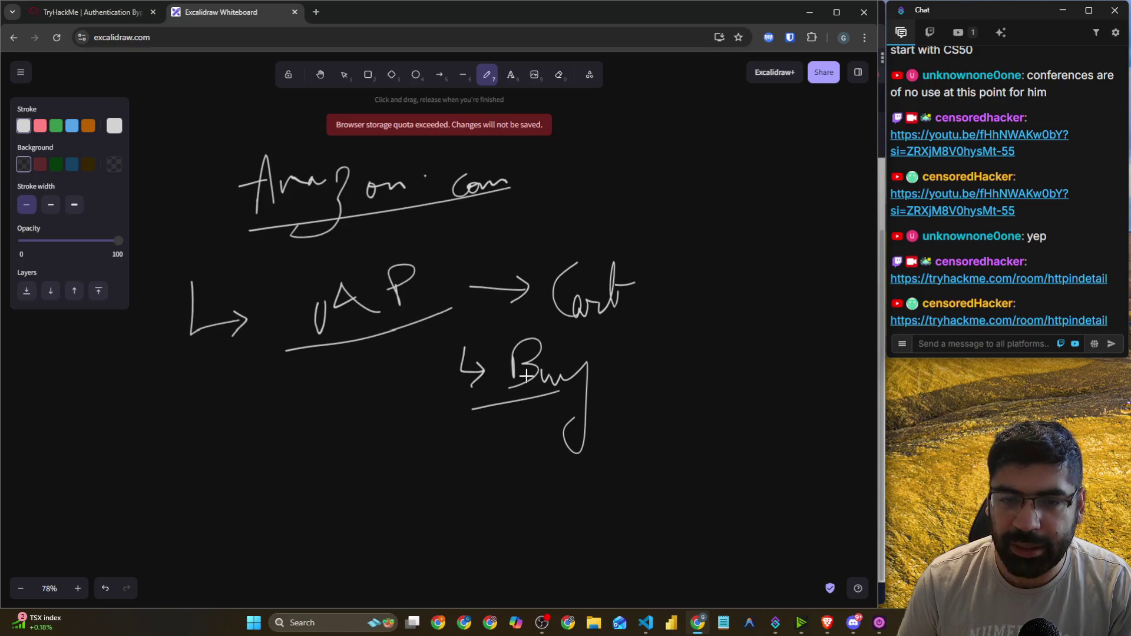
Emphasise UAP and draw an arrow from Amazon.com to an underlined 'Cookies'.
scroll(389, 330, down, 3)
scroll(406, 311, up, 3)
drag(329, 349, 424, 320)
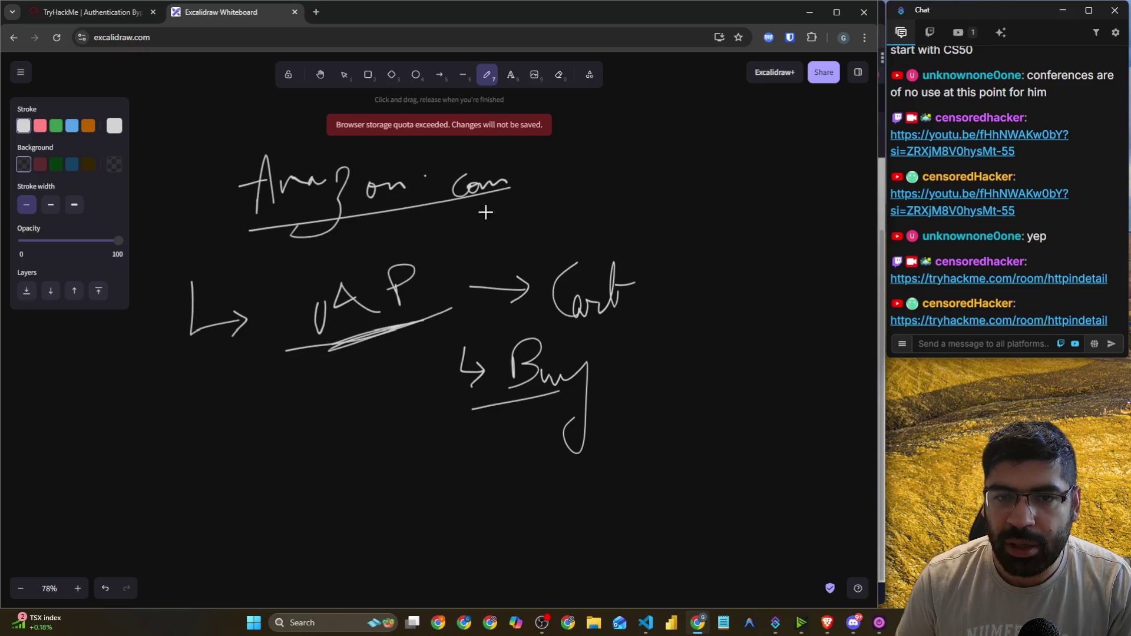
mouse_move(410, 217)
mouse_down()
mouse_move(625, 188)
mouse_move(623, 202)
mouse_up()
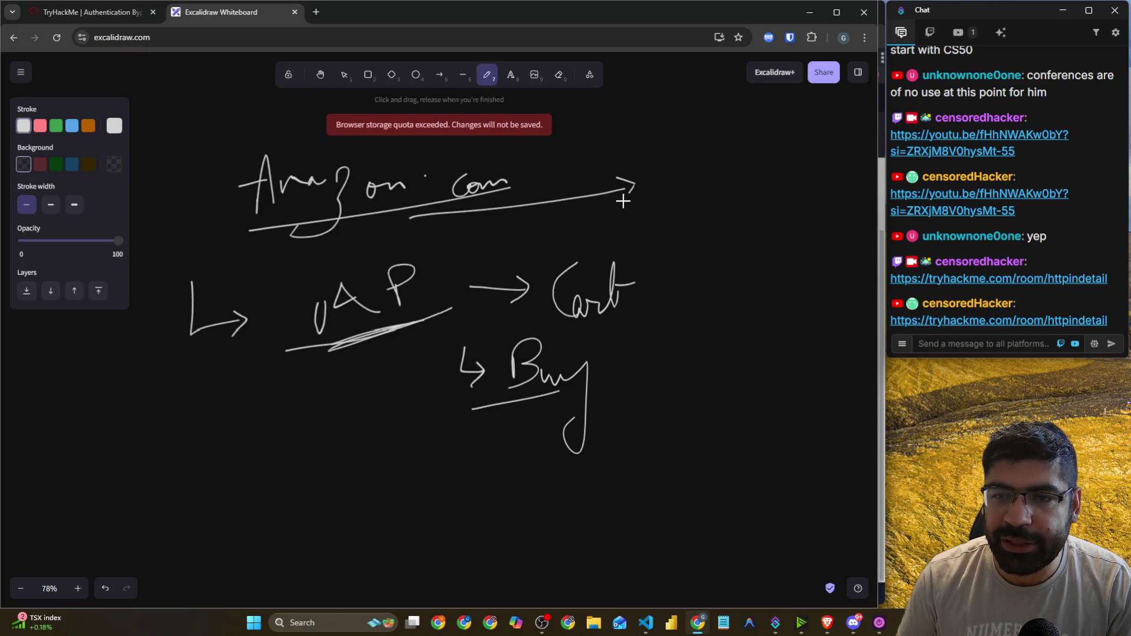
mouse_move(653, 163)
mouse_down()
mouse_move(642, 199)
mouse_move(682, 155)
mouse_move(690, 183)
mouse_move(735, 166)
mouse_up()
drag(638, 201, 721, 182)
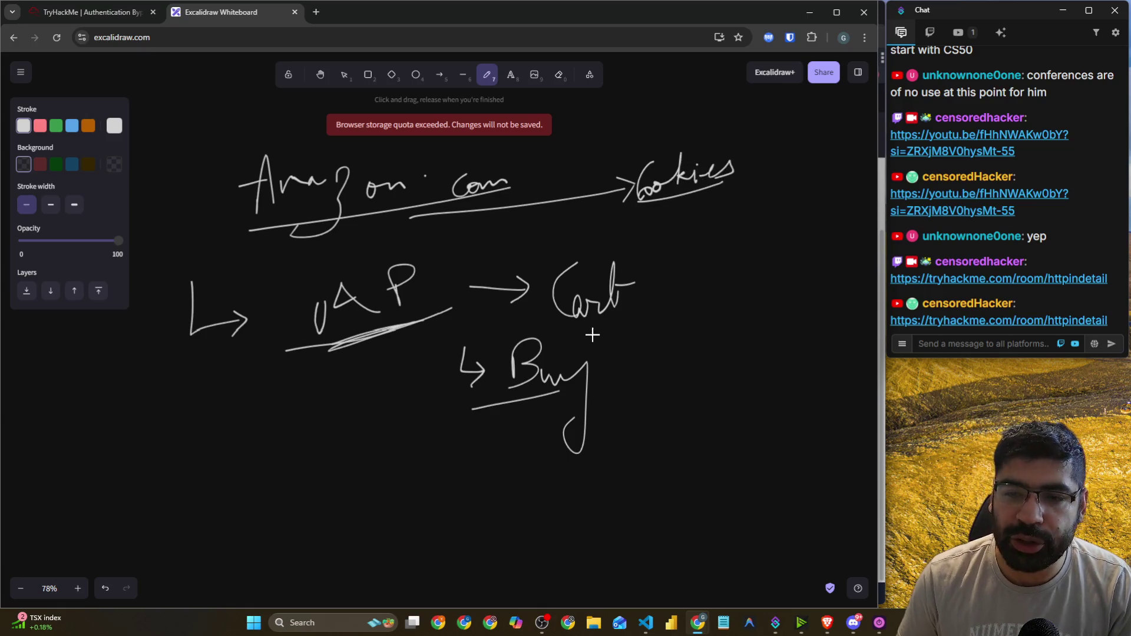
drag(543, 338, 628, 321)
drag(484, 439, 604, 403)
scroll(541, 426, down, 2)
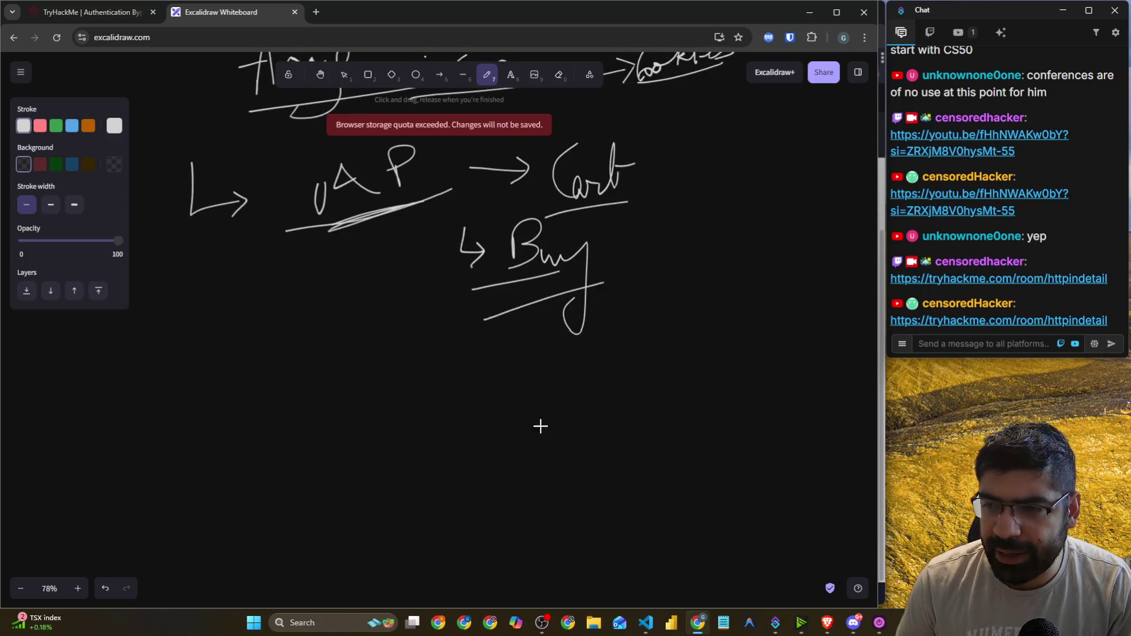
click(316, 12)
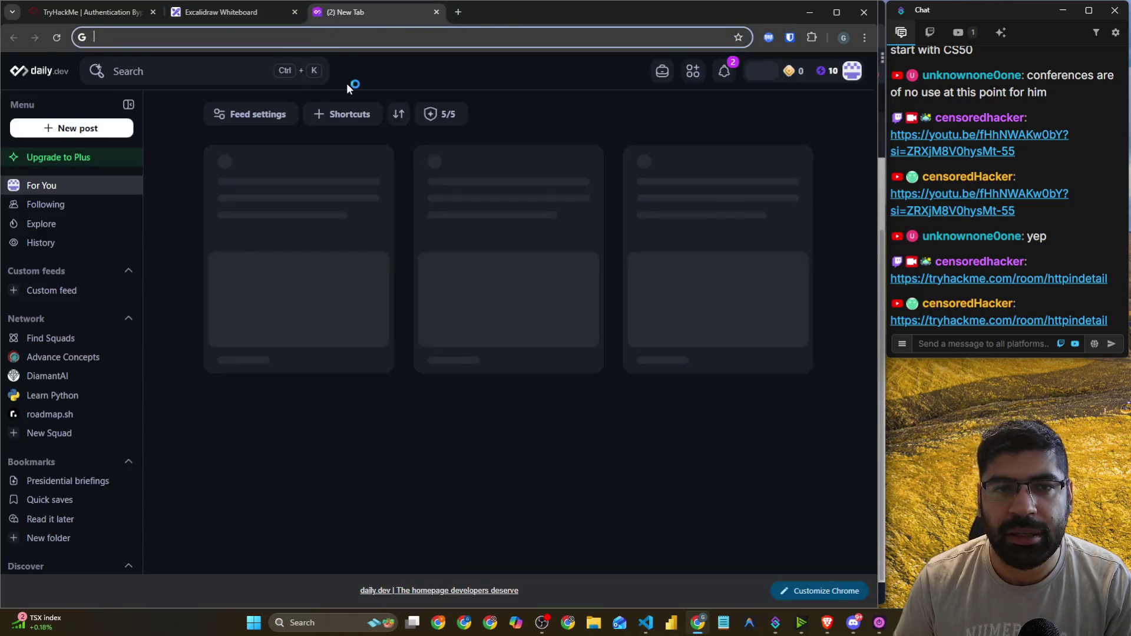
click(437, 13)
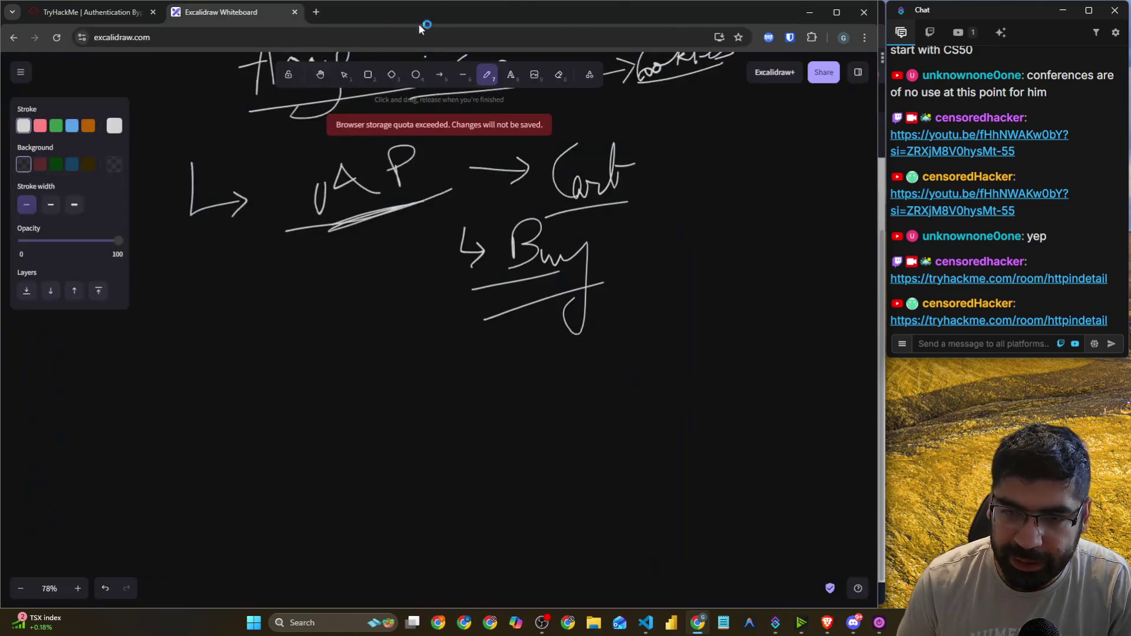
click(69, 13)
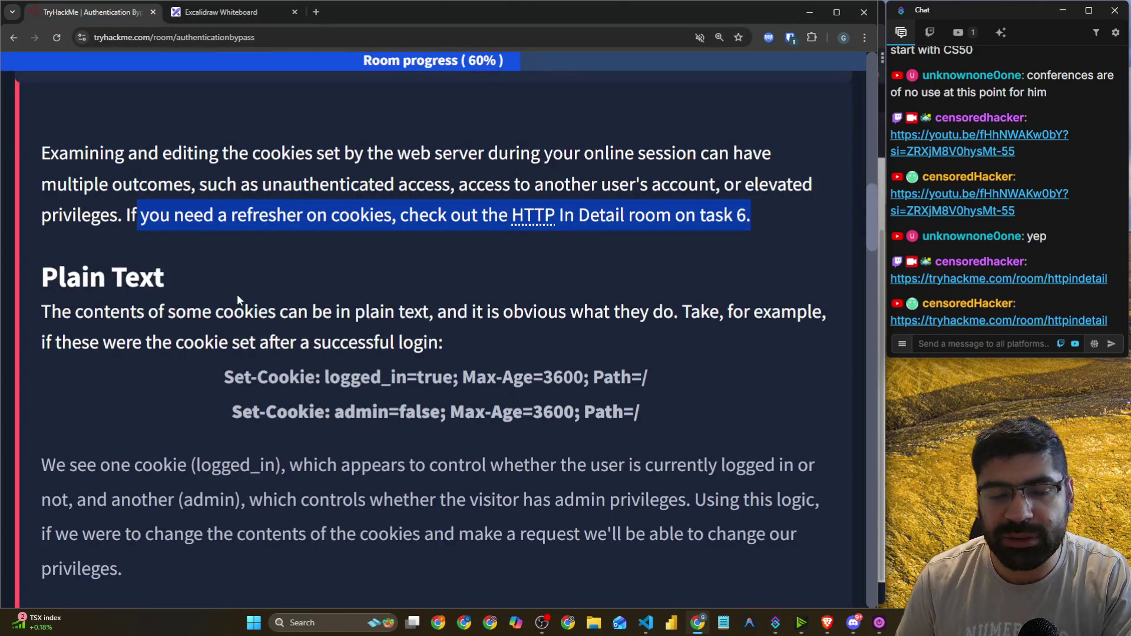
Highlight the Plain Text heading, its explanation, and the successful-login cookie sentence.
scroll(232, 295, down, 2)
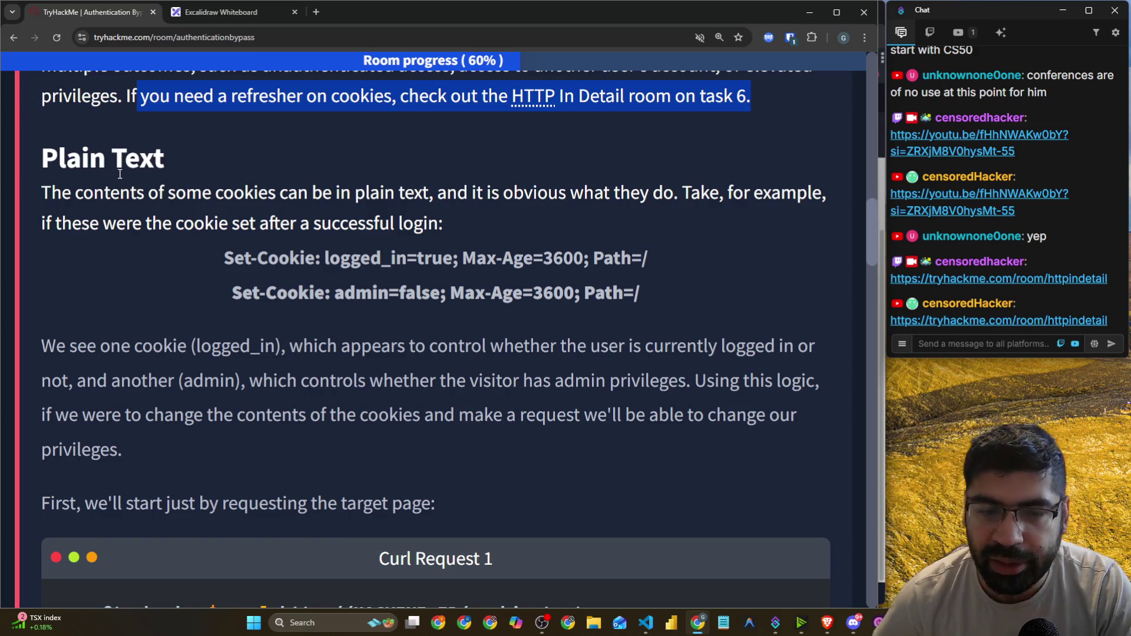
click(109, 209)
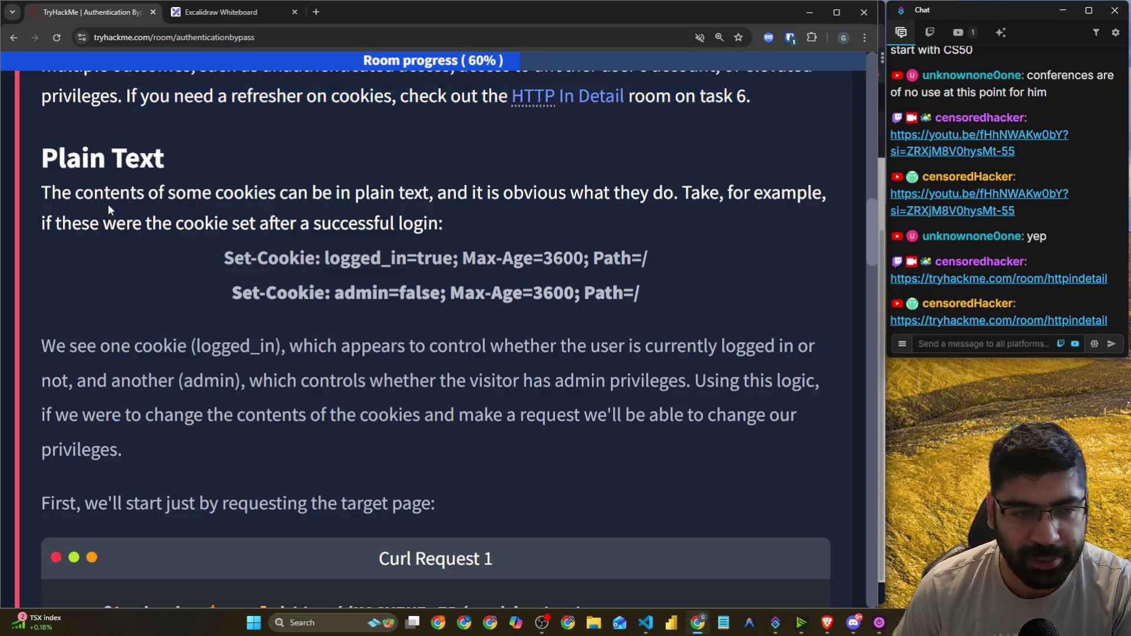
drag(42, 174, 152, 170)
mouse_move(42, 192)
mouse_down()
mouse_move(436, 186)
mouse_move(843, 207)
mouse_up()
drag(46, 226, 446, 233)
Copy the logged_in and admin=false Set-Cookie lines from the Plain Text section.
drag(324, 267, 587, 258)
click(262, 295)
mouse_move(246, 297)
mouse_down()
mouse_move(652, 291)
mouse_move(395, 292)
mouse_move(217, 277)
mouse_up()
right_click(262, 210)
click(277, 217)
Paste the Set-Cookie lines onto the whiteboard, enlarge them, and widen each onto one line.
click(218, 12)
right_click(277, 189)
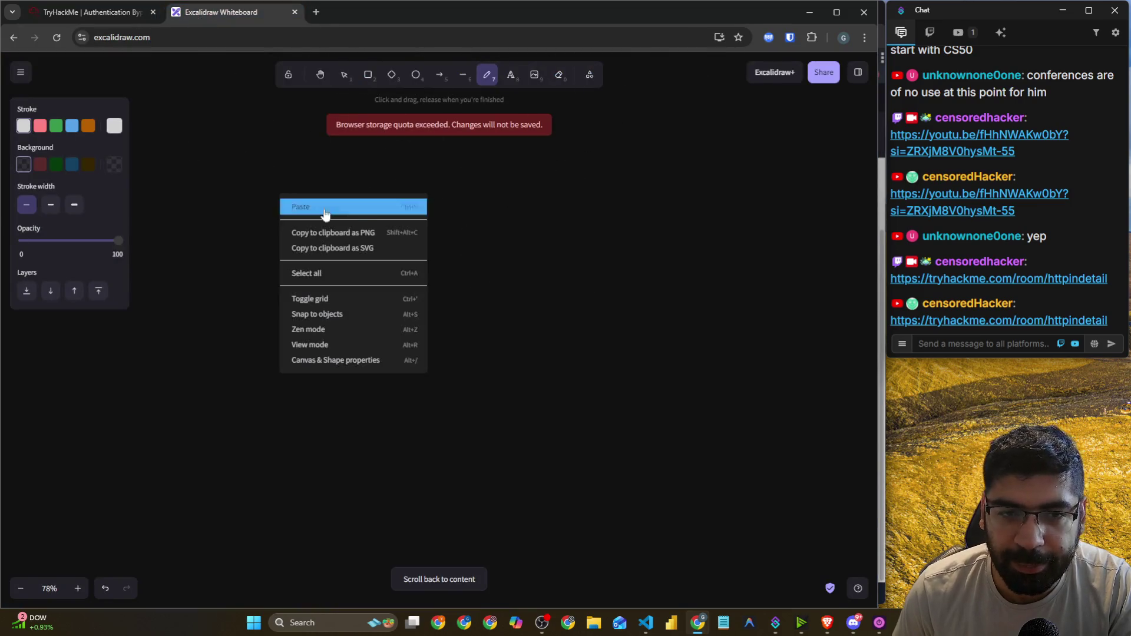
click(305, 210)
mouse_move(472, 260)
mouse_down()
mouse_move(651, 312)
mouse_move(695, 289)
mouse_move(747, 290)
mouse_up()
click(586, 296)
click(416, 323)
click(383, 237)
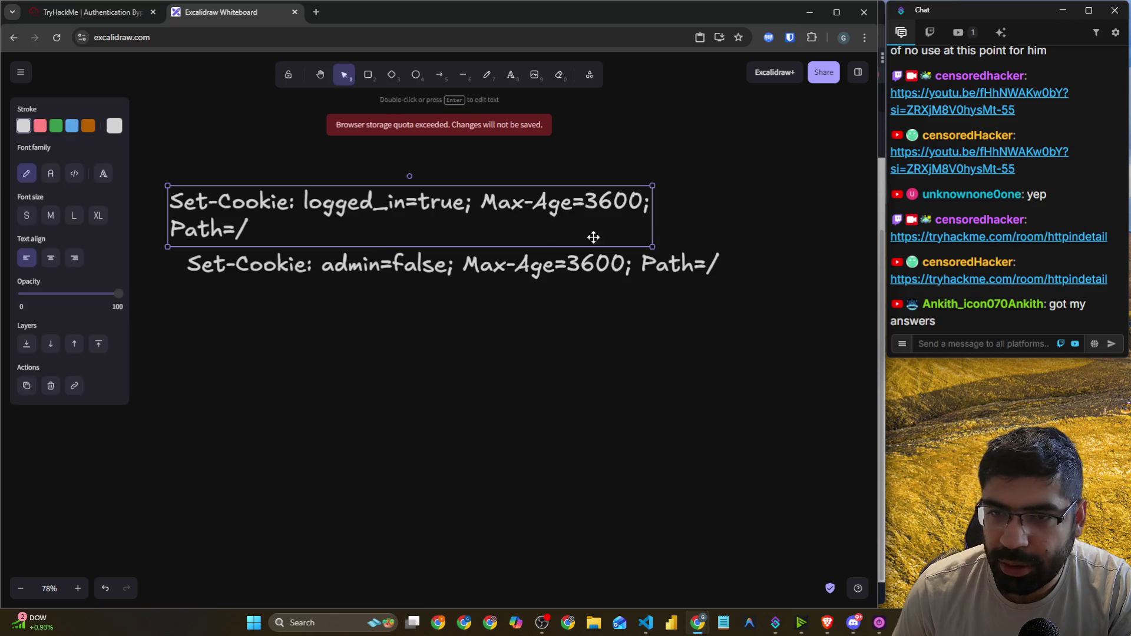
drag(656, 221, 769, 228)
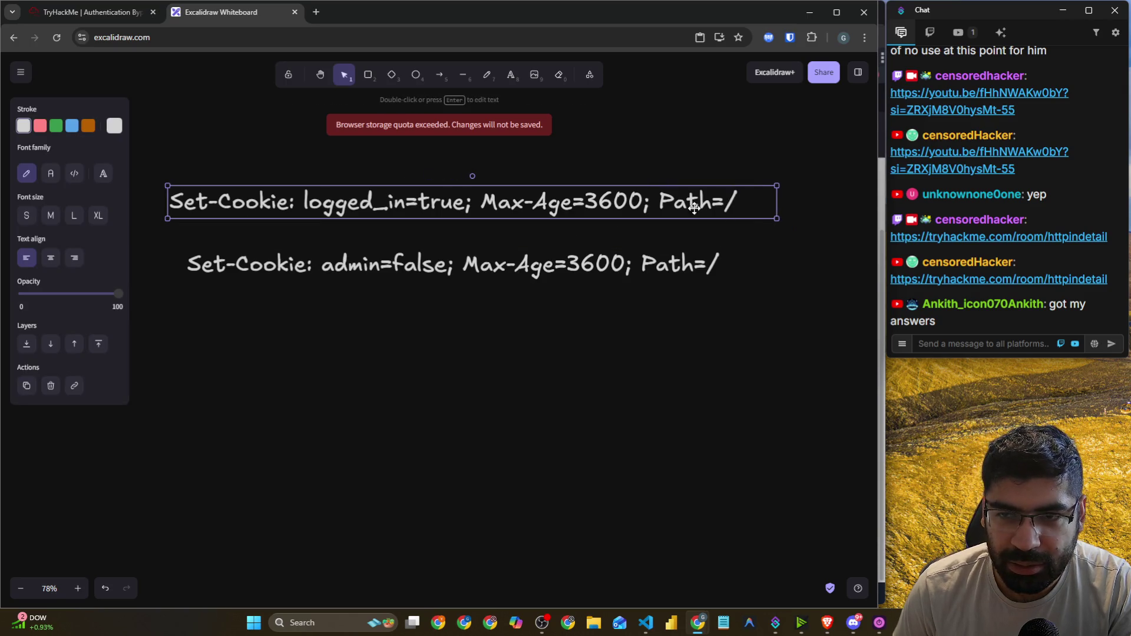
click(762, 239)
Freehand-underline admin=false, tick both cookie lines, circle 'false' and write 'true?' below.
click(487, 78)
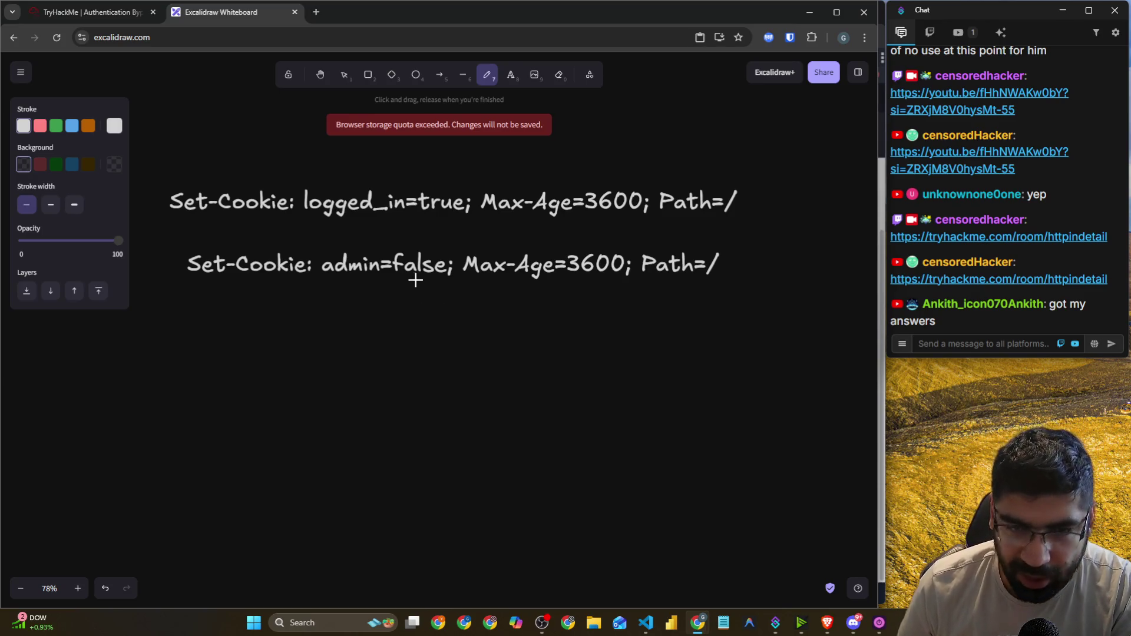
drag(392, 280, 439, 279)
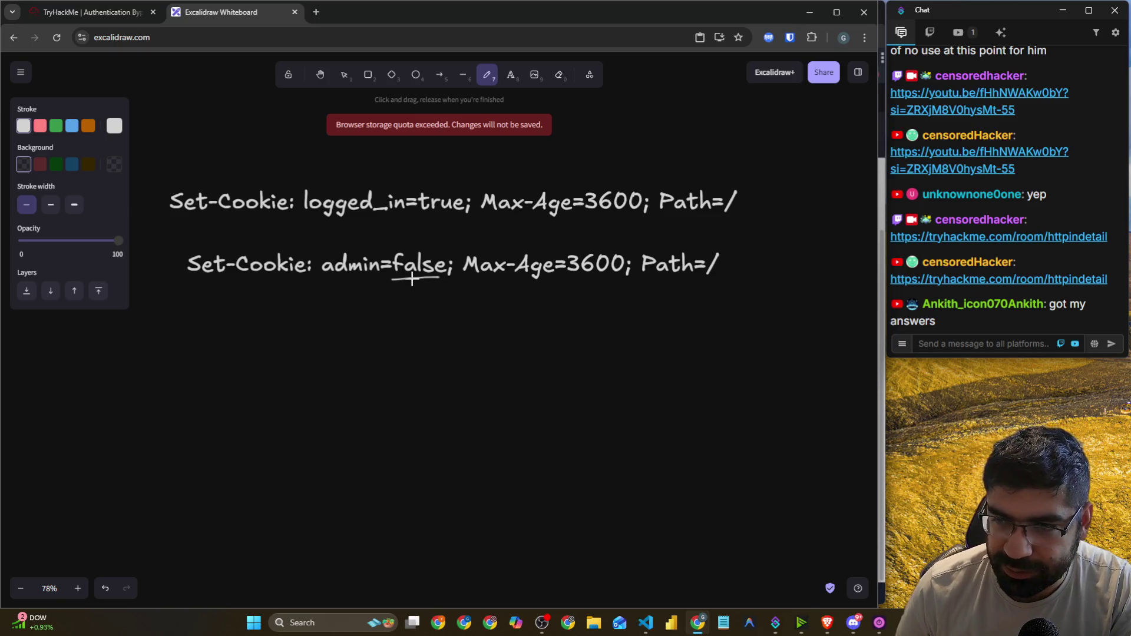
drag(163, 287, 715, 273)
drag(199, 165, 249, 146)
drag(167, 243, 209, 216)
mouse_move(391, 294)
mouse_down()
mouse_move(467, 266)
mouse_move(396, 235)
mouse_move(390, 290)
mouse_move(421, 301)
mouse_move(428, 394)
mouse_move(482, 369)
mouse_up()
mouse_move(494, 339)
mouse_down()
mouse_move(499, 324)
mouse_move(516, 384)
mouse_up()
drag(439, 446, 553, 403)
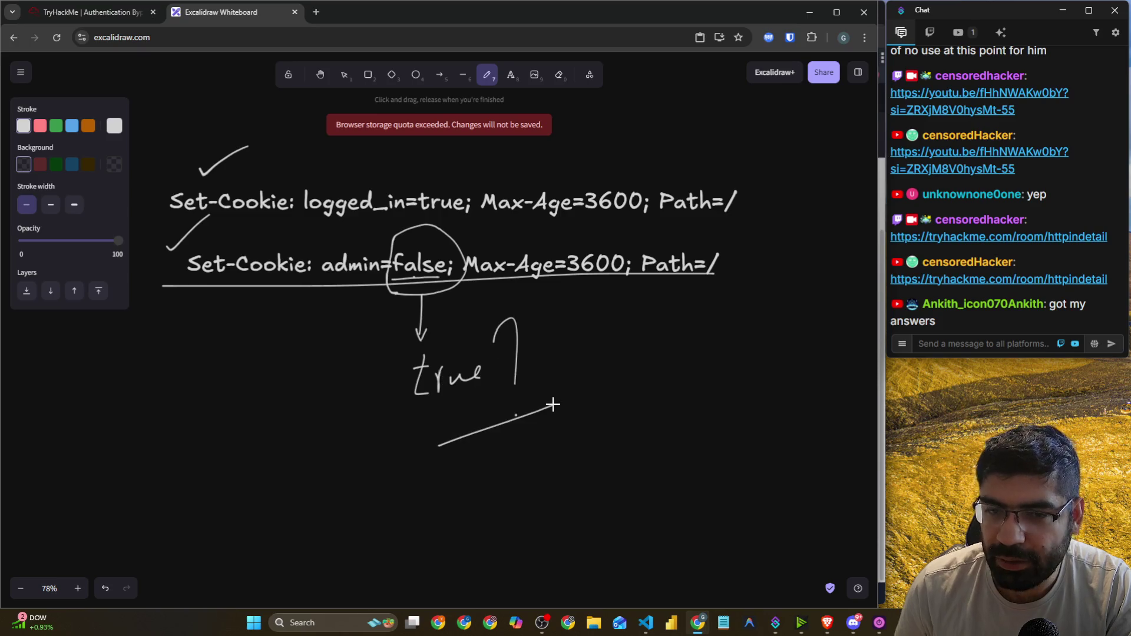
click(95, 13)
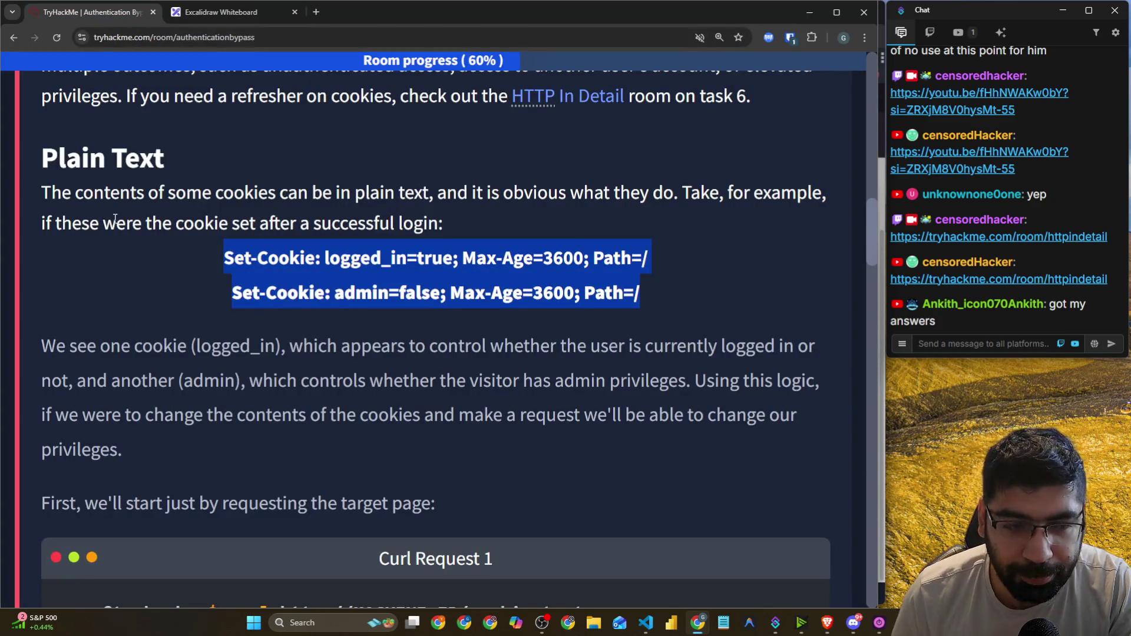
Highlight the logged_in cookie sentence and underline the handwritten 'true' on the whiteboard.
scroll(117, 222, down, 1)
click(104, 252)
drag(43, 287, 824, 289)
click(229, 12)
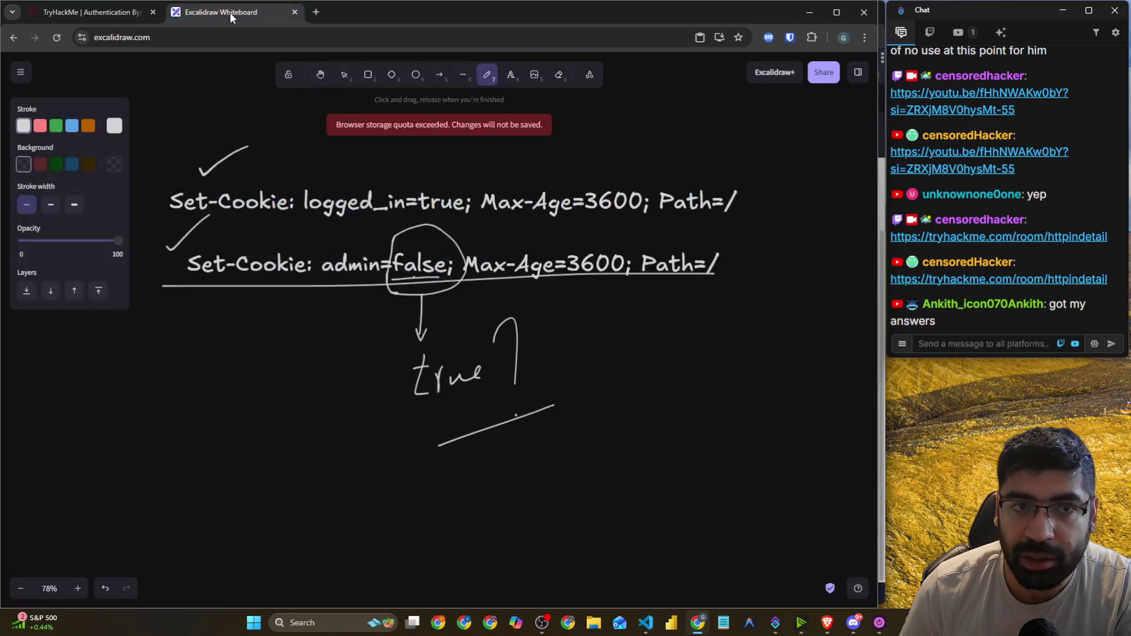
mouse_move(421, 210)
mouse_down()
mouse_move(465, 217)
mouse_move(456, 203)
mouse_move(475, 193)
mouse_move(475, 213)
mouse_up()
scroll(465, 217, up, 1)
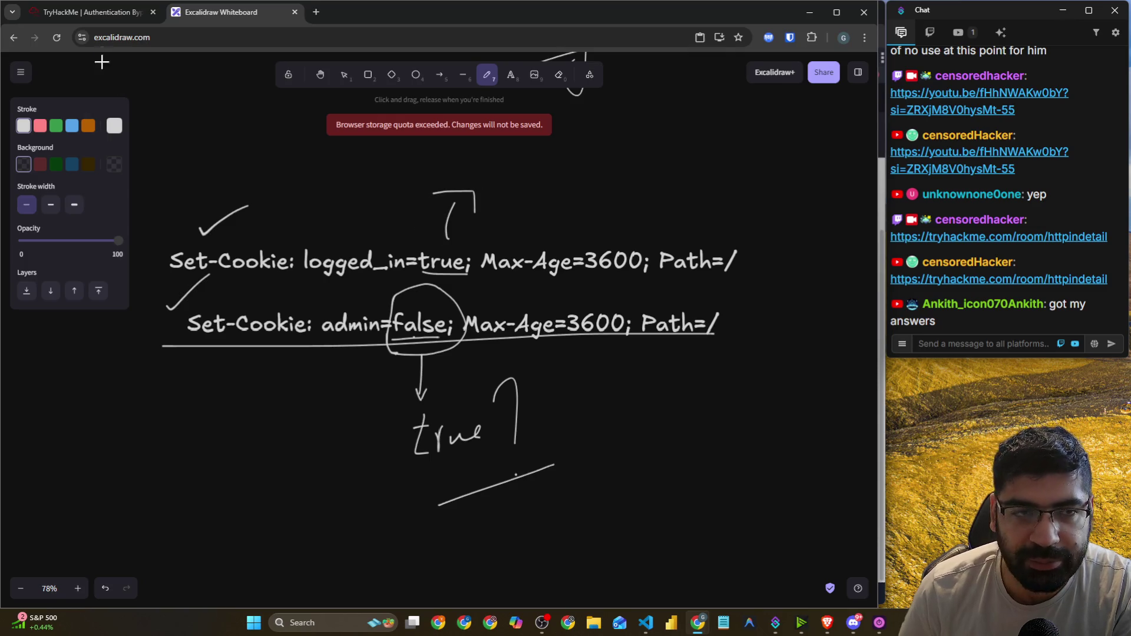
click(64, 13)
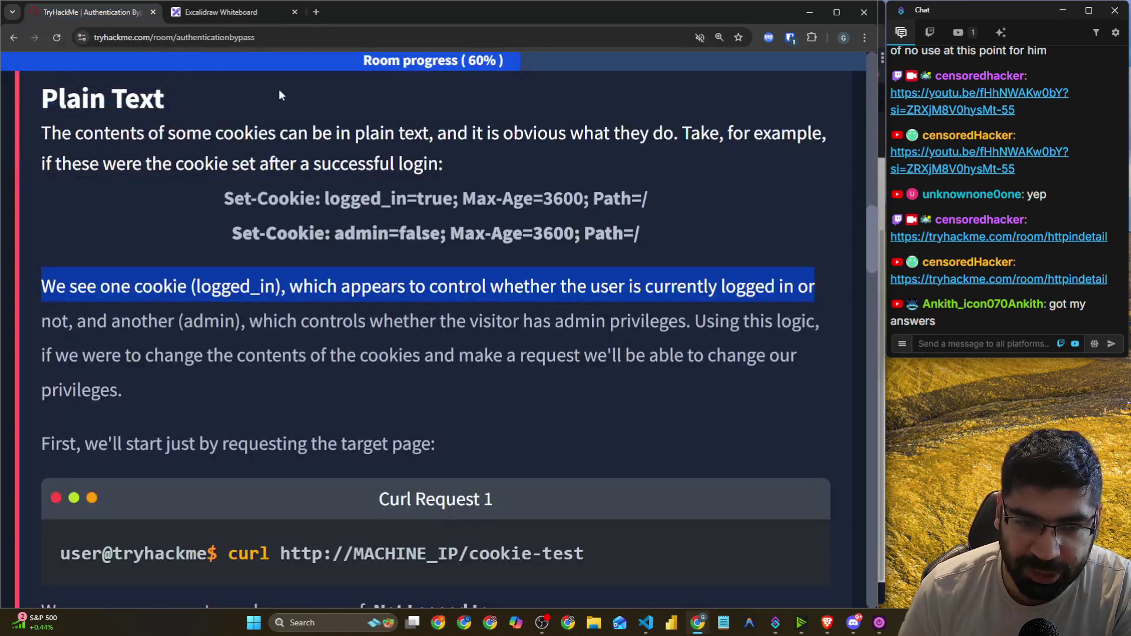
Highlight the sentences about the admin cookie, changing cookie contents, and requesting the target page.
scroll(148, 220, down, 2)
drag(93, 202, 796, 208)
mouse_move(46, 237)
mouse_down()
mouse_move(437, 238)
mouse_move(614, 256)
mouse_move(543, 238)
mouse_move(798, 236)
mouse_up()
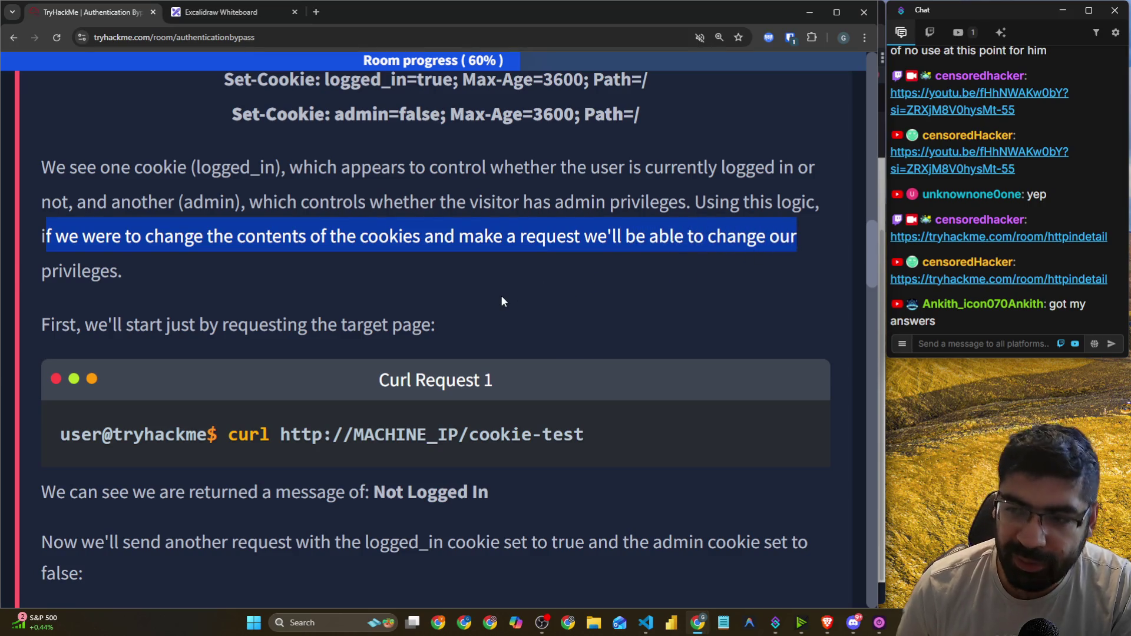
scroll(230, 270, down, 2)
drag(34, 205, 434, 204)
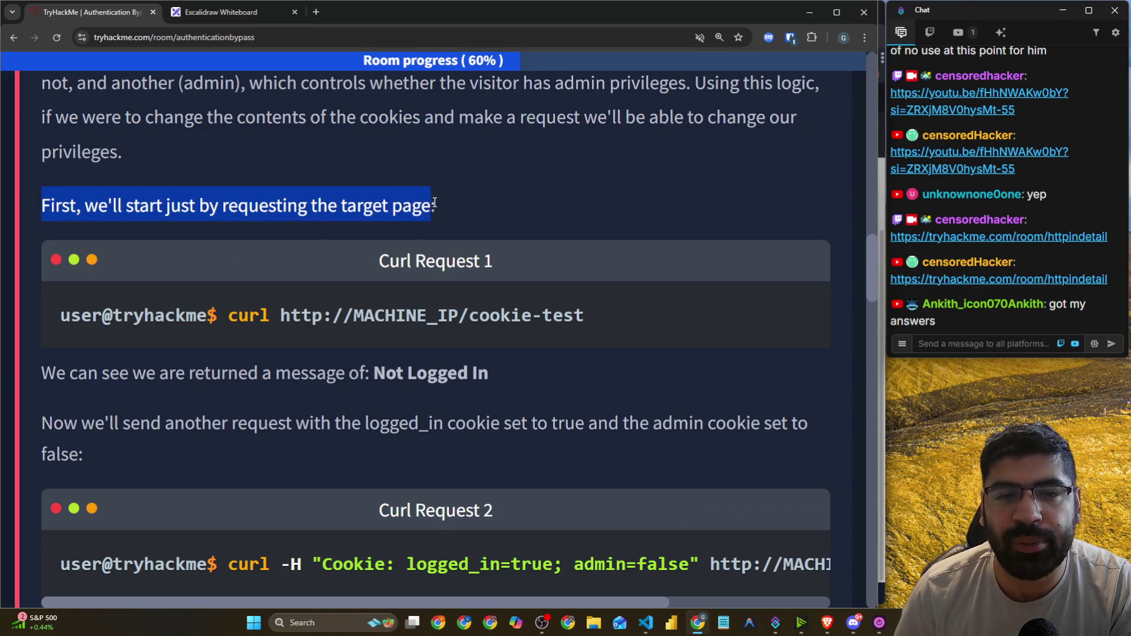
scroll(282, 185, down, 3)
Copy the Curl Request 1 command and bring the AttackBox window forward.
drag(230, 141, 580, 138)
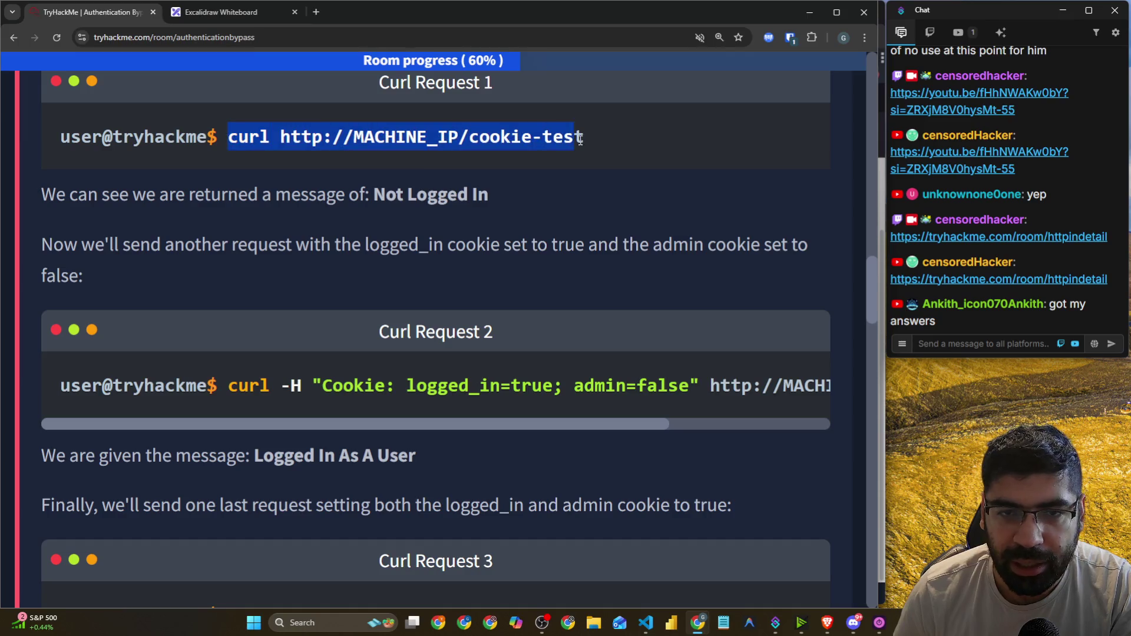
right_click(556, 141)
click(561, 159)
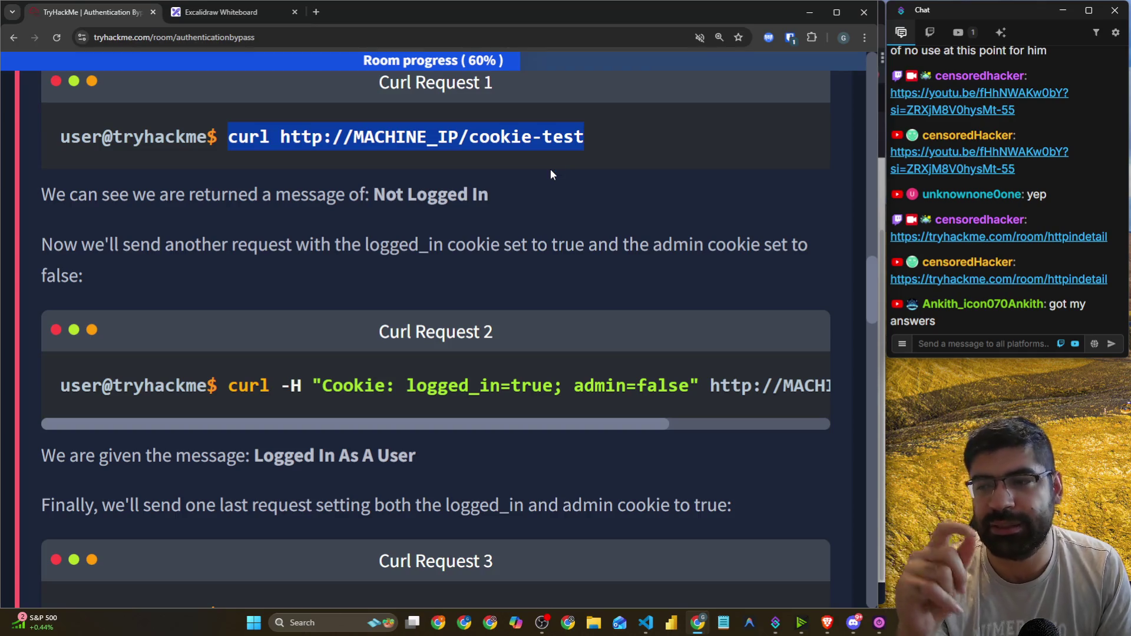
click(811, 38)
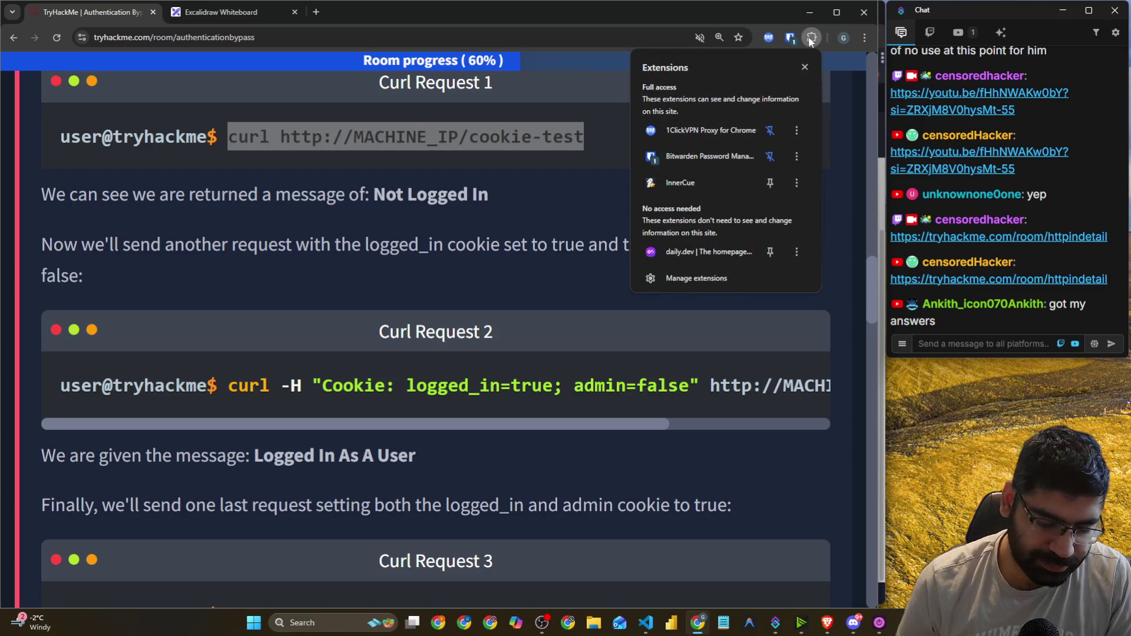
click(811, 38)
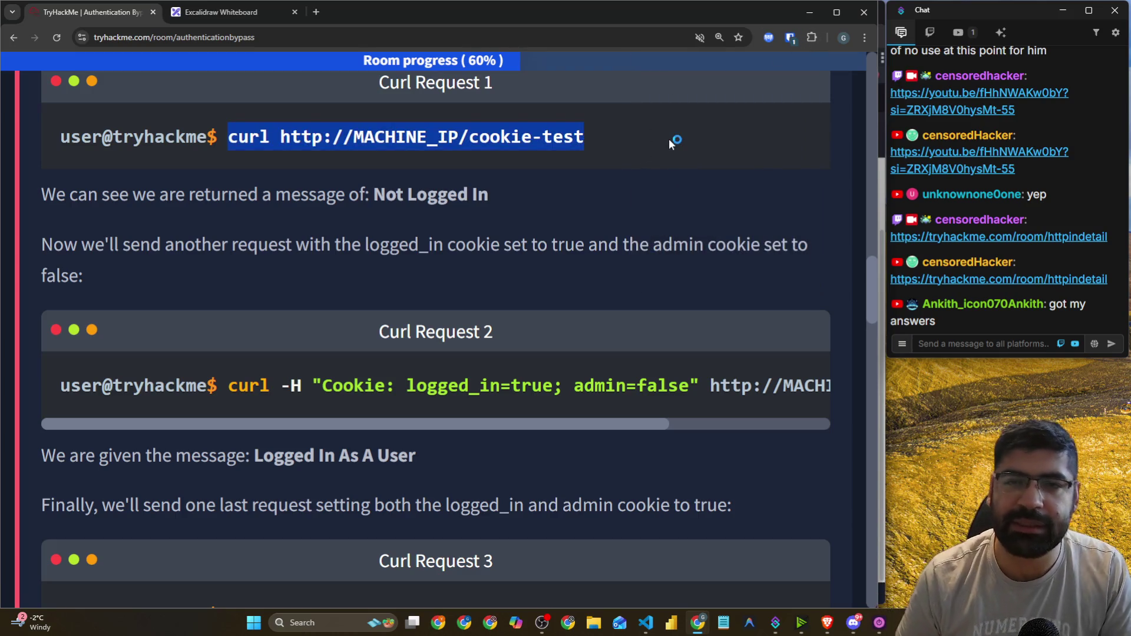
key(alt+Tab)
click(393, 145)
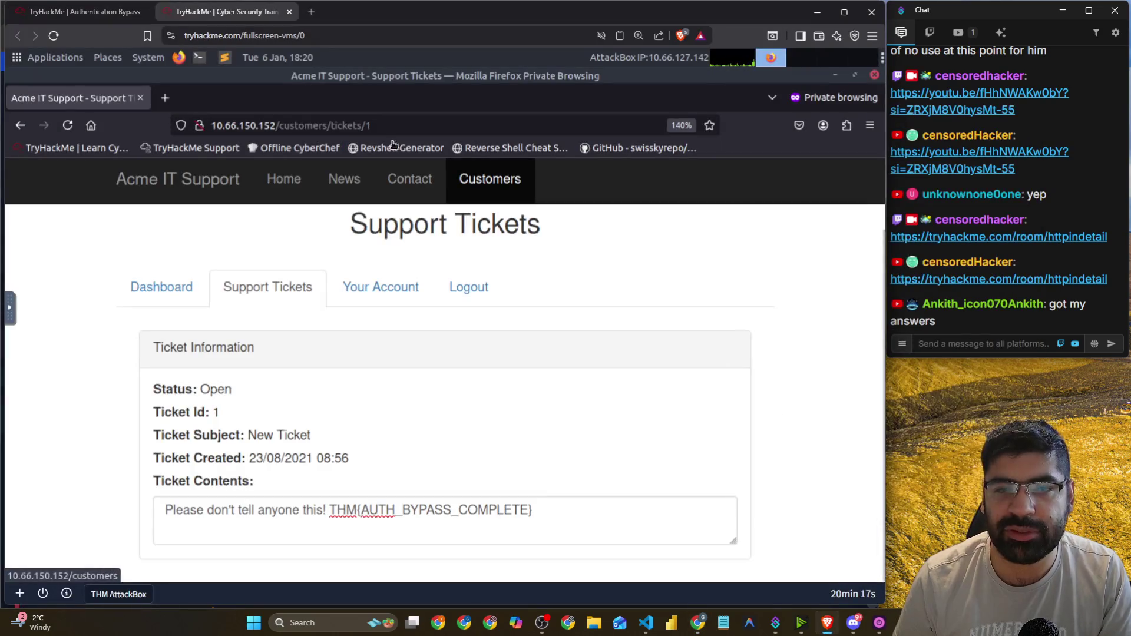
In an AttackBox terminal, curl cookie-test with 'logged_in=true; admin=true' and copy the returned flag.
click(199, 57)
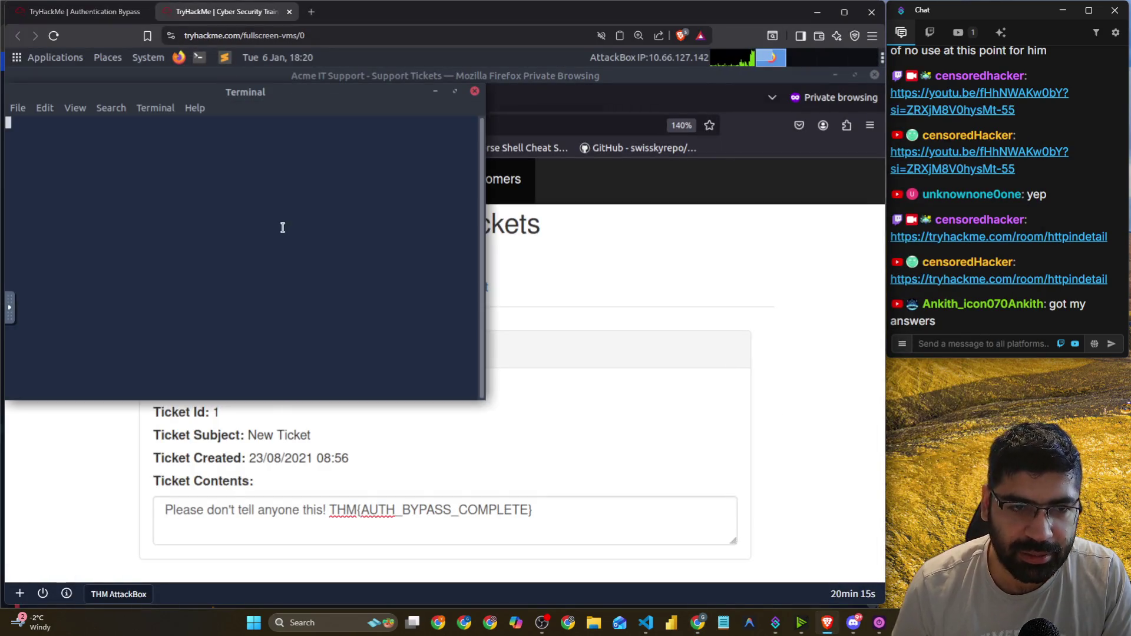
click(857, 80)
click(855, 76)
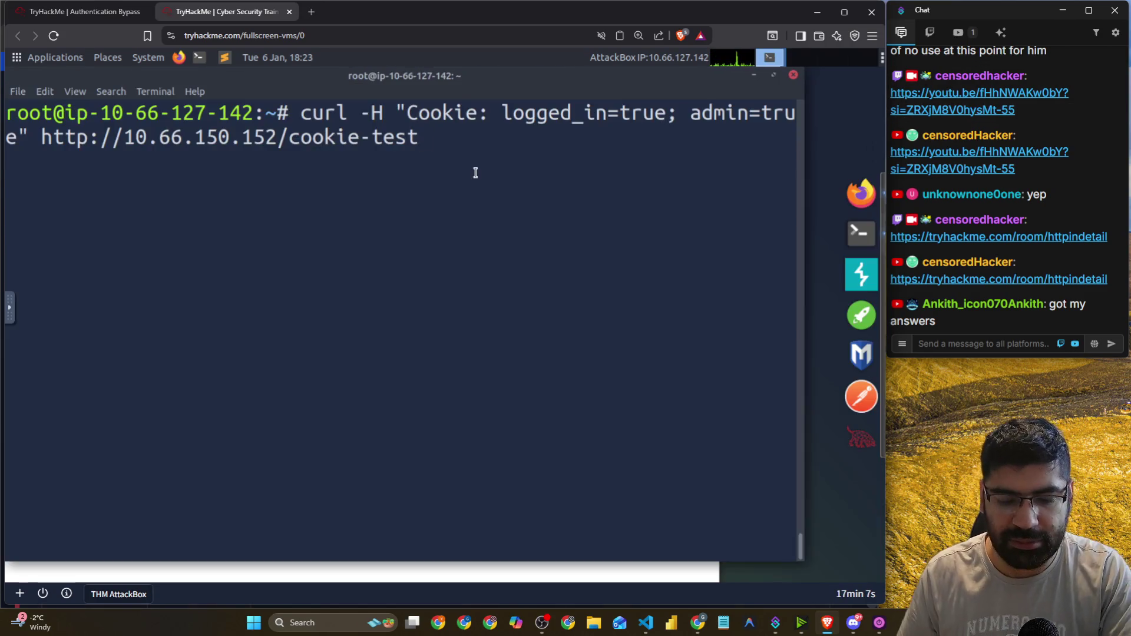
key(Return)
drag(18, 161, 228, 157)
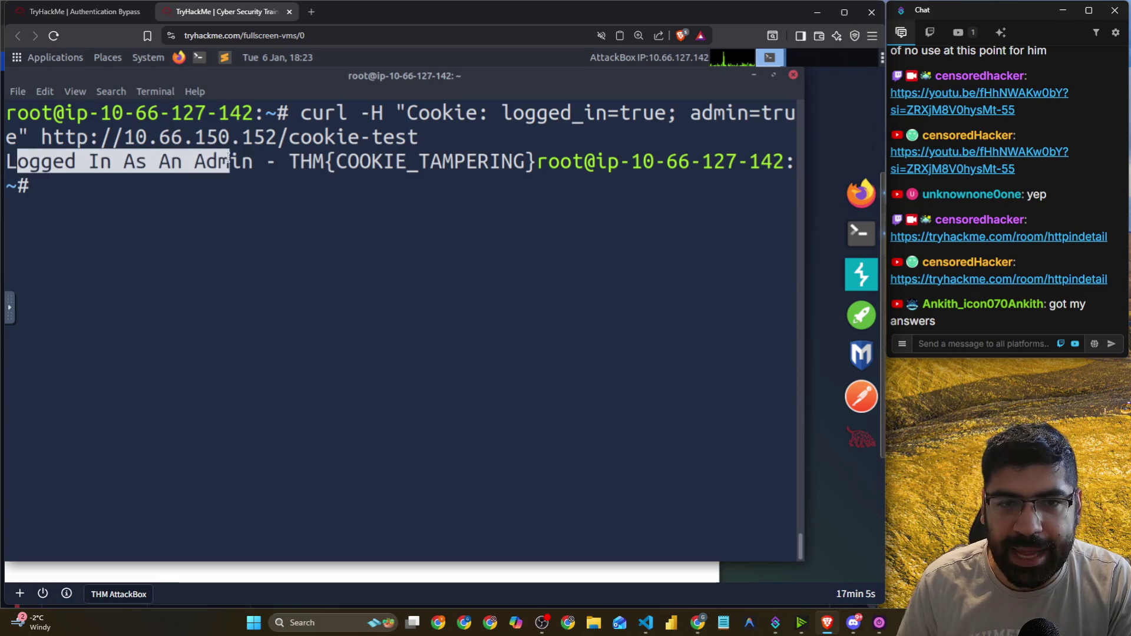
mouse_move(298, 160)
mouse_down()
mouse_move(534, 158)
mouse_move(292, 163)
mouse_up()
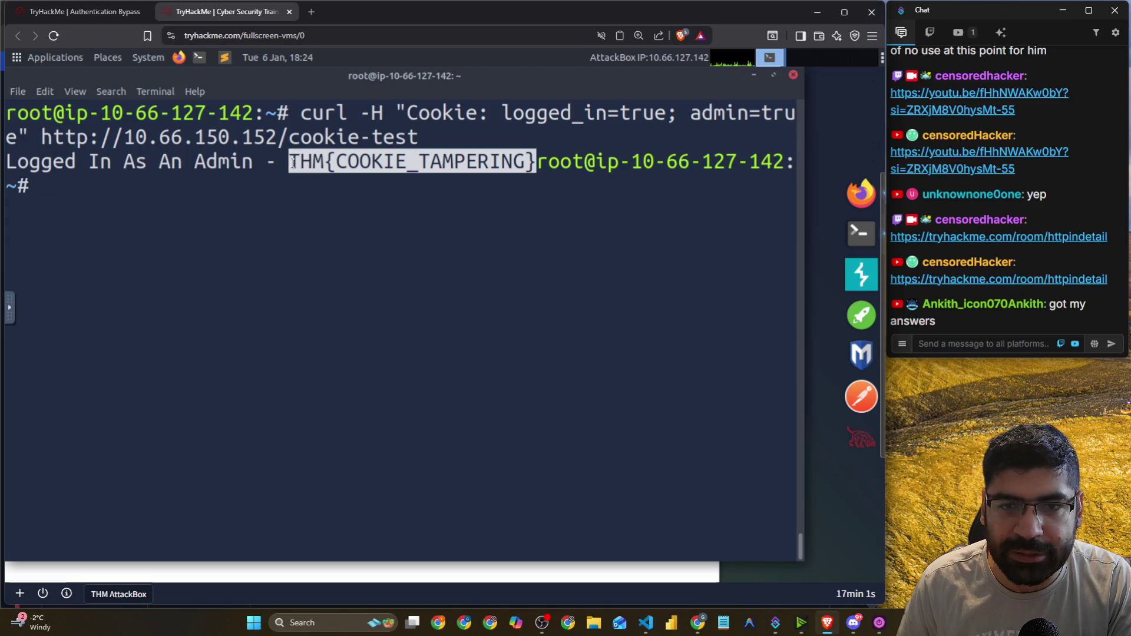
right_click(292, 163)
click(339, 228)
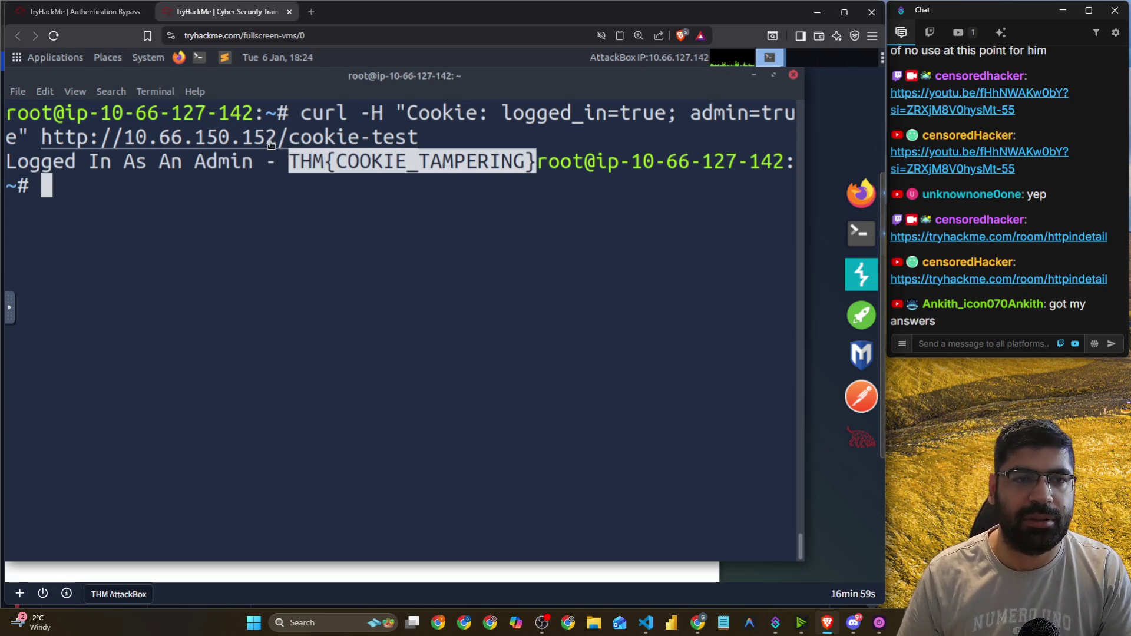
Submit THM{COOKIE_TAMPERING} as the plain text cookie answer and post it in stream chat.
key(alt+Tab)
scroll(309, 289, down, 10)
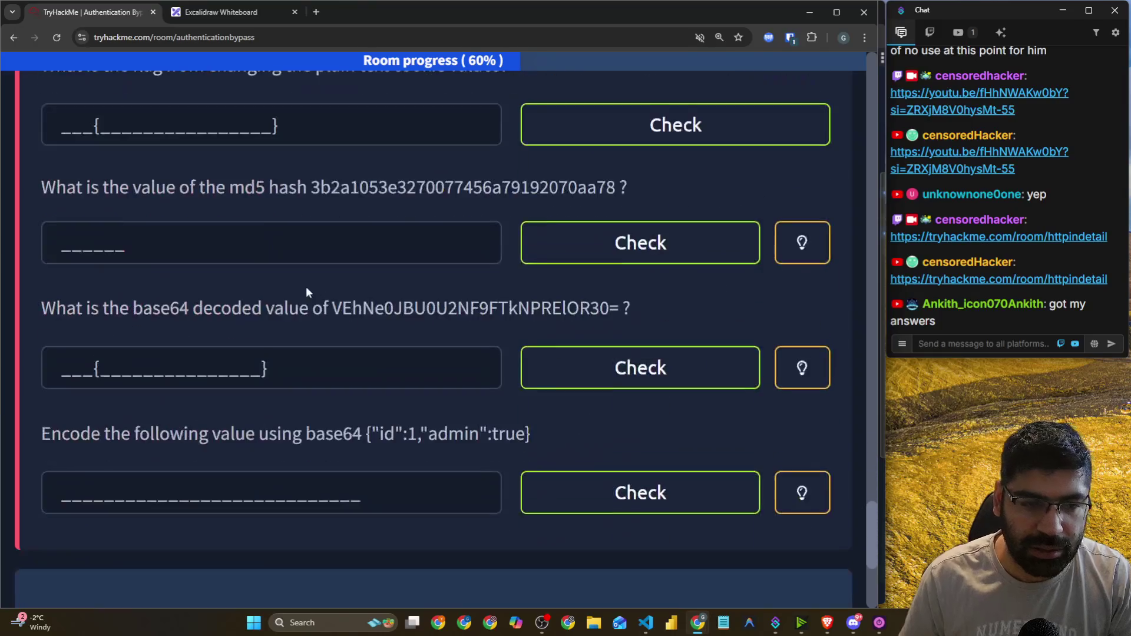
scroll(283, 212, up, 1)
click(277, 192)
key(ctrl+v)
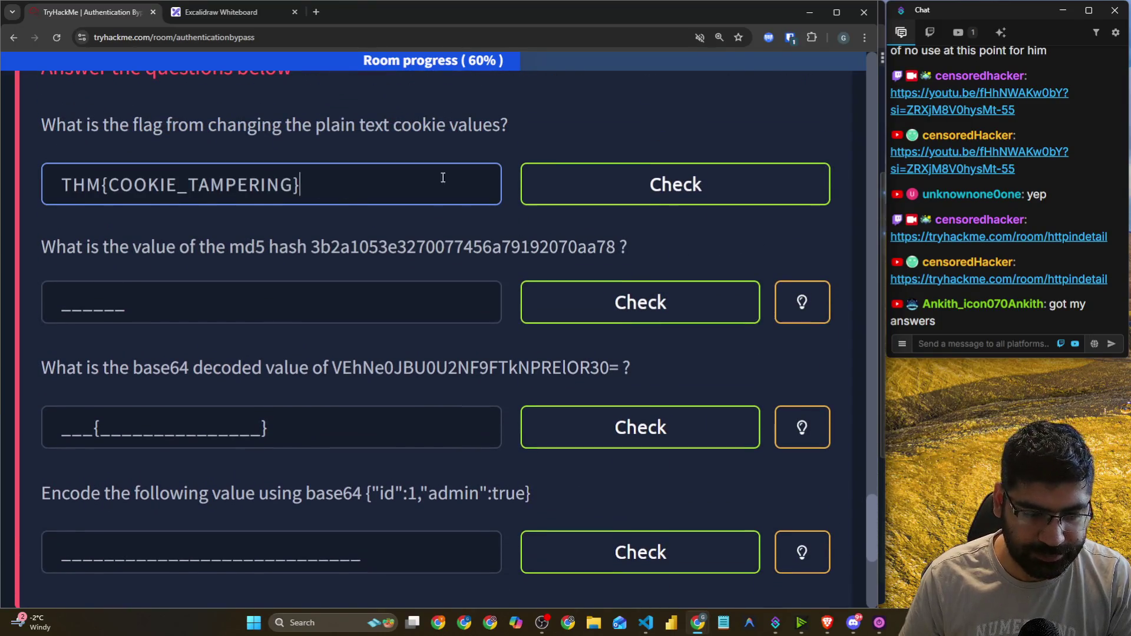
key(Return)
click(935, 346)
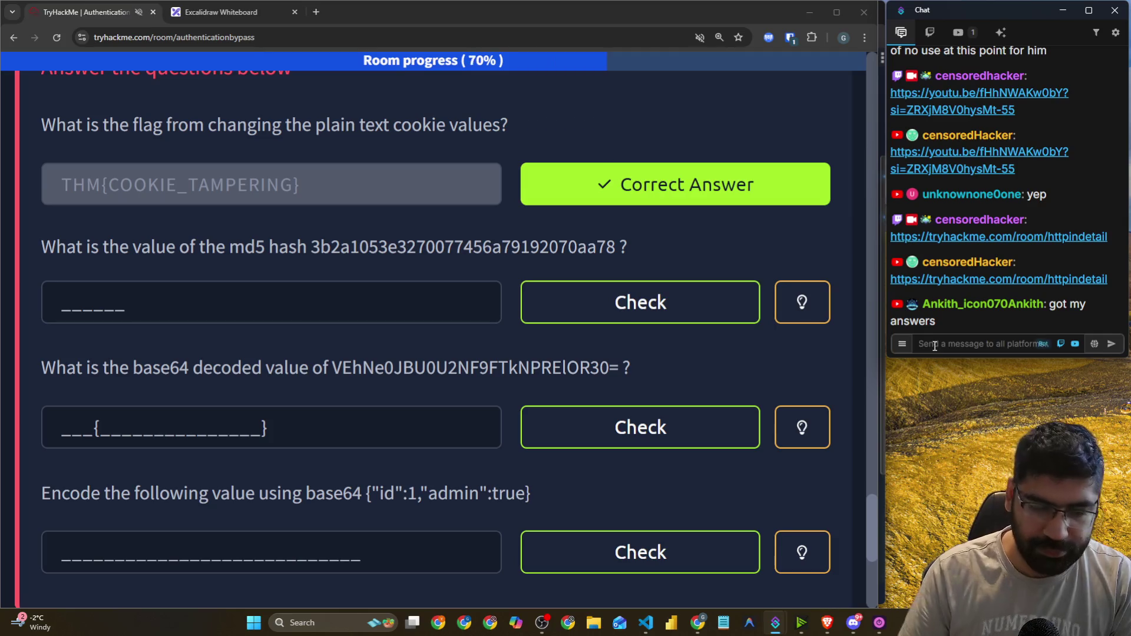
key(ctrl+v)
key(Return)
scroll(719, 247, up, 18)
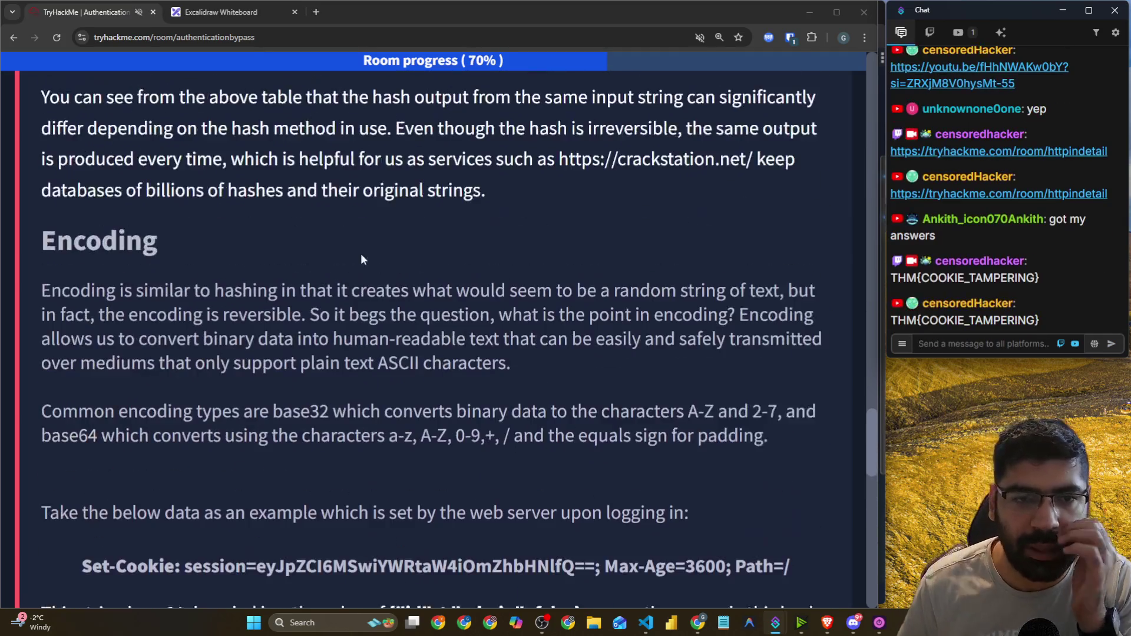
Read the hashed-cookie explanation, highlighting the admin=true value in Curl Request 3.
scroll(340, 268, up, 6)
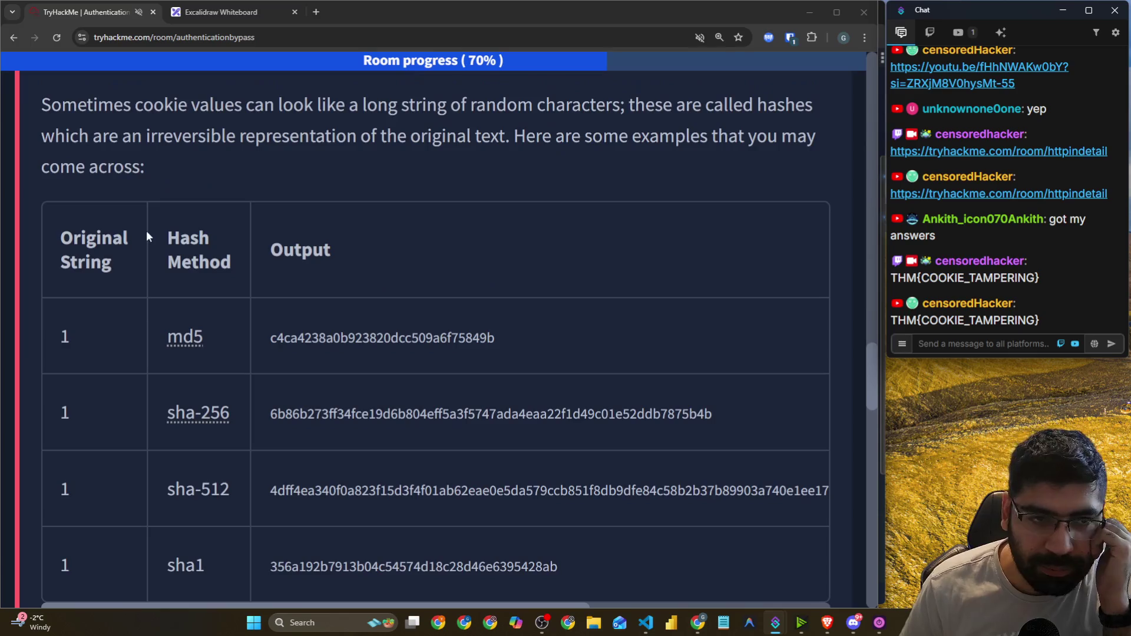
mouse_move(133, 168)
mouse_down()
mouse_move(485, 158)
mouse_move(611, 170)
mouse_up()
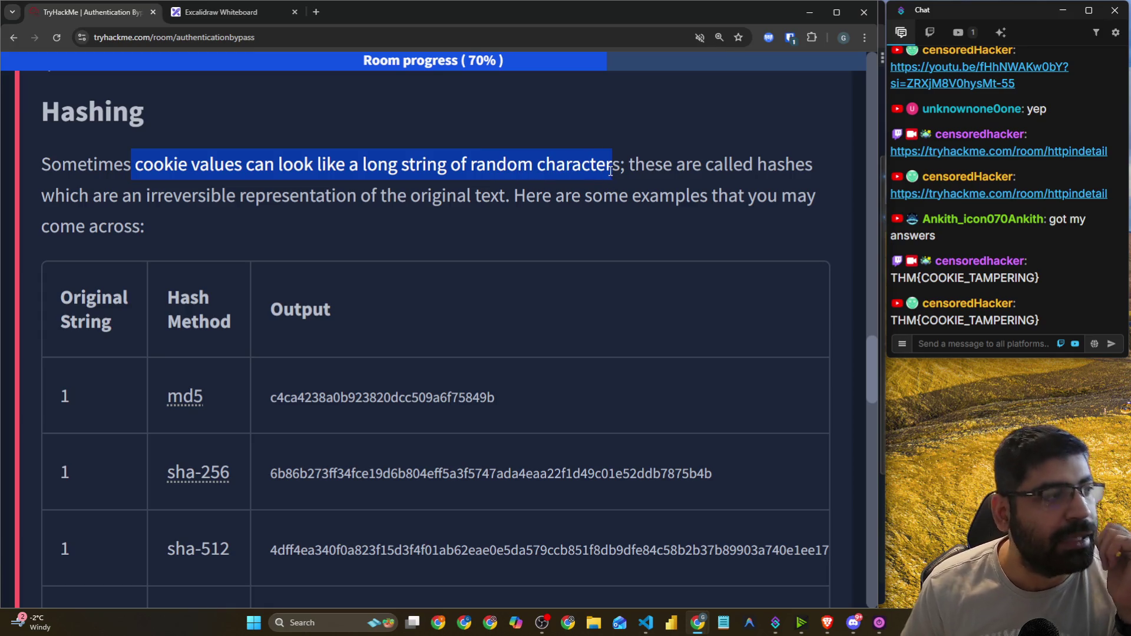
scroll(515, 186, up, 4)
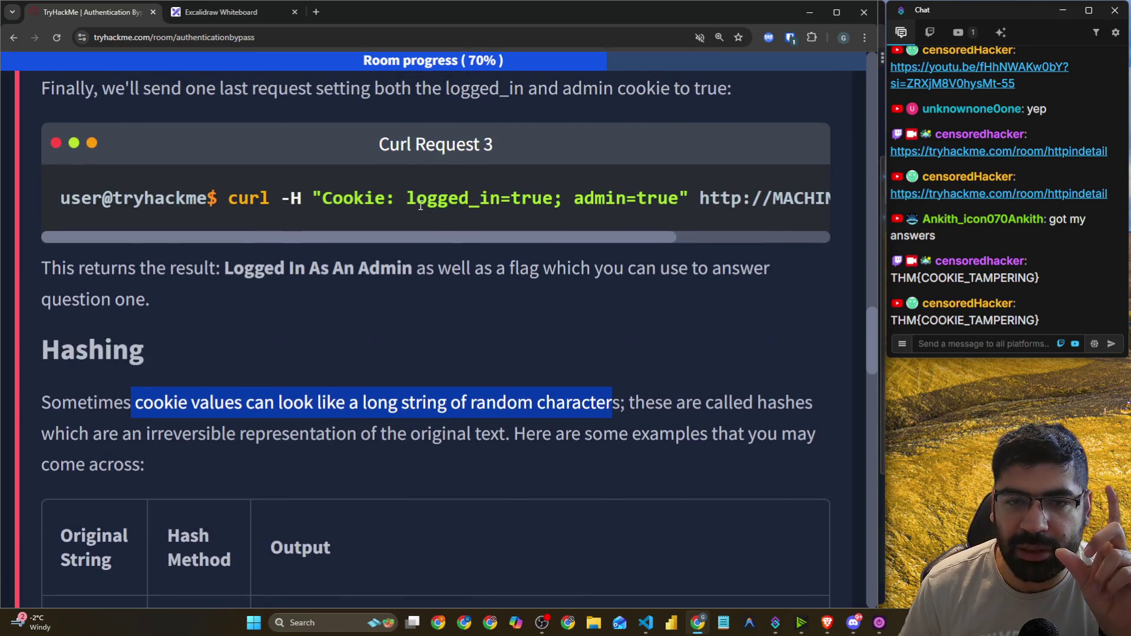
drag(407, 204, 660, 187)
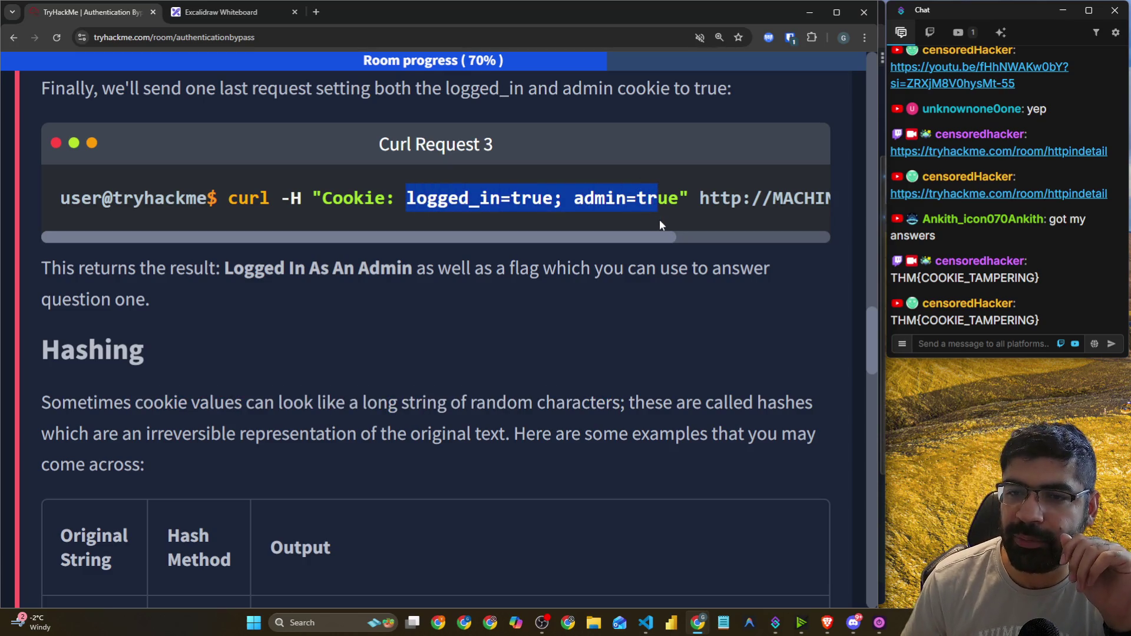
drag(616, 200, 657, 203)
scroll(494, 309, down, 3)
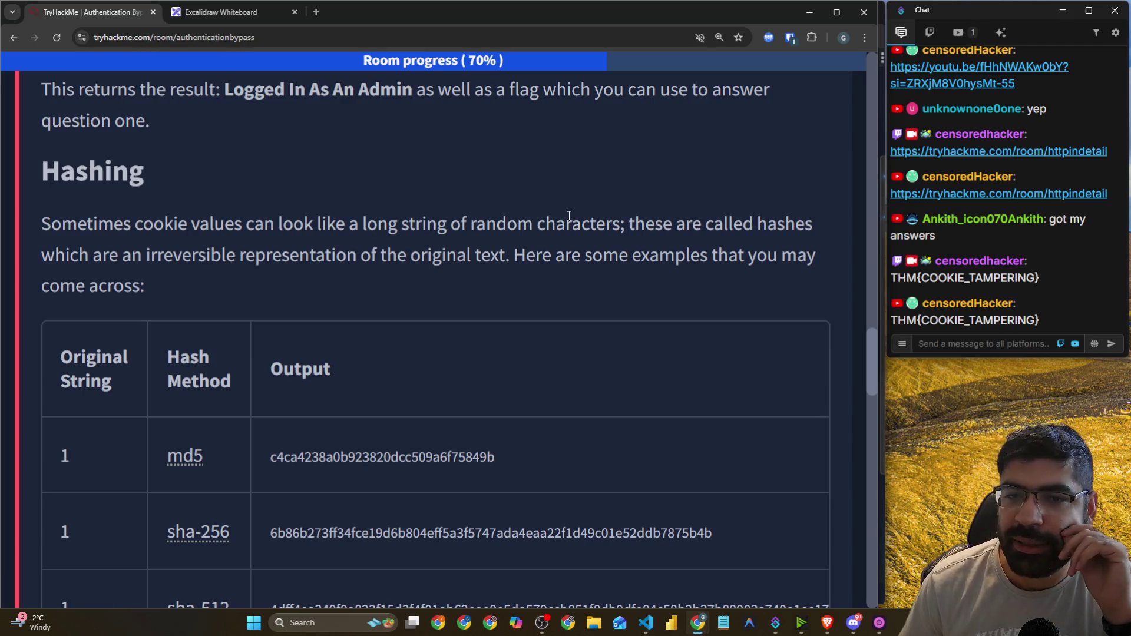
drag(347, 225, 517, 225)
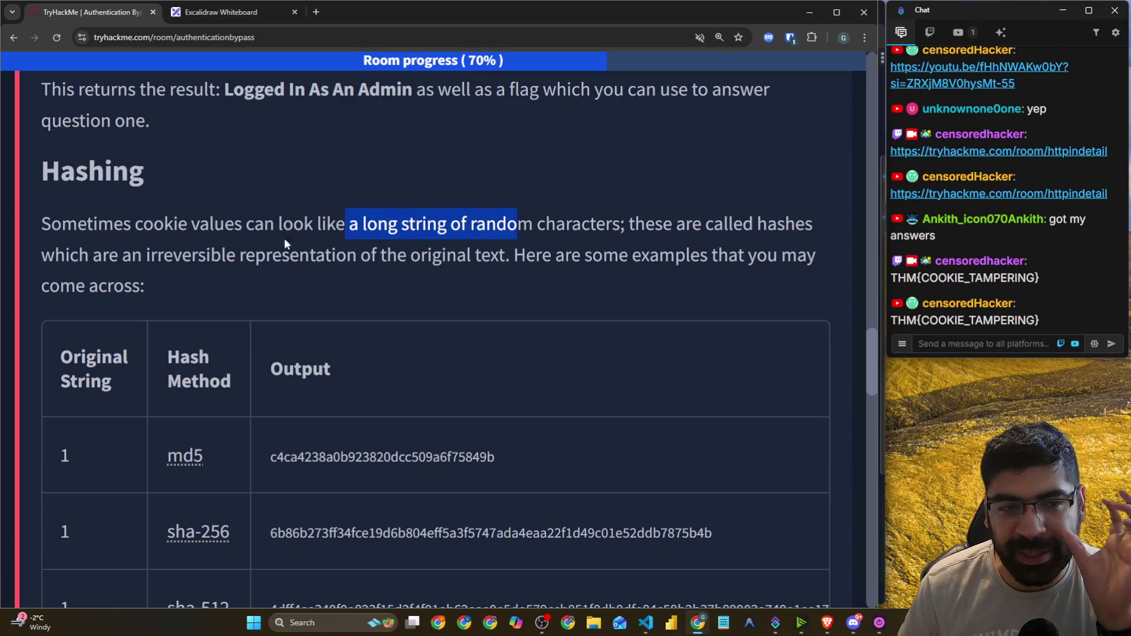
scroll(297, 274, down, 3)
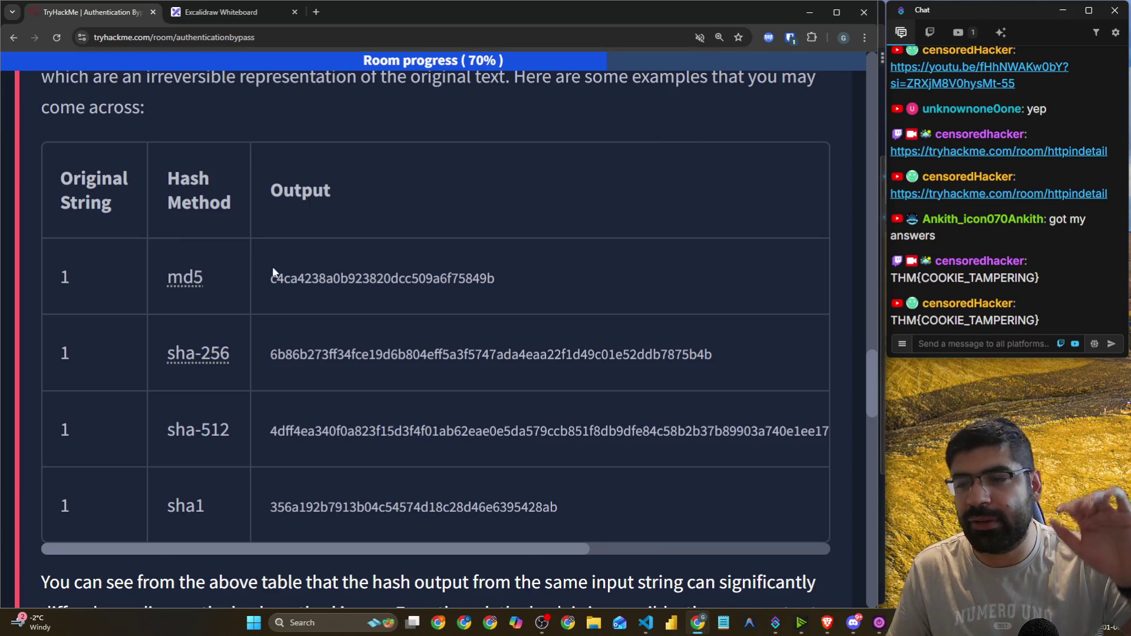
Read that hashes are irreversible representations of long random strings, starting with the md5 hash of 1.
double_click(280, 278)
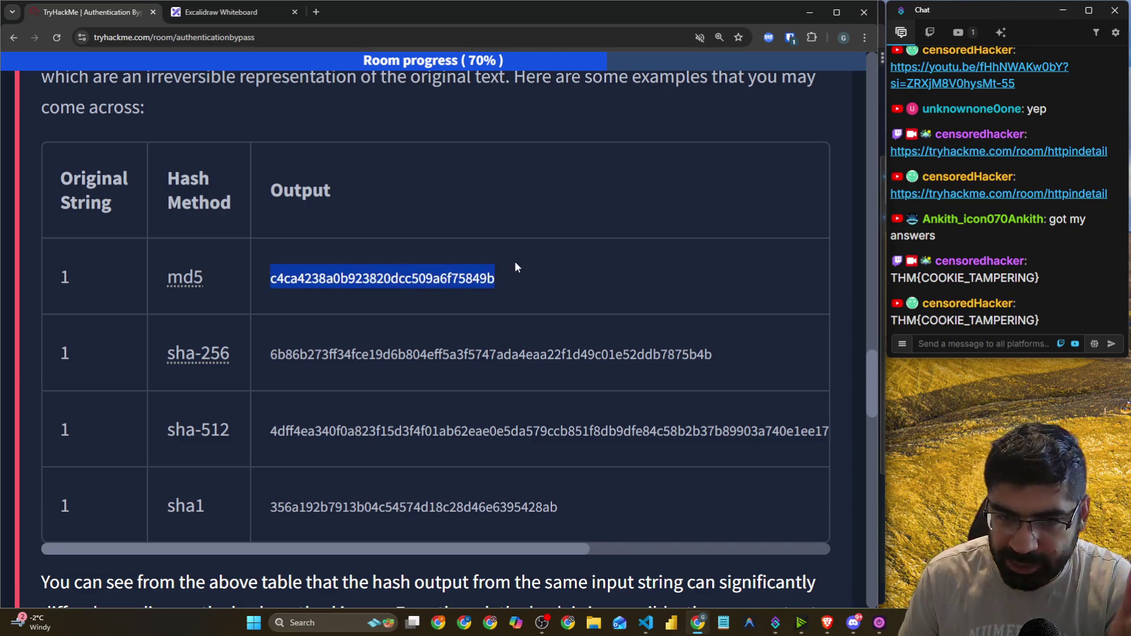
drag(277, 355, 689, 354)
scroll(488, 332, up, 2)
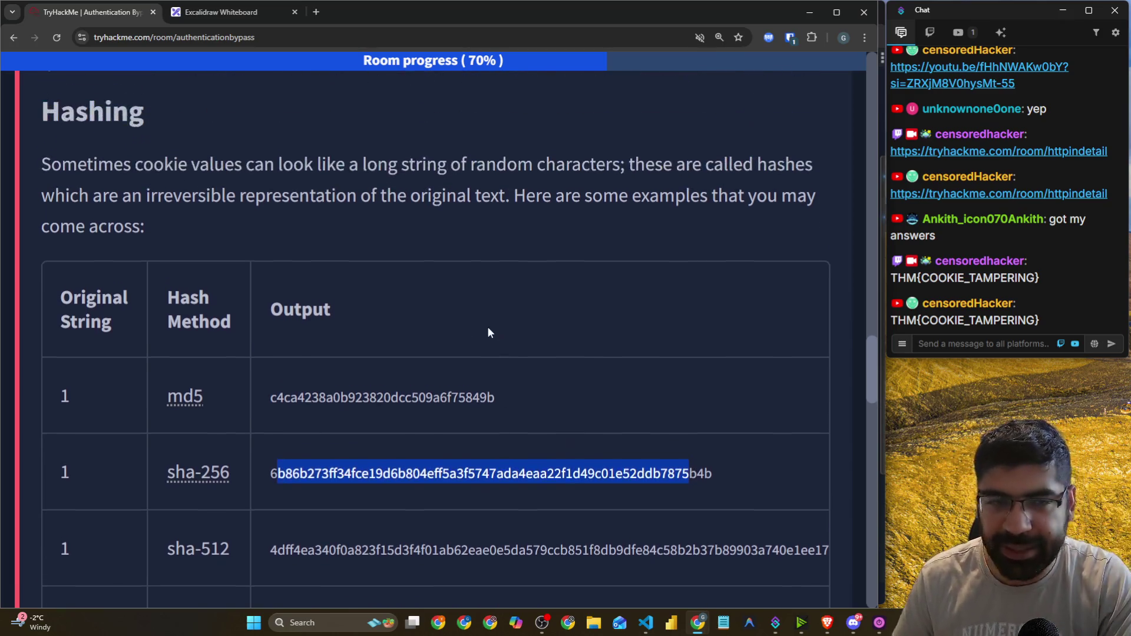
drag(363, 165, 658, 169)
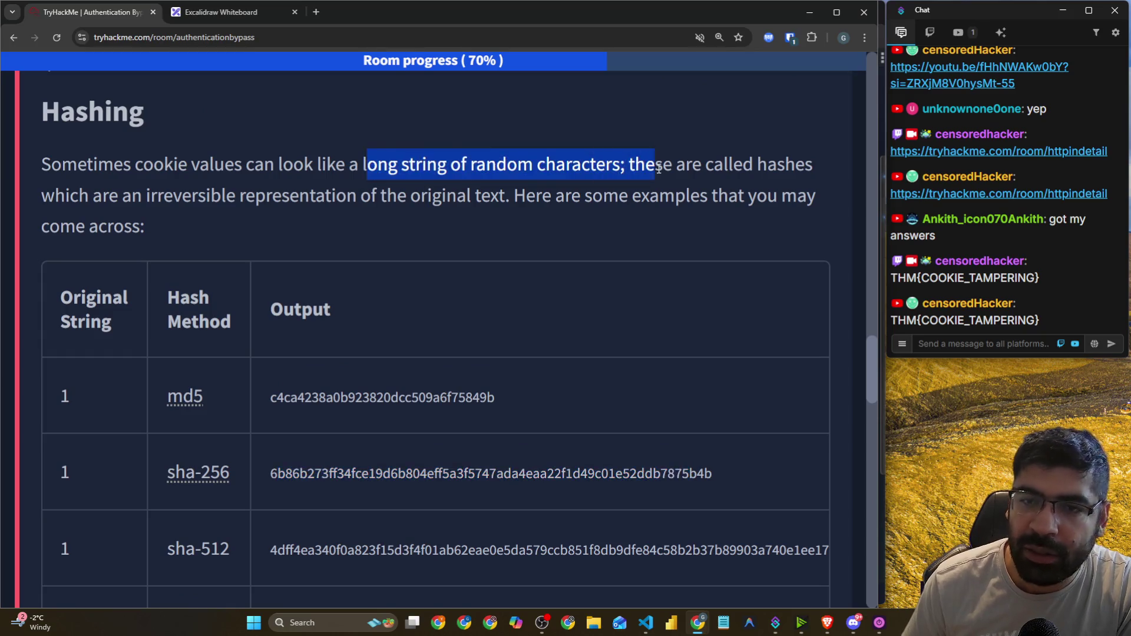
click(665, 169)
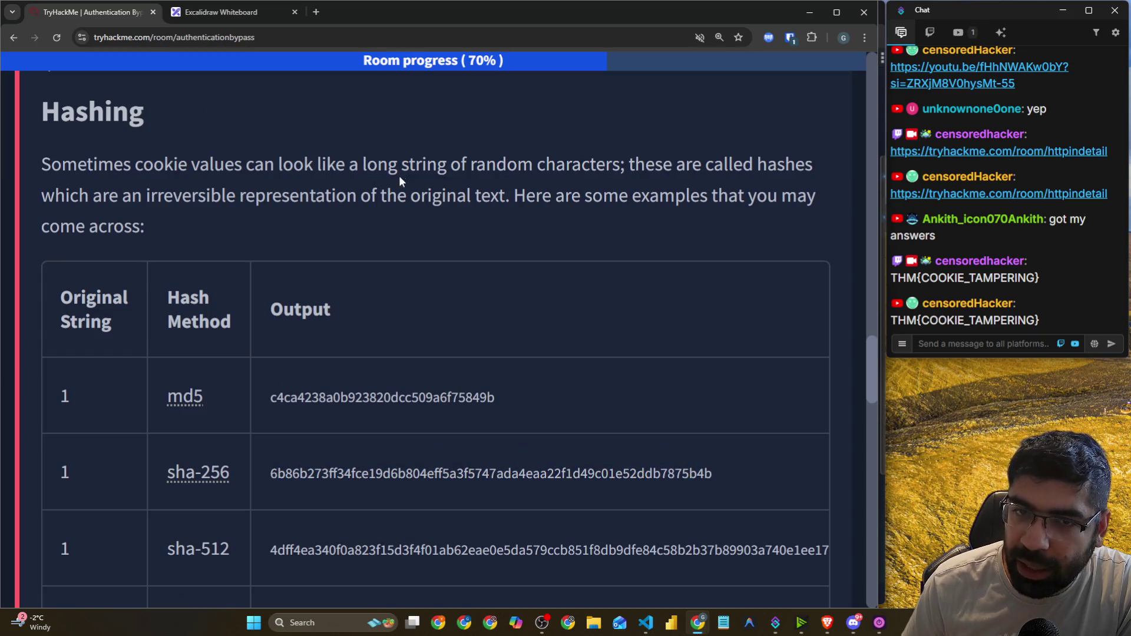
drag(401, 177, 541, 174)
drag(629, 169, 806, 171)
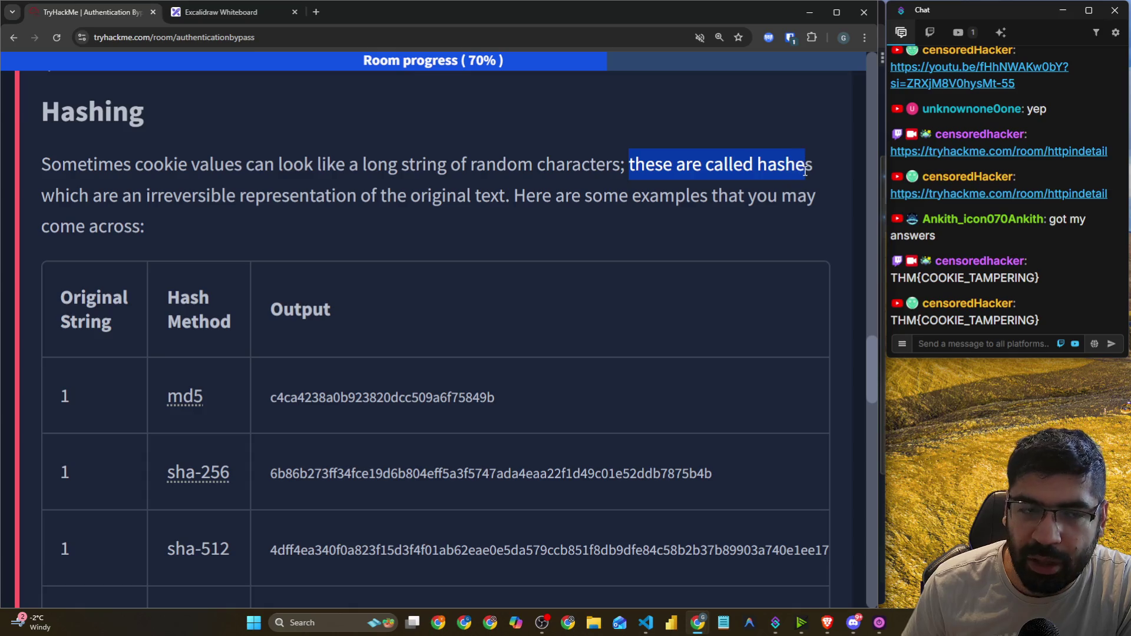
drag(69, 195, 508, 199)
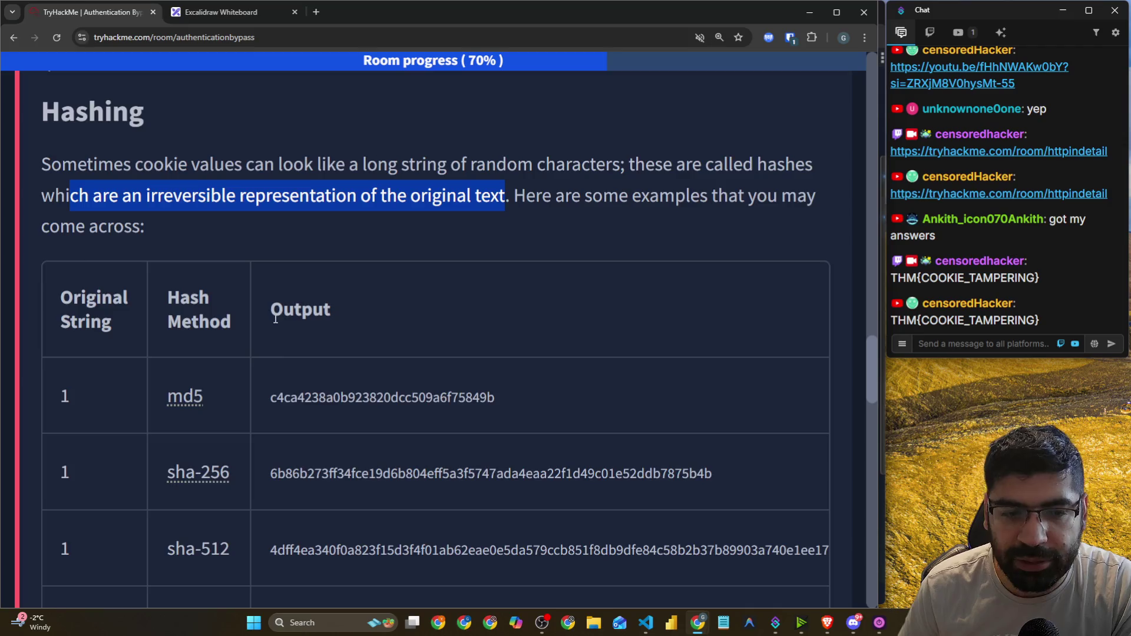
scroll(205, 307, down, 2)
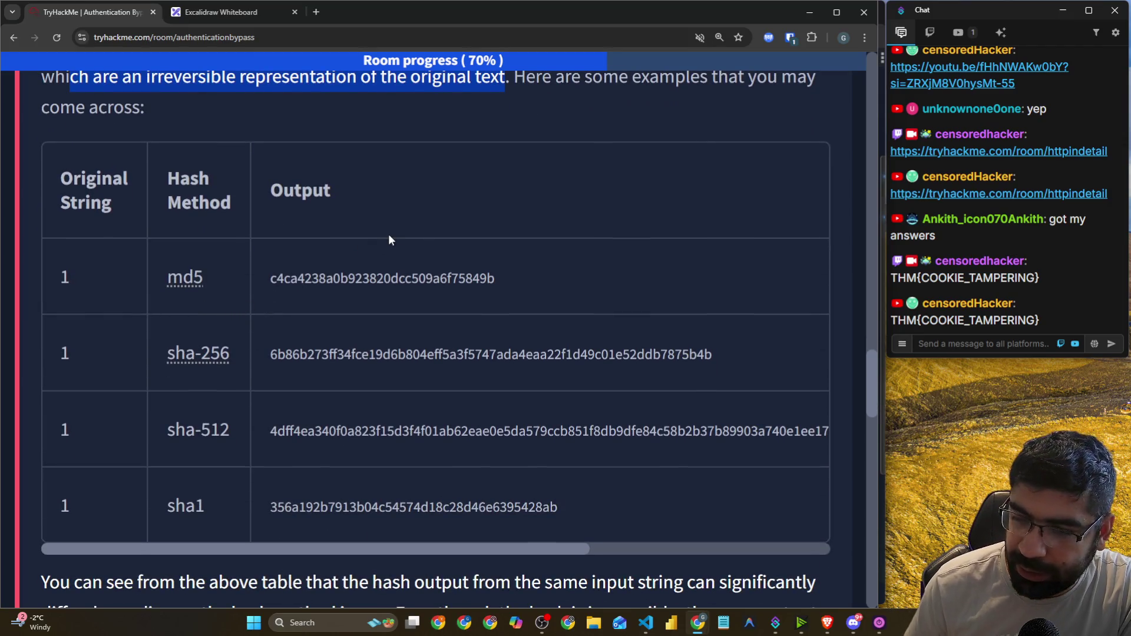
scroll(508, 238, up, 1)
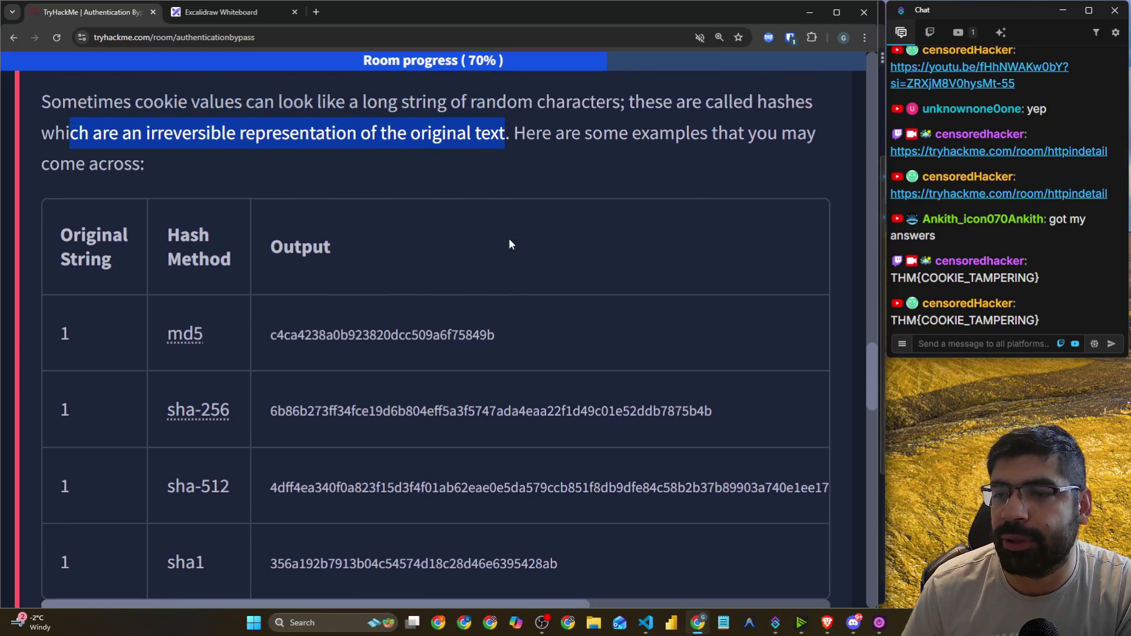
click(528, 168)
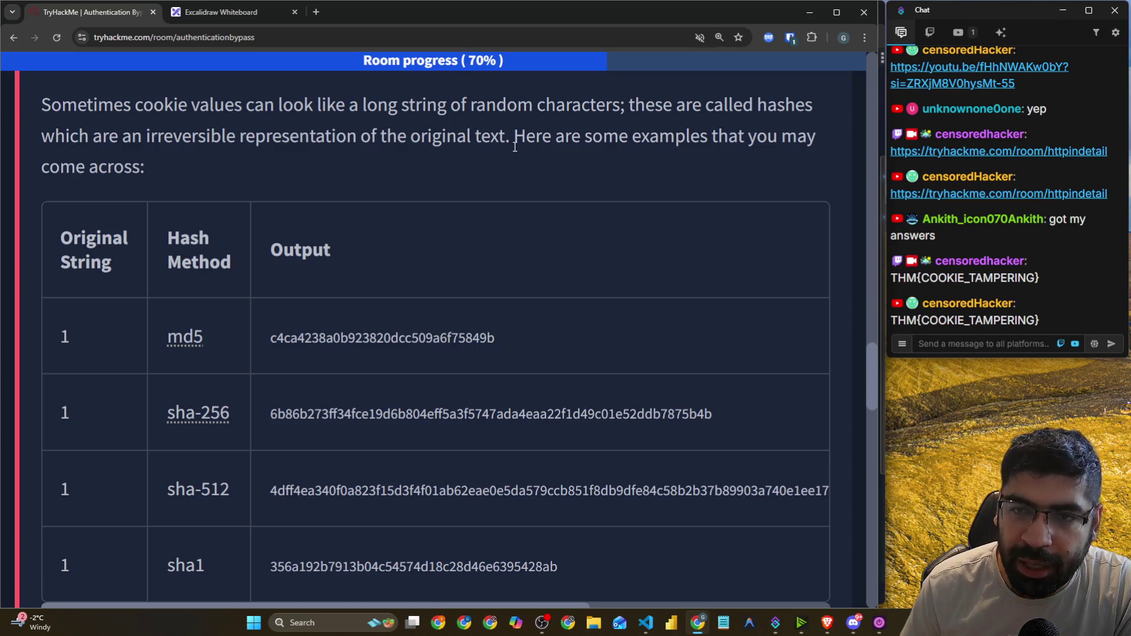
shift+click(515, 148)
Go through the md5, sha-256, sha-512 and sha1 examples in the hash table.
scroll(493, 160, down, 2)
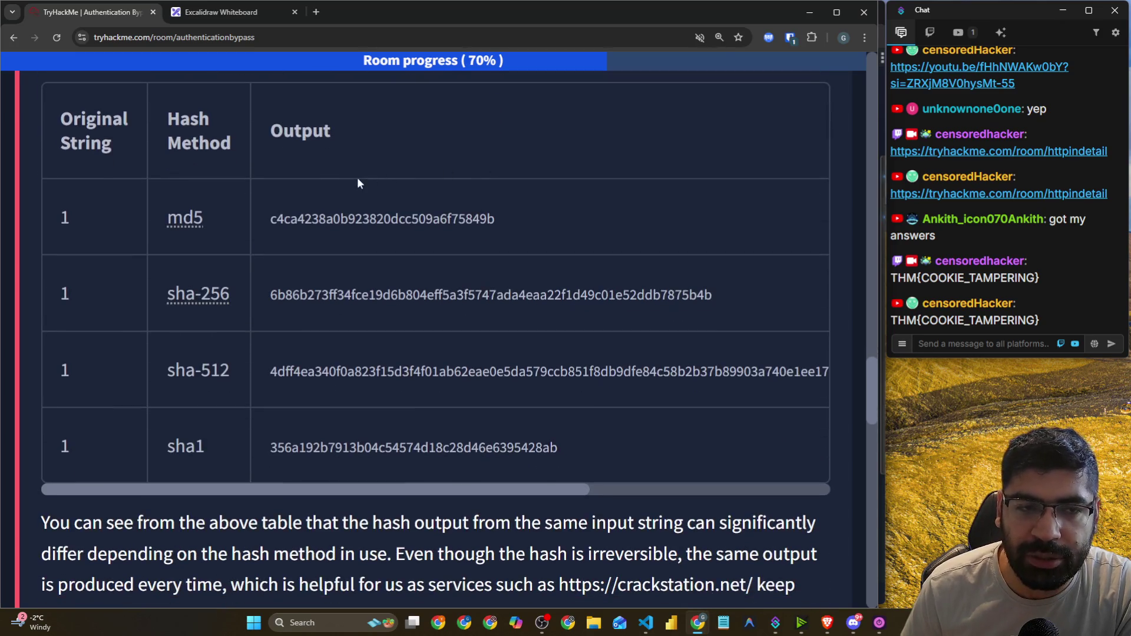
scroll(342, 185, down, 1)
drag(162, 171, 216, 169)
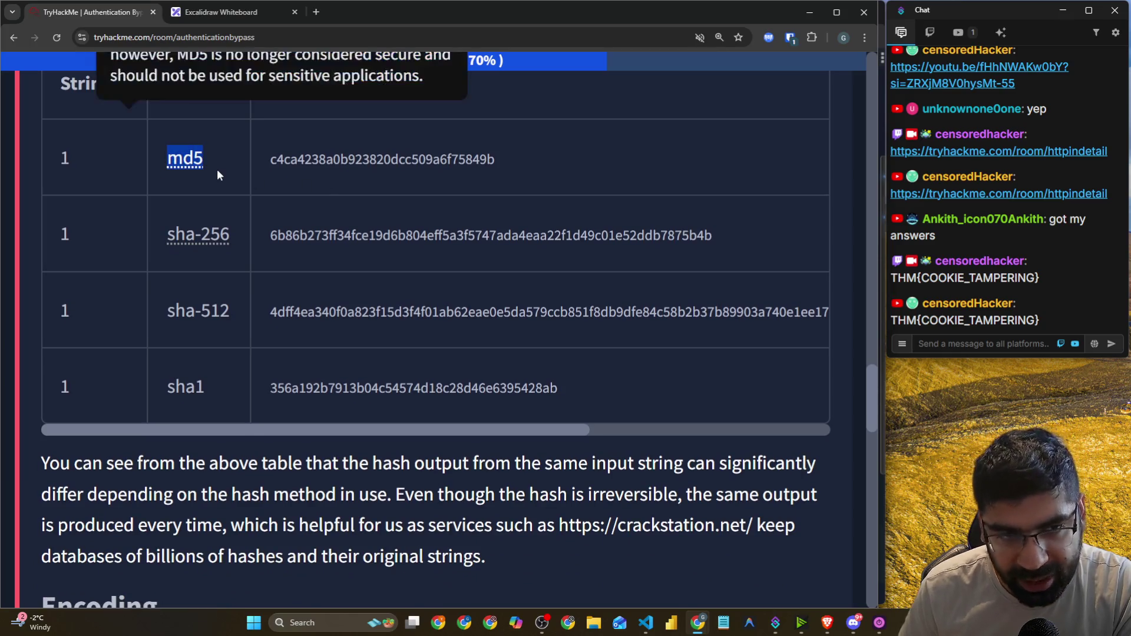
double_click(193, 235)
drag(195, 239, 235, 228)
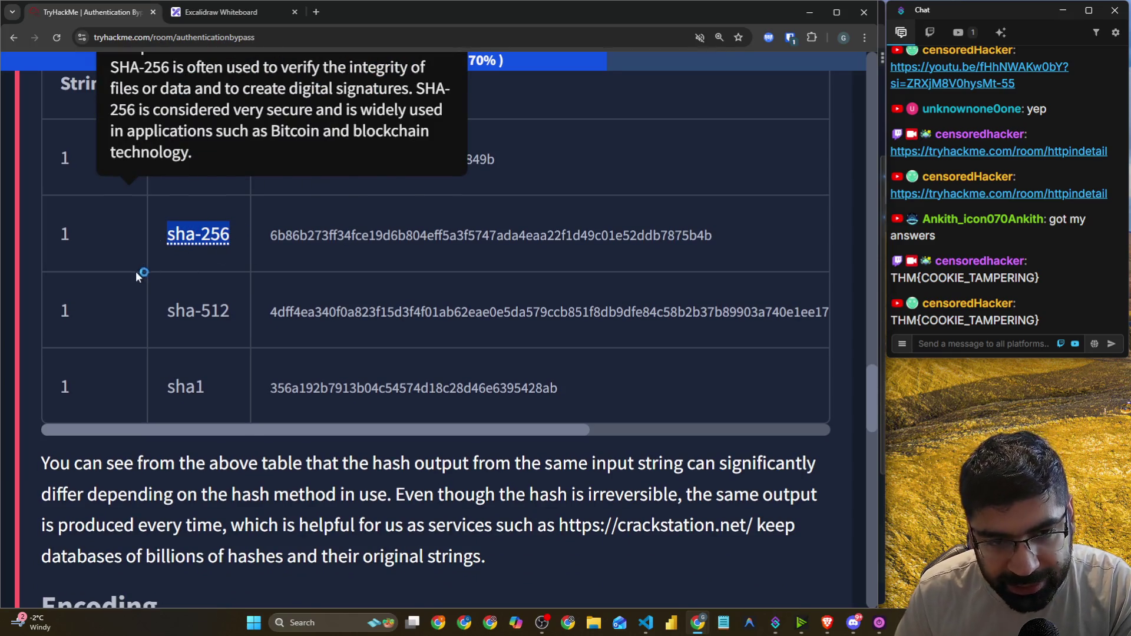
drag(149, 306, 249, 315)
click(160, 386)
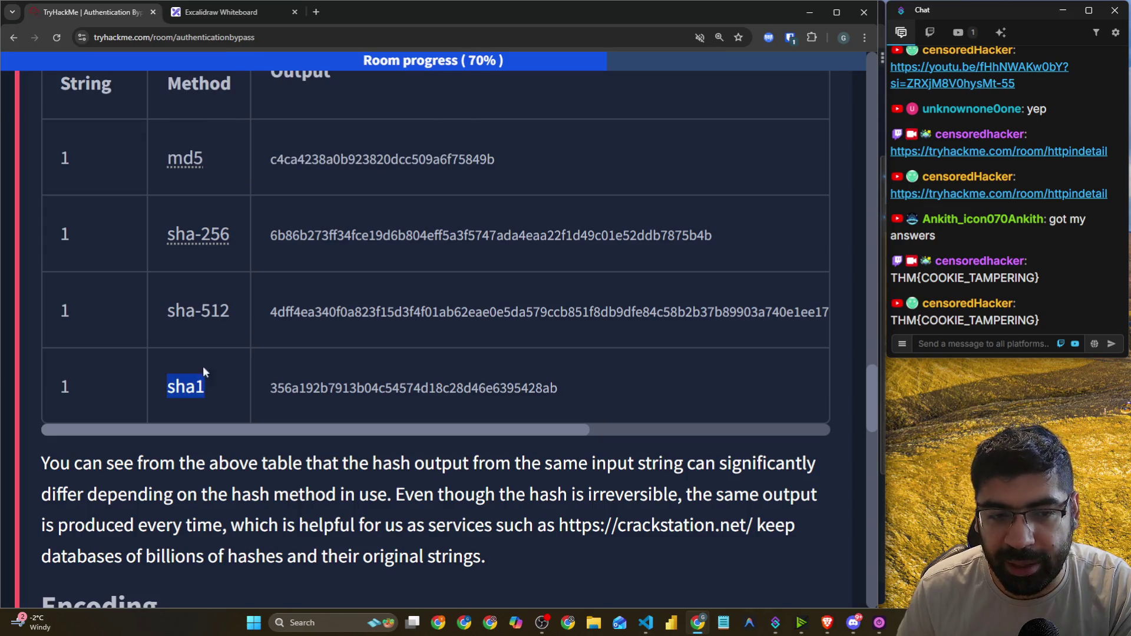
drag(166, 318, 237, 314)
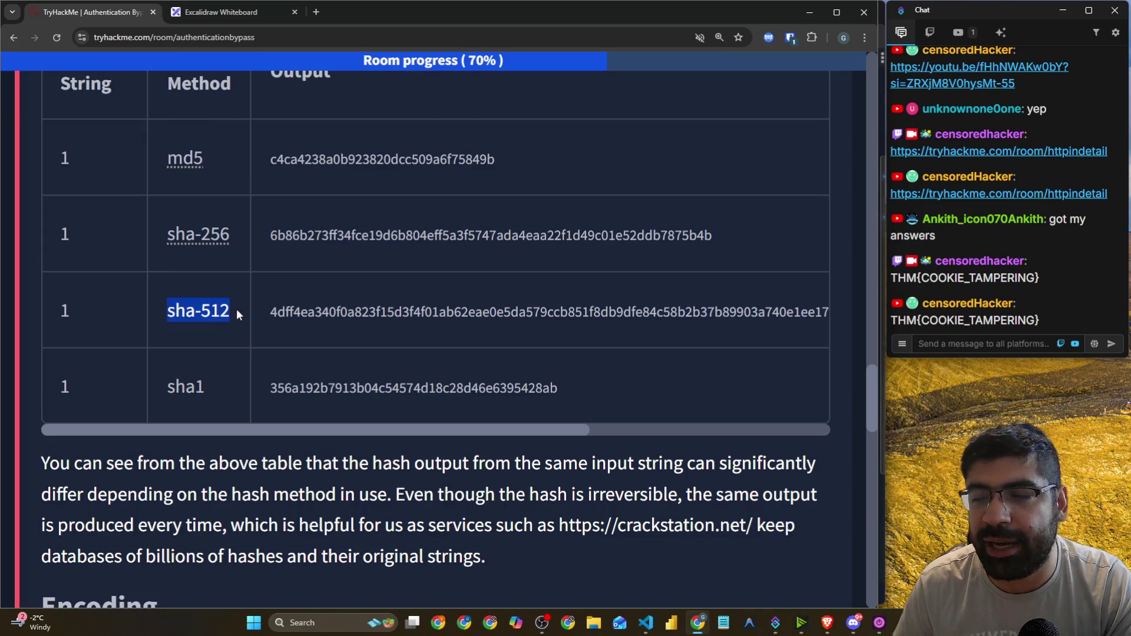
scroll(253, 312, down, 2)
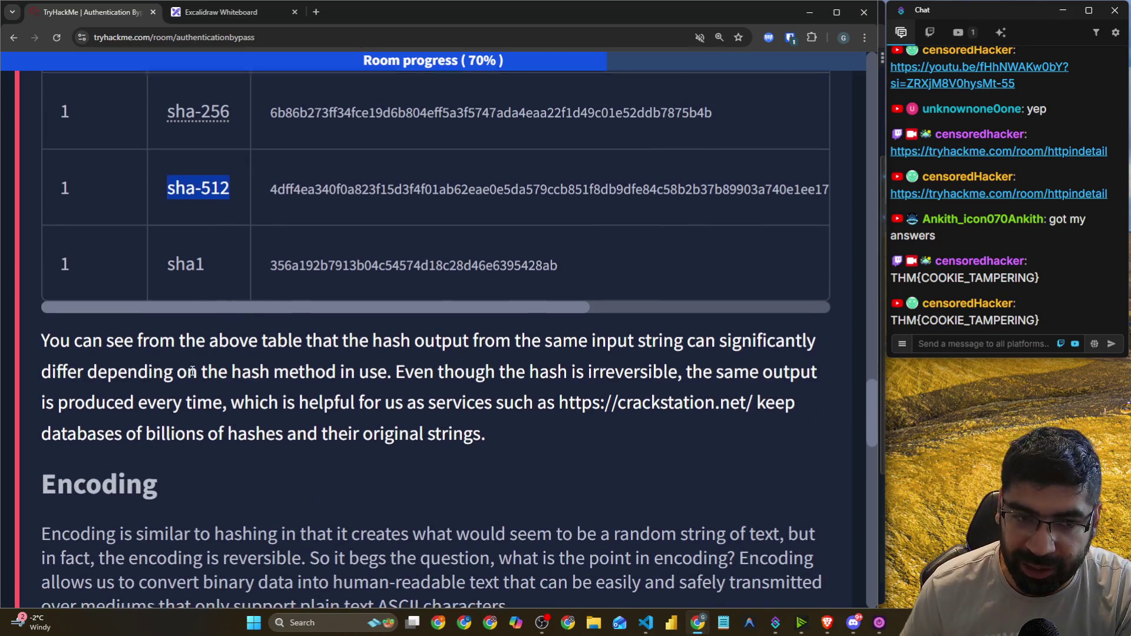
scroll(225, 323, down, 2)
Read why identical hash output helps lookup services, then open crackstation.net in a new tab.
drag(40, 227, 822, 232)
drag(191, 251, 797, 258)
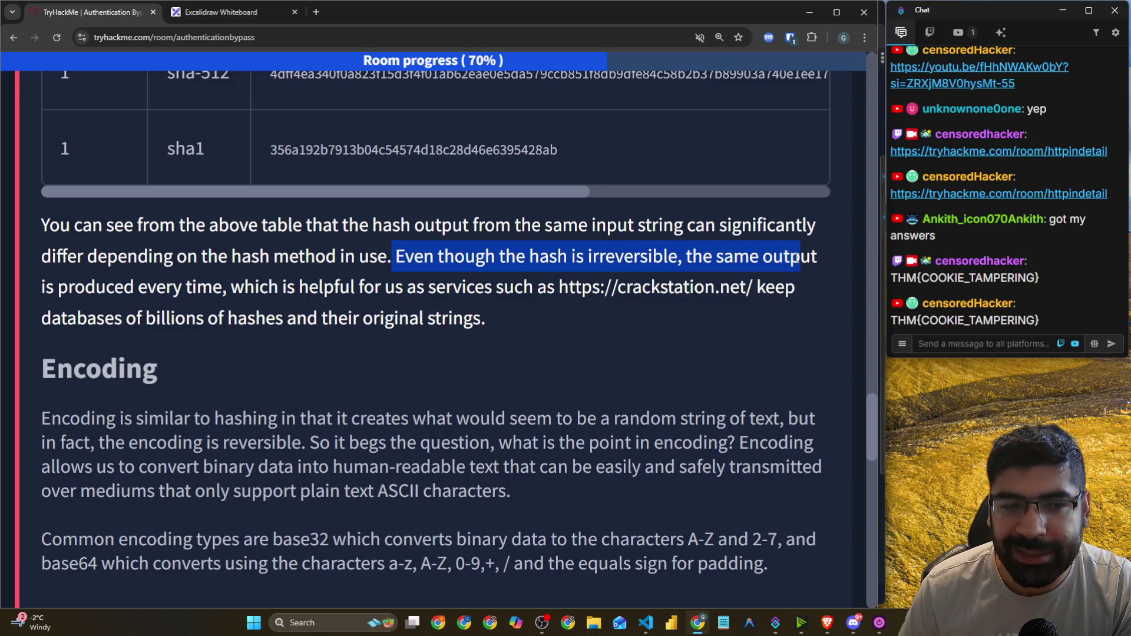
drag(131, 293, 208, 288)
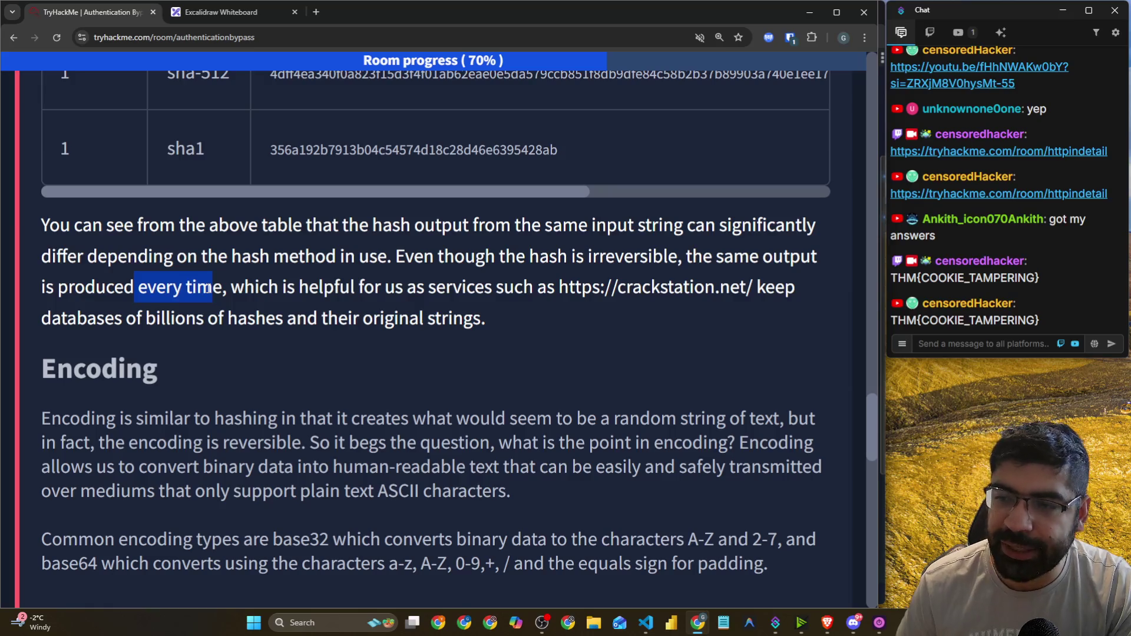
drag(279, 288, 533, 275)
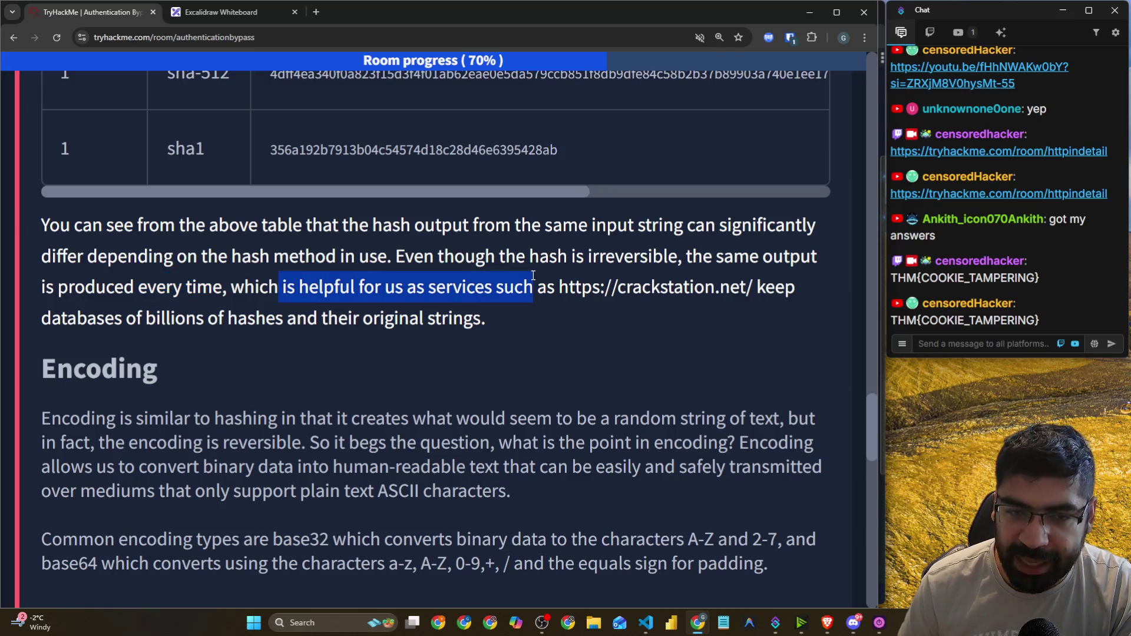
click(545, 312)
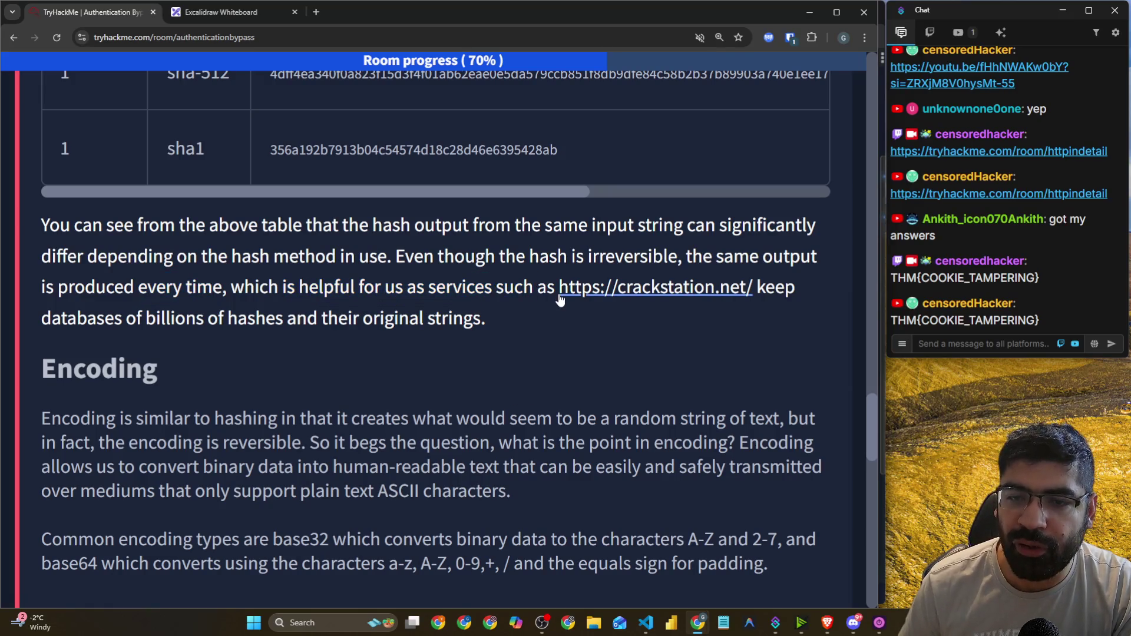
click(637, 297)
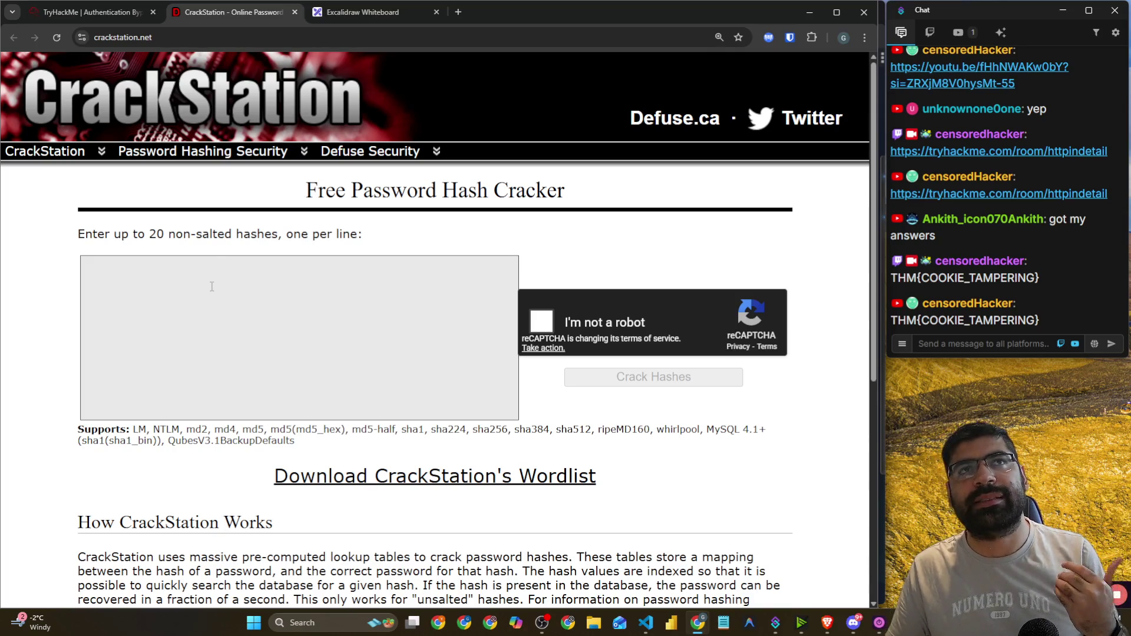
Paste the room's md5 hash of 1 into CrackStation and crack it.
click(106, 21)
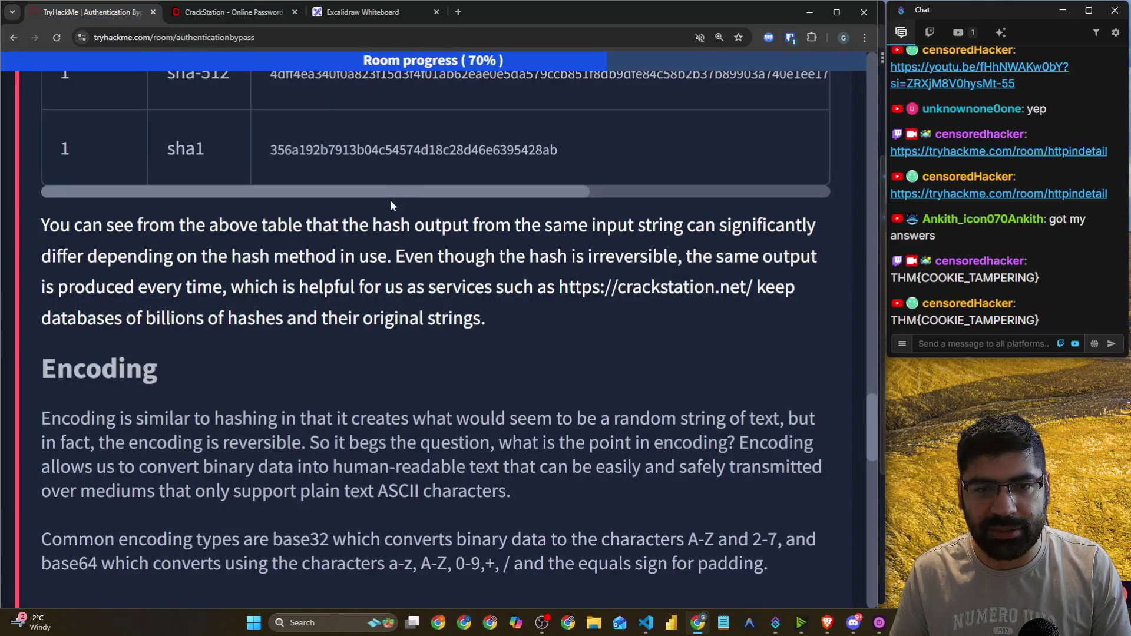
scroll(377, 215, up, 2)
scroll(332, 138, up, 2)
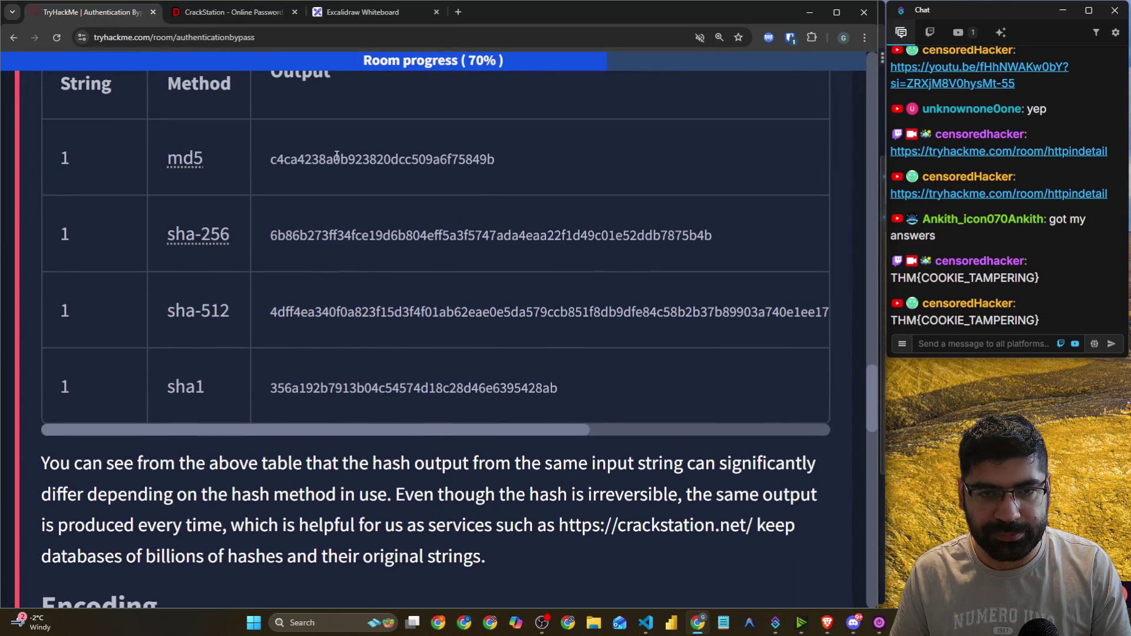
double_click(336, 155)
key(ctrl+c)
click(226, 12)
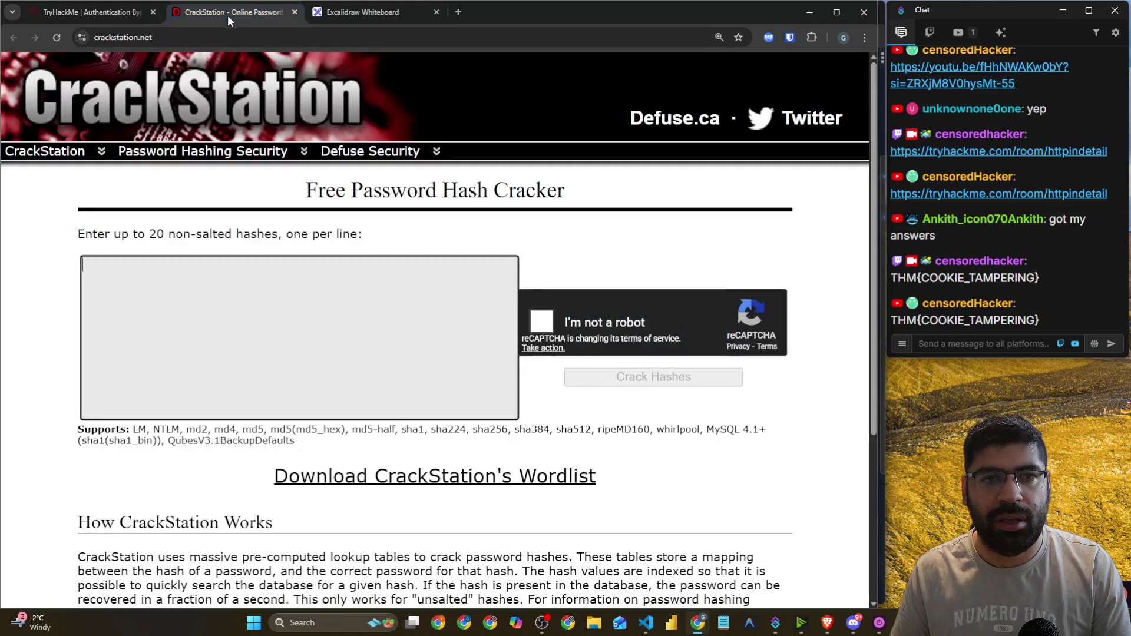
click(212, 316)
key(ctrl+v)
drag(293, 265, 85, 263)
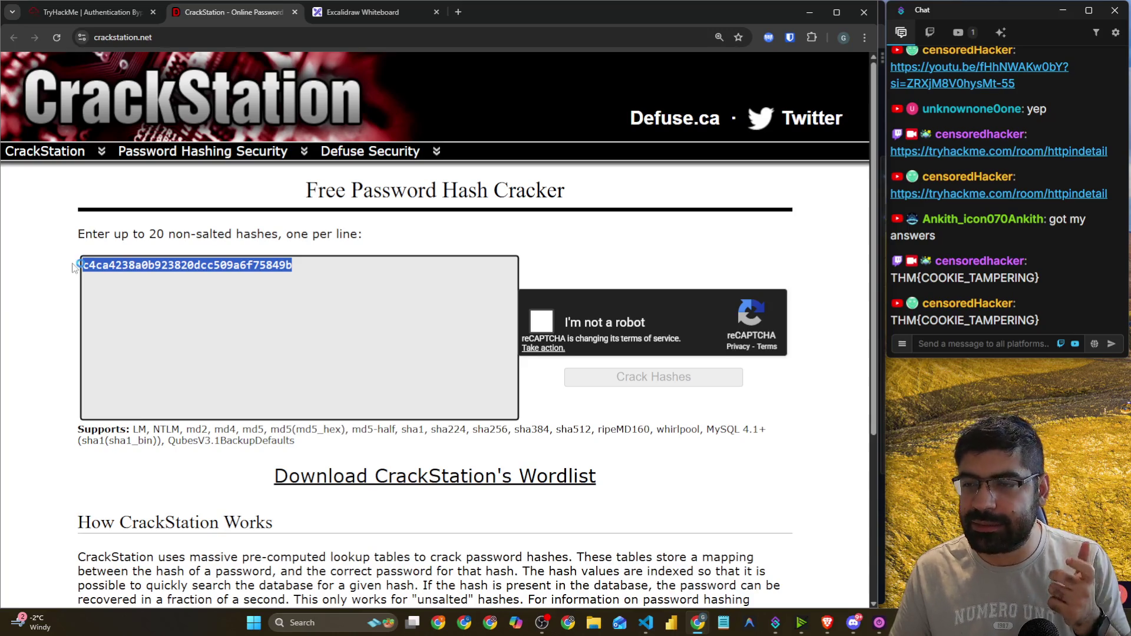
click(541, 321)
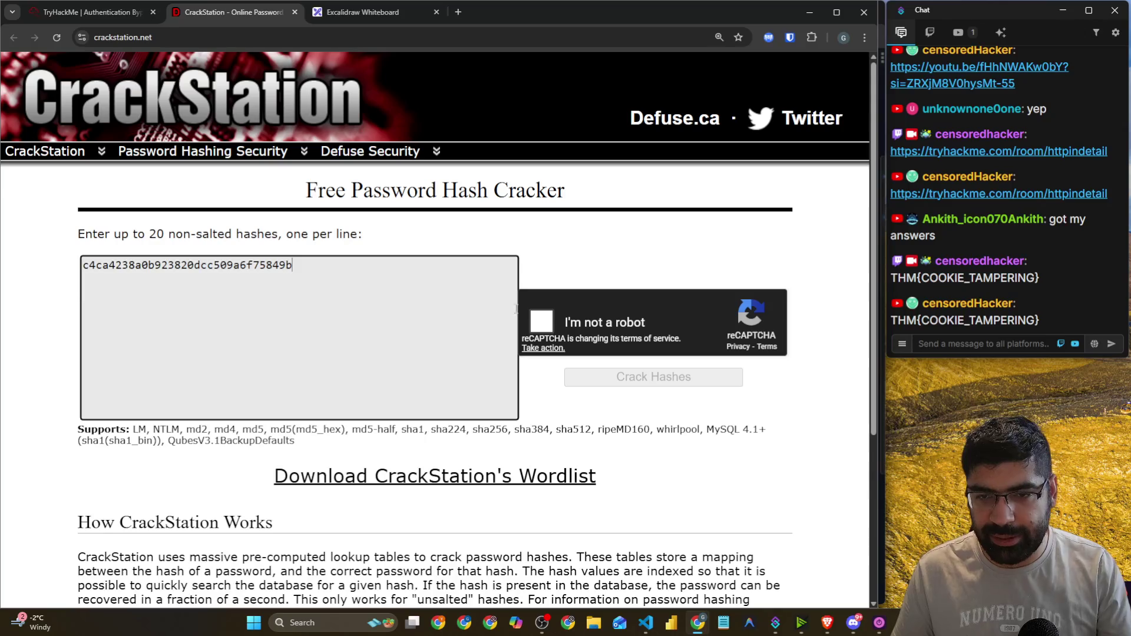
click(612, 380)
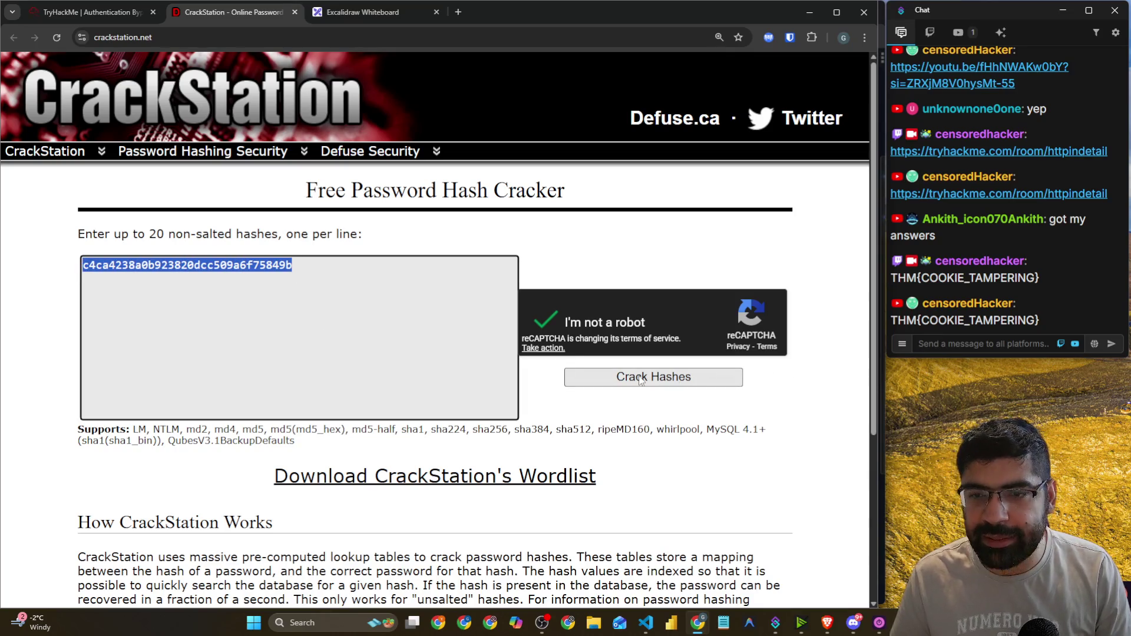
Review the cracked result 1 and CrackStation's supported hash types, including sha224.
scroll(462, 309, down, 3)
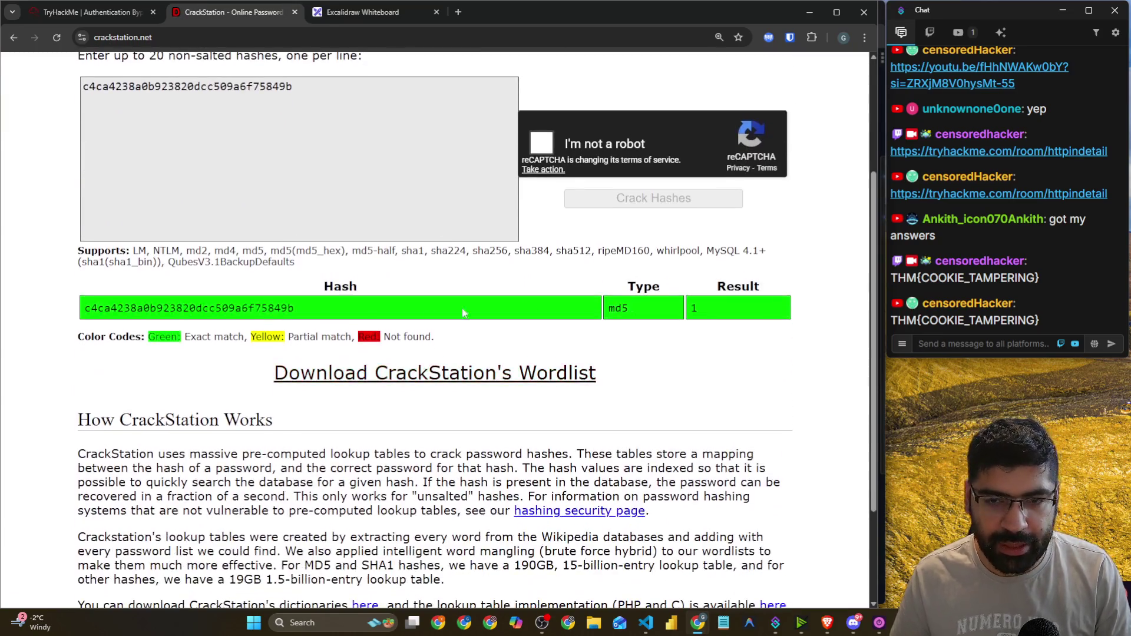
drag(718, 311, 687, 311)
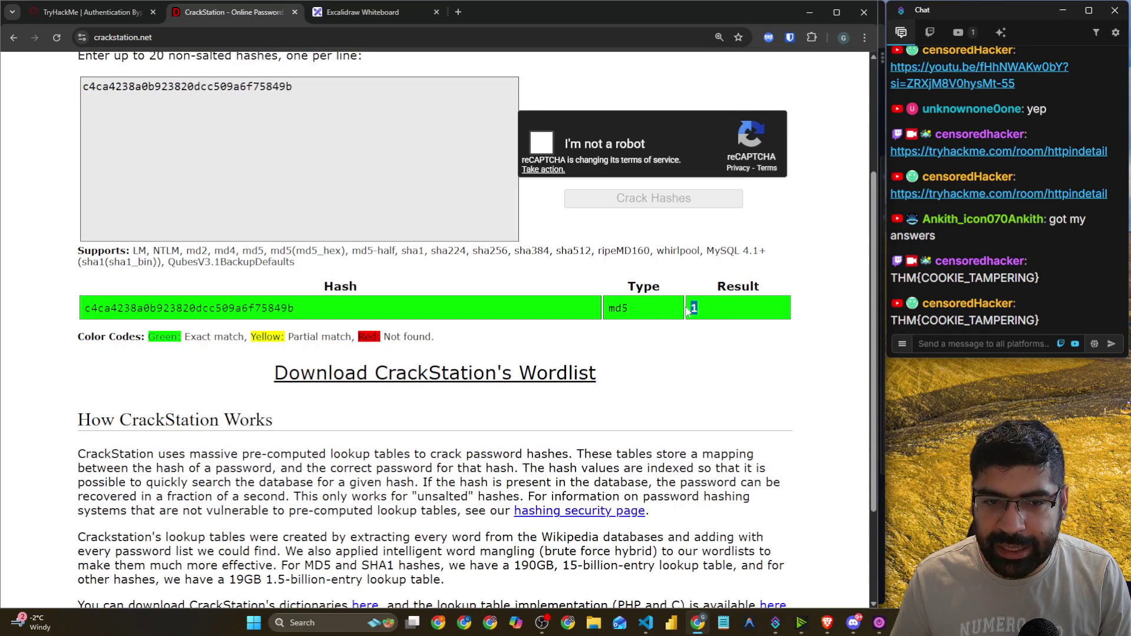
drag(294, 309, 137, 308)
drag(132, 248, 336, 250)
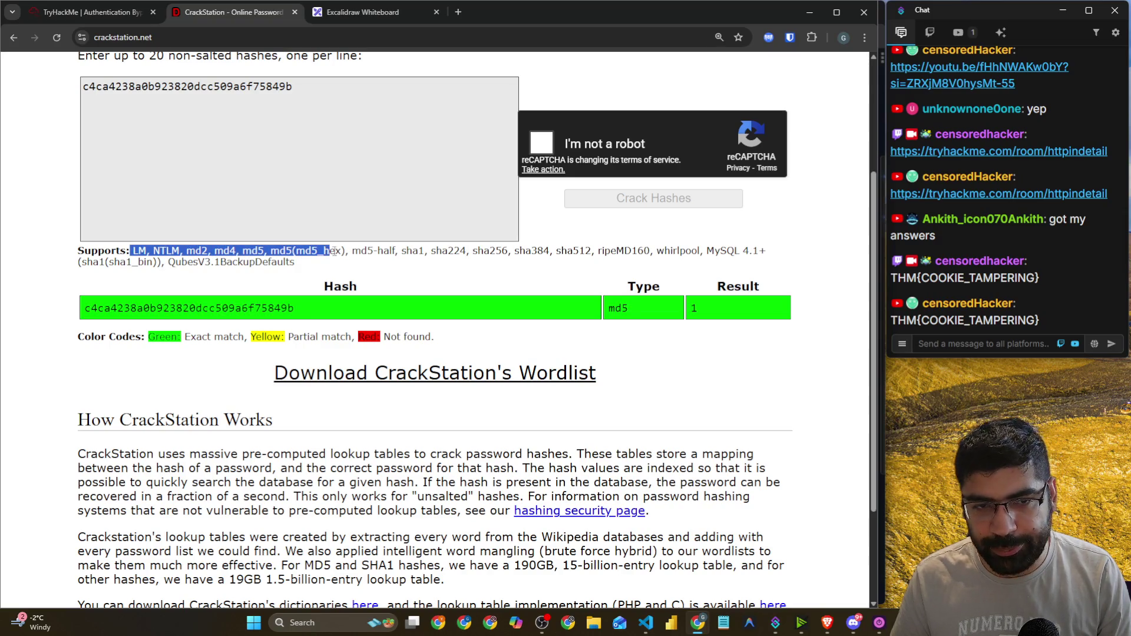
click(336, 250)
double_click(451, 252)
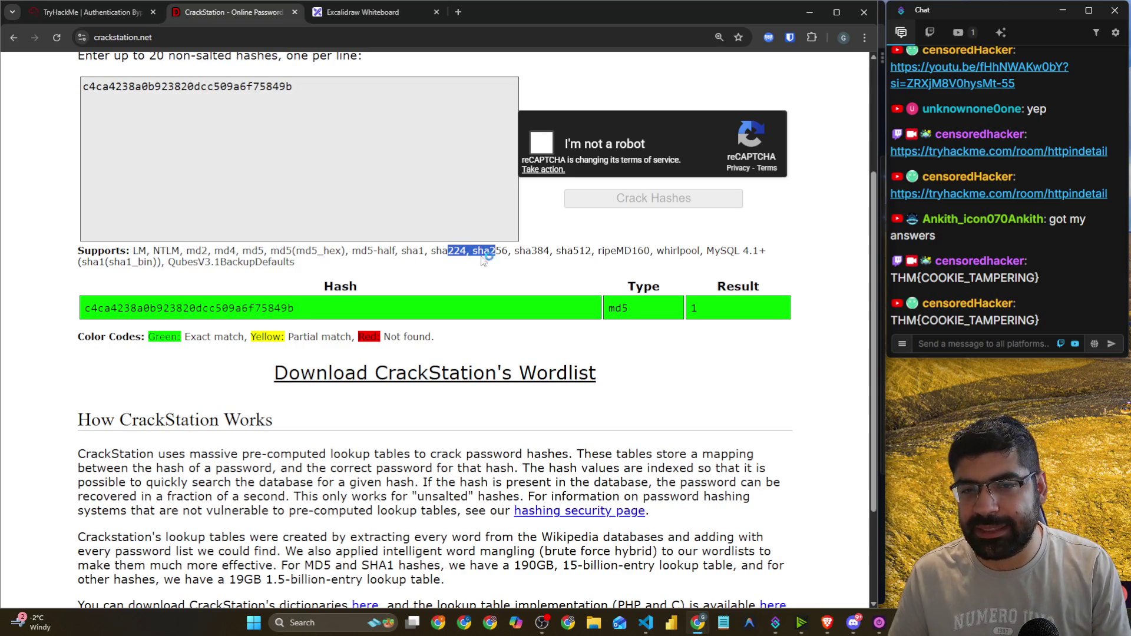
Replace it with the room's sha-256 hash of 1 and crack that in CrackStation.
click(114, 19)
double_click(301, 236)
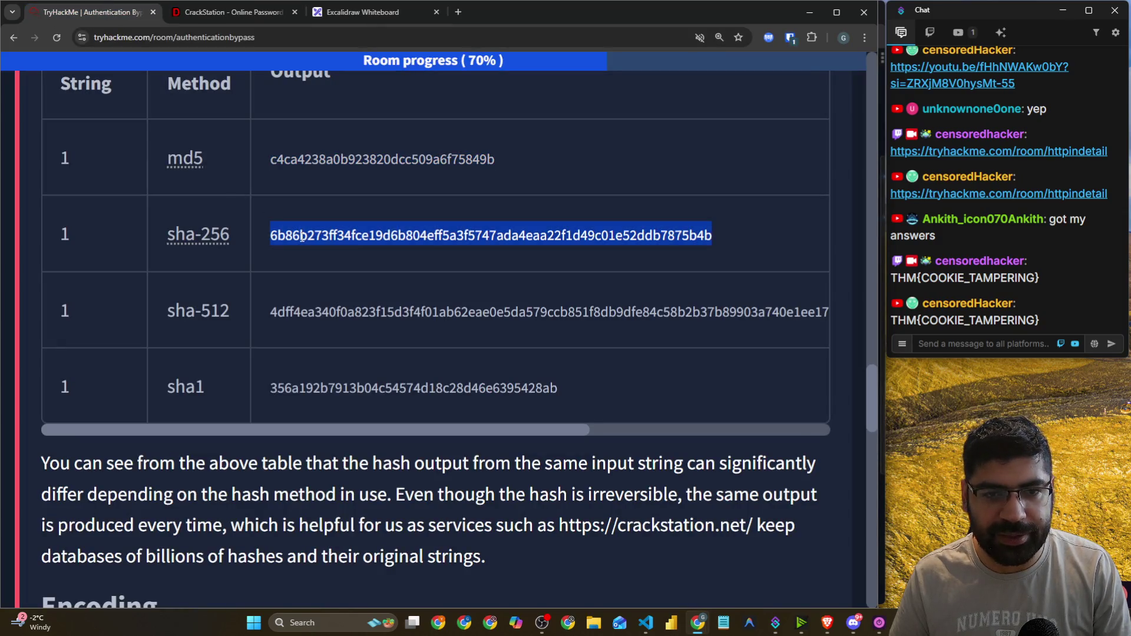
key(ctrl+c)
click(244, 14)
click(326, 96)
key(ctrl+a)
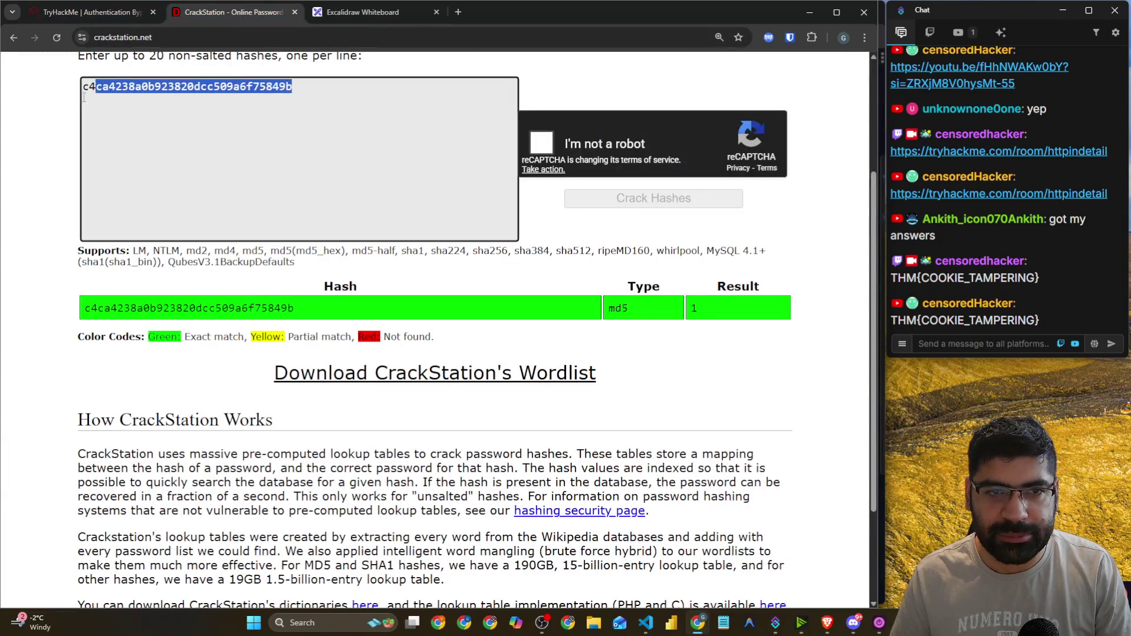
key(ctrl+v)
click(541, 143)
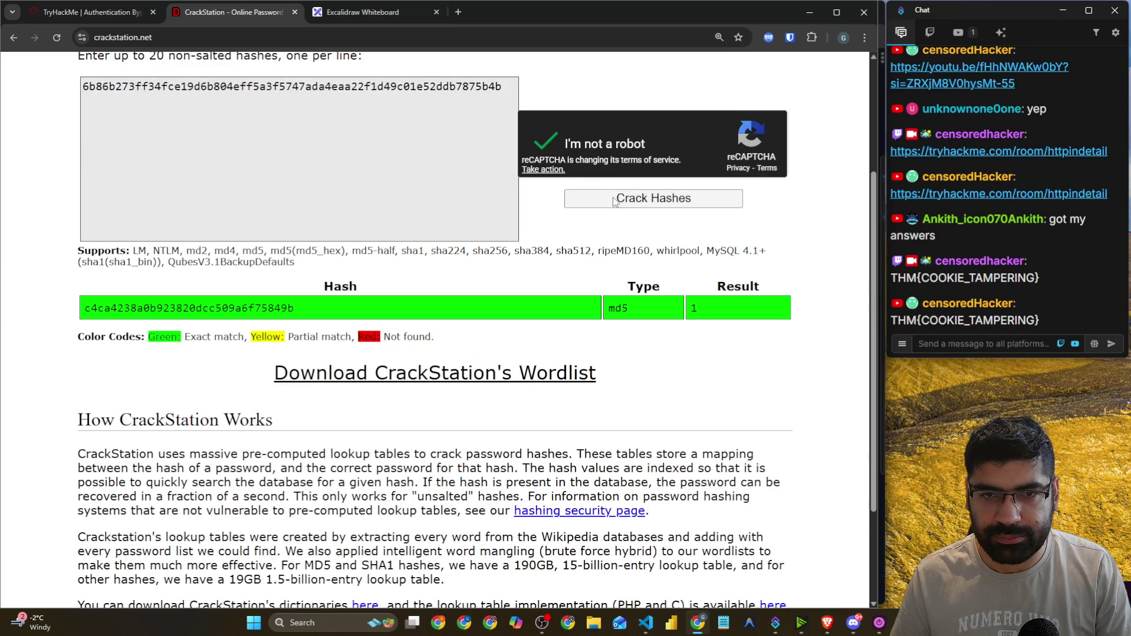
click(614, 201)
Check the sha-256 result, then go back to the TryHackMe room.
scroll(801, 470, down, 1)
drag(761, 431, 731, 419)
scroll(590, 400, down, 3)
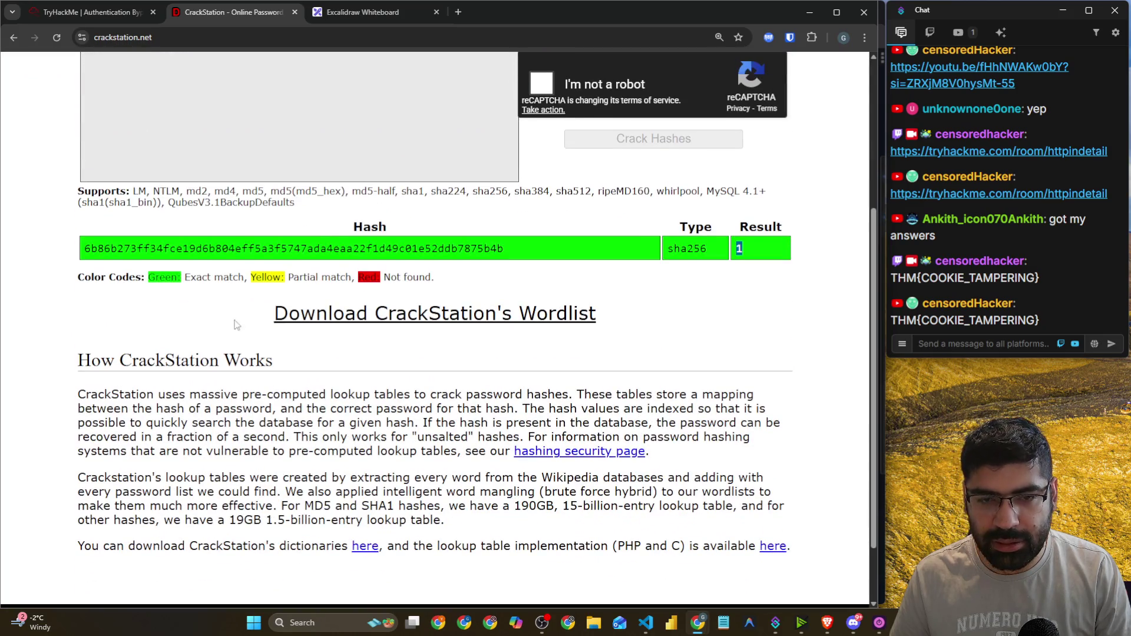
click(91, 14)
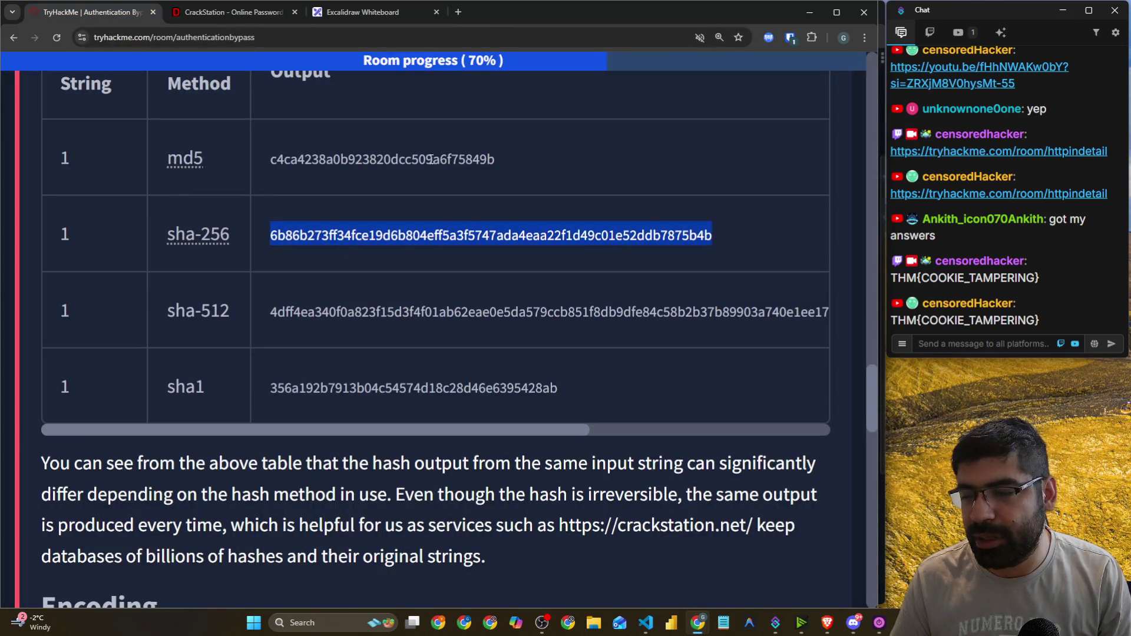
scroll(242, 387, up, 1)
Read the Encoding section: encoding is reversible and converts binary data for plain-text-only mediums.
mouse_move(61, 175)
mouse_down()
mouse_move(97, 177)
mouse_move(71, 198)
mouse_move(80, 248)
mouse_move(116, 276)
mouse_move(347, 290)
mouse_move(383, 322)
mouse_up()
scroll(174, 293, down, 5)
scroll(173, 293, down, 5)
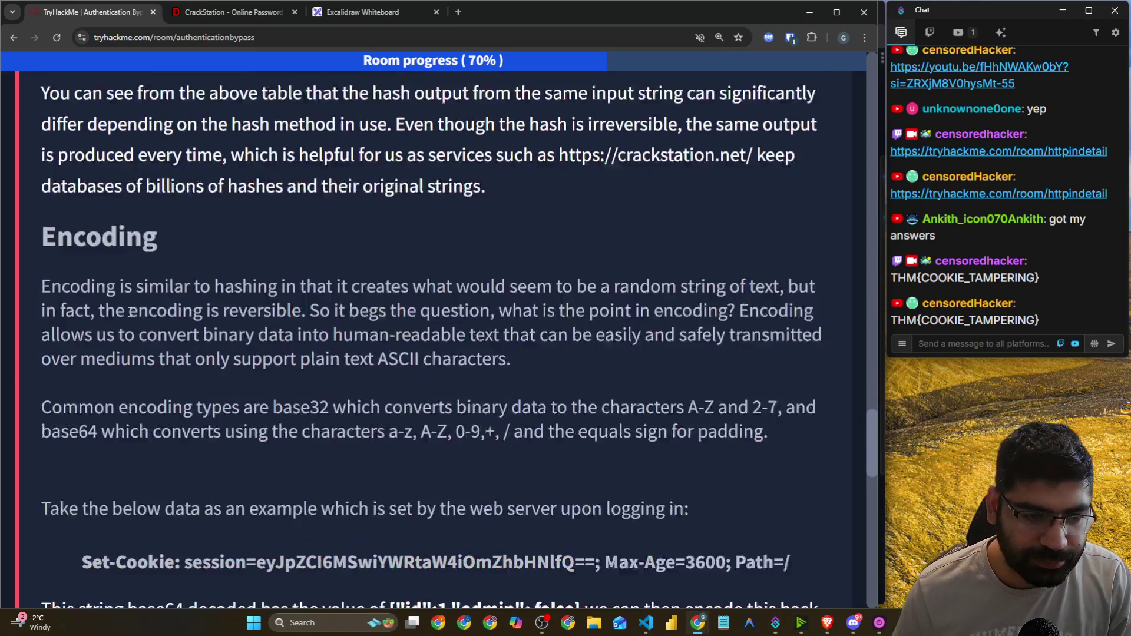
mouse_move(164, 180)
mouse_down()
mouse_move(150, 180)
mouse_move(817, 179)
mouse_up()
drag(131, 204, 262, 205)
double_click(262, 205)
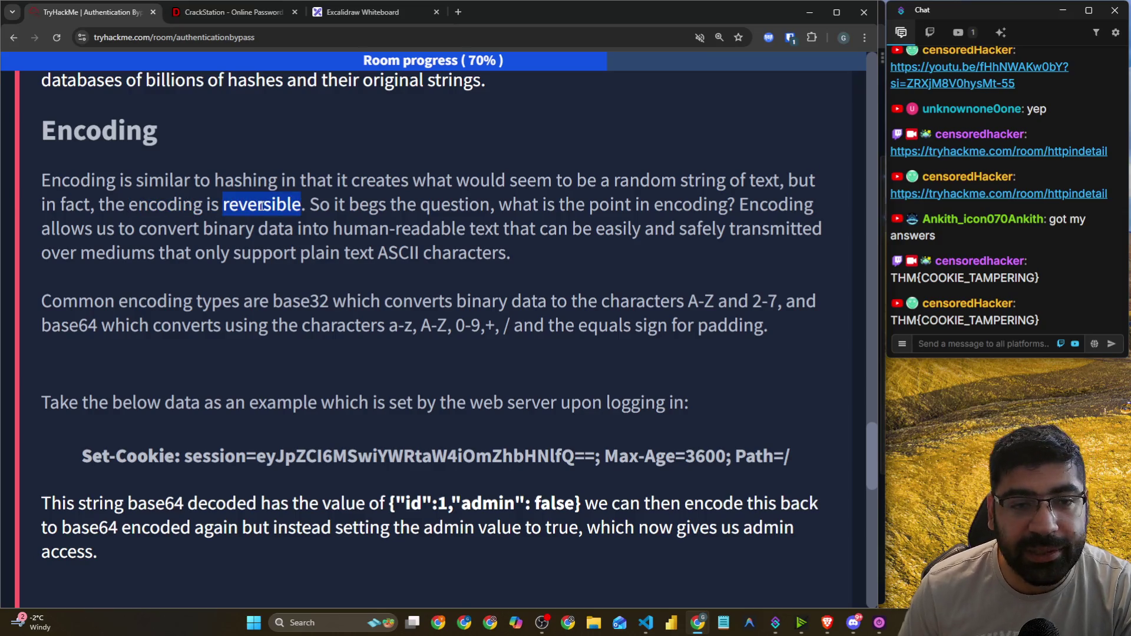
drag(311, 205, 724, 207)
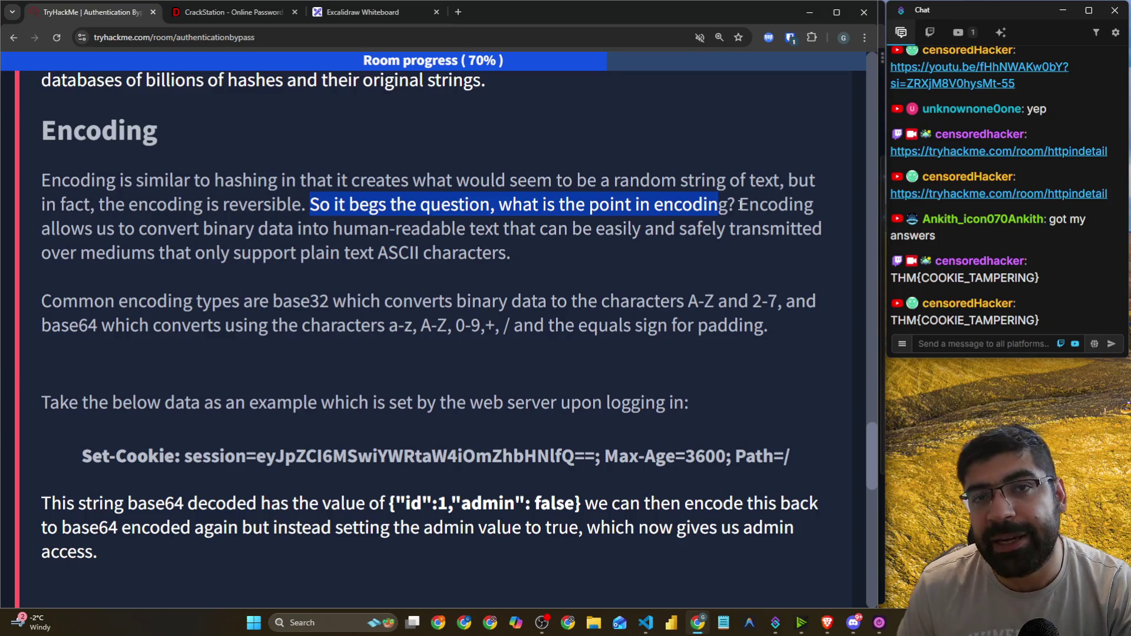
drag(739, 205, 815, 207)
drag(139, 230, 809, 230)
mouse_move(116, 253)
mouse_down()
mouse_move(517, 257)
mouse_move(431, 254)
mouse_move(313, 219)
mouse_up()
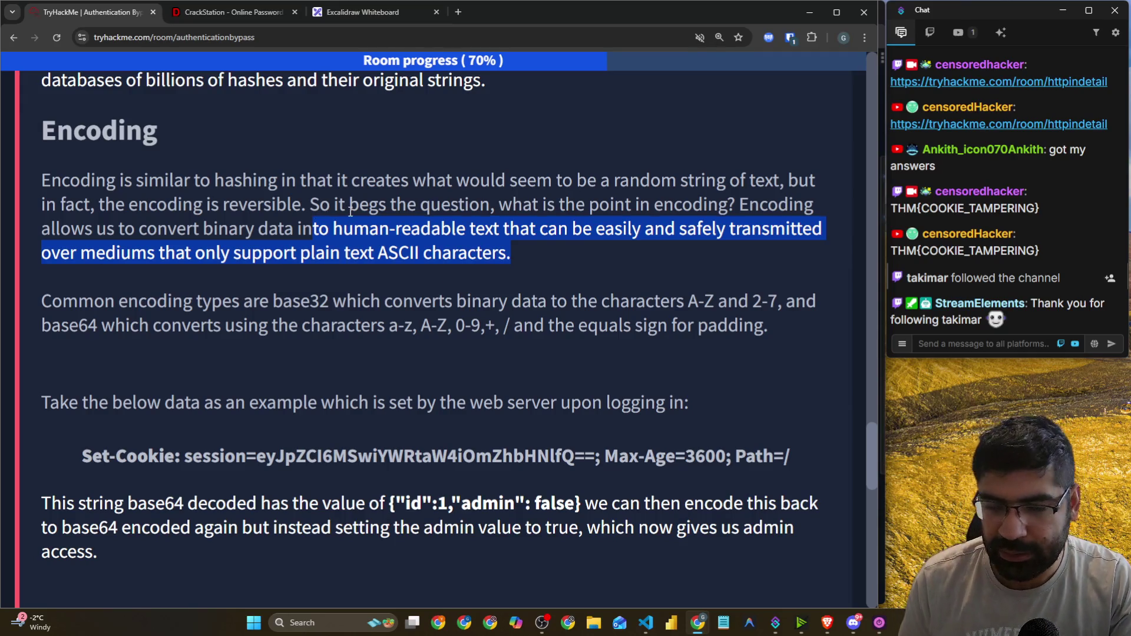
click(345, 227)
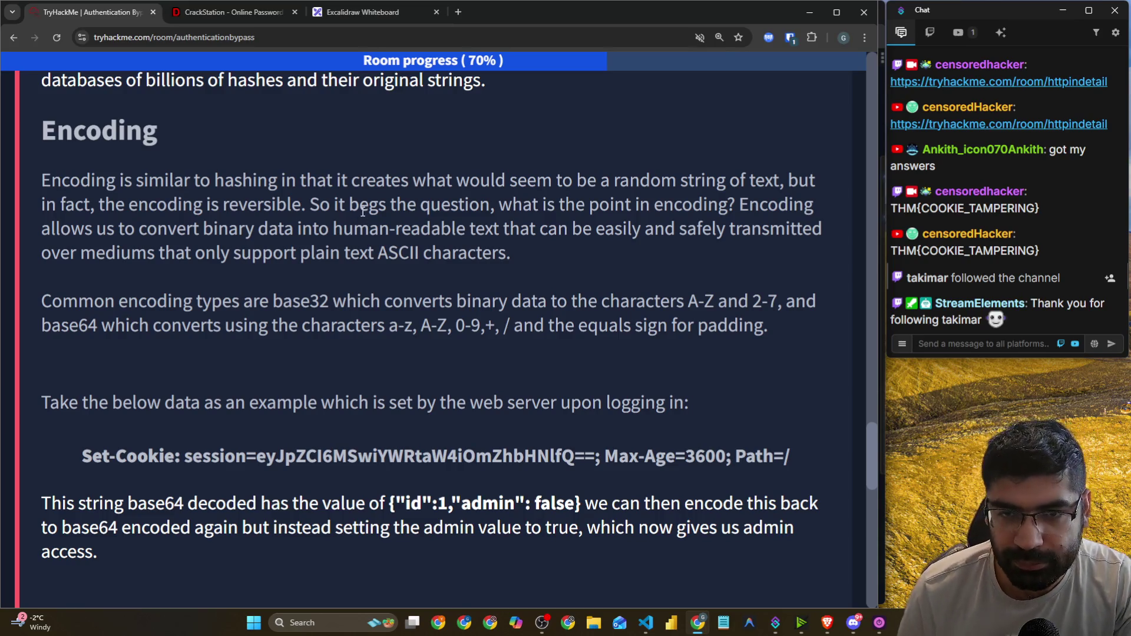
scroll(367, 210, down, 2)
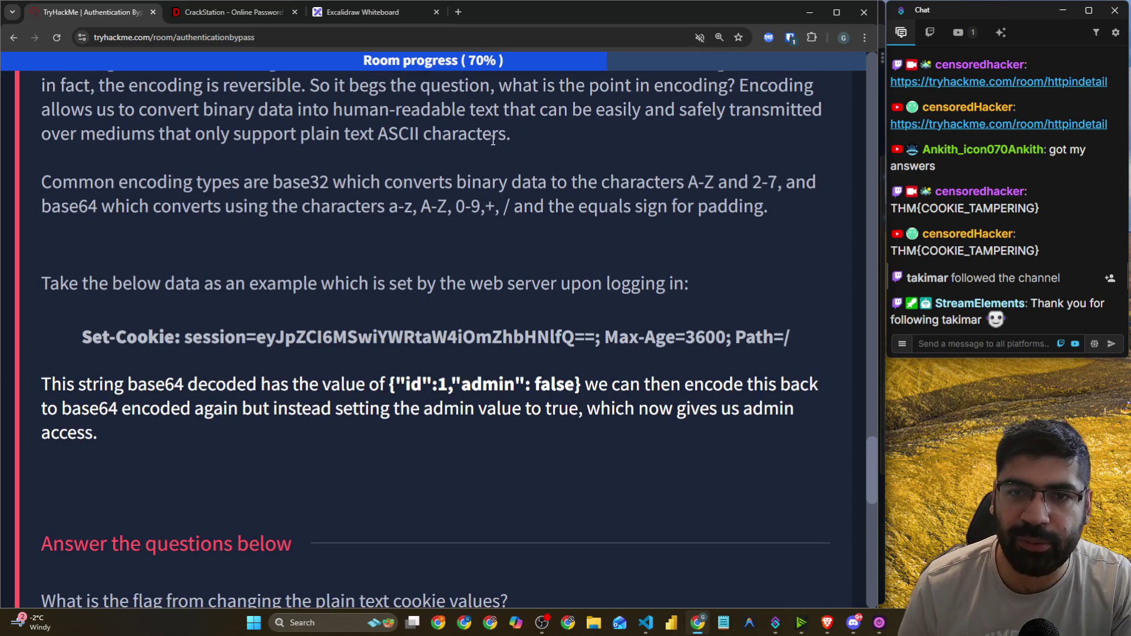
scroll(537, 154, up, 1)
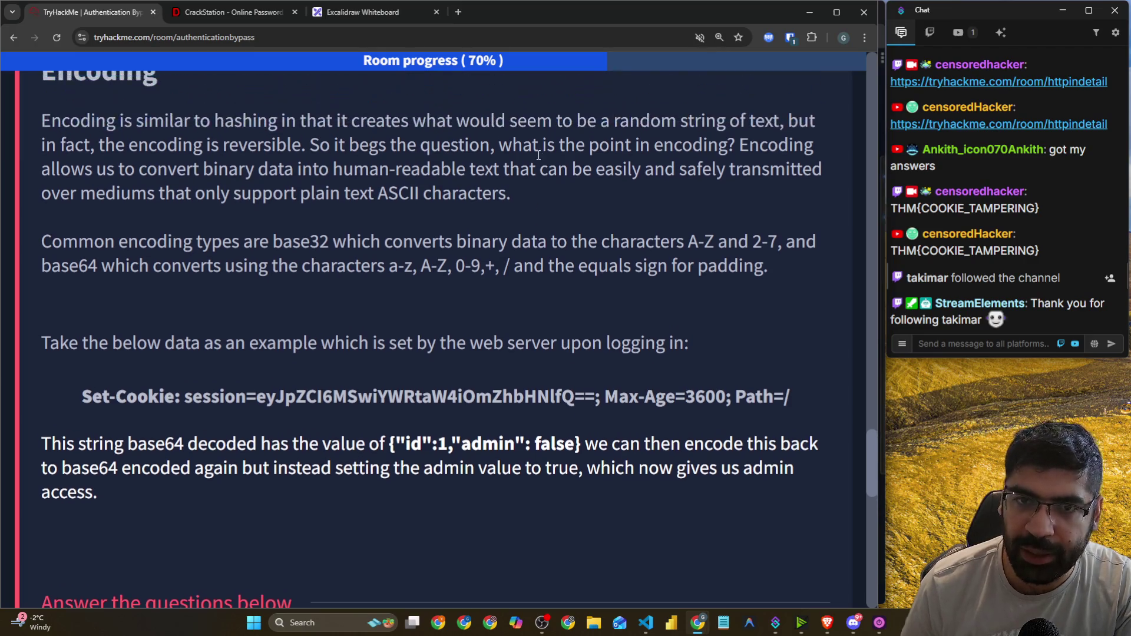
drag(748, 146, 814, 146)
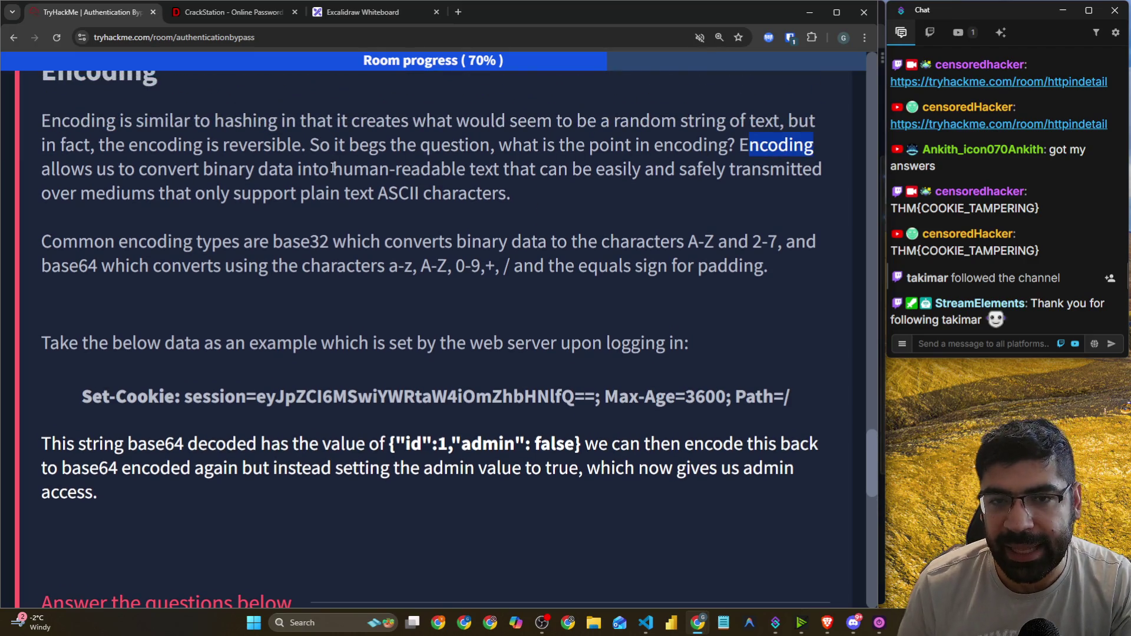
drag(333, 169, 456, 170)
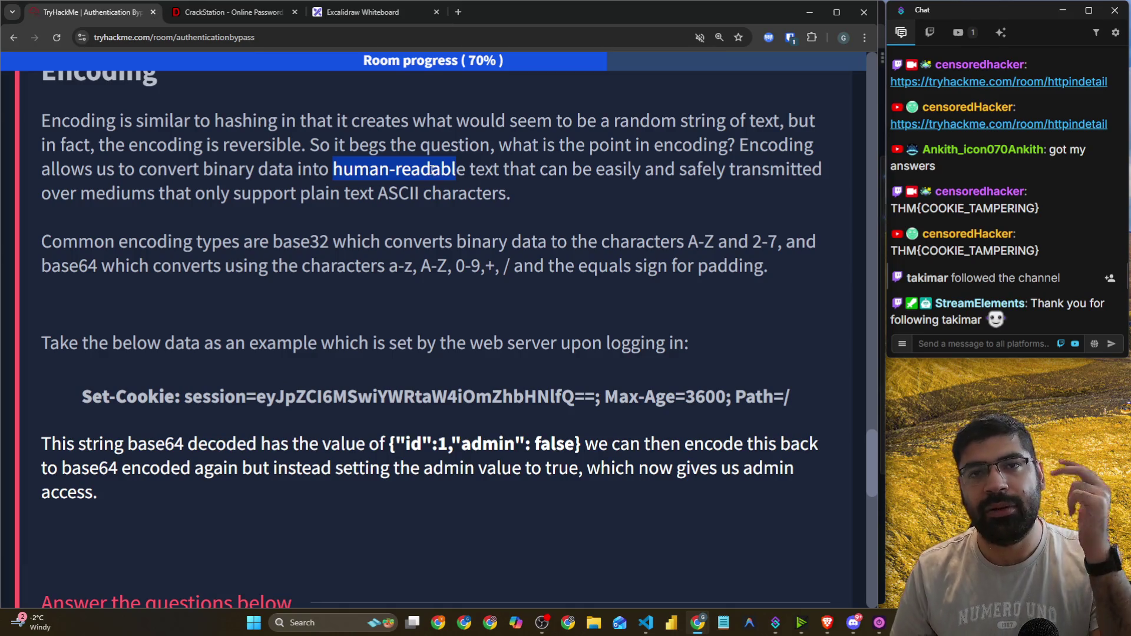
click(363, 200)
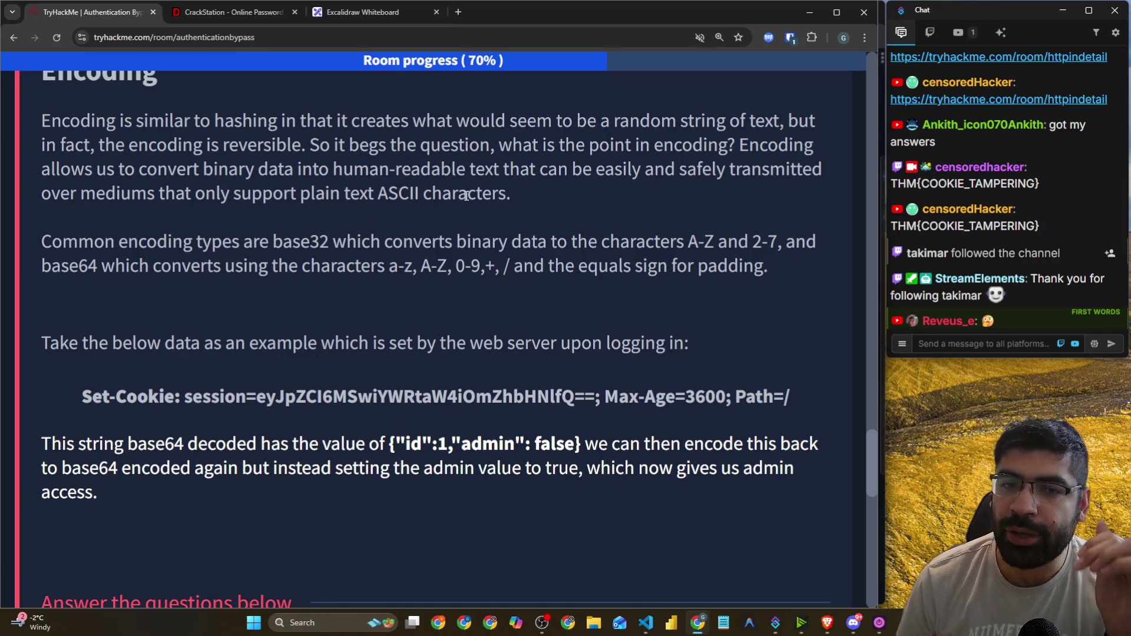
mouse_move(501, 196)
mouse_down()
mouse_move(158, 169)
mouse_move(254, 171)
mouse_up()
click(398, 187)
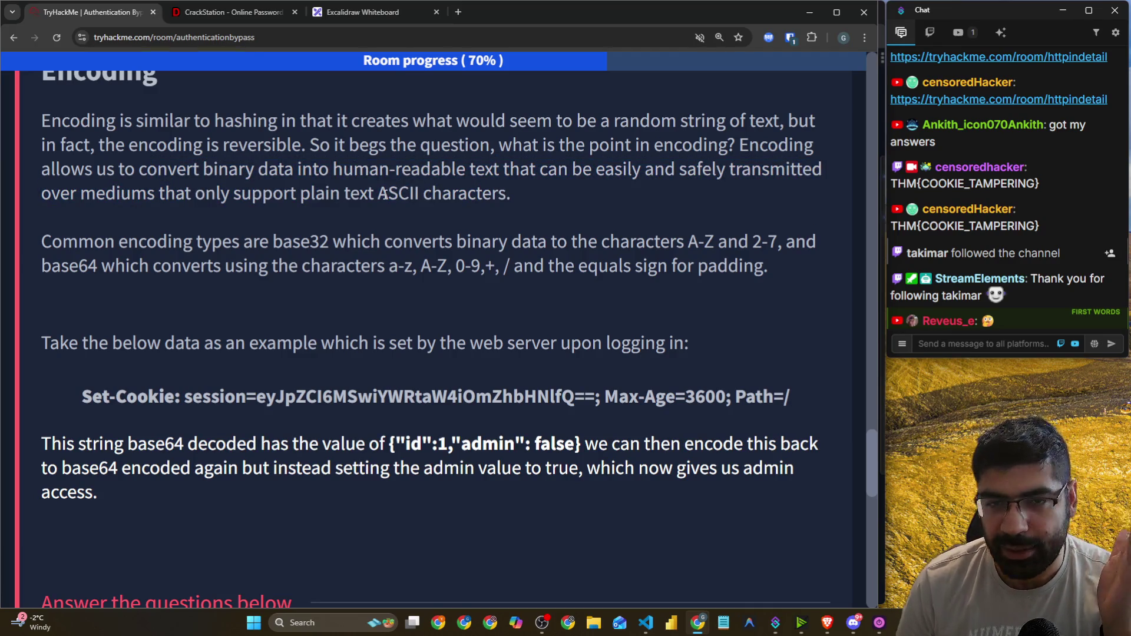
drag(386, 195, 436, 193)
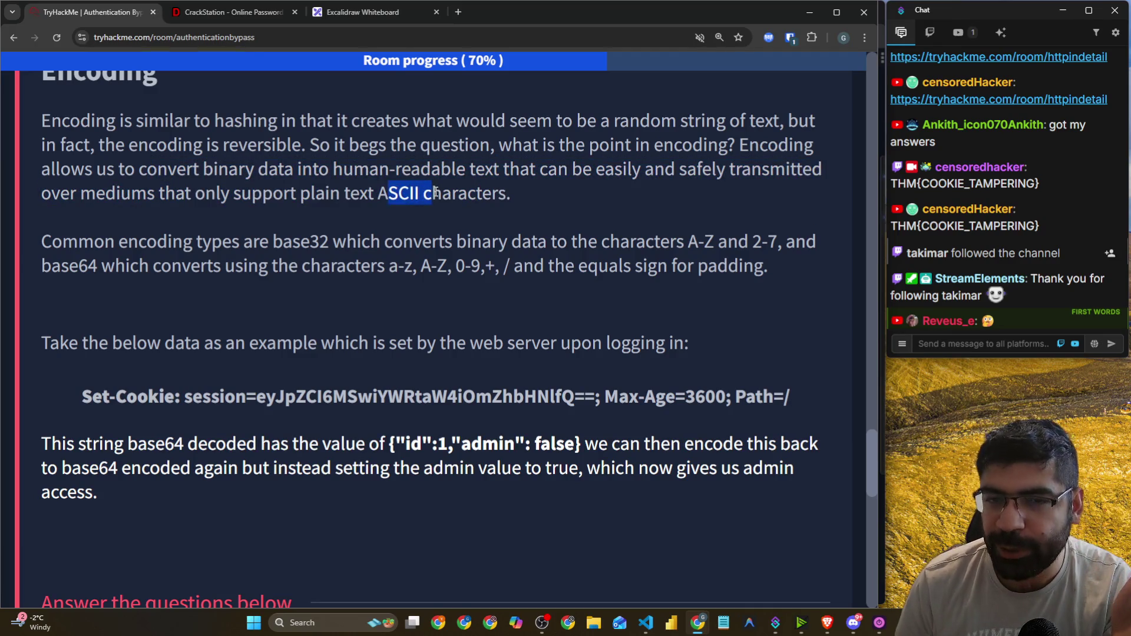
click(386, 198)
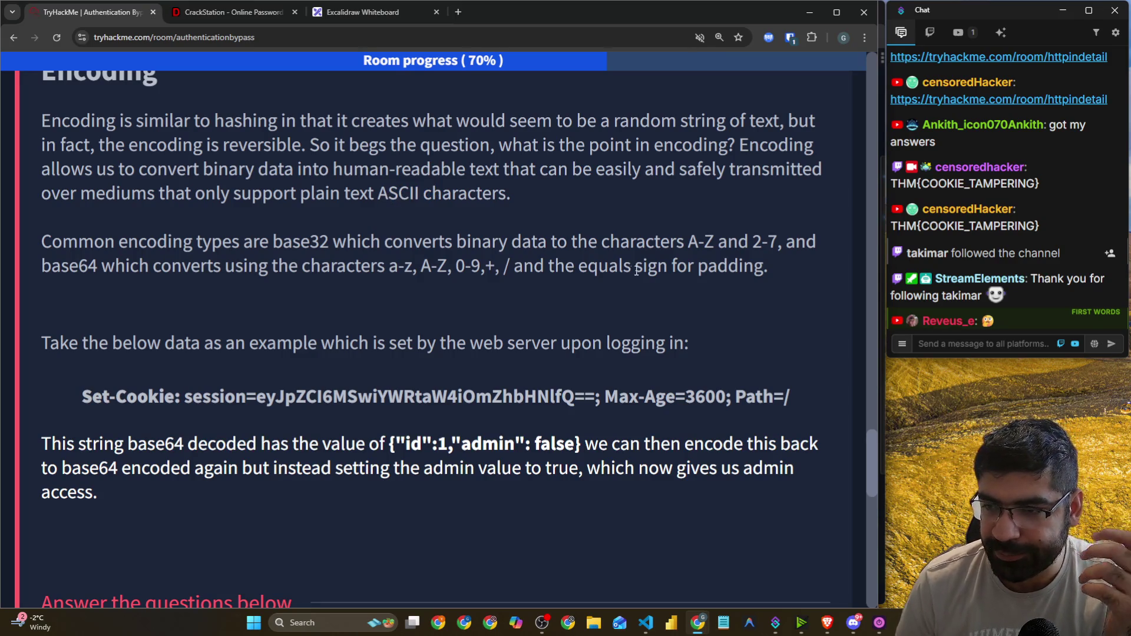
click(934, 342)
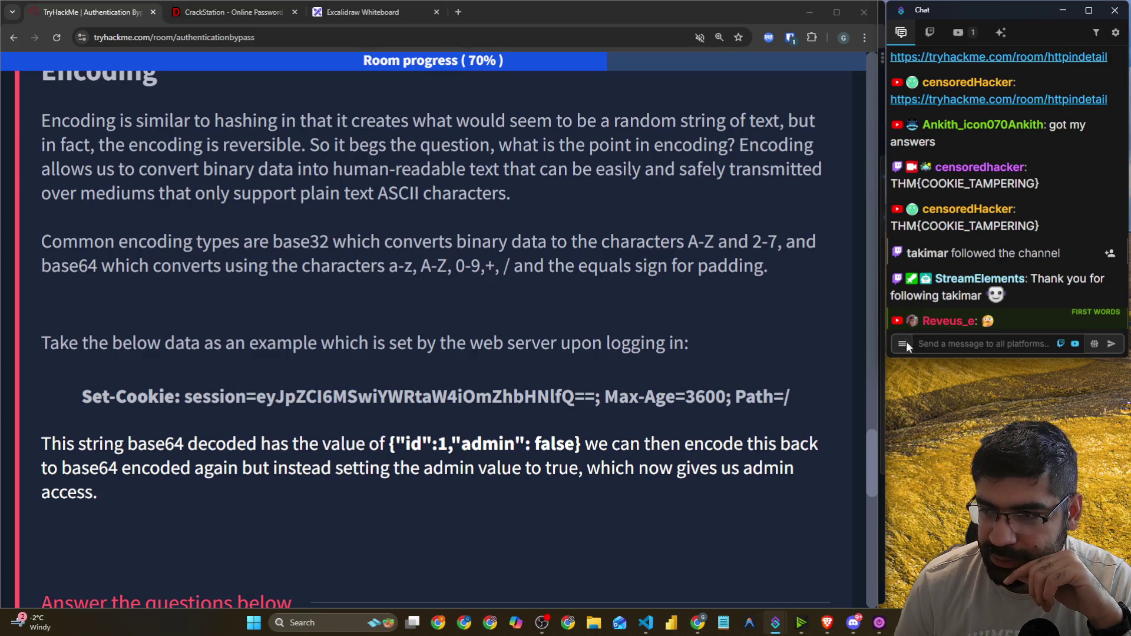
scroll(274, 288, down, 2)
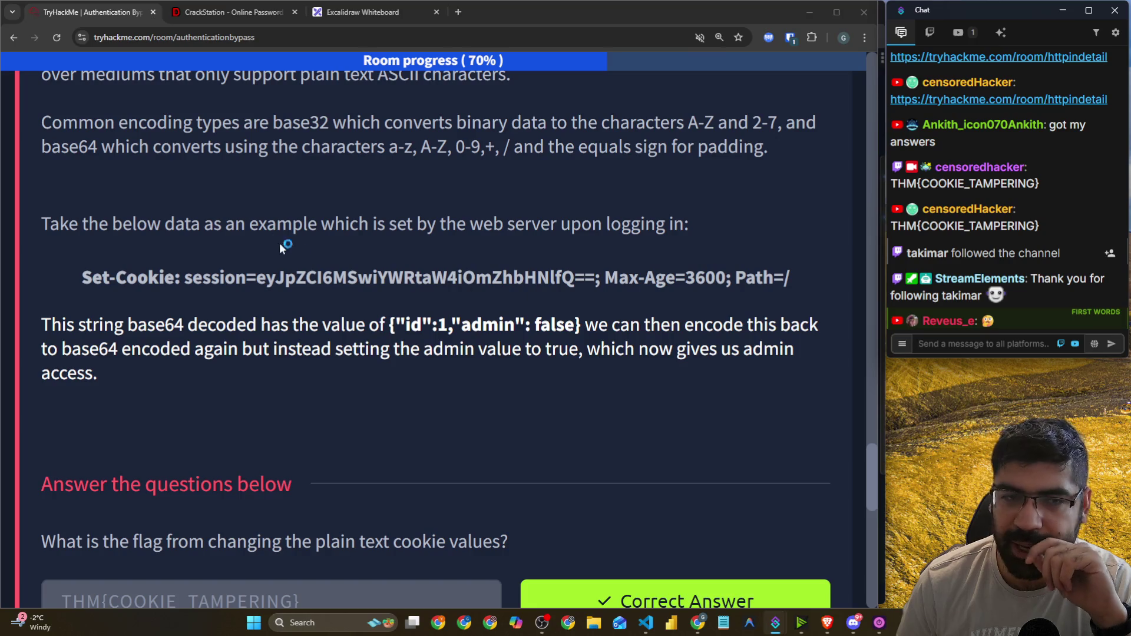
scroll(148, 187, up, 2)
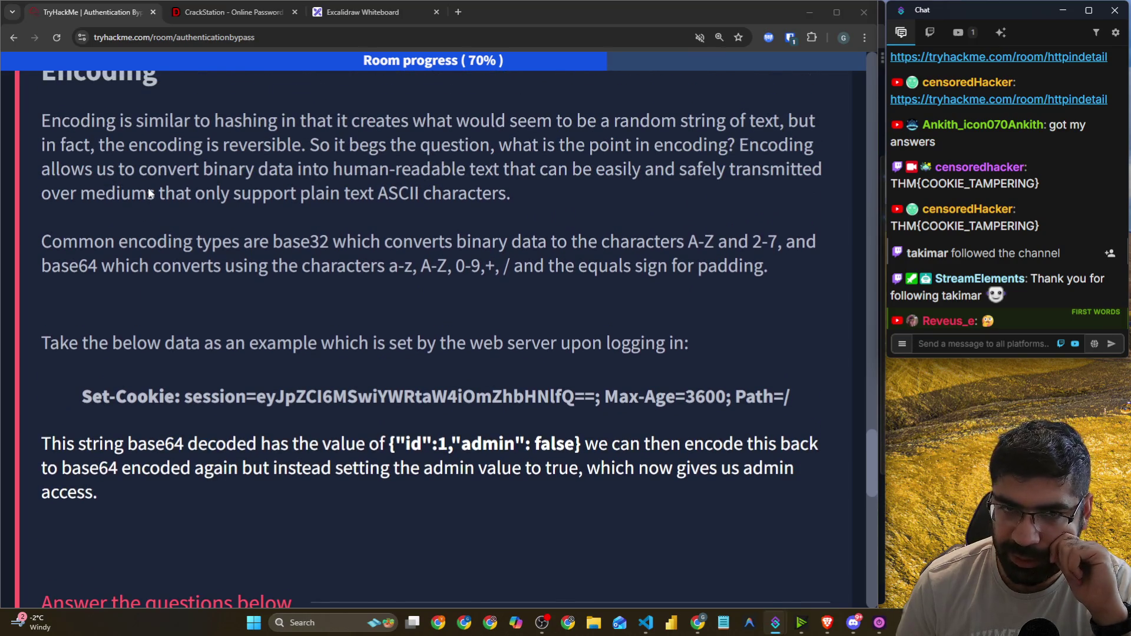
scroll(153, 189, up, 1)
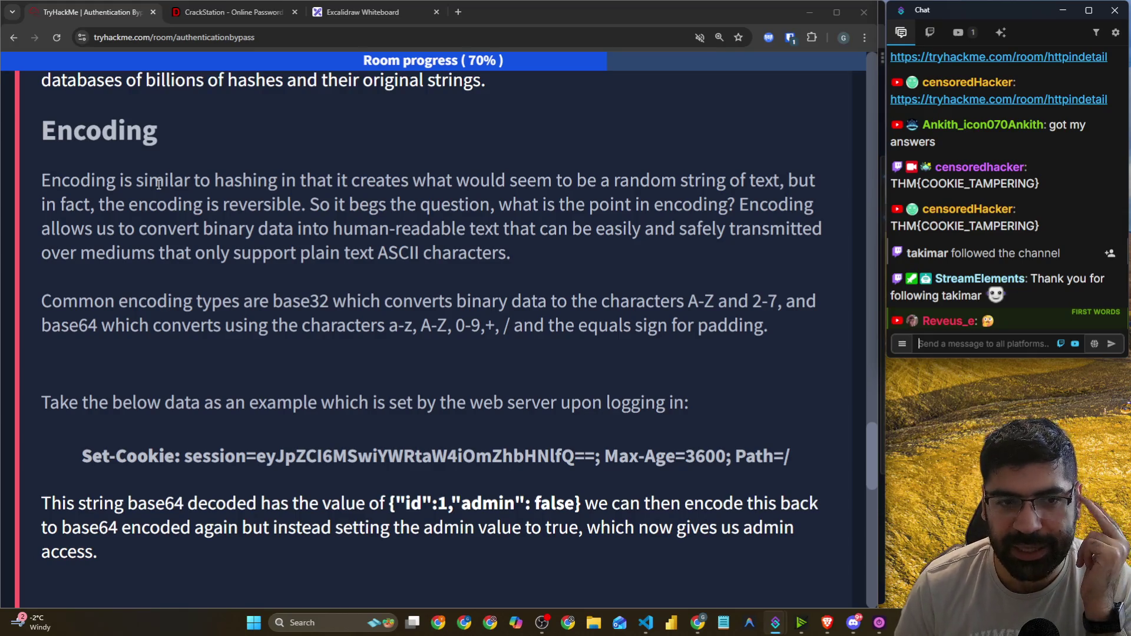
scroll(158, 185, down, 1)
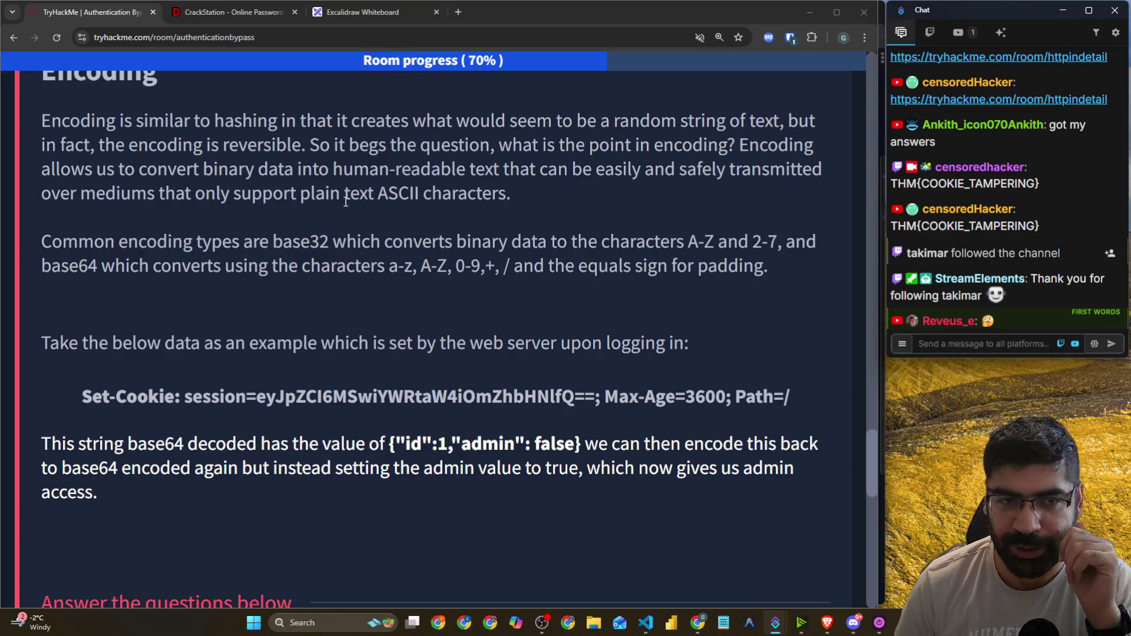
scroll(217, 197, down, 2)
drag(41, 123, 332, 129)
drag(466, 125, 796, 125)
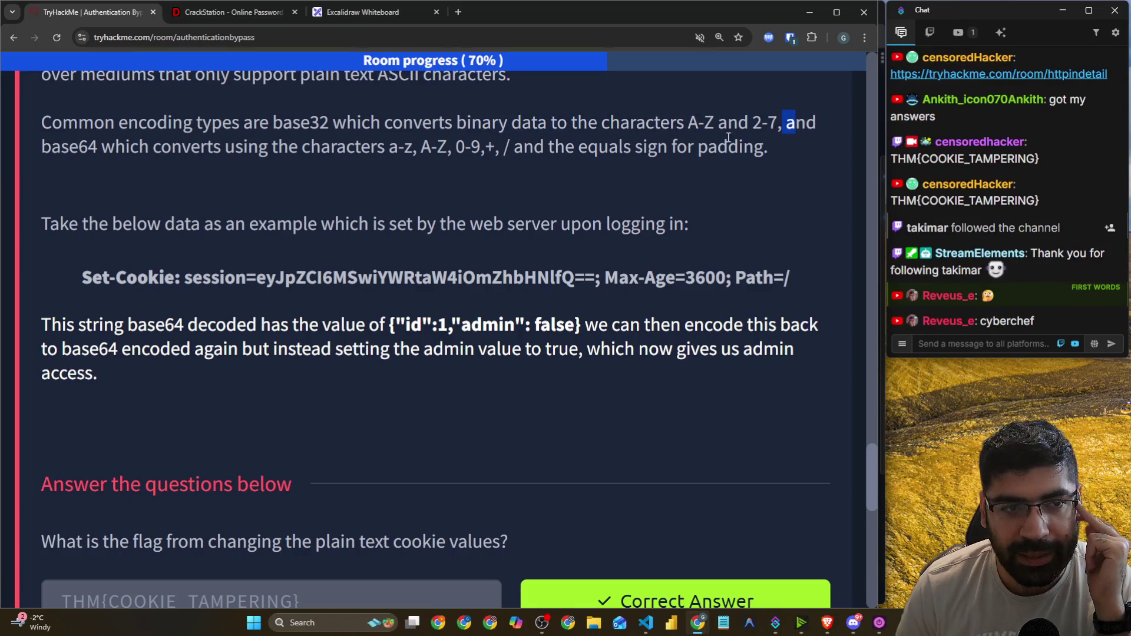
drag(115, 135, 687, 152)
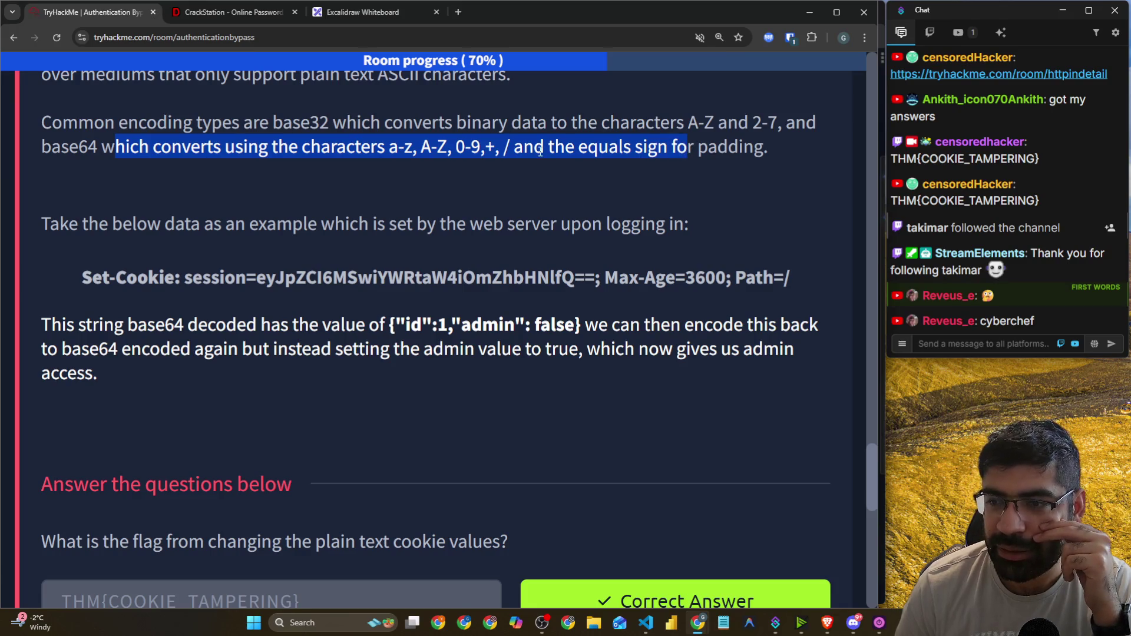
Open CyberChef at cyberchef.io in a new browser tab.
click(459, 12)
text(cyb)
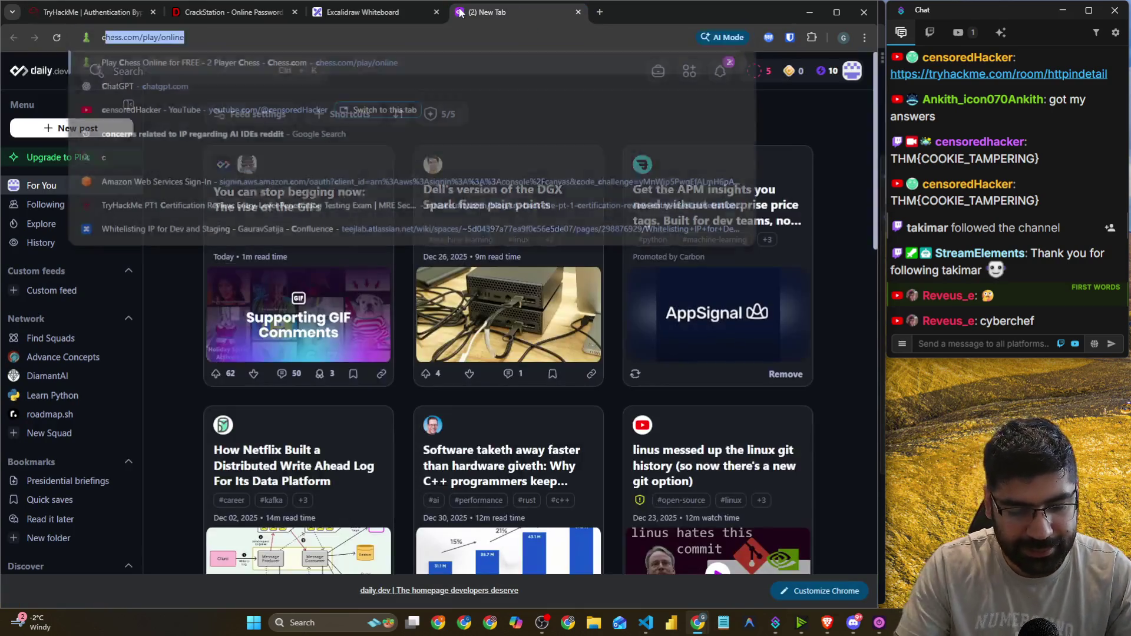
text(erchef)
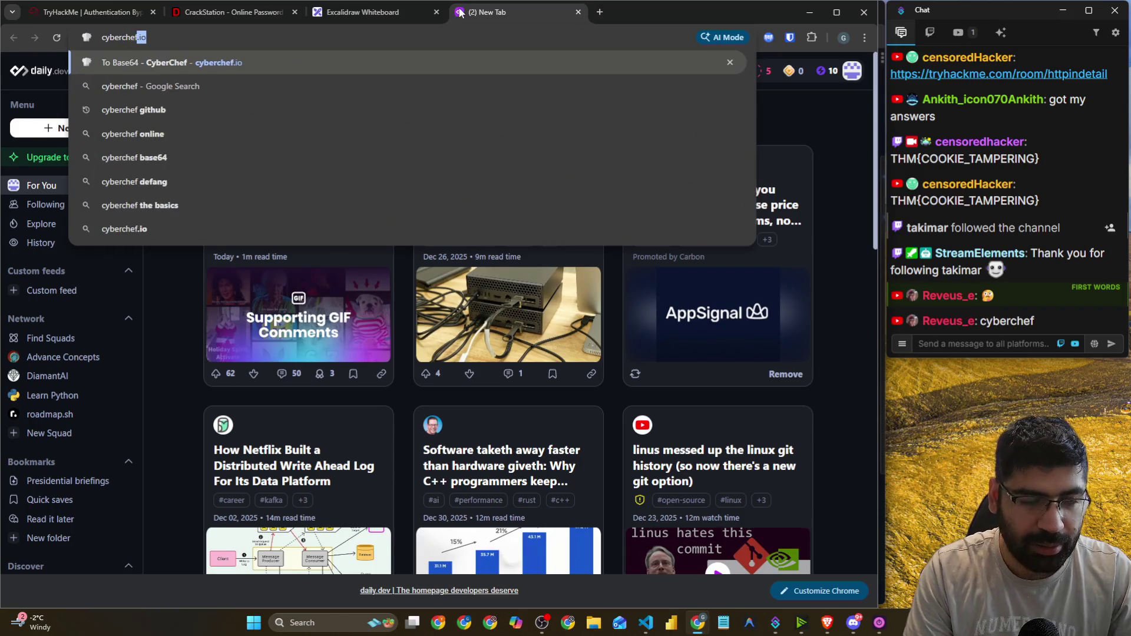
key(Return)
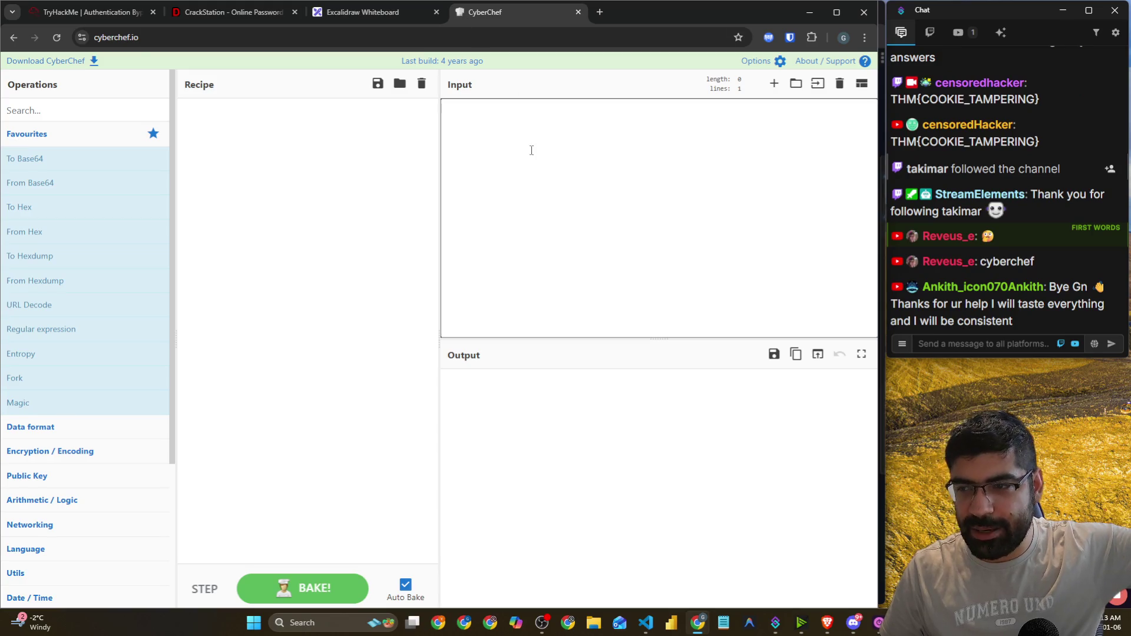
click(646, 228)
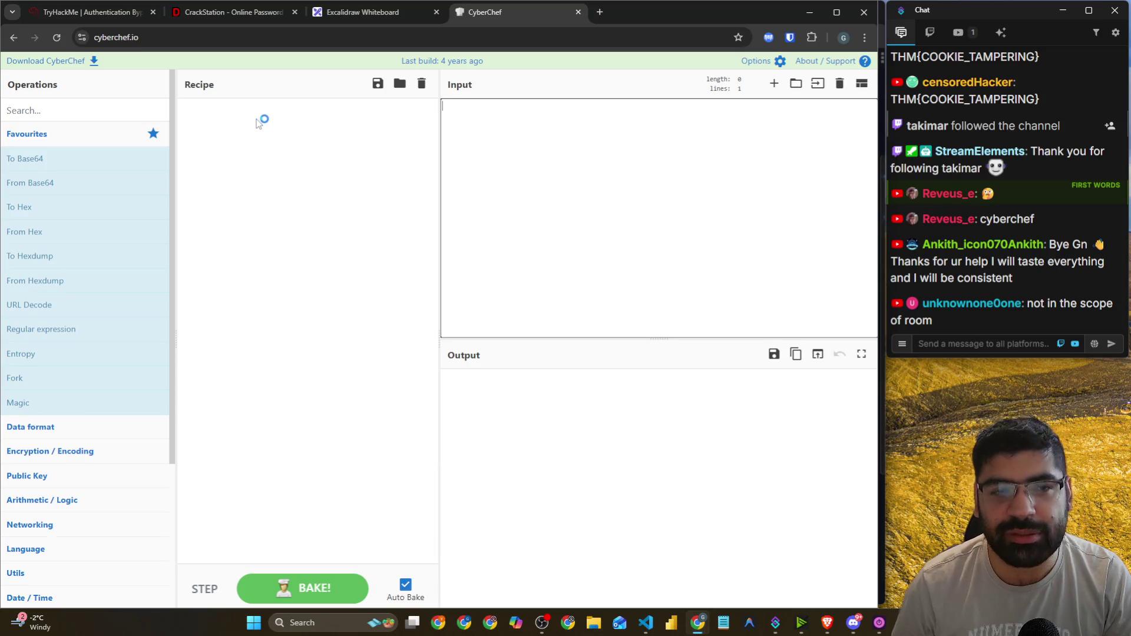
Post the CyberChef link in the stream chat and go back to the TryHackMe room.
click(214, 40)
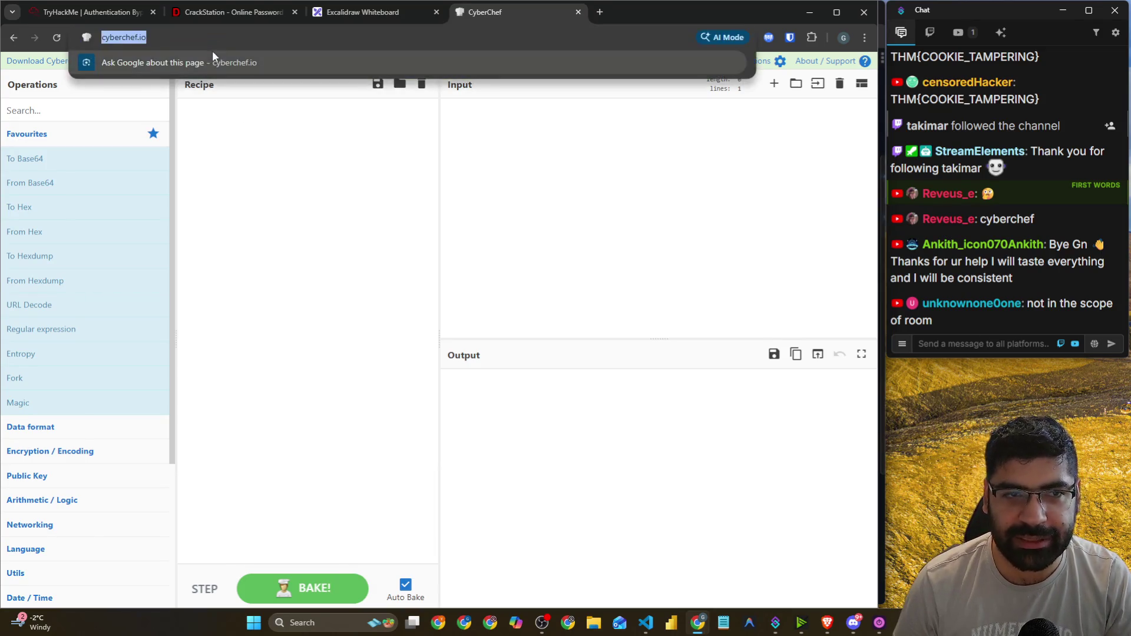
key(ctrl+c)
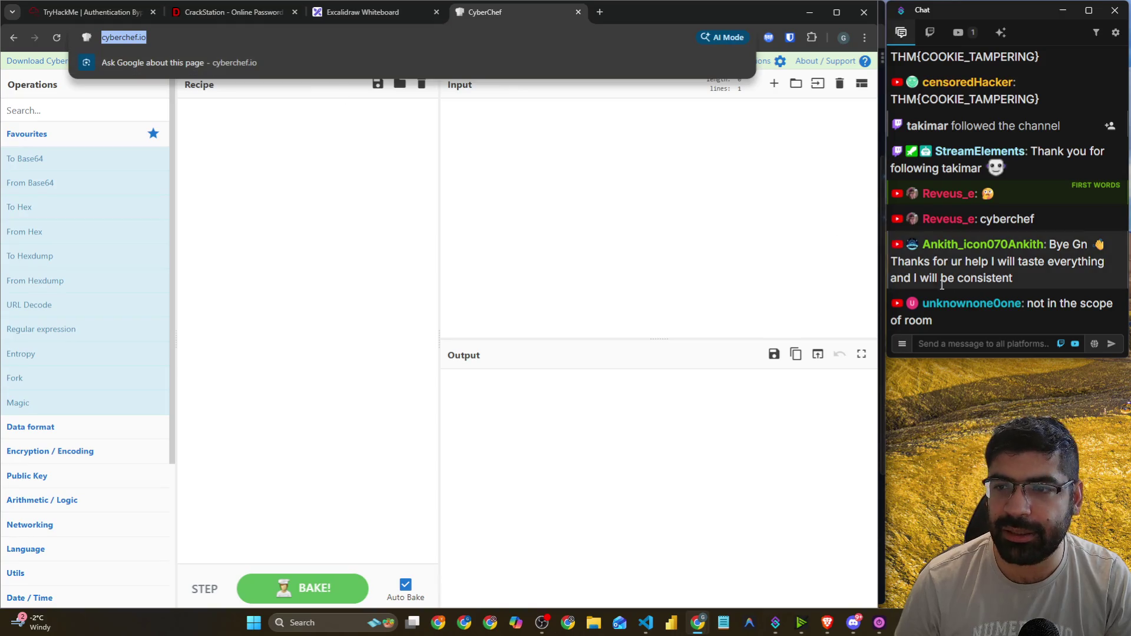
click(967, 343)
key(ctrl+v)
key(Return)
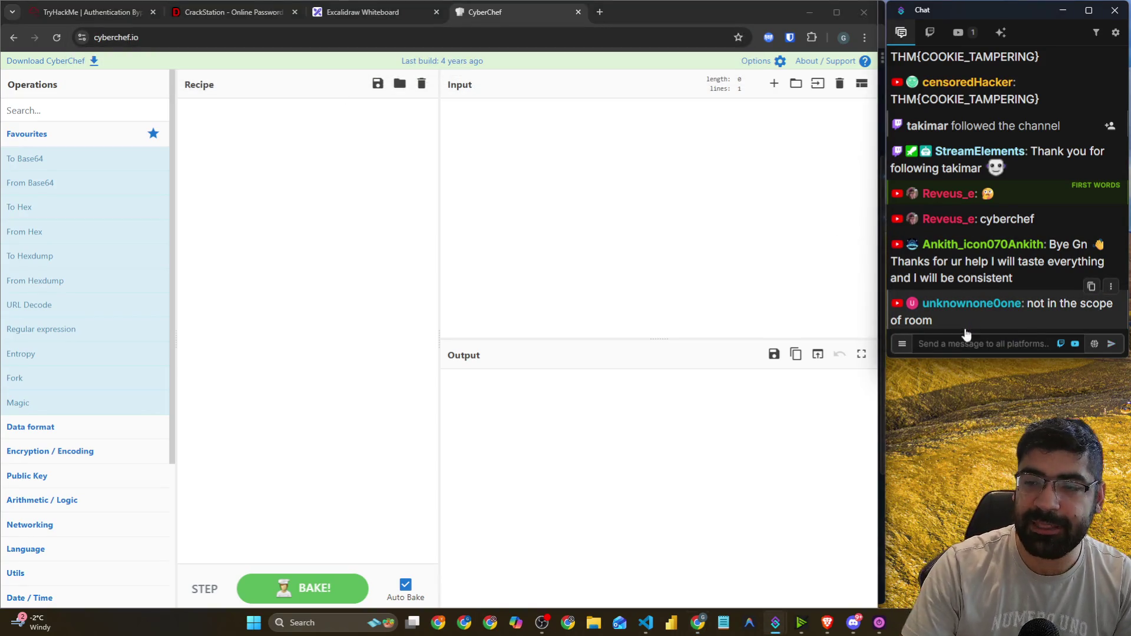
click(105, 14)
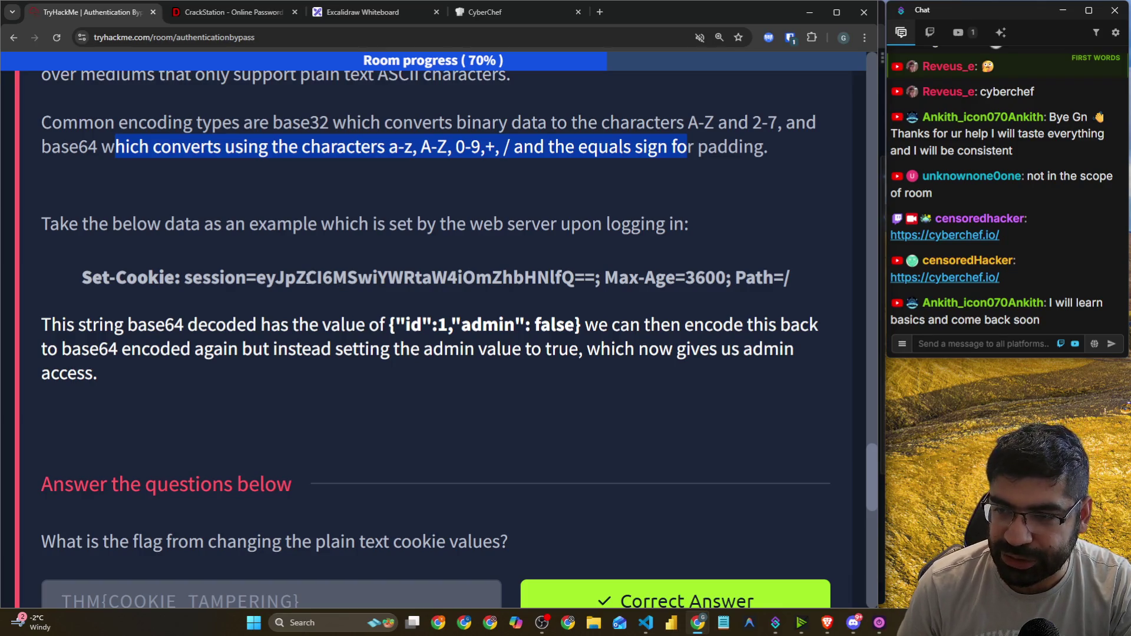
Read the Set-Cookie example, highlighting the base64 session value, == padding, Max-Age and Path.
drag(217, 325, 207, 293)
click(36, 231)
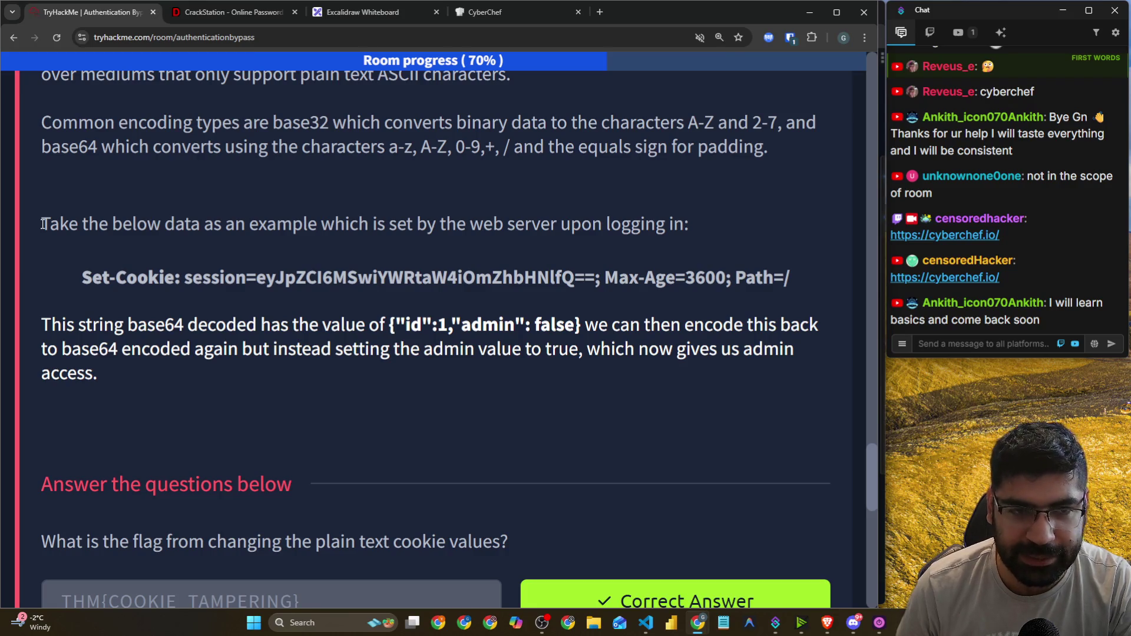
drag(43, 224, 684, 234)
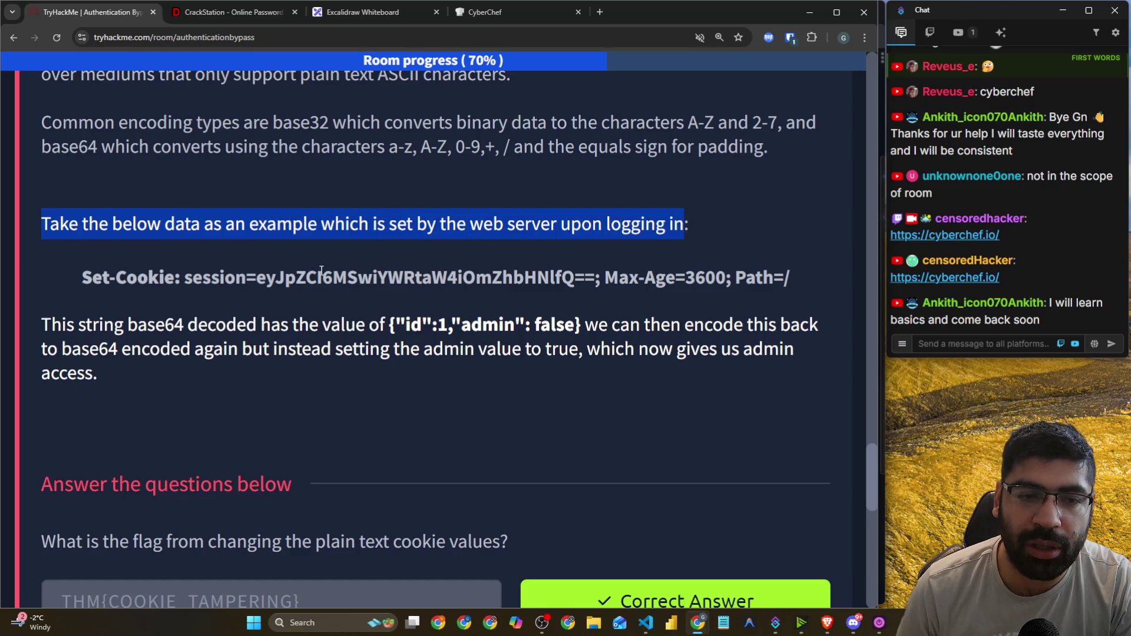
drag(257, 282, 598, 287)
double_click(586, 283)
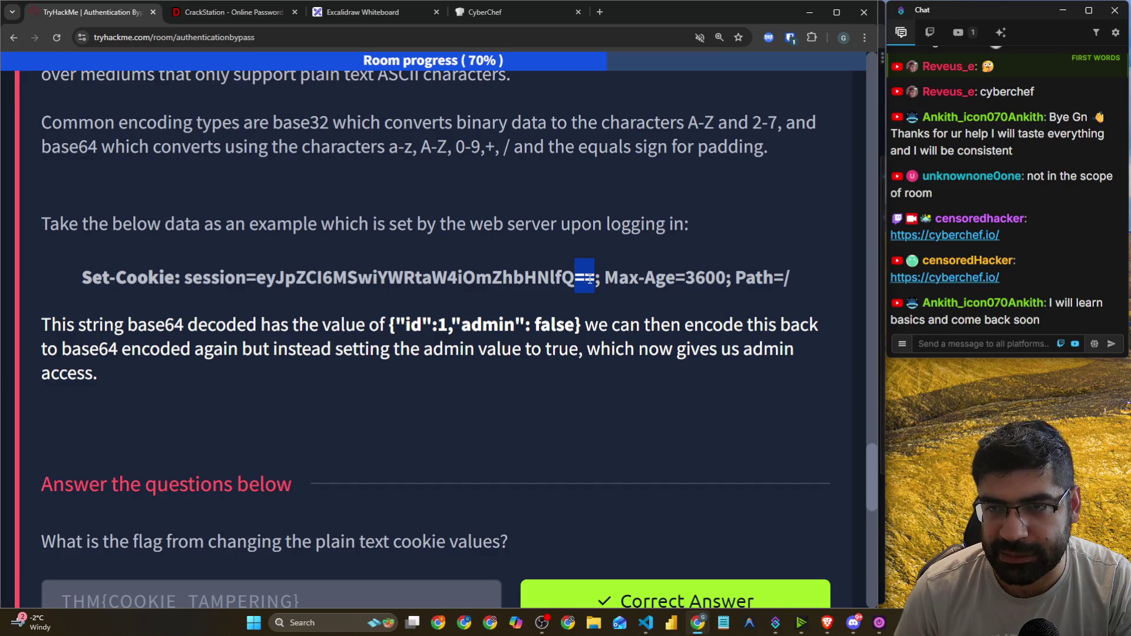
click(588, 279)
drag(619, 279, 784, 281)
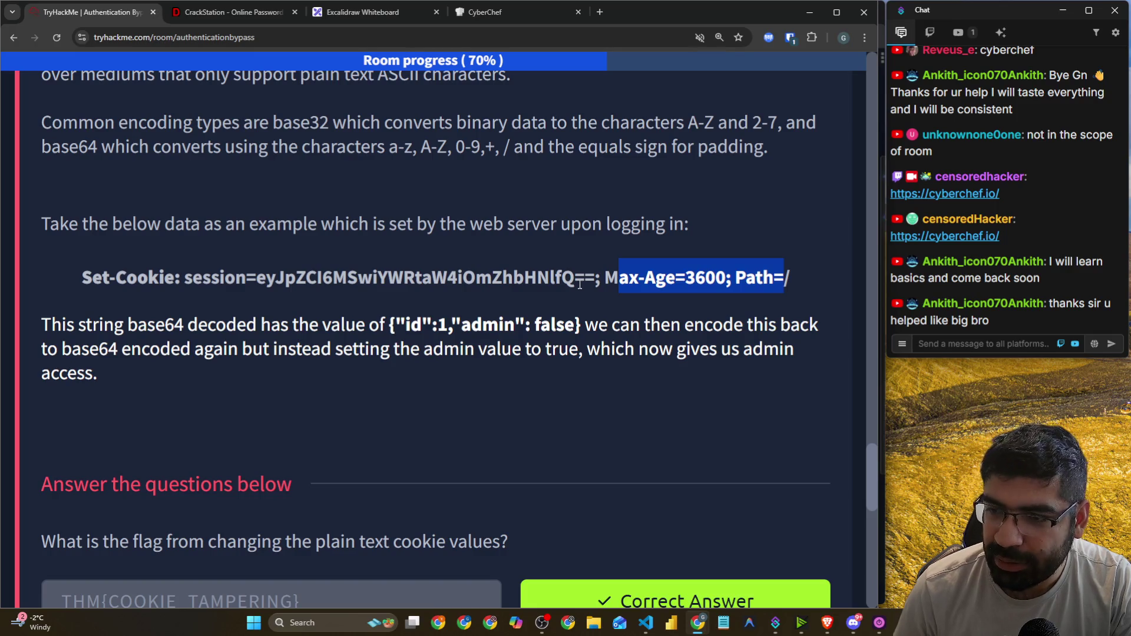
drag(257, 277, 548, 286)
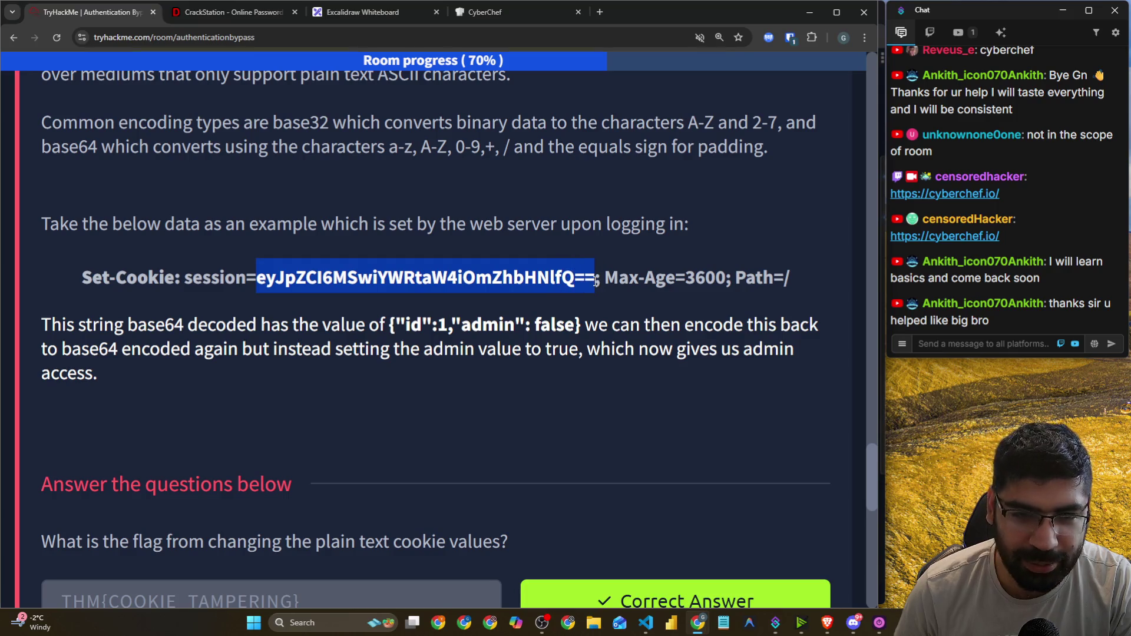
right_click(526, 289)
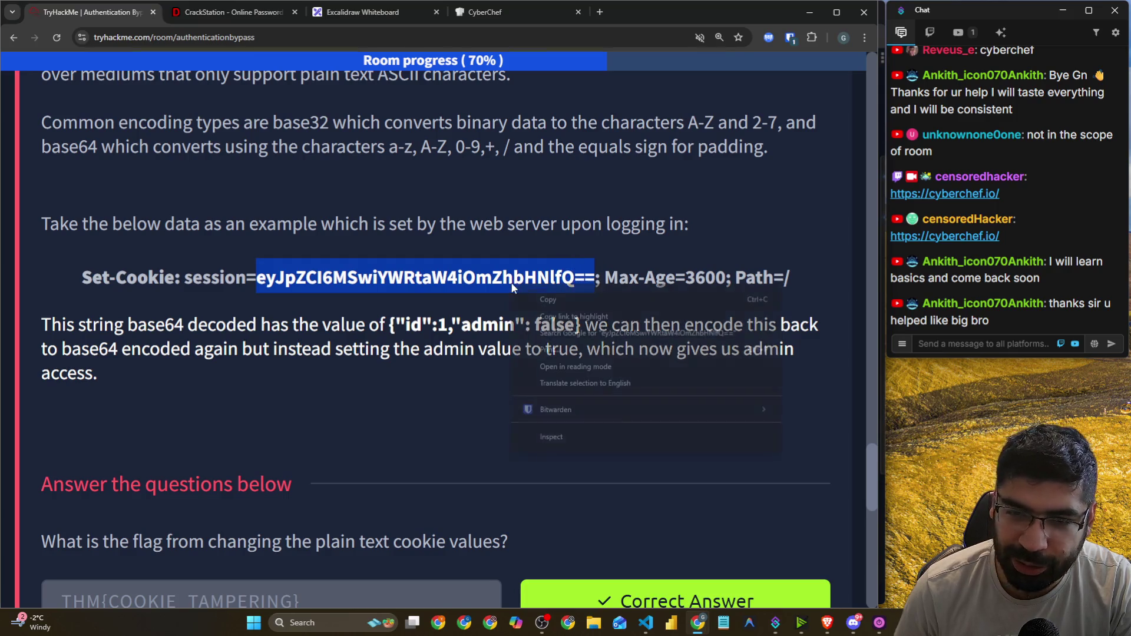
click(532, 294)
Read that it decodes to {"id":1,"admin": false} and can be re-encoded with admin true.
scroll(272, 253, down, 1)
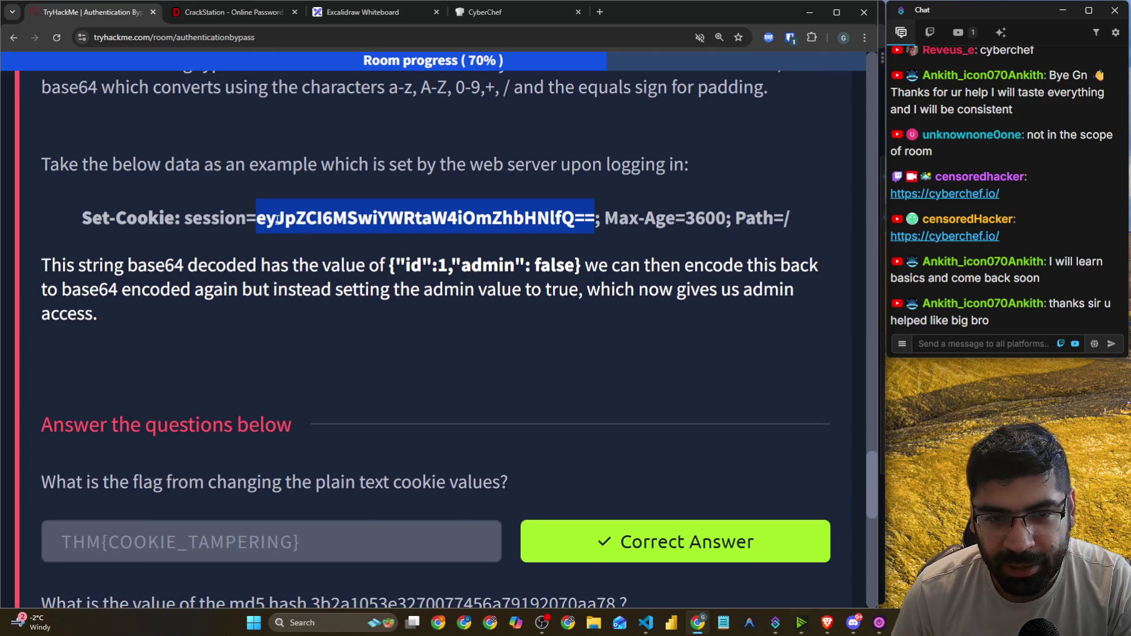
drag(246, 218, 443, 234)
drag(49, 269, 558, 268)
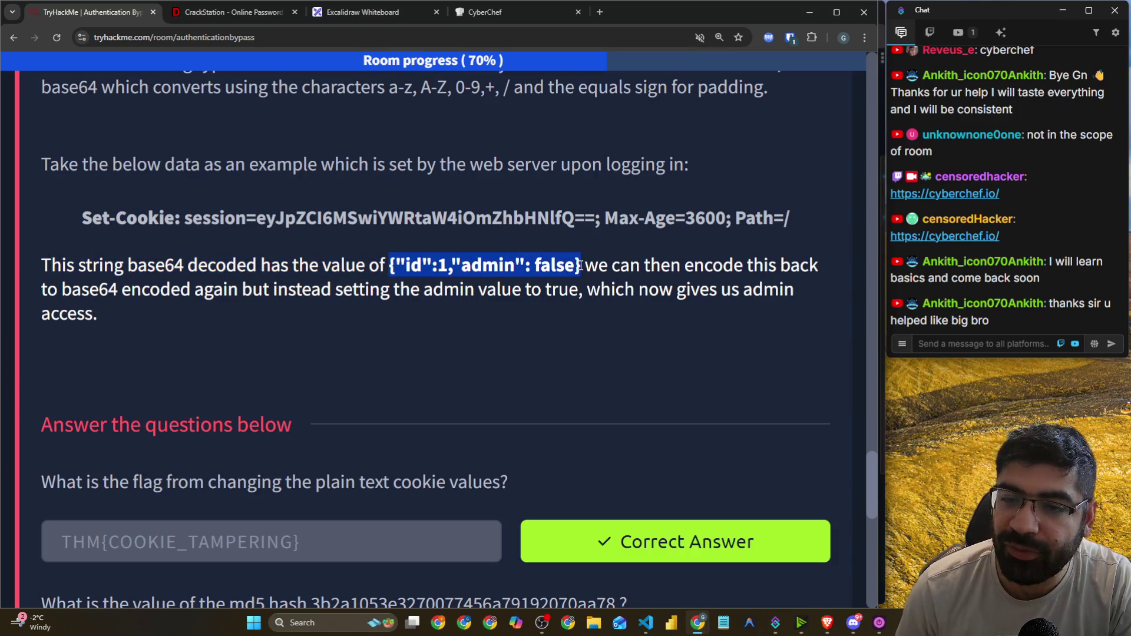
drag(642, 268, 822, 270)
drag(62, 289, 183, 293)
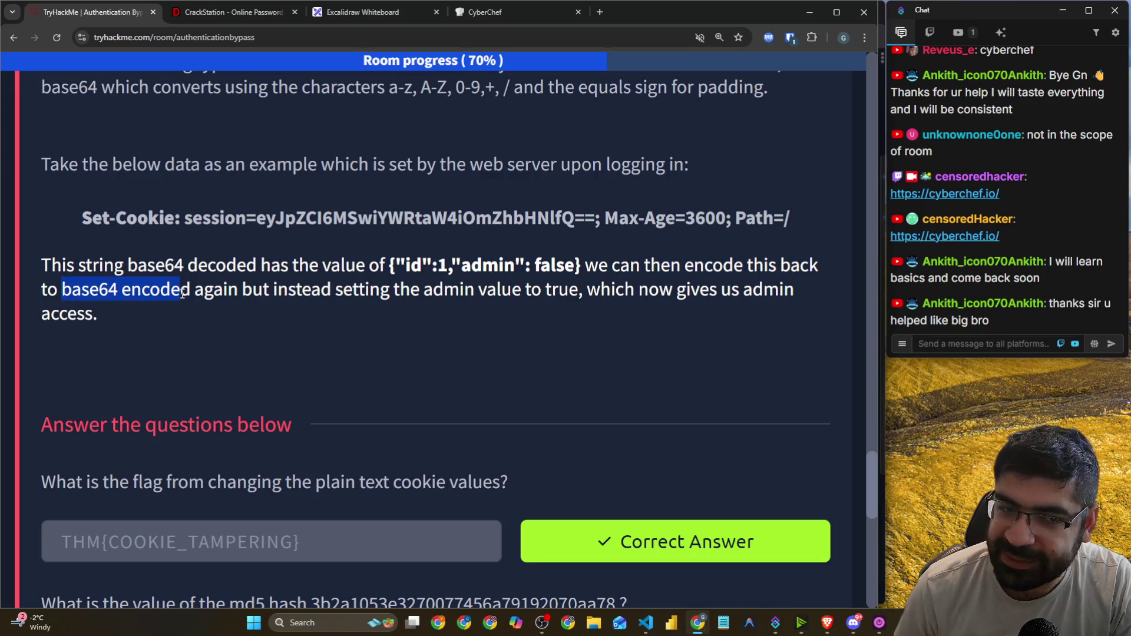
drag(252, 296, 763, 291)
click(551, 265)
scroll(217, 300, down, 1)
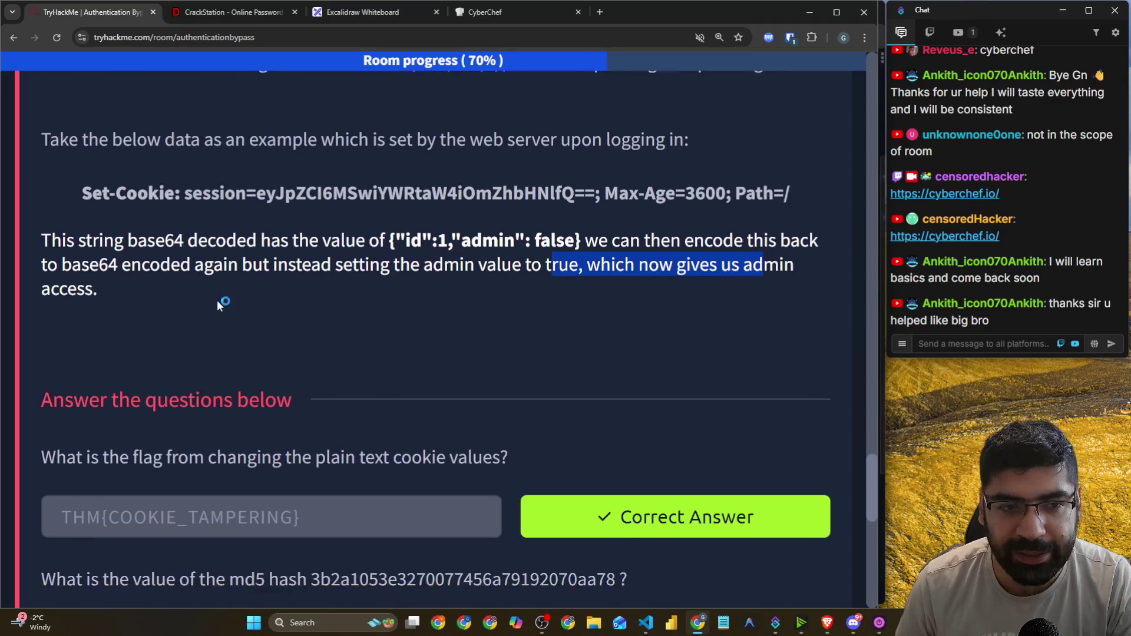
scroll(217, 299, down, 6)
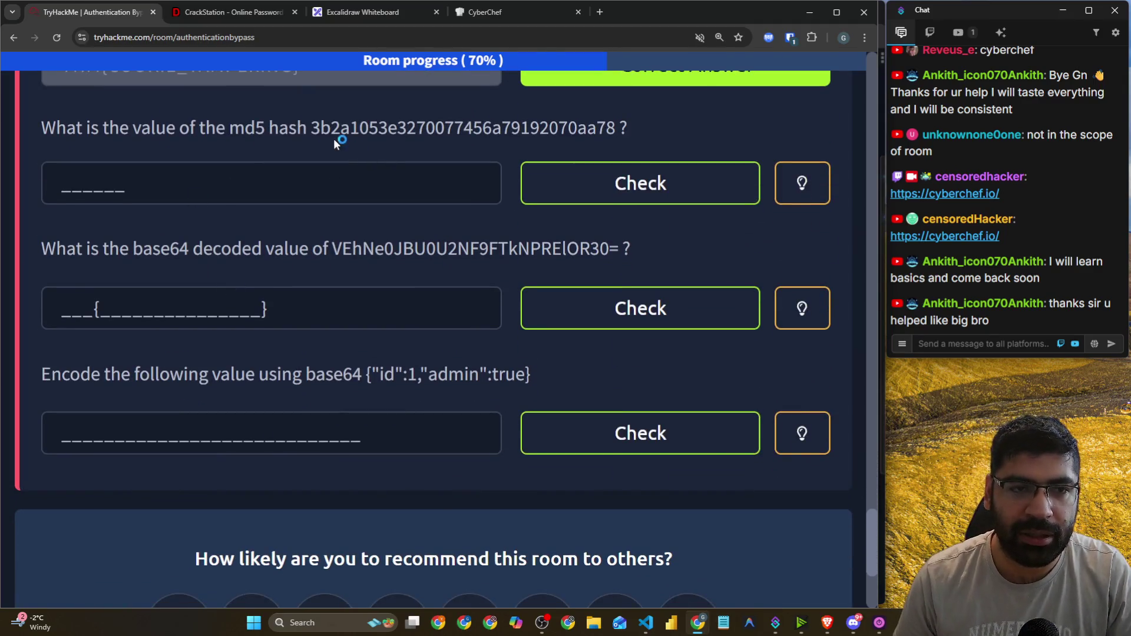
mouse_move(321, 128)
mouse_down()
mouse_move(631, 139)
mouse_move(611, 133)
mouse_up()
double_click(438, 127)
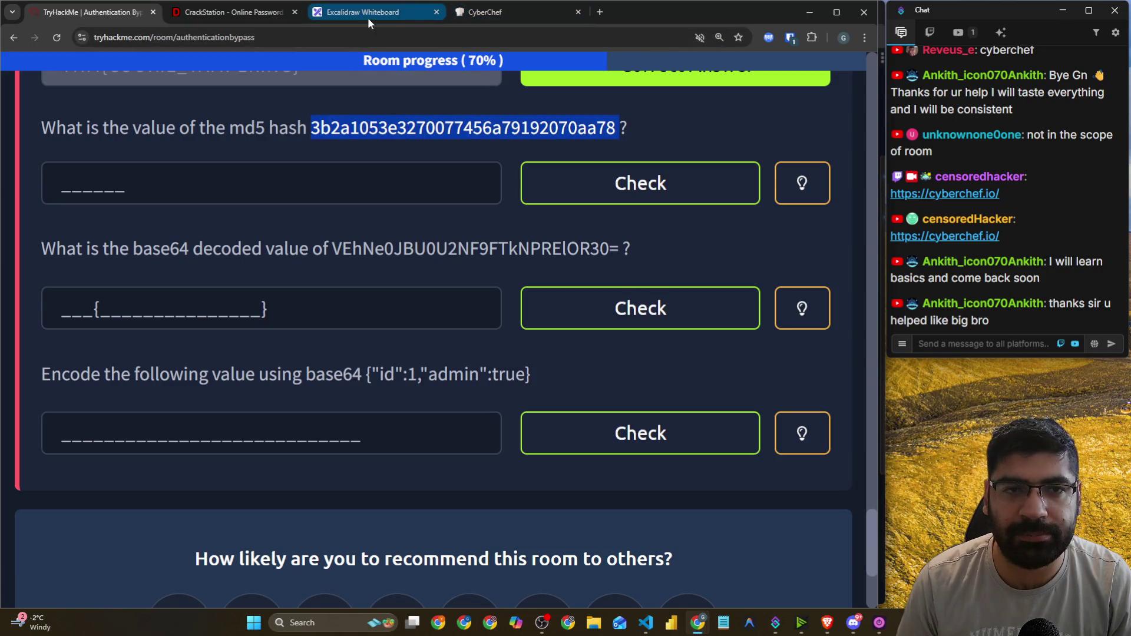
click(260, 16)
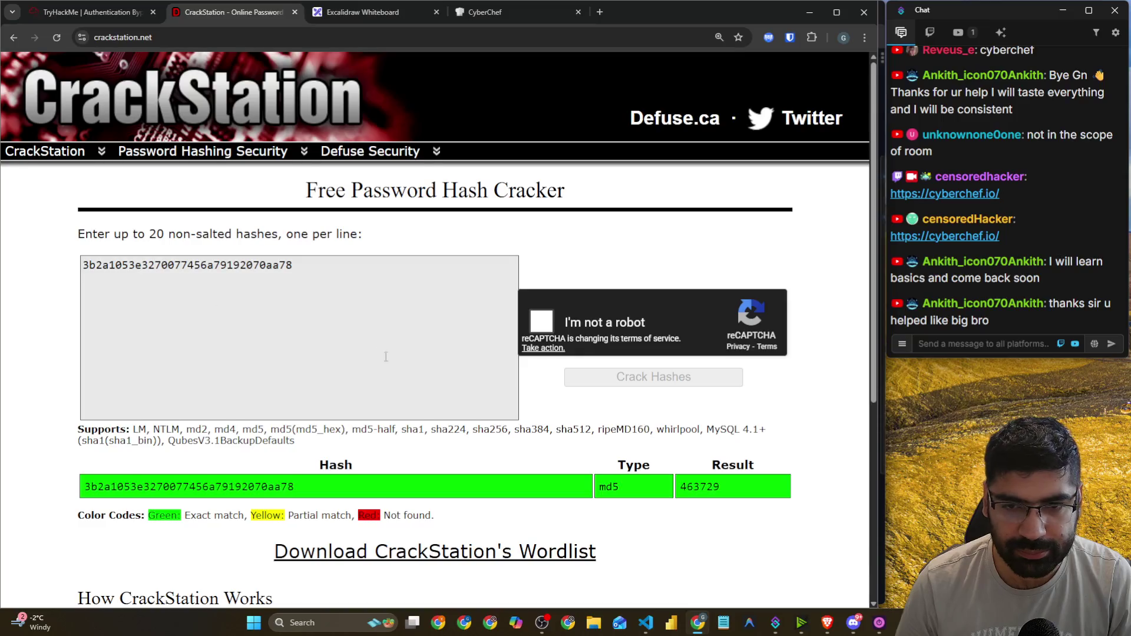
scroll(734, 321, down, 2)
drag(734, 321, 680, 313)
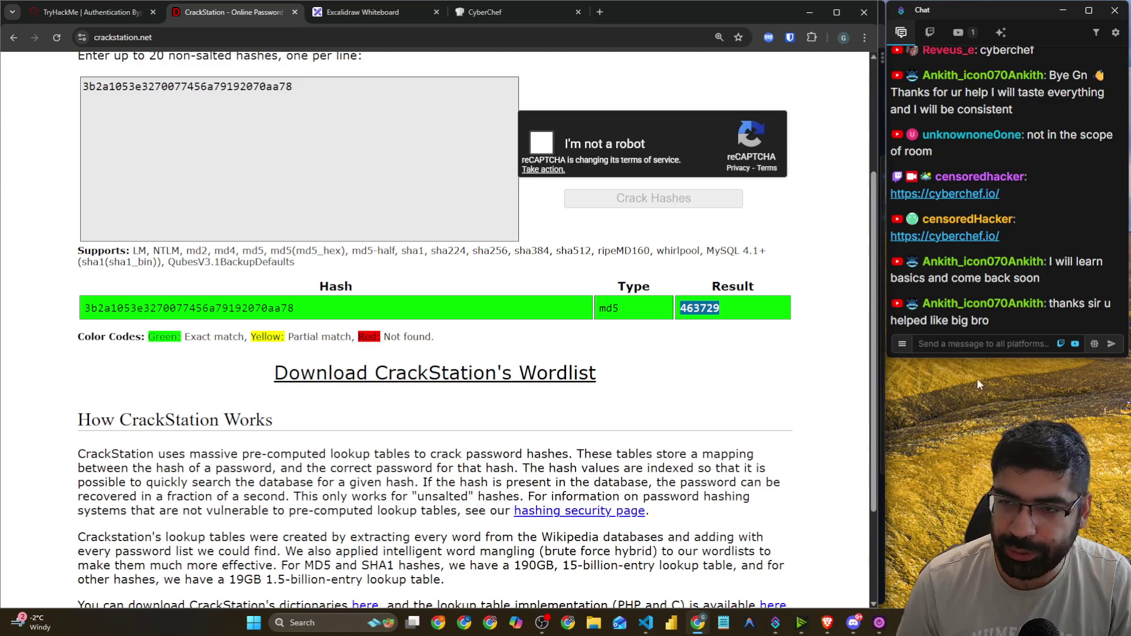
click(977, 345)
key(ctrl+v)
key(Return)
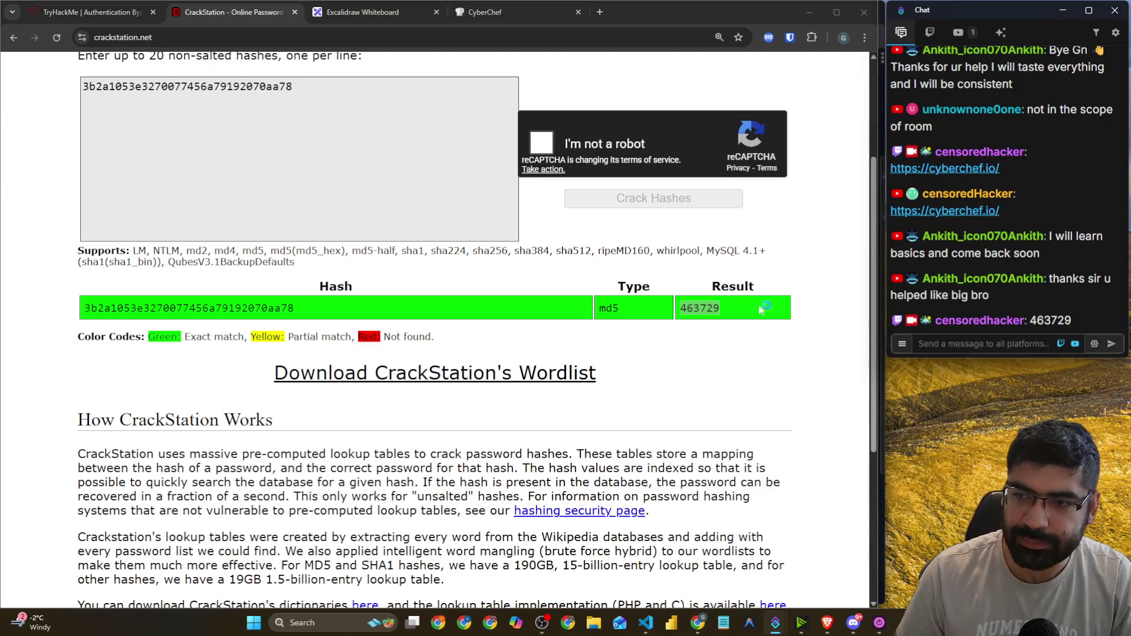
Submit 463729 as the md5 question's answer in TryHackMe.
click(89, 12)
click(226, 193)
key(ctrl+v)
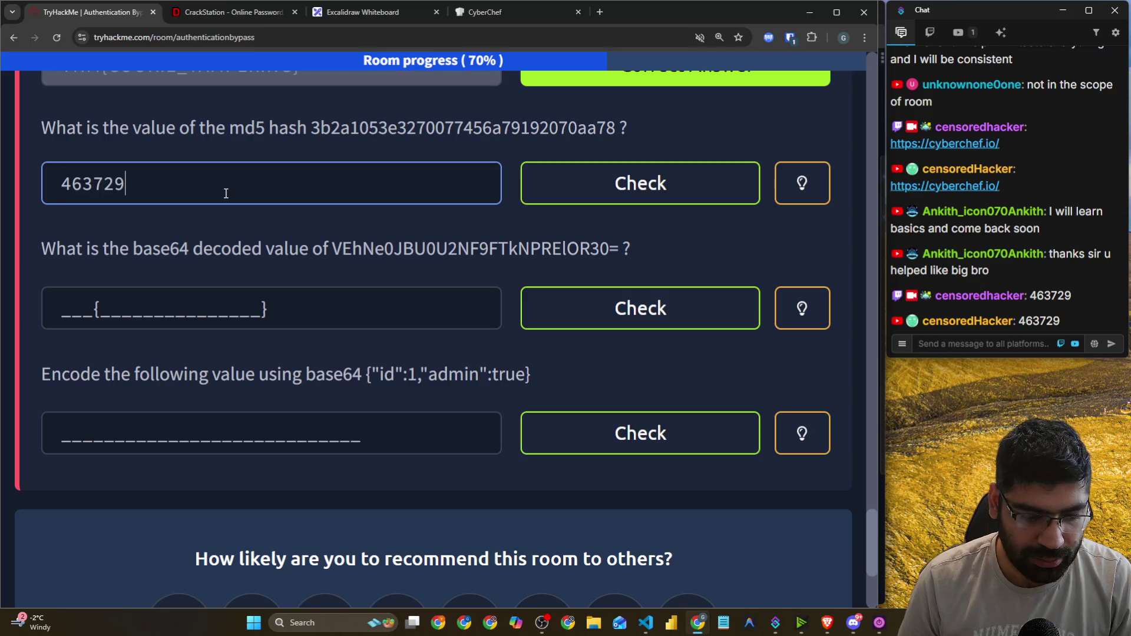
click(571, 189)
Select the full base64 string from the next question and bring CyberChef forward.
drag(98, 255, 324, 255)
double_click(378, 242)
click(573, 250)
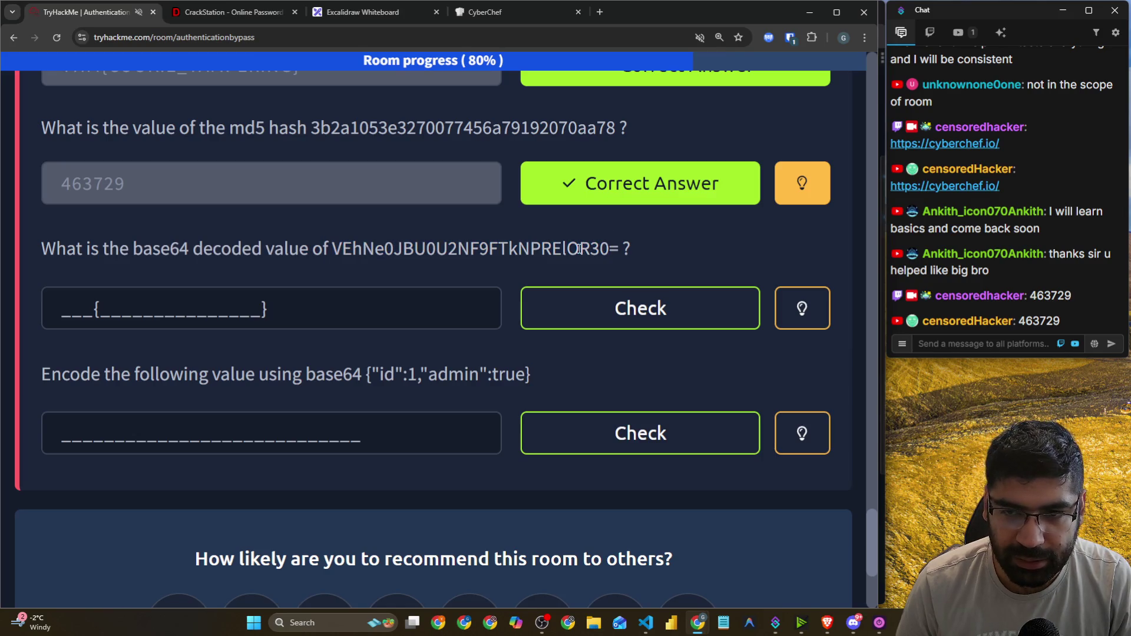
drag(619, 249, 336, 250)
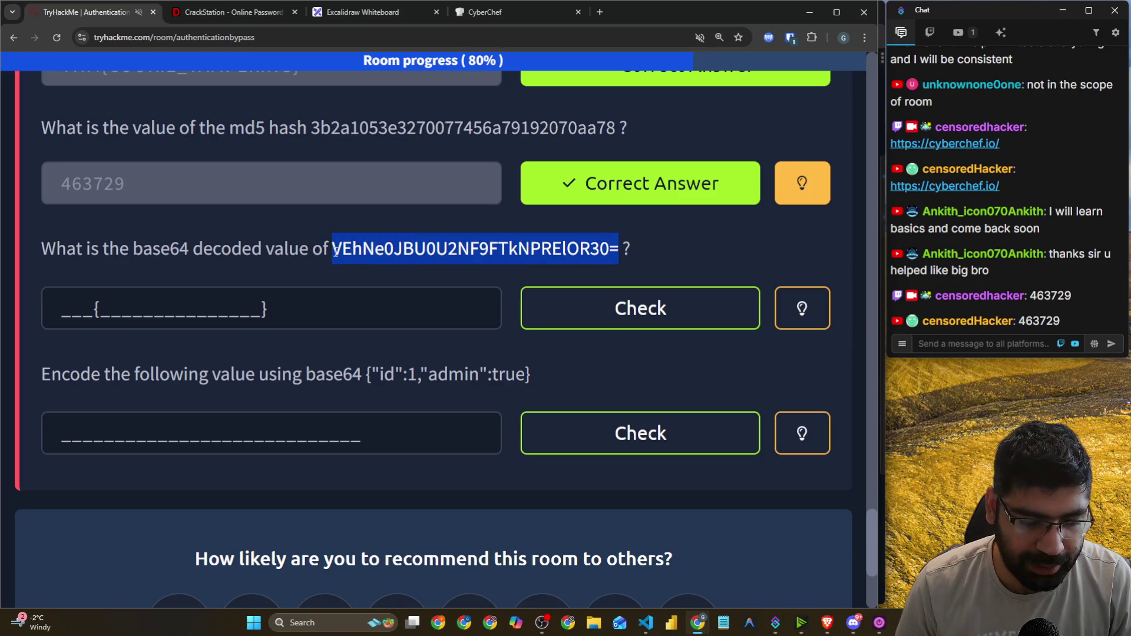
click(477, 12)
click(436, 12)
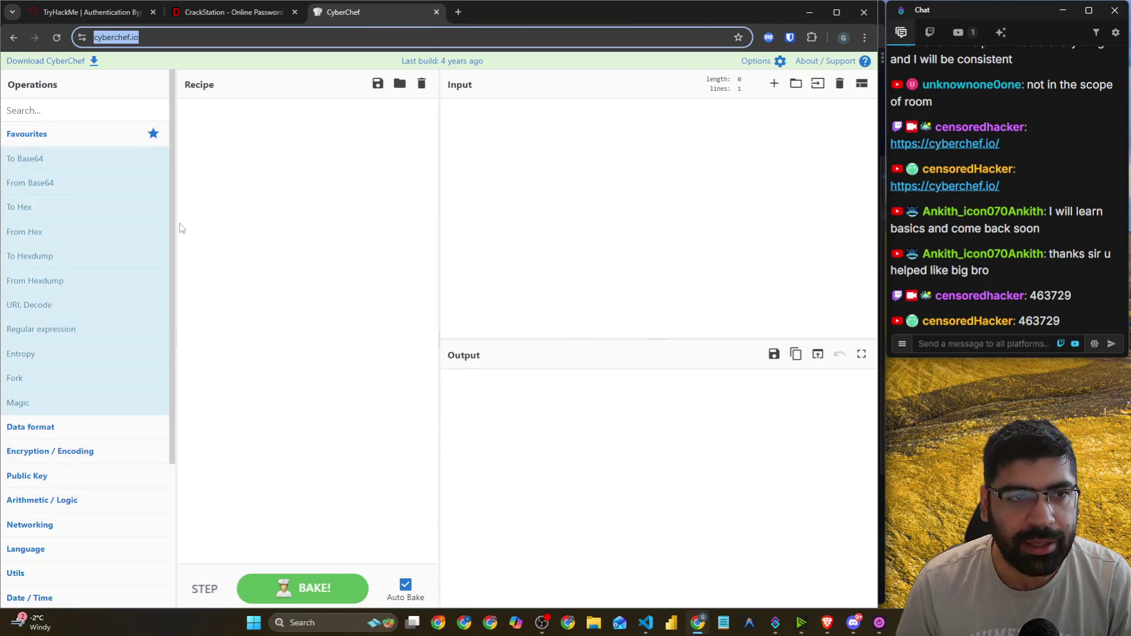
Decode the base64 string with CyberChef's From Base64, yielding THM{BASE64_ENCODING}.
drag(51, 183, 306, 203)
click(522, 195)
key(ctrl+v)
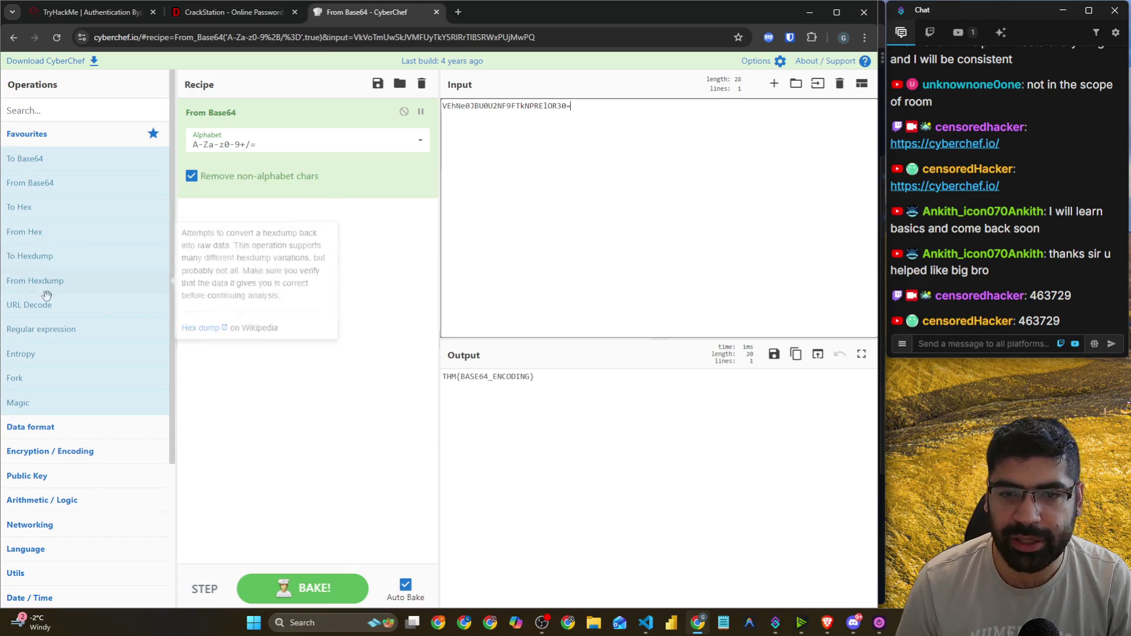
drag(535, 378, 453, 374)
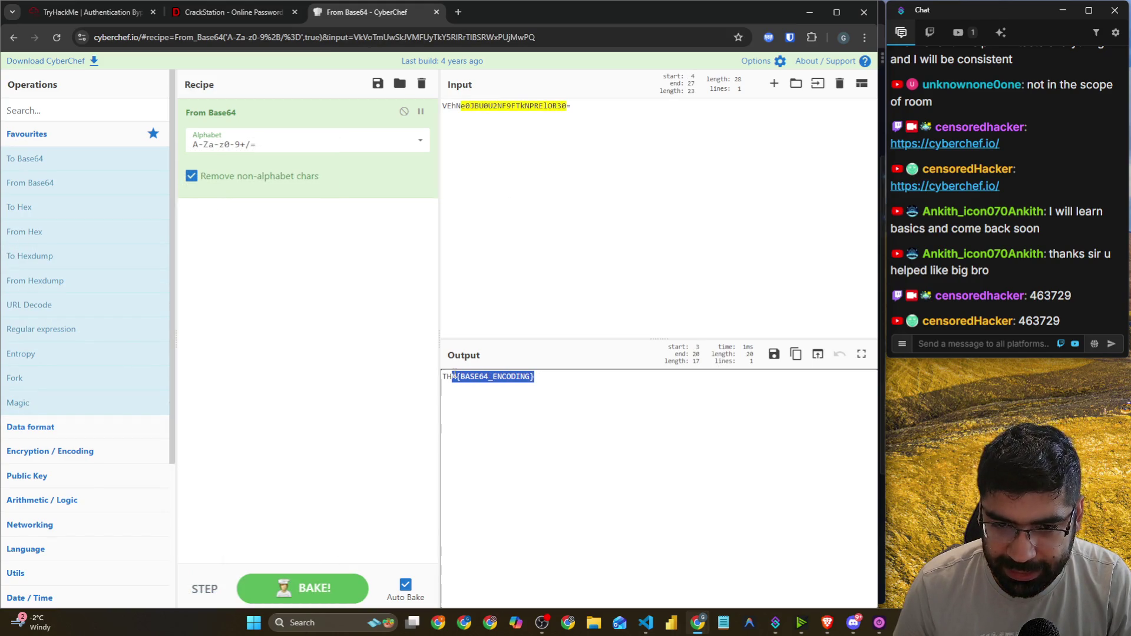
key(ctrl+plus)
key(ctrl+plus)
key(ctrl+plus)
key(ctrl+0)
Submit THM{BASE64_ENCODING} as the base64 question's answer.
click(76, 14)
click(283, 308)
key(ctrl+v)
click(532, 309)
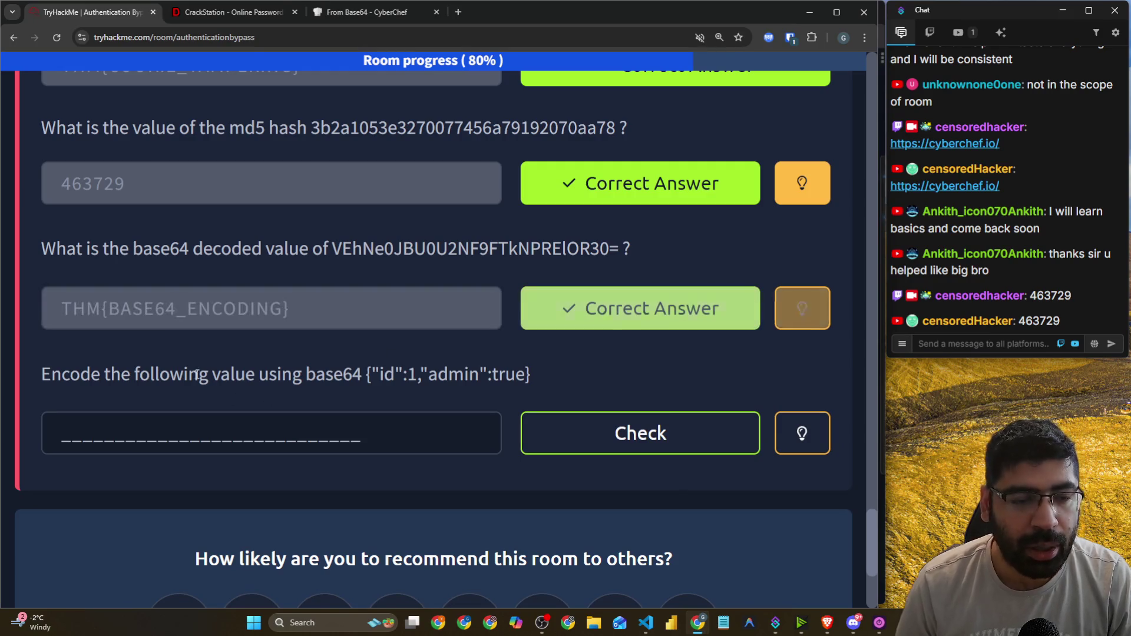
Select the JSON value to encode and return to CyberChef.
drag(91, 377, 517, 383)
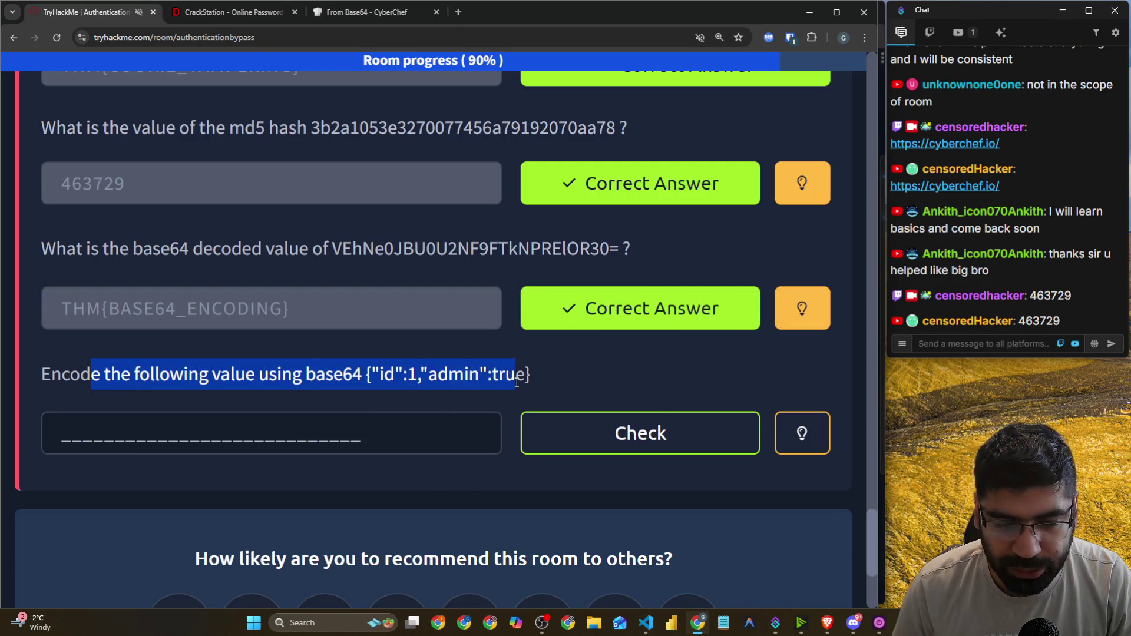
click(322, 369)
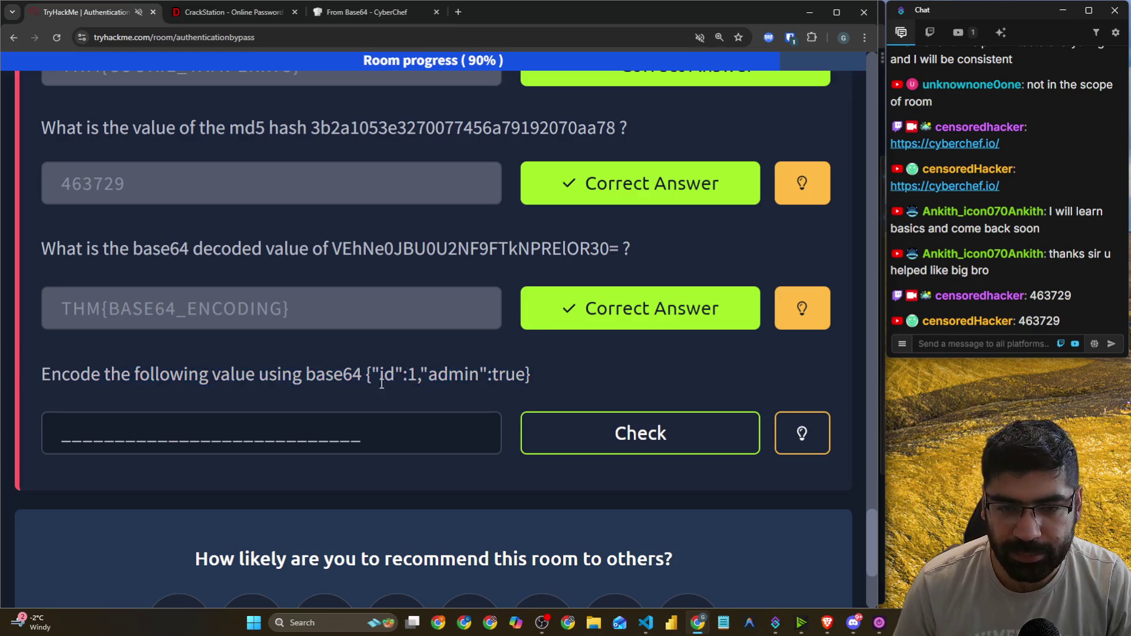
drag(368, 376, 506, 370)
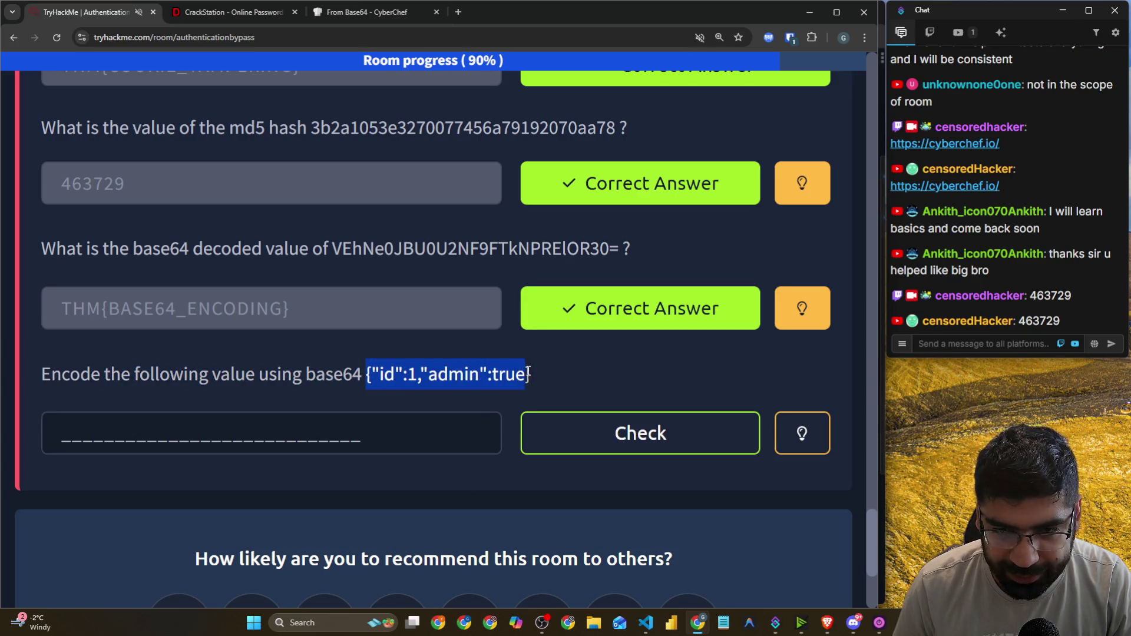
click(354, 13)
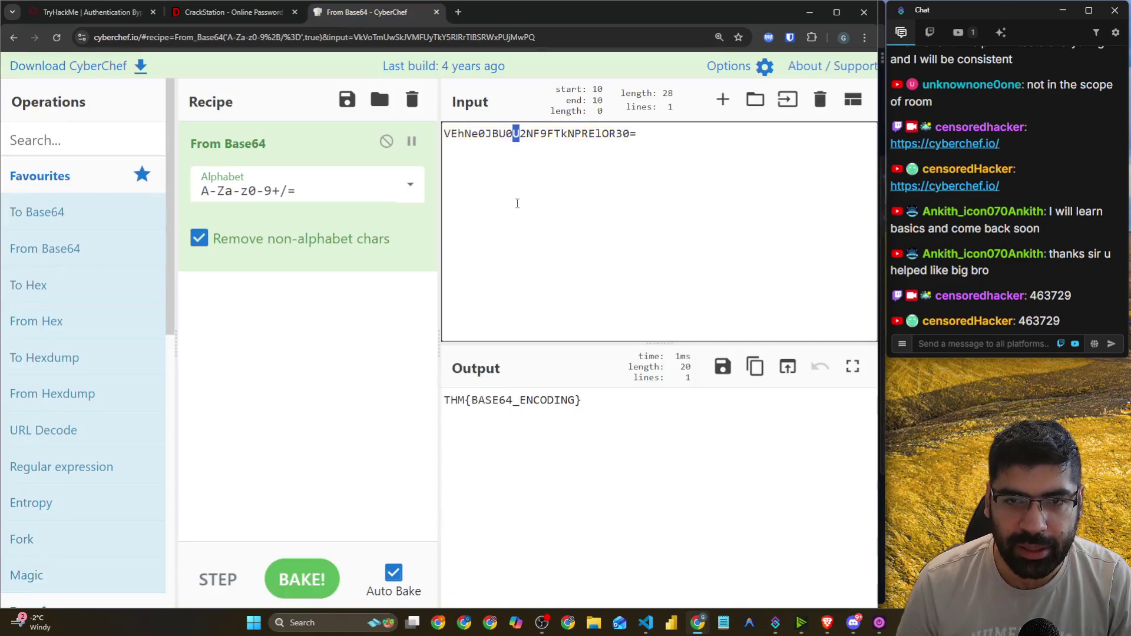
Replace the From Base64 recipe with To Base64 and paste the copied text into the Input.
click(412, 99)
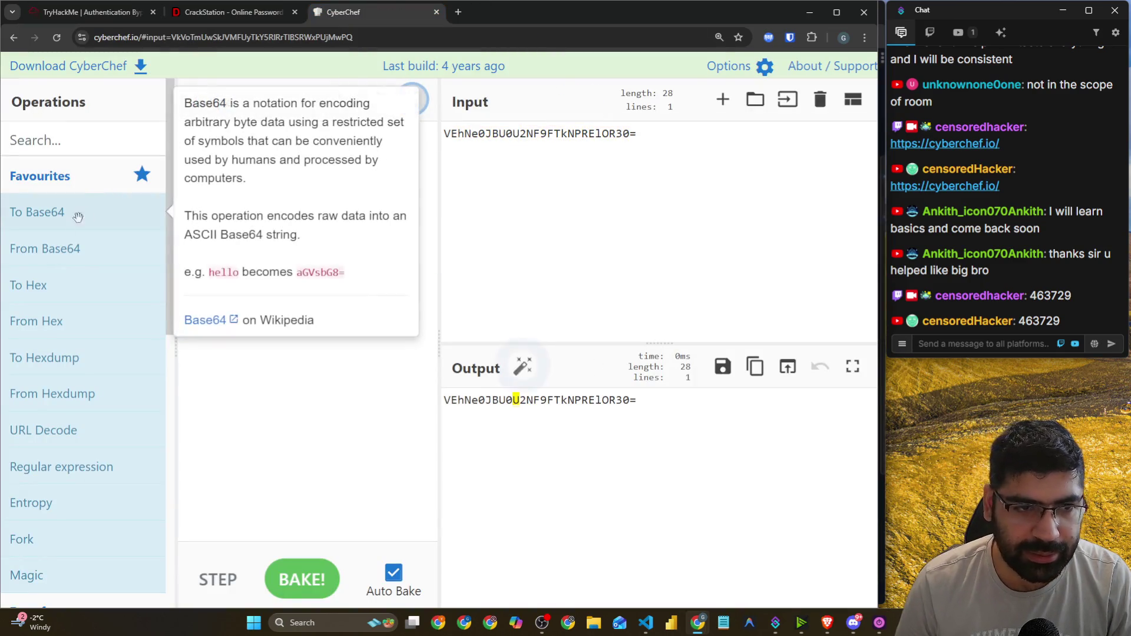
drag(81, 213, 331, 197)
click(590, 162)
key(ctrl+a)
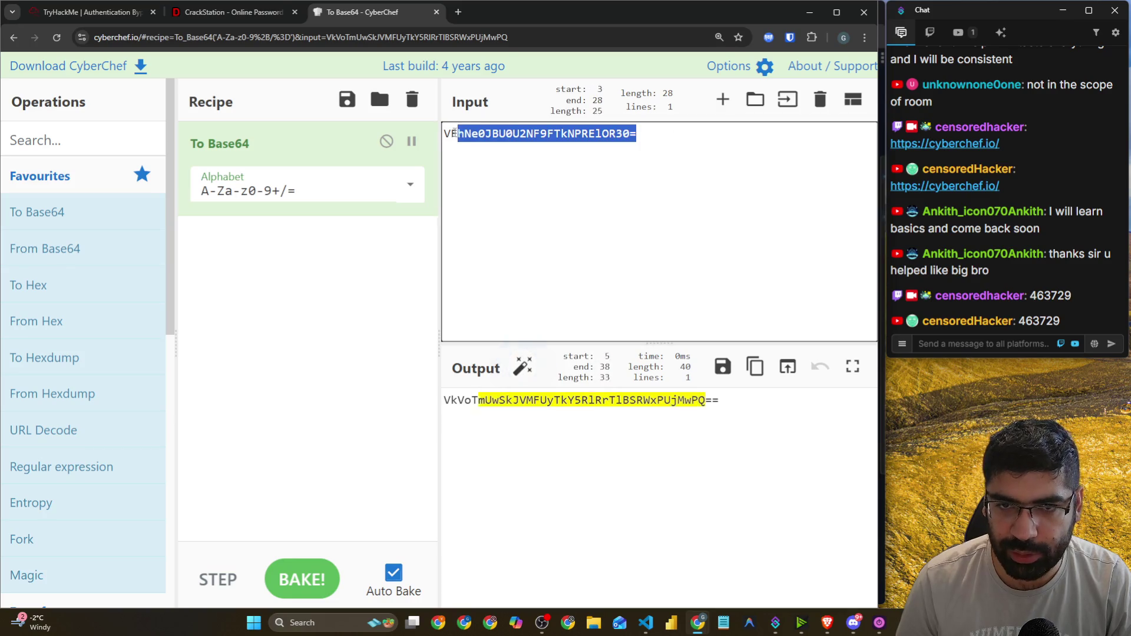
text({"id":1,"admin":true})
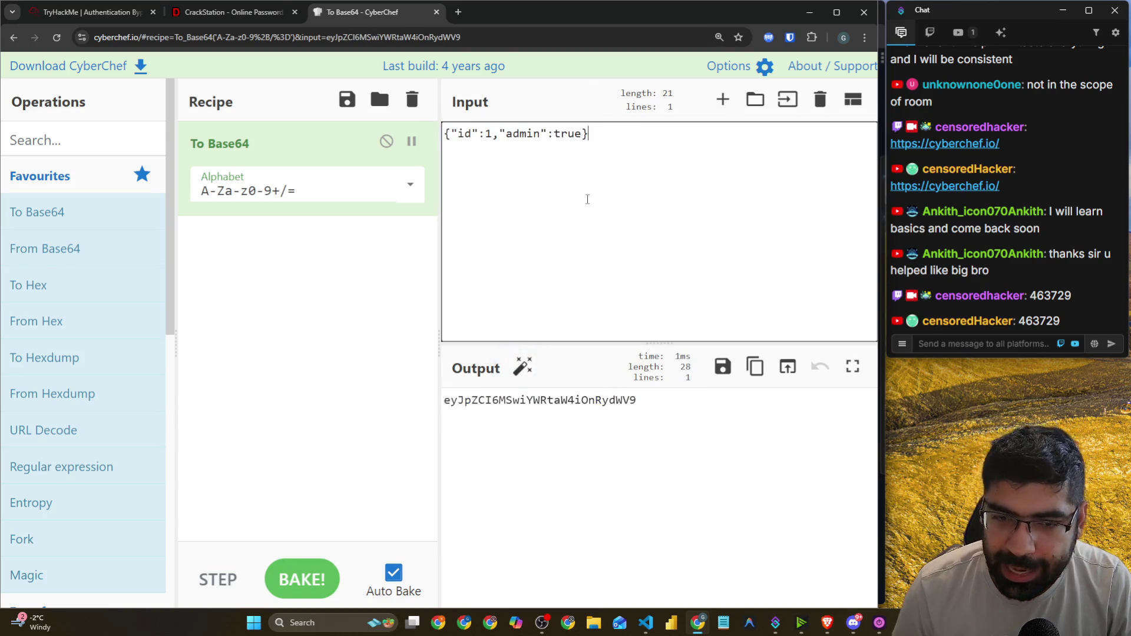
Encode the room's {"id":1,"admin": false} cookie with trimmed spaces and copy the Base64 output.
click(118, 14)
scroll(426, 249, up, 8)
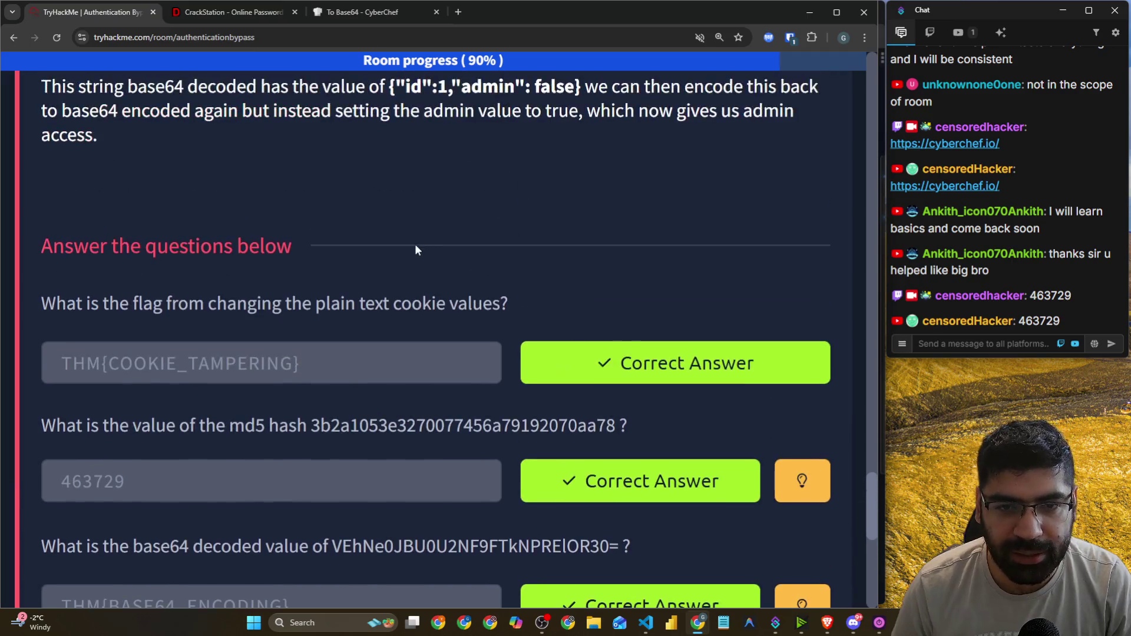
drag(388, 323, 599, 327)
key(ctrl+c)
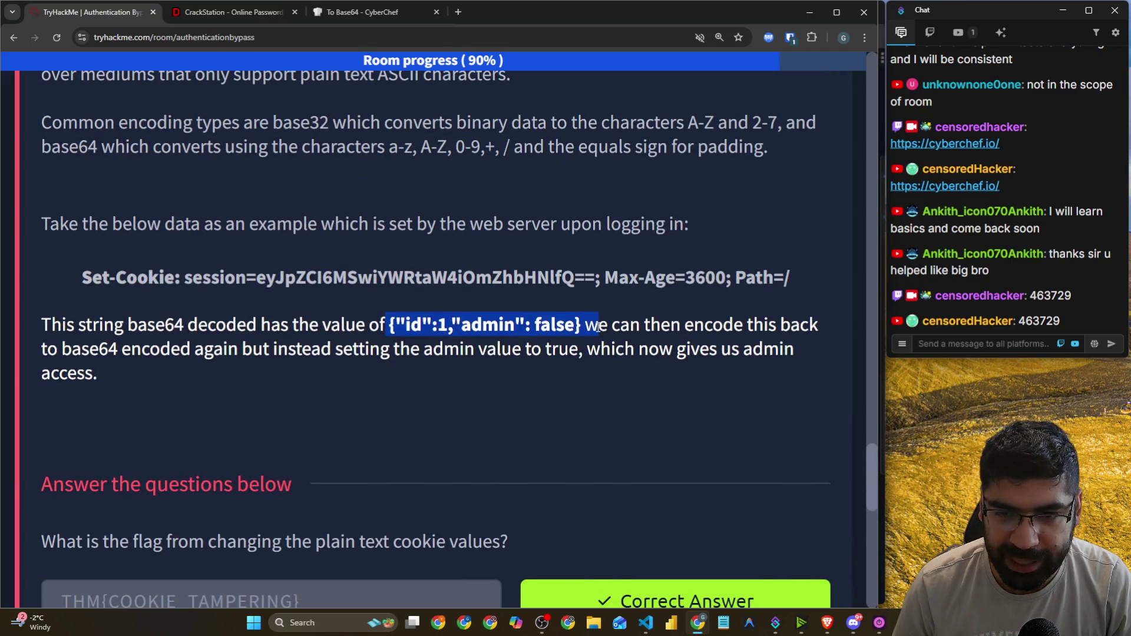
click(366, 13)
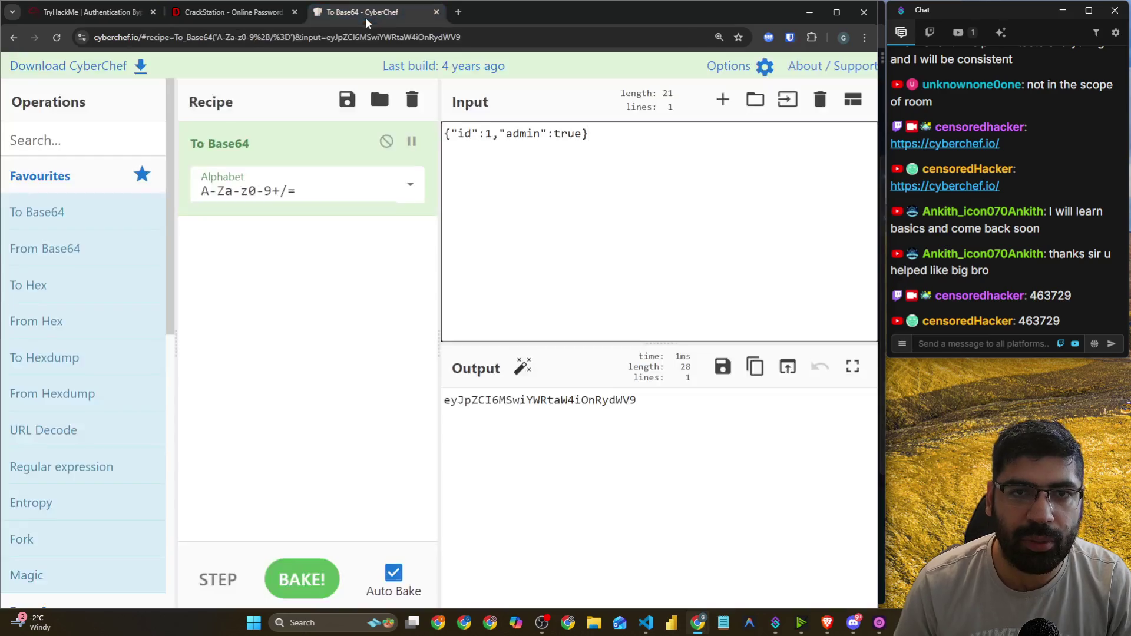
click(613, 281)
key(ctrl+a)
key(ctrl+v)
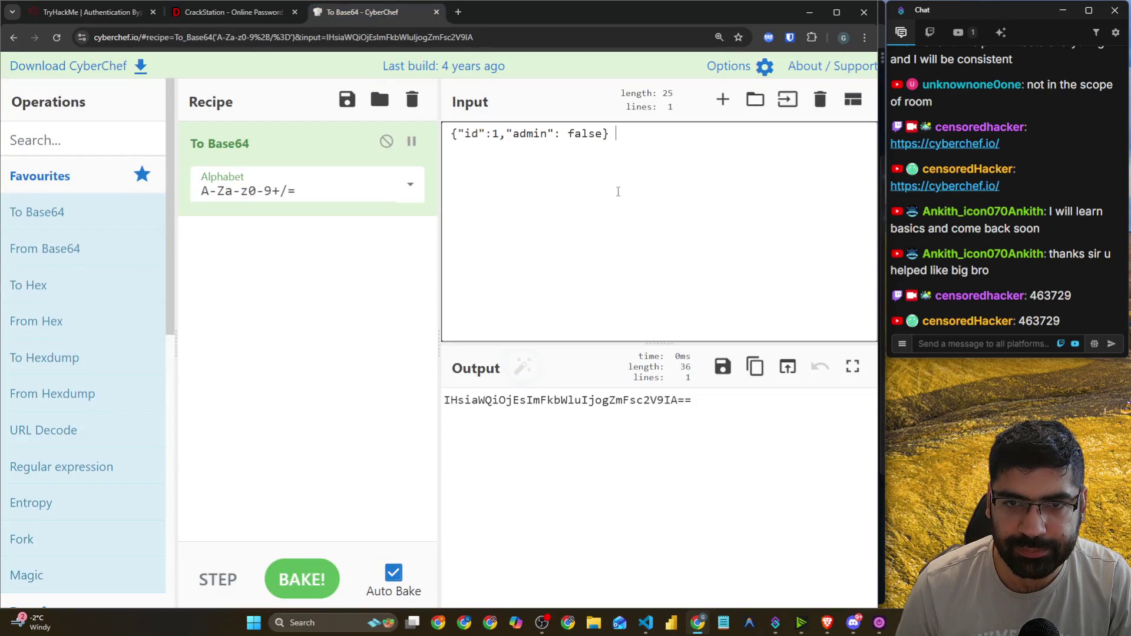
key(BackSpace)
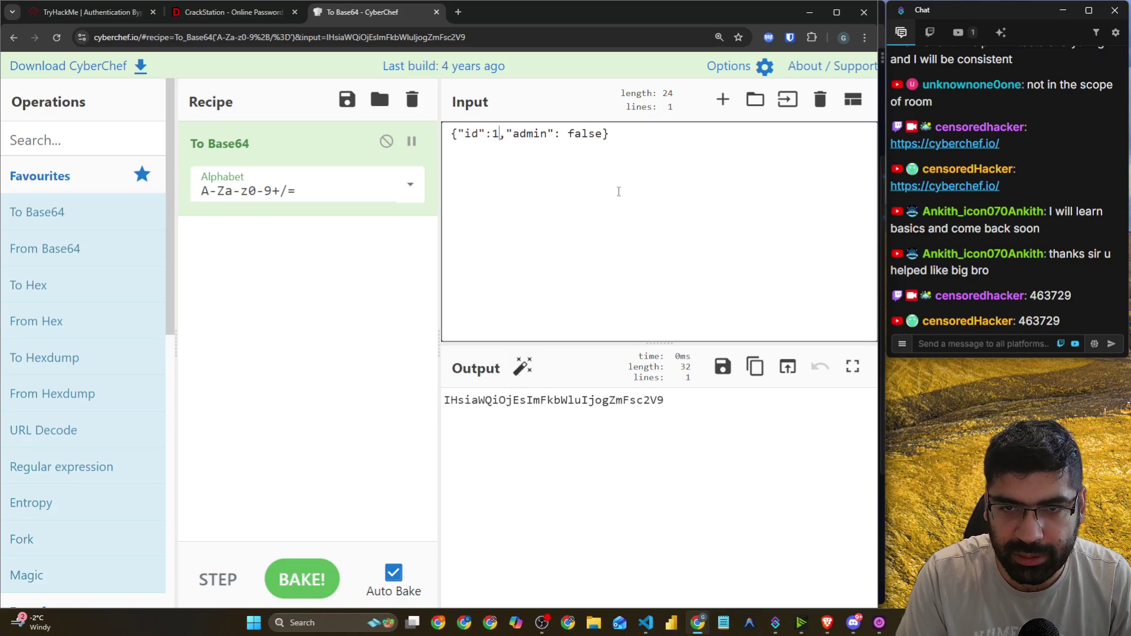
key(BackSpace)
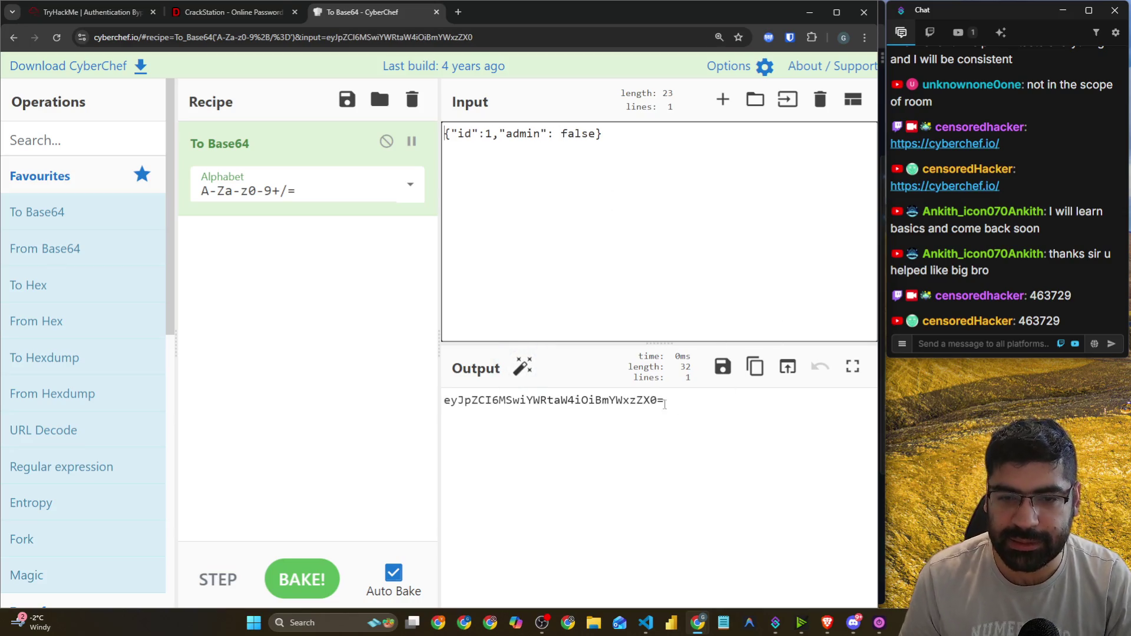
double_click(523, 400)
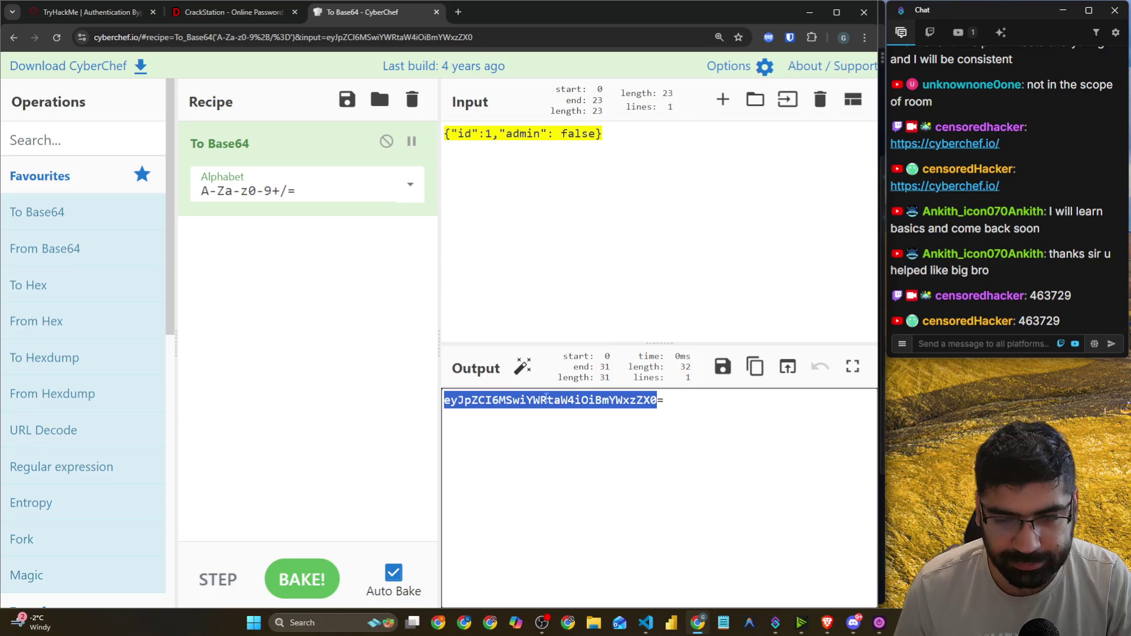
key(ctrl+Tab)
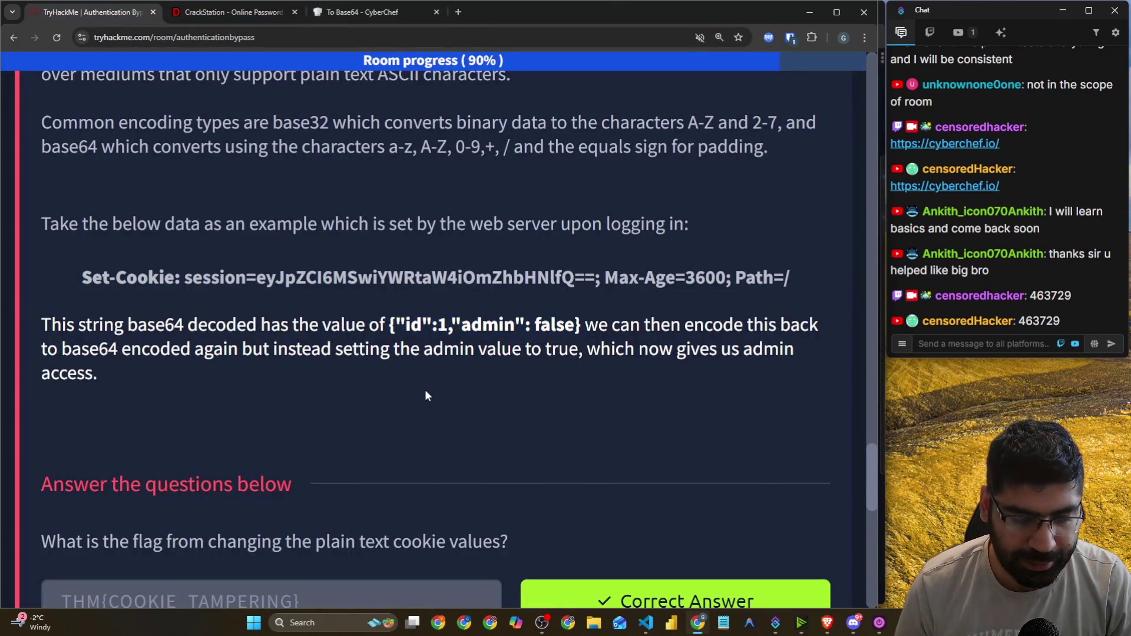
Find eyJpZCI6MSwiYWRtaW4iOiBmYWxzZX0= on the room page and compare it with the Set-Cookie value.
key(ctrl+f)
key(ctrl+v)
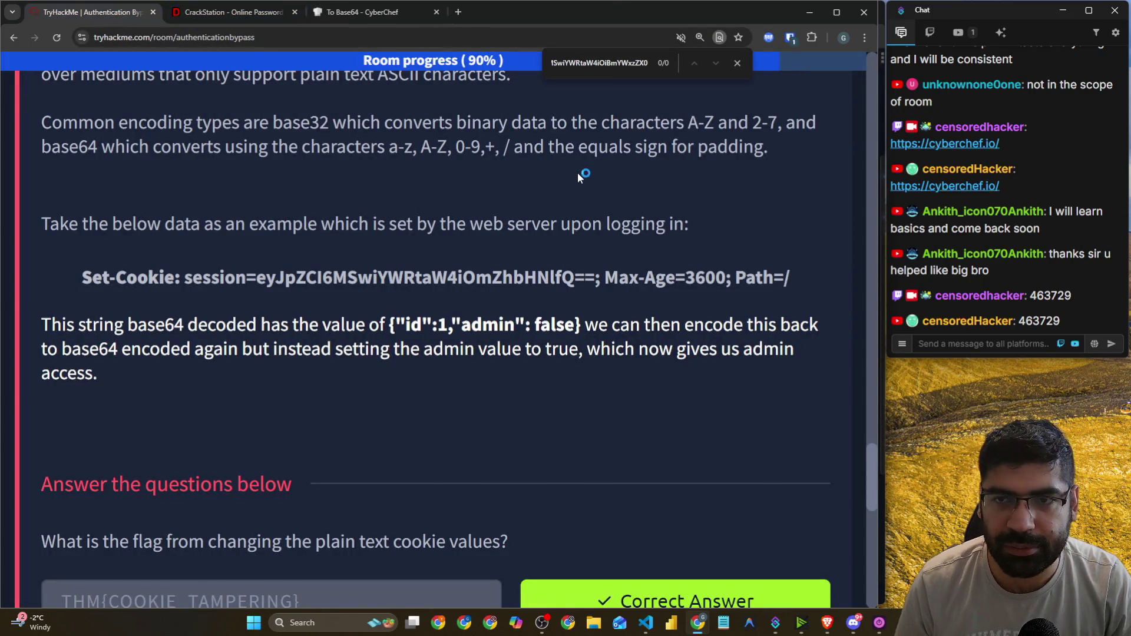
key(ctrl+a)
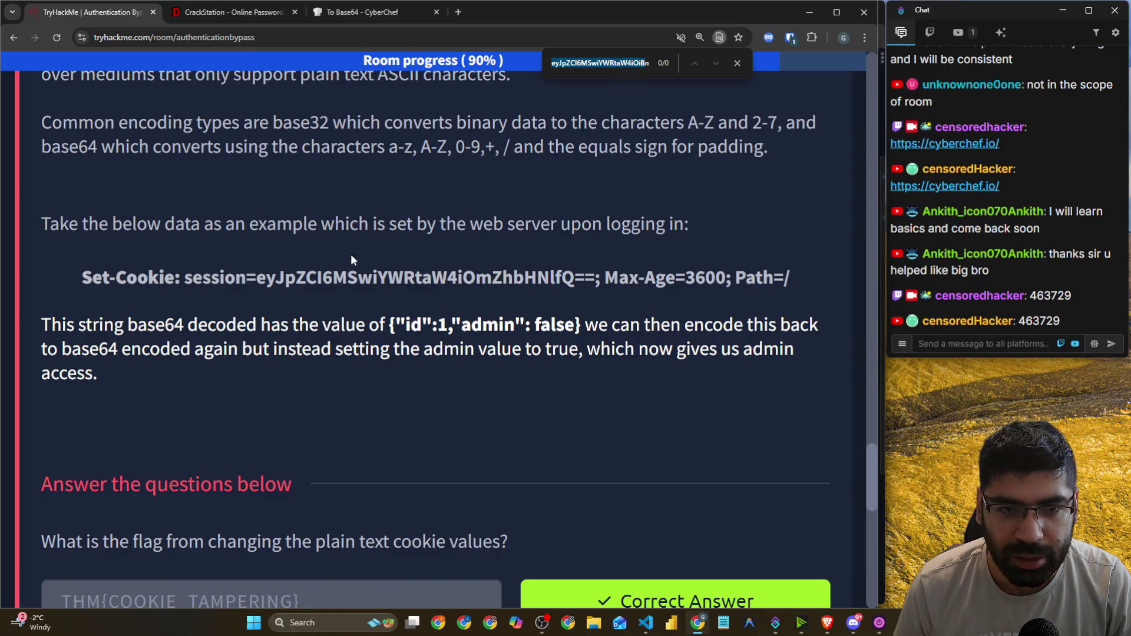
click(275, 284)
key(ctrl+f)
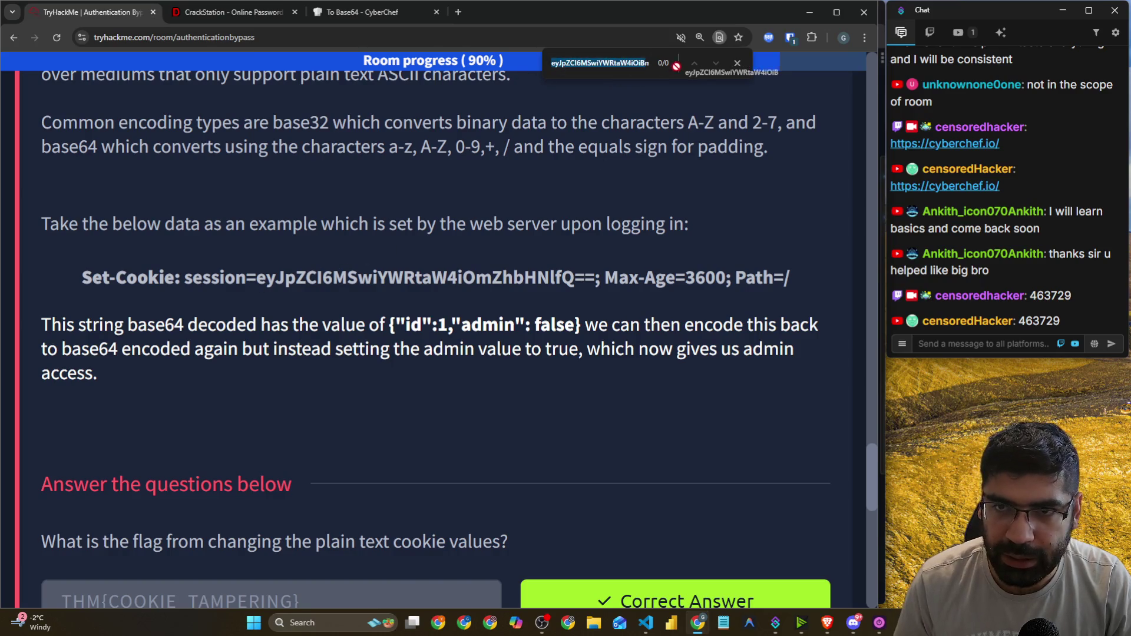
click(611, 74)
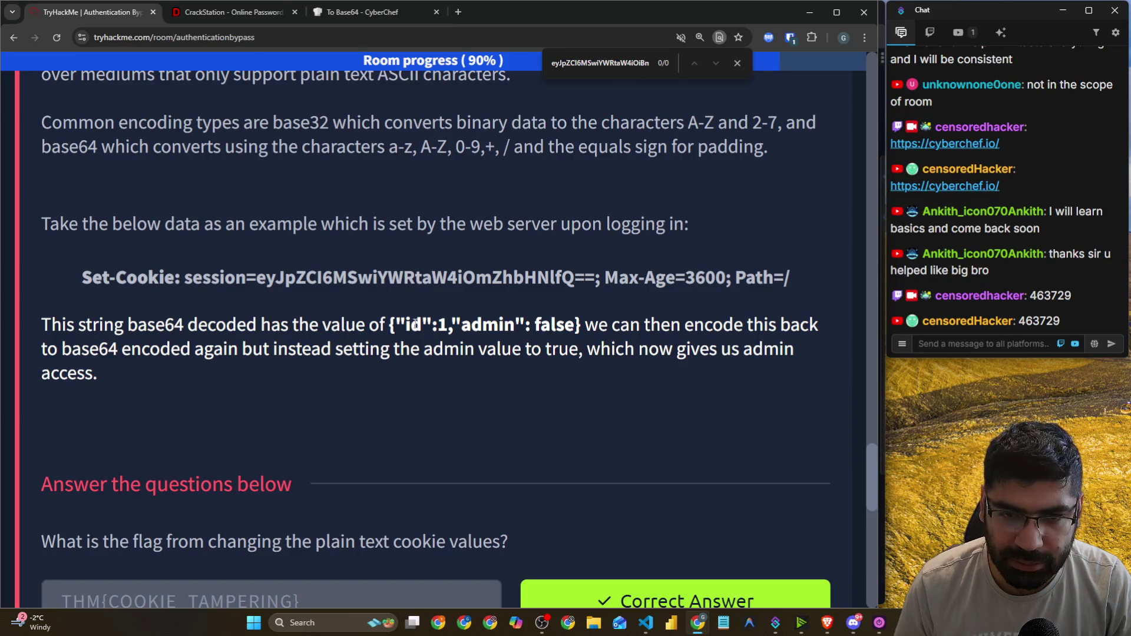
click(351, 13)
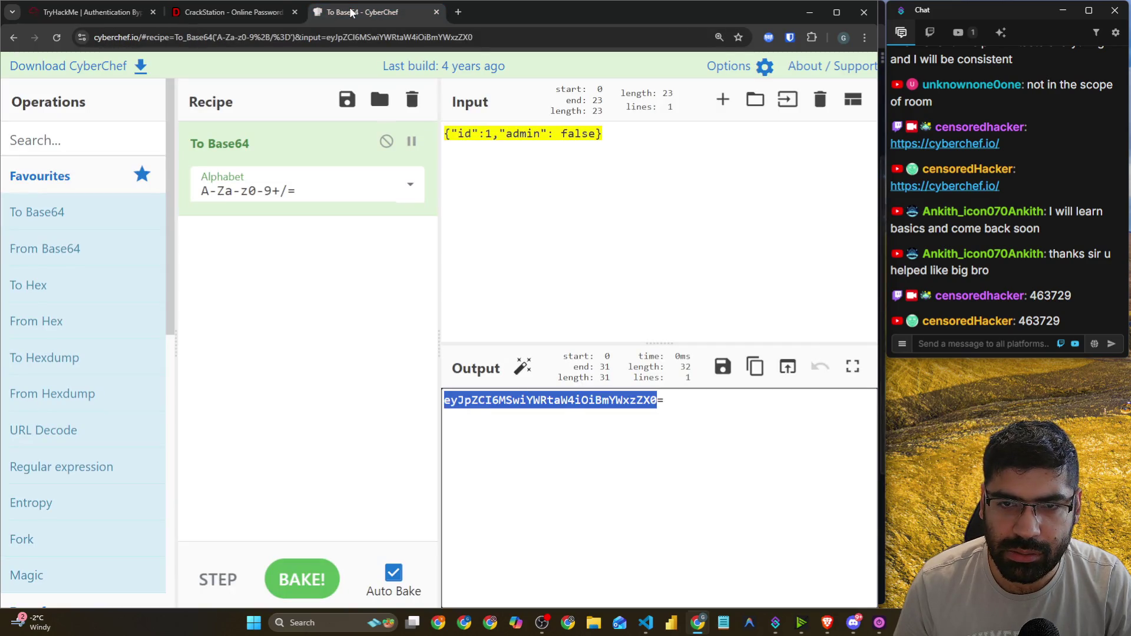
click(106, 12)
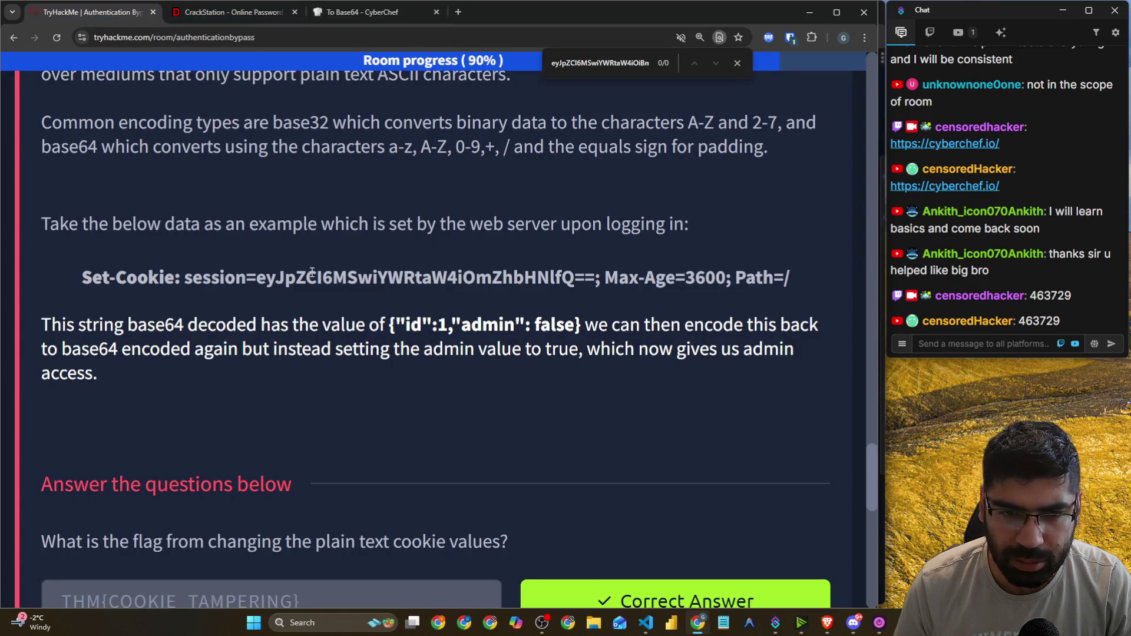
Copy the room's example session cookie value into CyberChef's Input.
drag(259, 277, 608, 278)
key(ctrl+c)
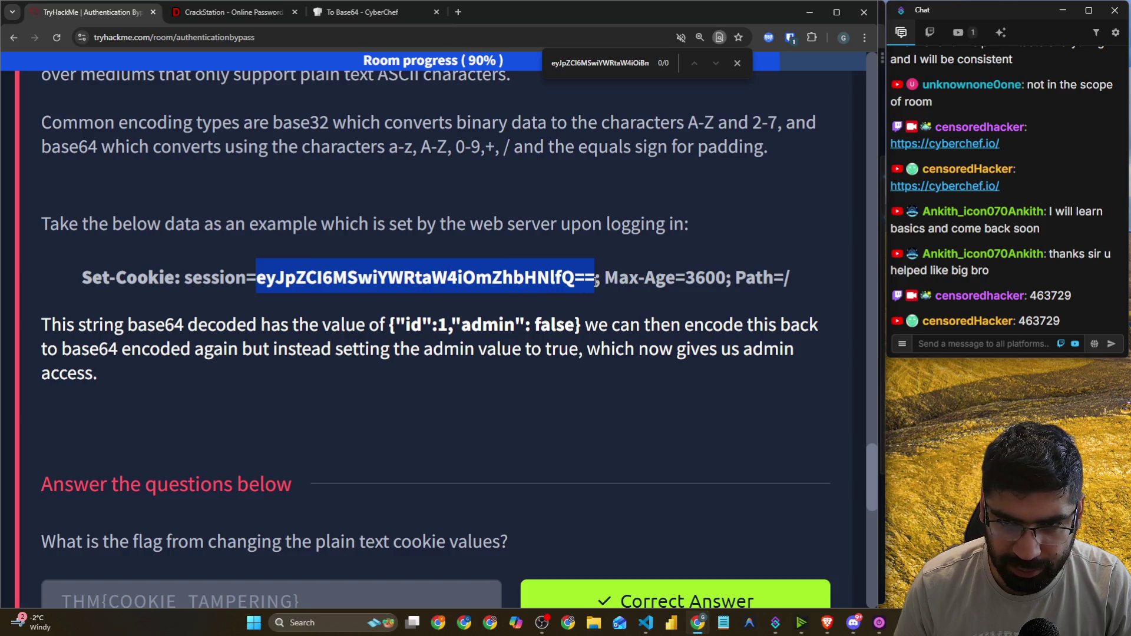
click(362, 12)
click(484, 239)
key(ctrl+a)
key(ctrl+v)
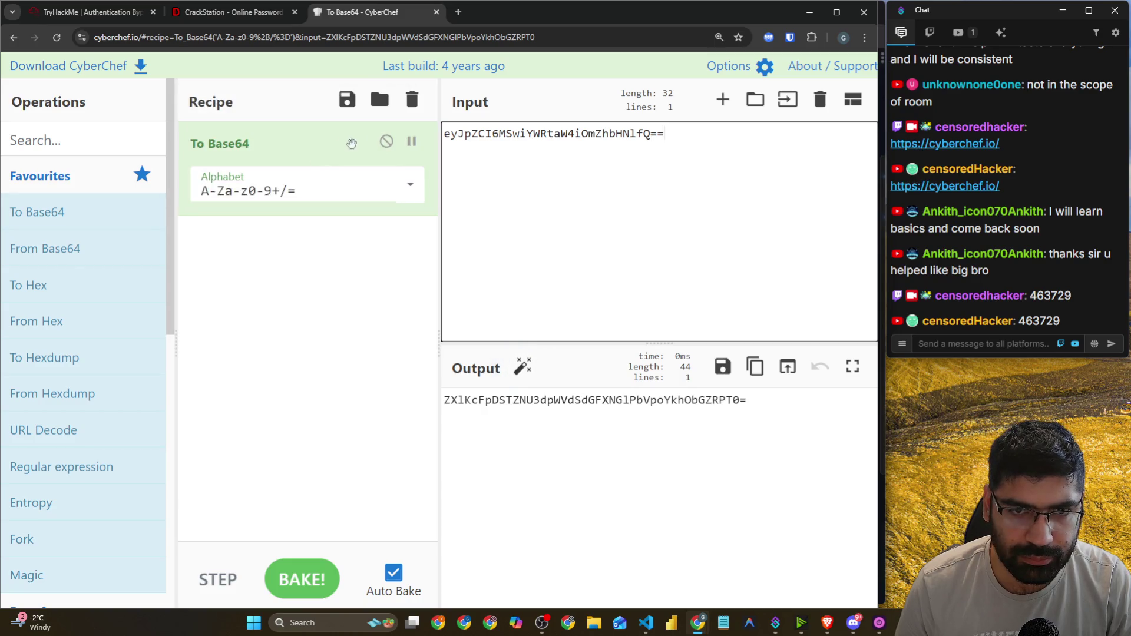
Decode it with From Base64, confirm it reads {"id":1,"admin":false}, then clear the recipe.
click(412, 99)
double_click(44, 249)
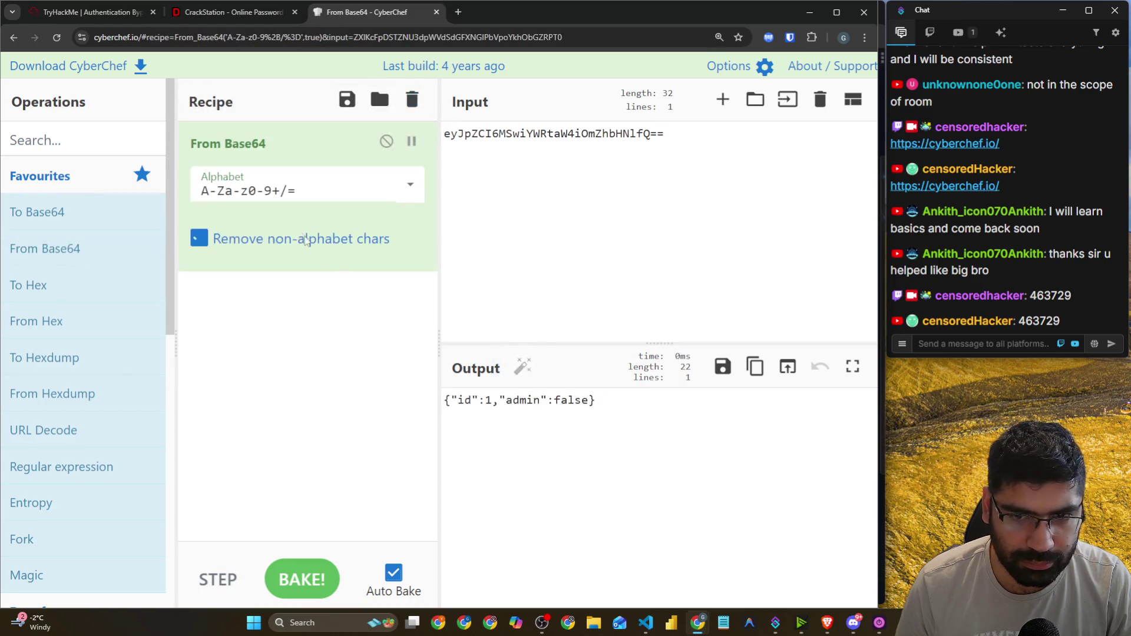
mouse_move(596, 400)
mouse_down()
mouse_move(438, 392)
mouse_move(463, 405)
mouse_up()
click(599, 427)
drag(597, 402, 445, 406)
click(585, 461)
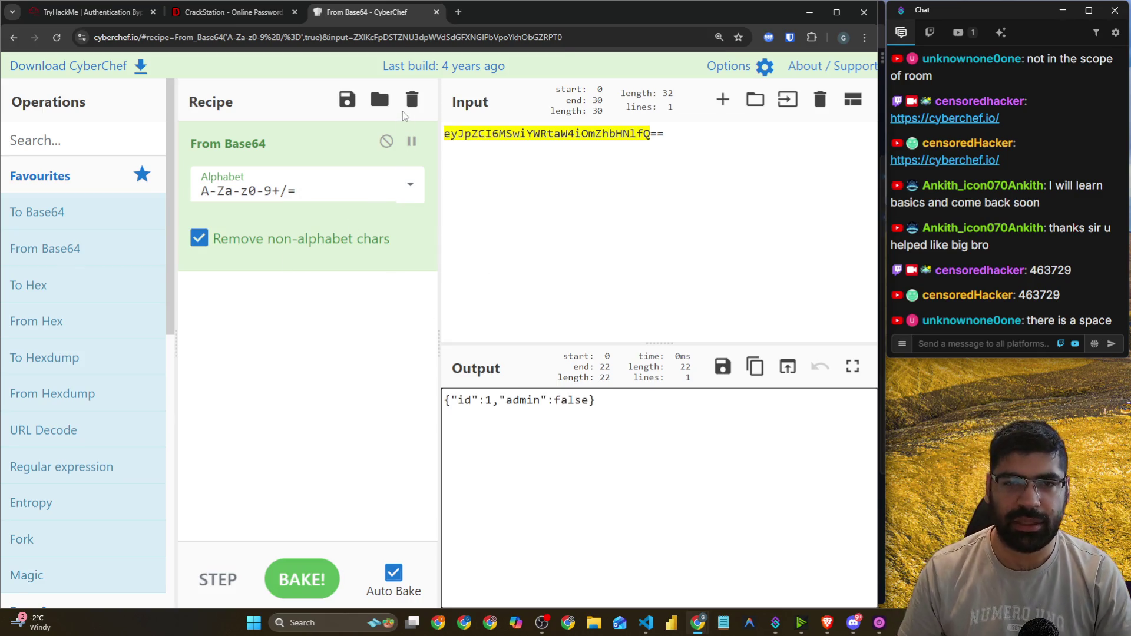
click(411, 100)
click(199, 18)
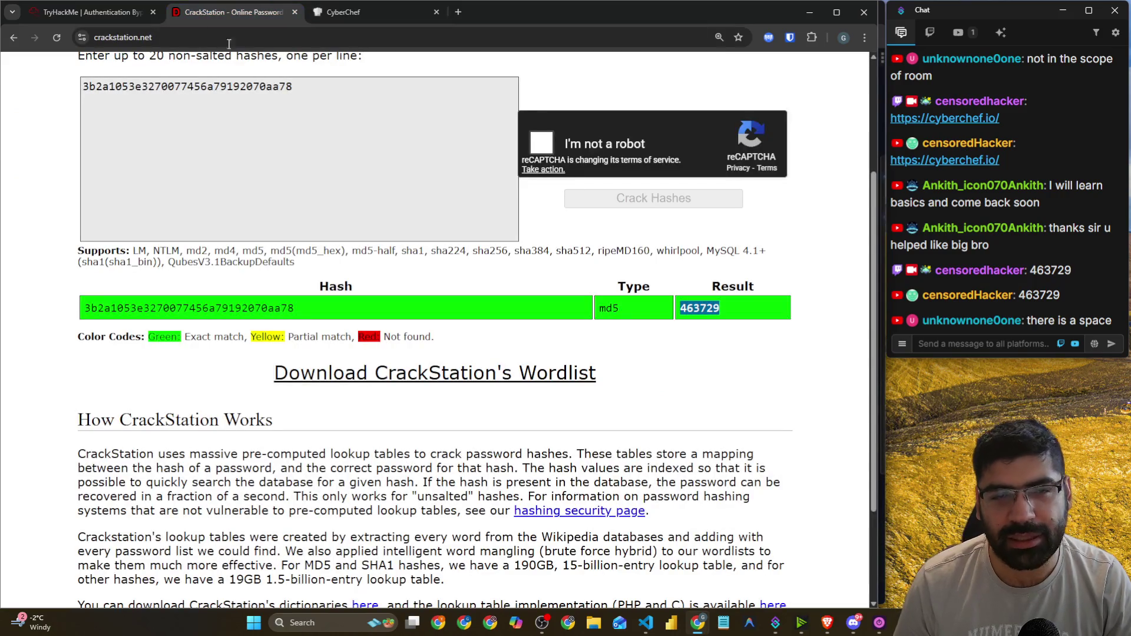
click(92, 12)
Encode {"id":1,"admin":true} with To Base64 in CyberChef and select the output.
scroll(419, 327, down, 10)
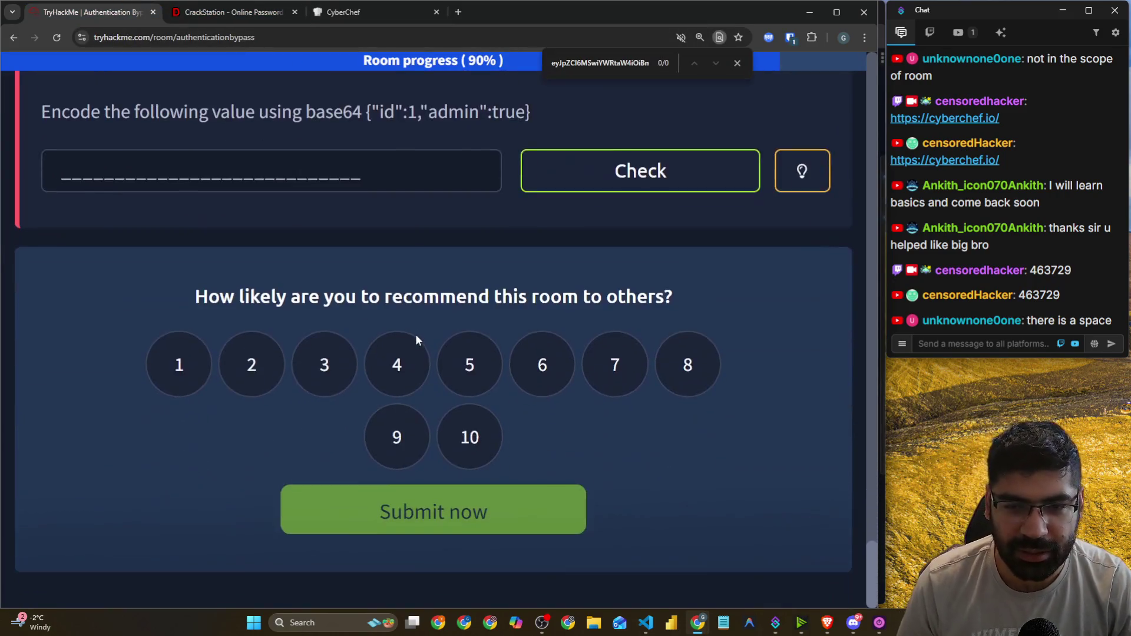
scroll(415, 334, up, 2)
drag(369, 293, 508, 294)
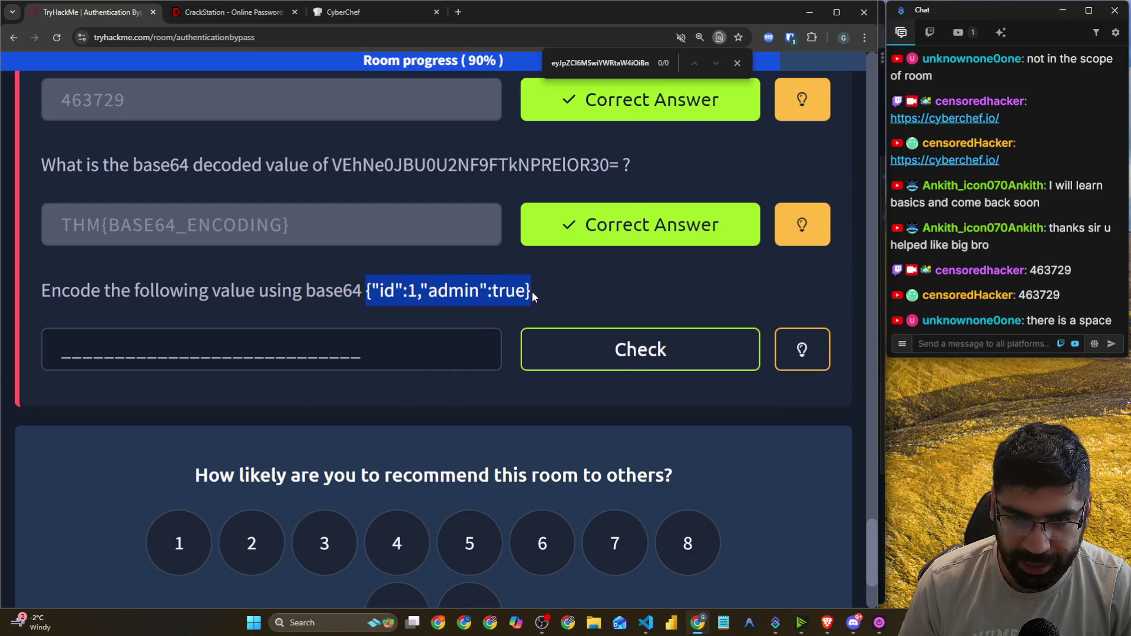
click(378, 13)
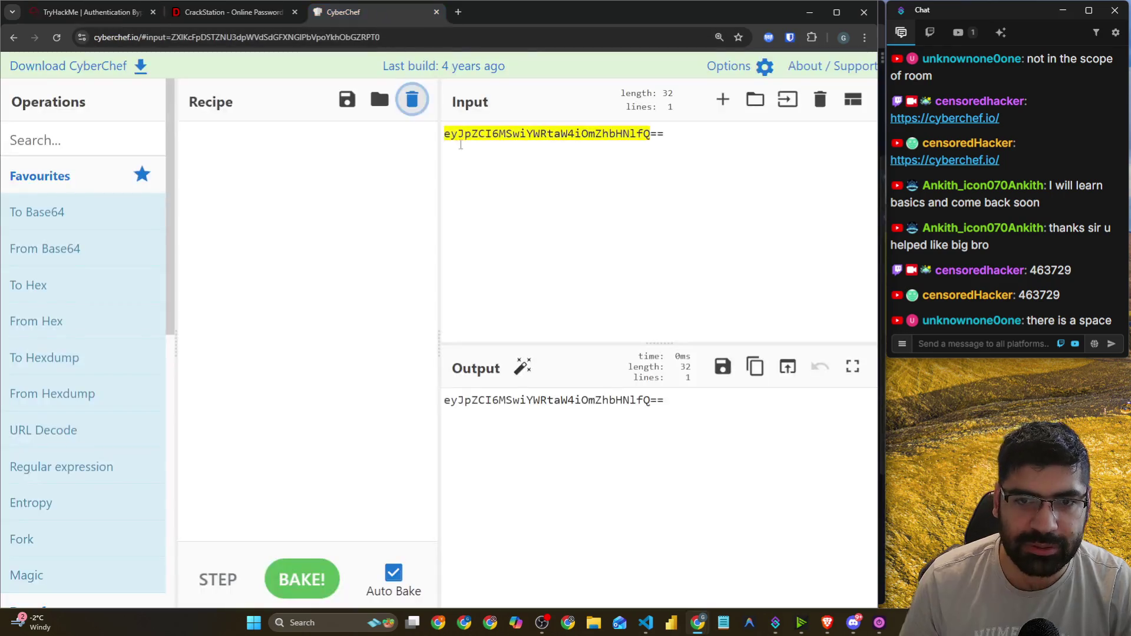
key(ctrl+a)
text({"id":1,"admin":true})
mouse_move(37, 212)
mouse_down()
mouse_move(177, 206)
mouse_move(247, 153)
mouse_up()
drag(648, 401, 386, 407)
key(ctrl+c)
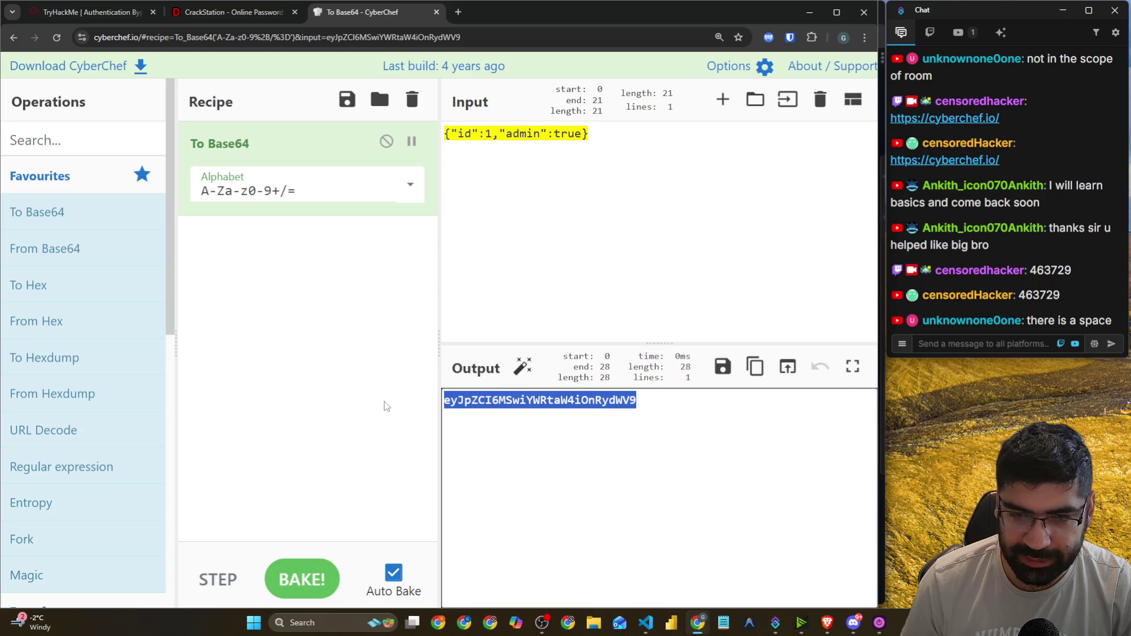
Submit eyJpZCI6MSwiYWRtaW4iOnRydWV9 as the answer to the encoding question.
click(106, 18)
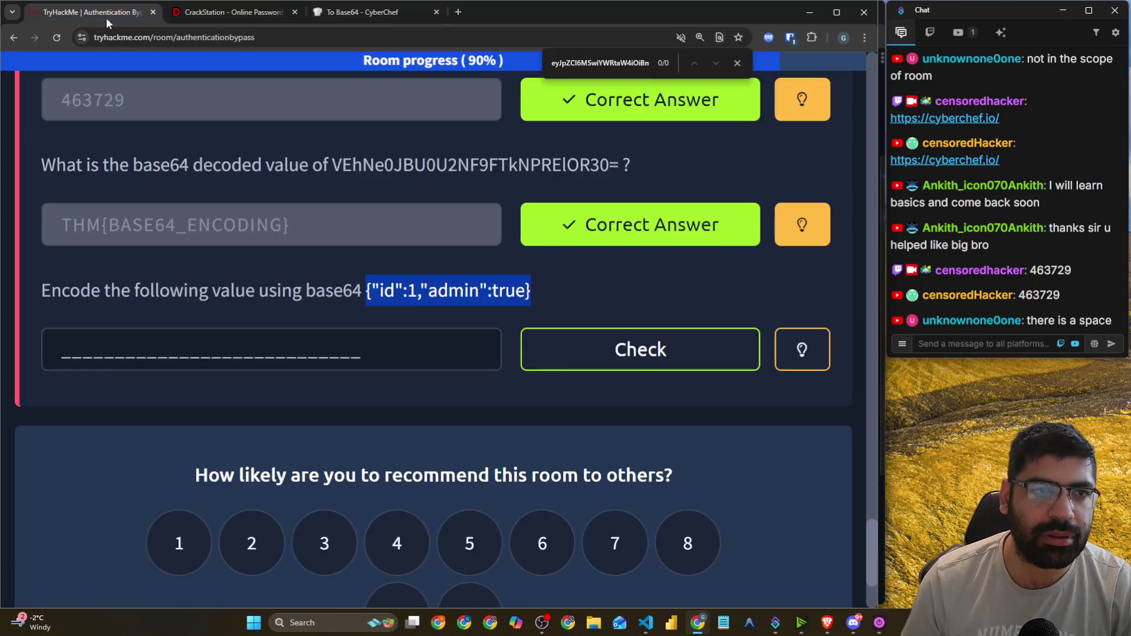
click(385, 365)
key(ctrl+v)
click(560, 343)
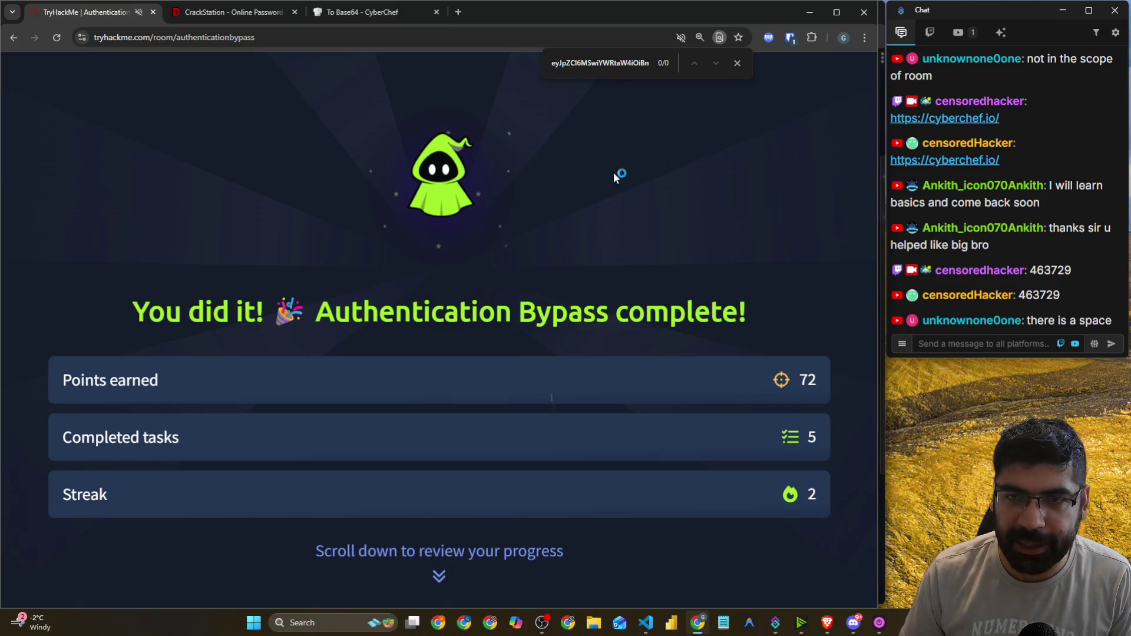
Close the page search and start the next room, IDOR.
click(737, 63)
scroll(822, 491, down, 10)
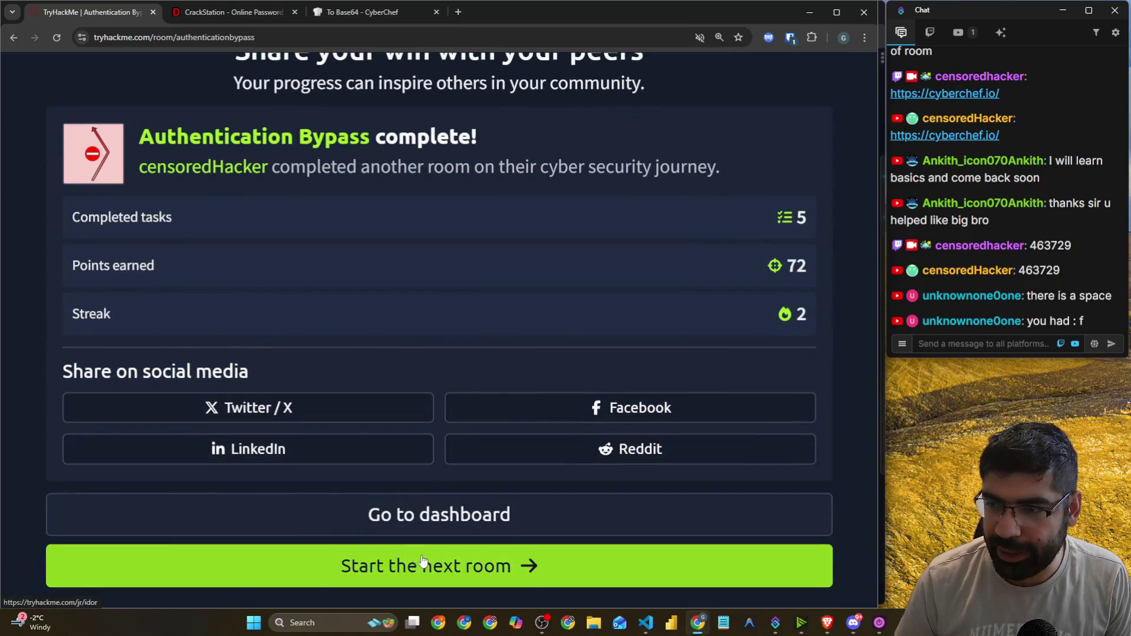
click(423, 561)
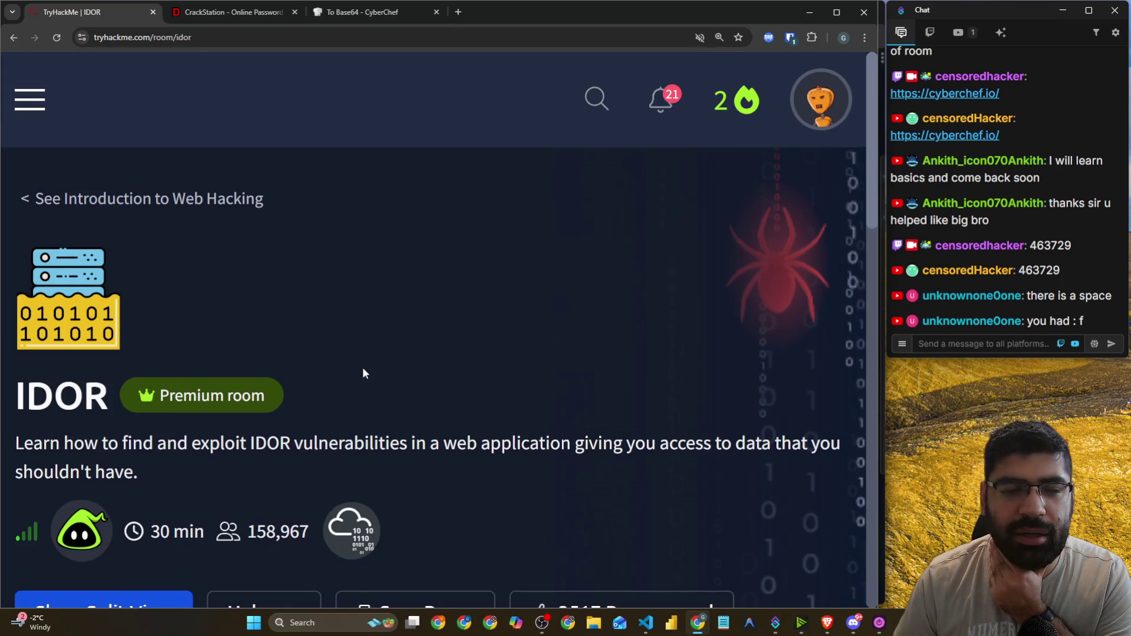
scroll(362, 368, down, 4)
scroll(168, 186, up, 3)
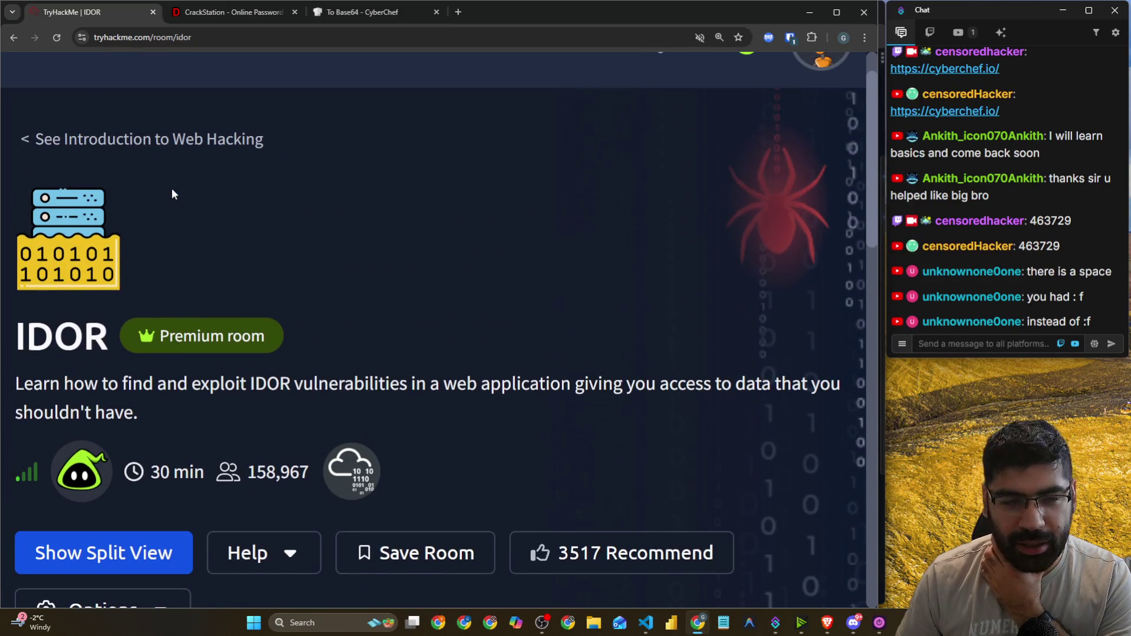
Return to the IDOR room page and open the Introduction to Web Hacking module.
drag(1071, 297, 1082, 301)
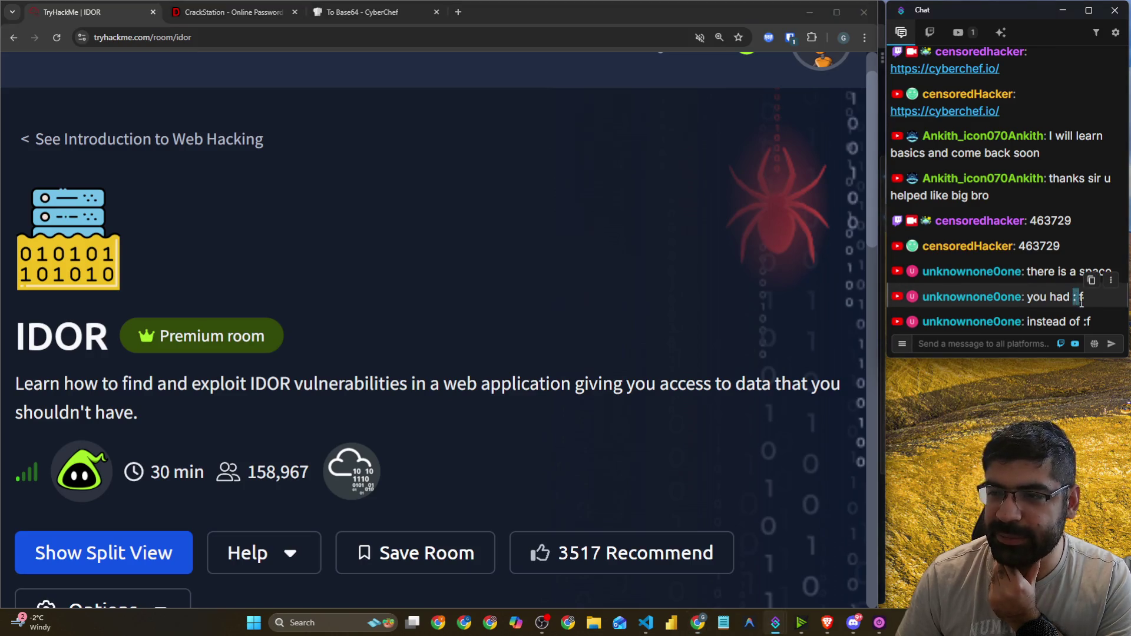
click(363, 12)
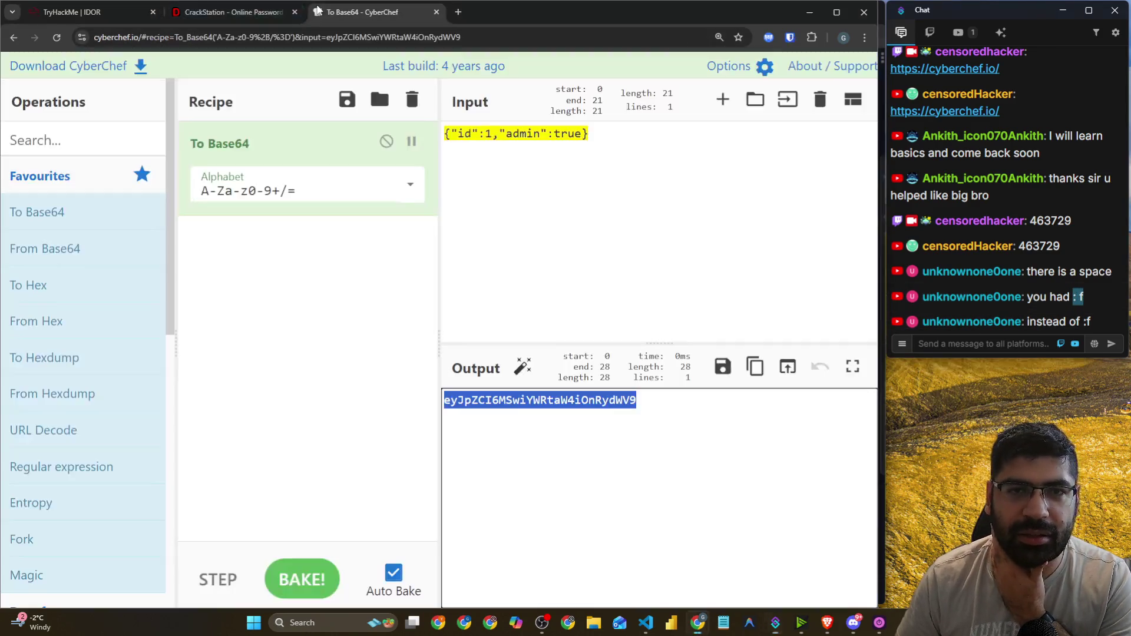
click(557, 175)
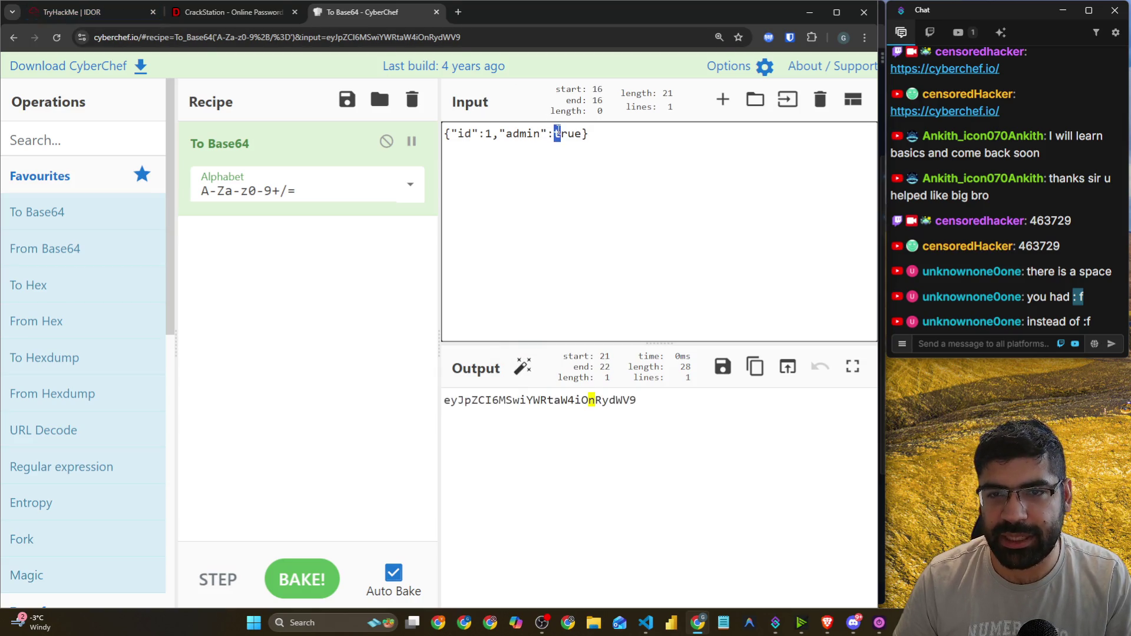
click(120, 15)
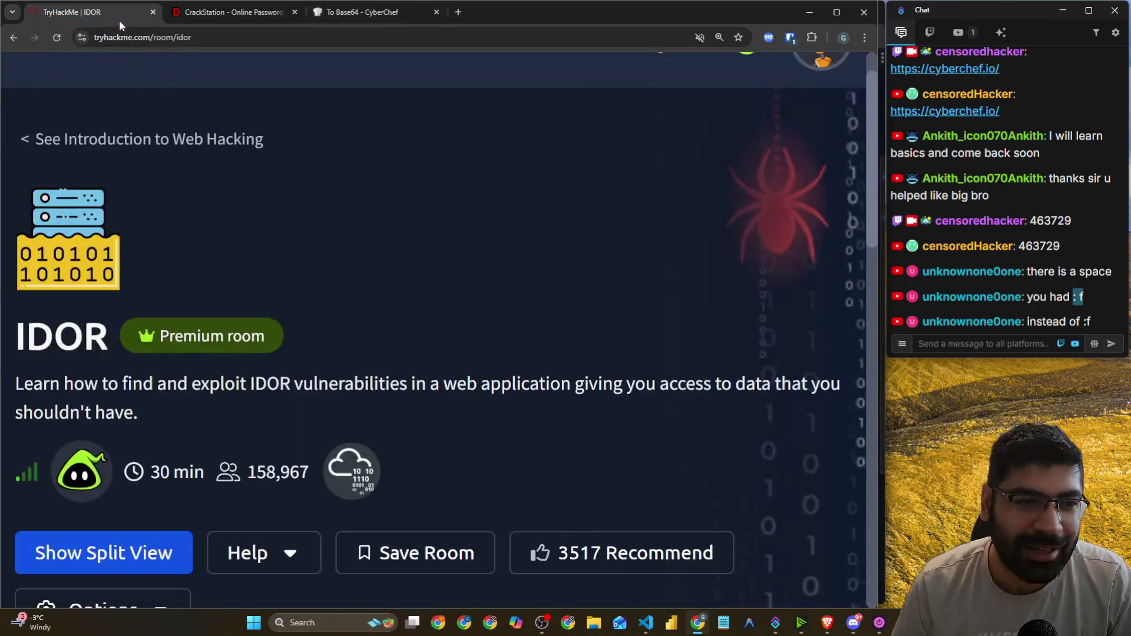
click(96, 142)
Zoom out the module page, browse its room list, and open the IDOR room.
scroll(317, 224, down, 8)
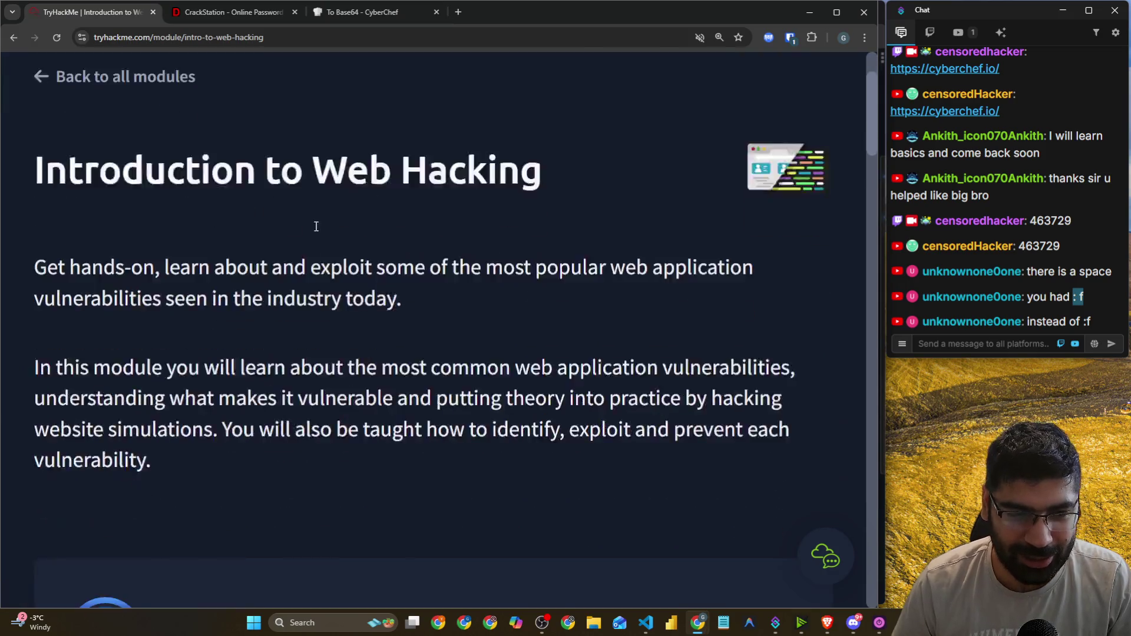
scroll(316, 224, down, 5)
key(ctrl+minus)
key(ctrl+minus)
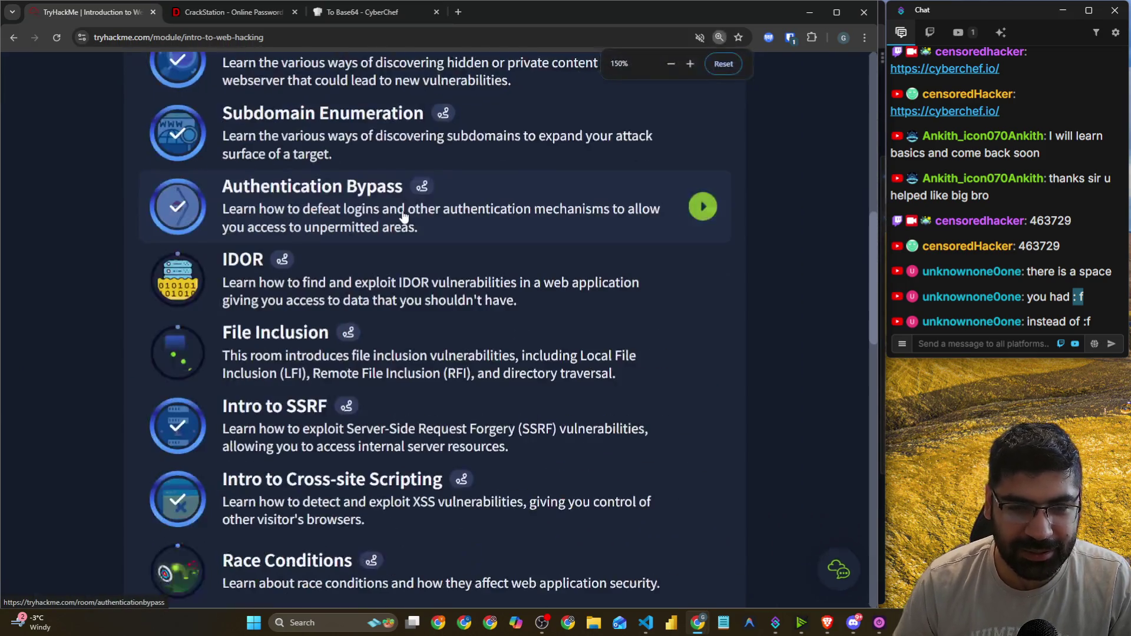
scroll(277, 323, up, 7)
scroll(277, 323, down, 2)
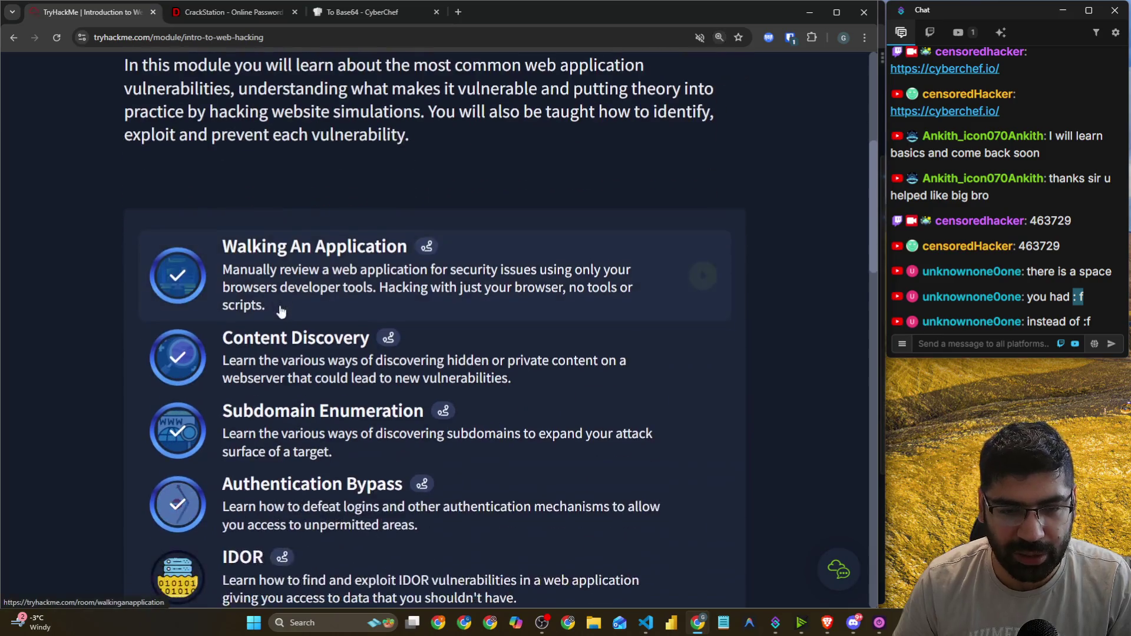
scroll(374, 296, down, 3)
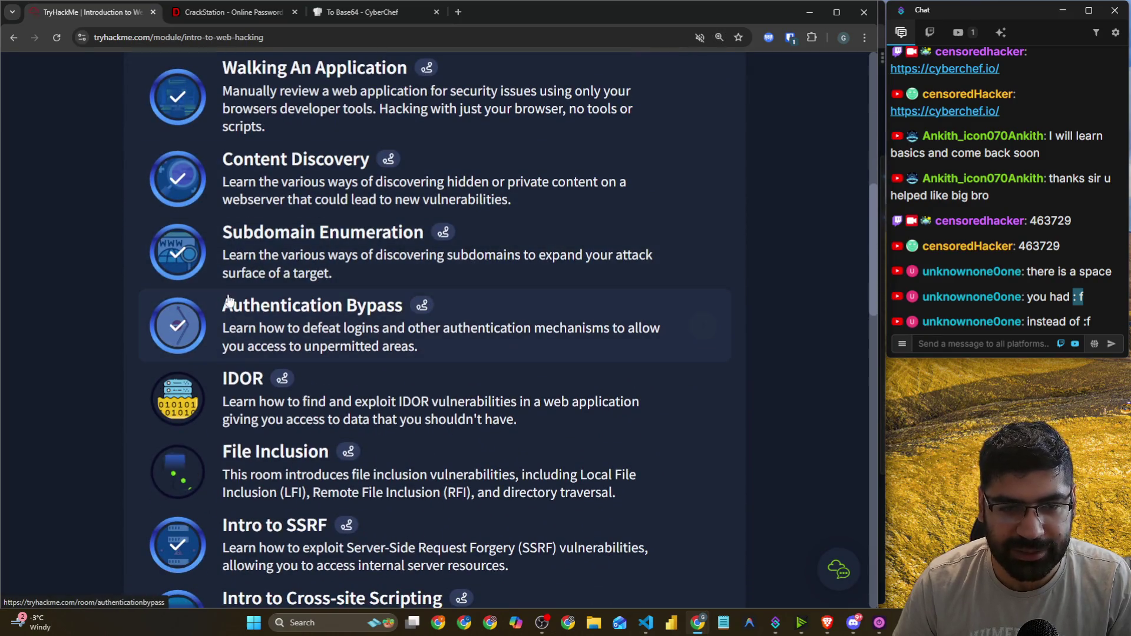
scroll(301, 318, down, 1)
scroll(302, 318, down, 3)
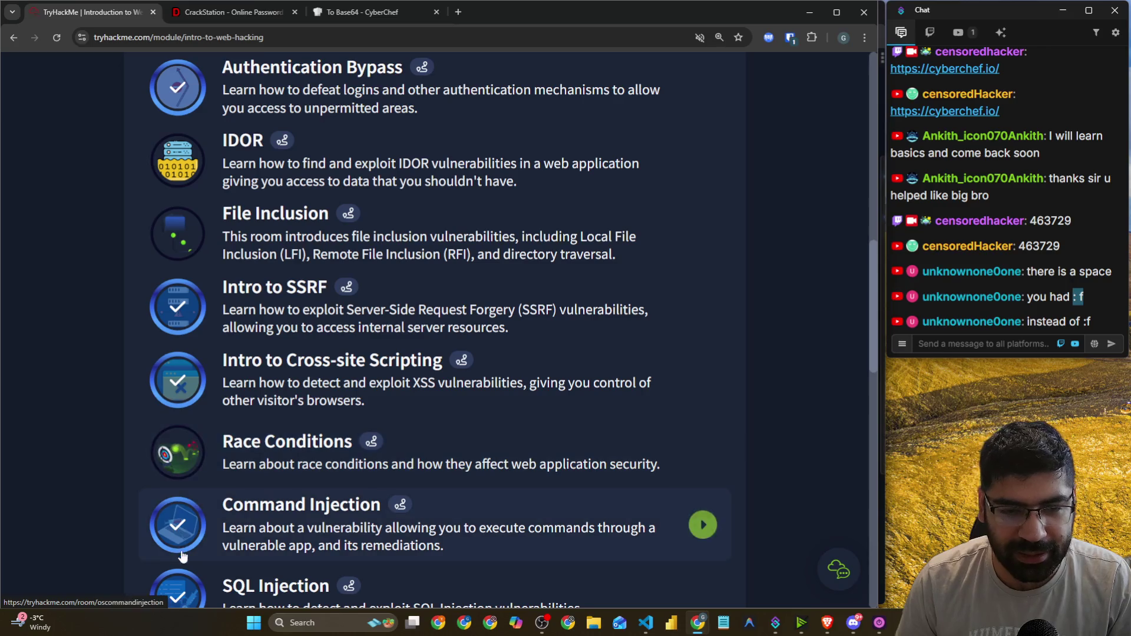
scroll(207, 345, up, 4)
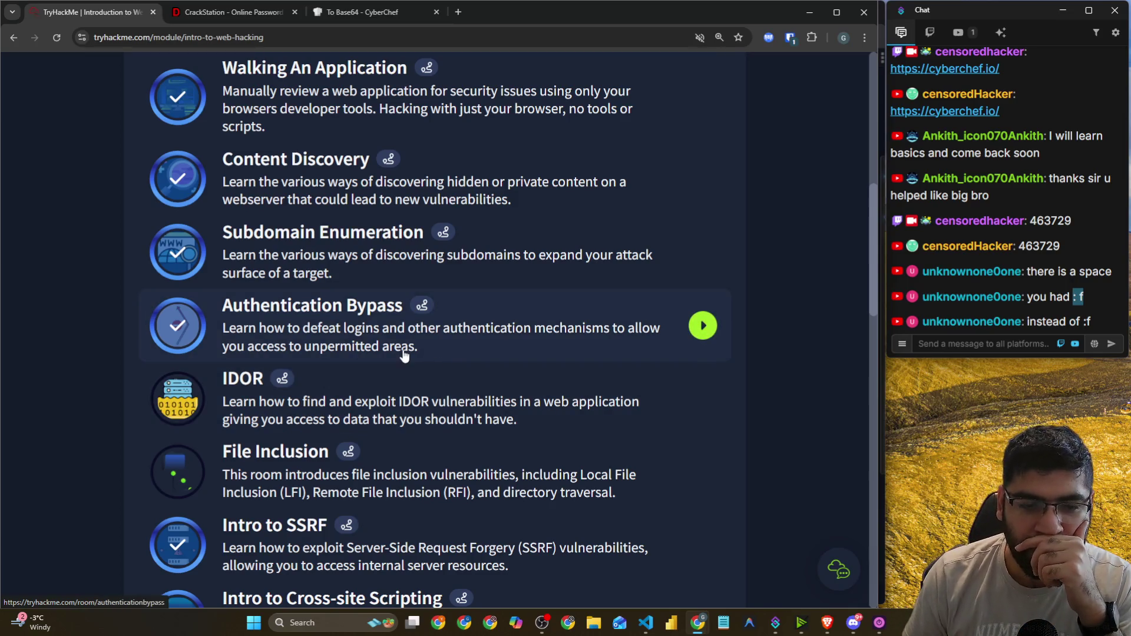
click(345, 386)
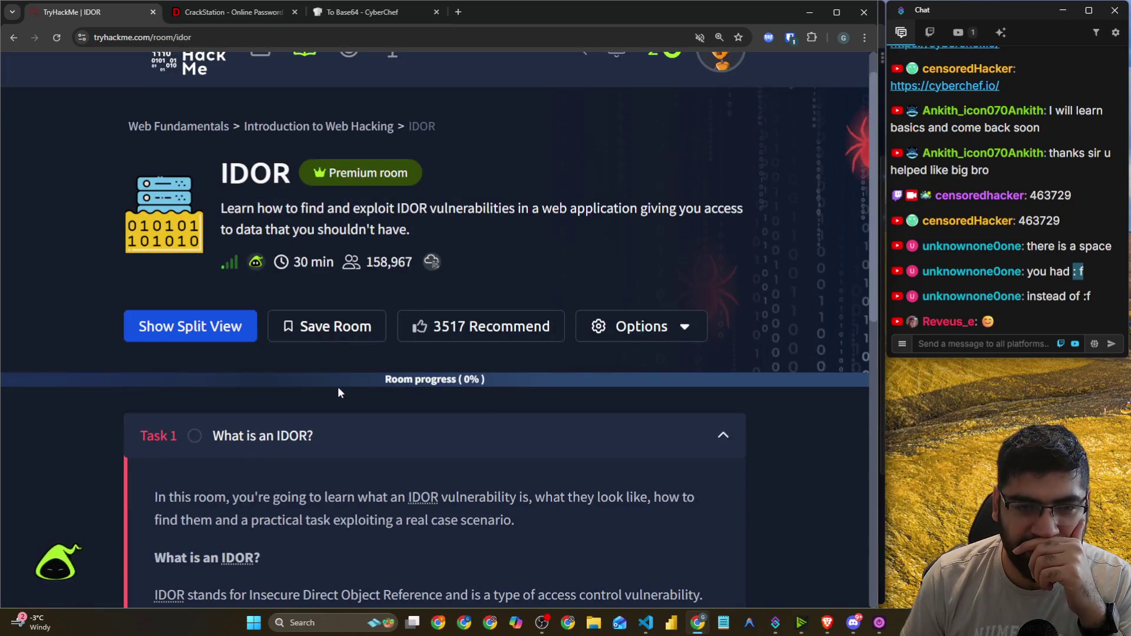
scroll(327, 377, down, 3)
scroll(326, 379, down, 6)
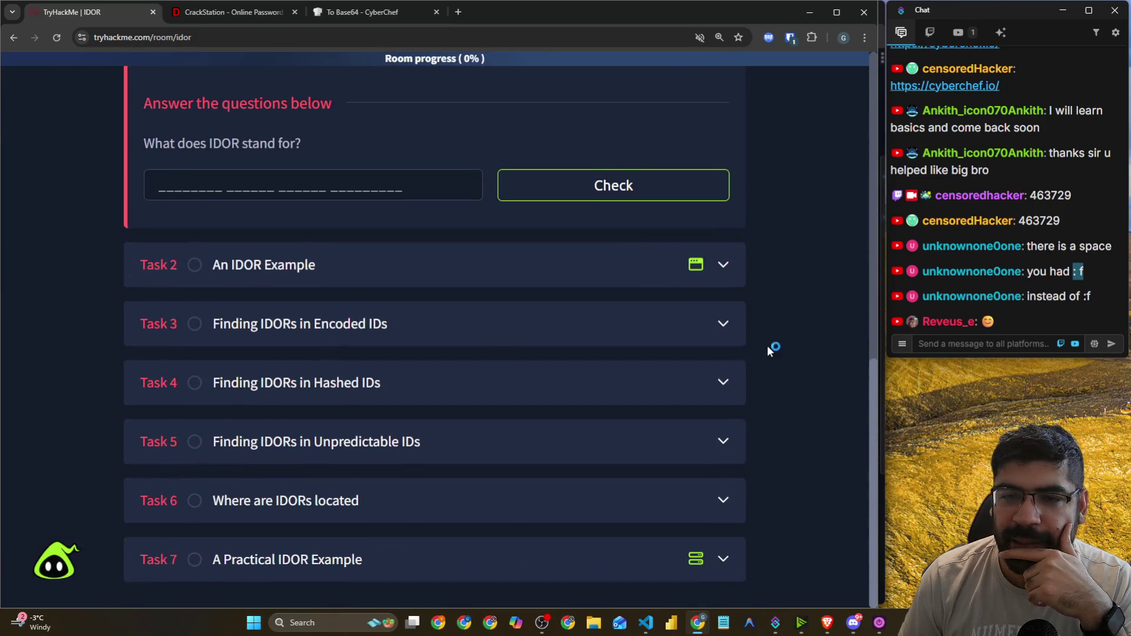
scroll(766, 345, up, 5)
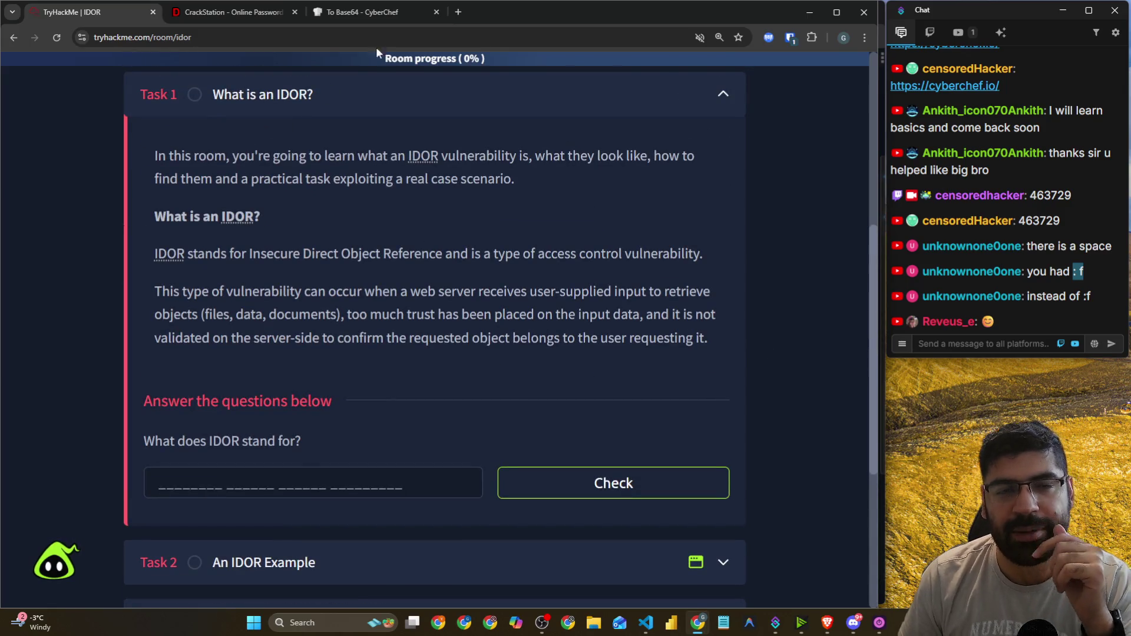
Go back to the module's room list and reopen IDOR at 0% progress.
click(14, 37)
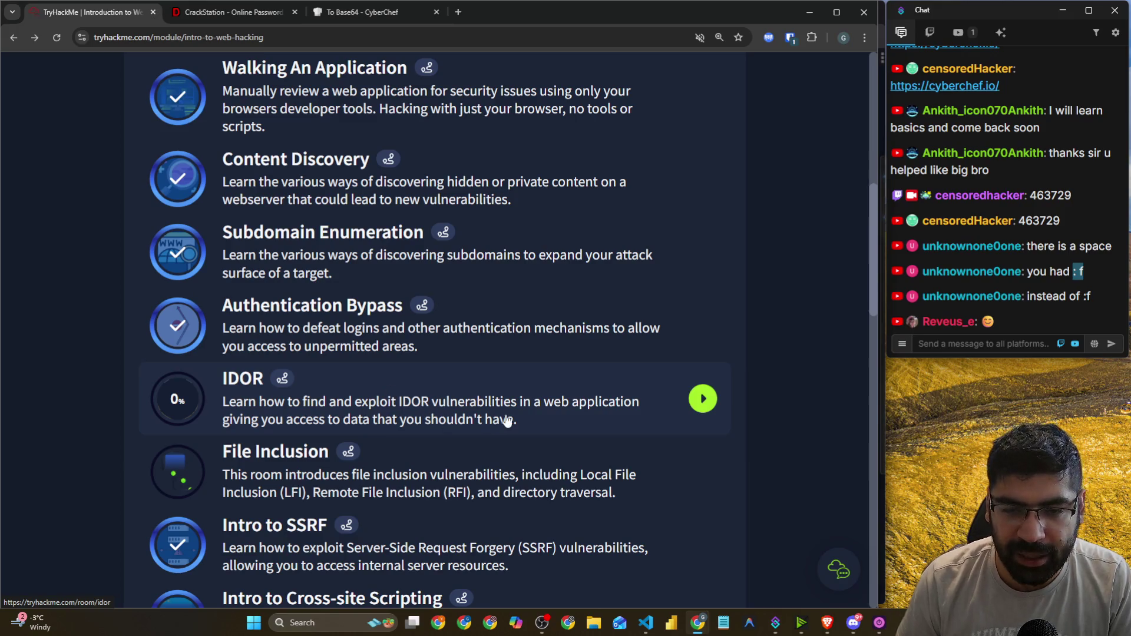
drag(532, 420, 252, 401)
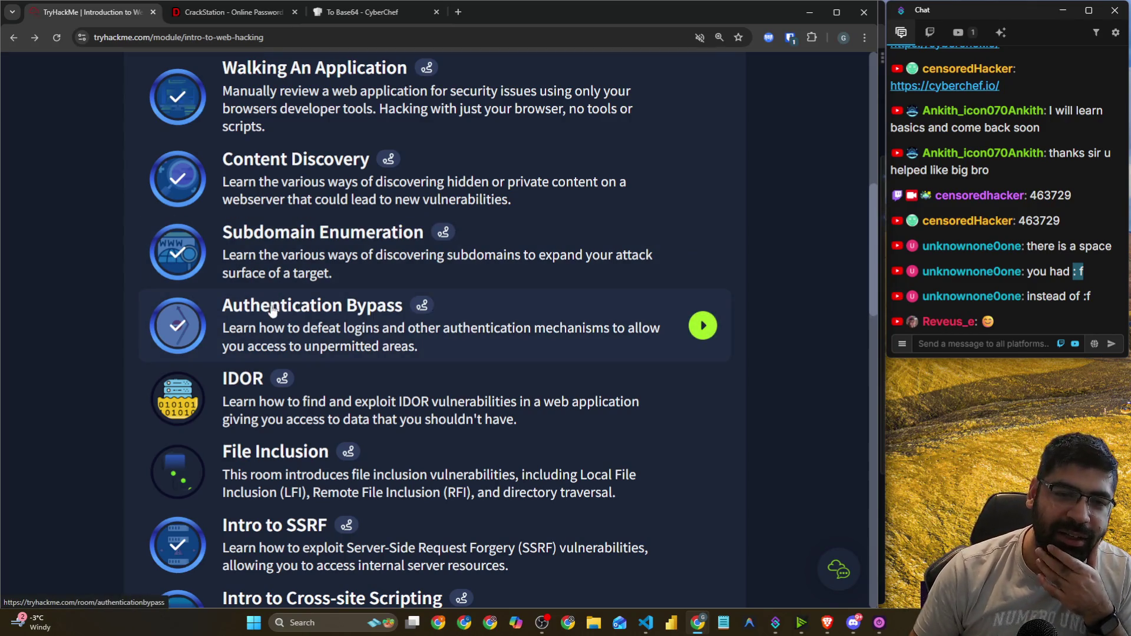
click(340, 417)
scroll(341, 401, up, 10)
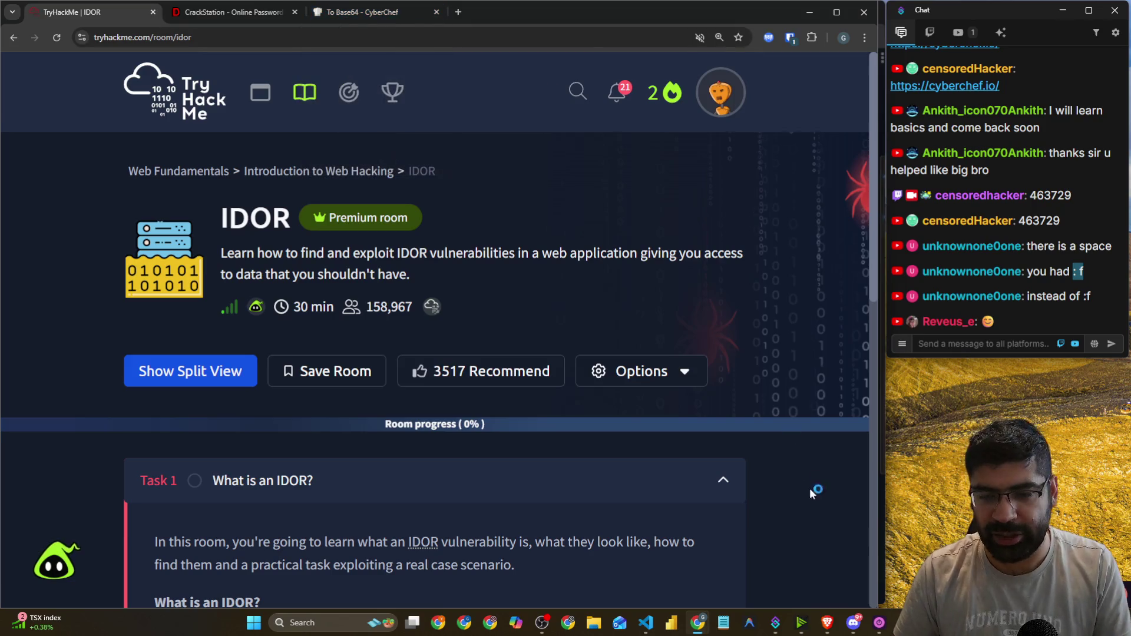
click(541, 623)
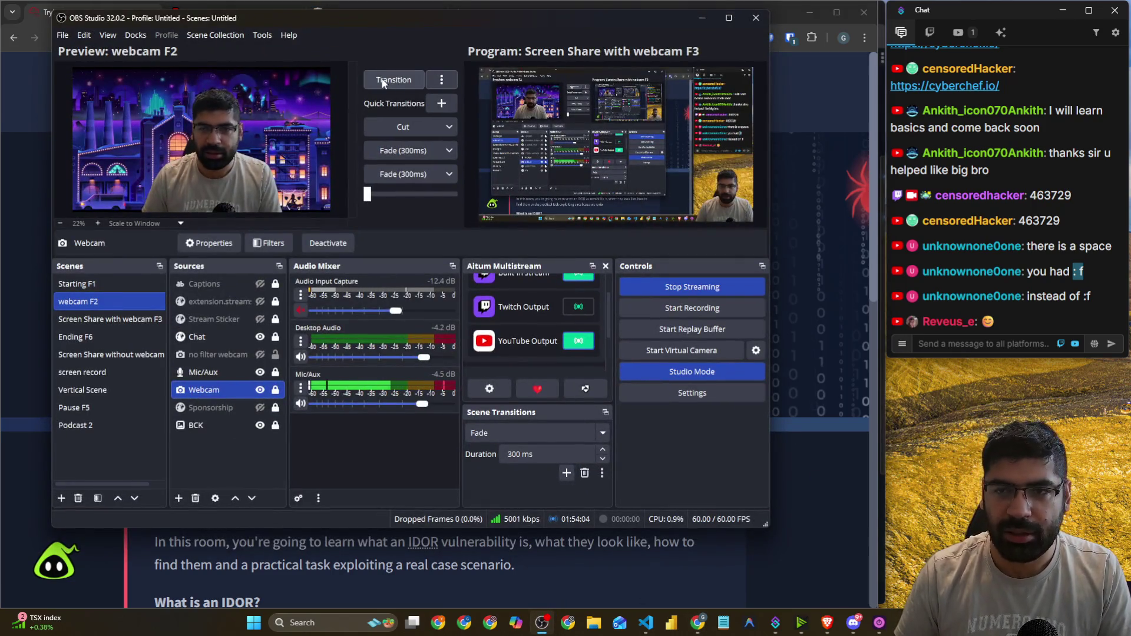
Enlarge the chat window and its text, minimize OBS, and move the chat left.
click(906, 353)
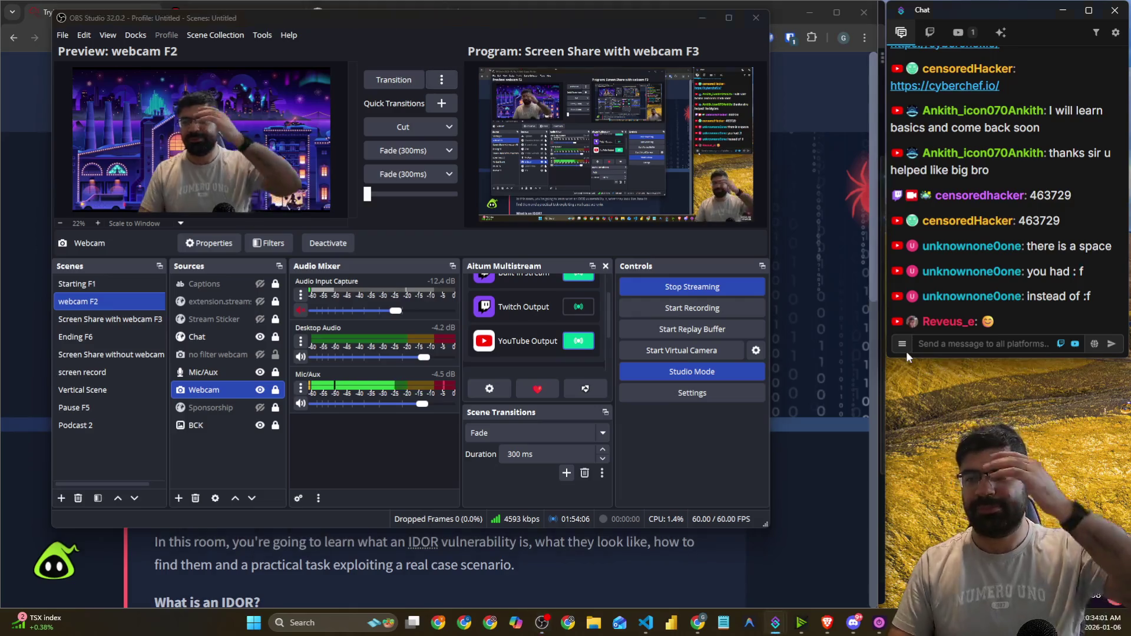
mouse_move(885, 357)
mouse_down()
mouse_move(626, 480)
mouse_move(522, 480)
mouse_up()
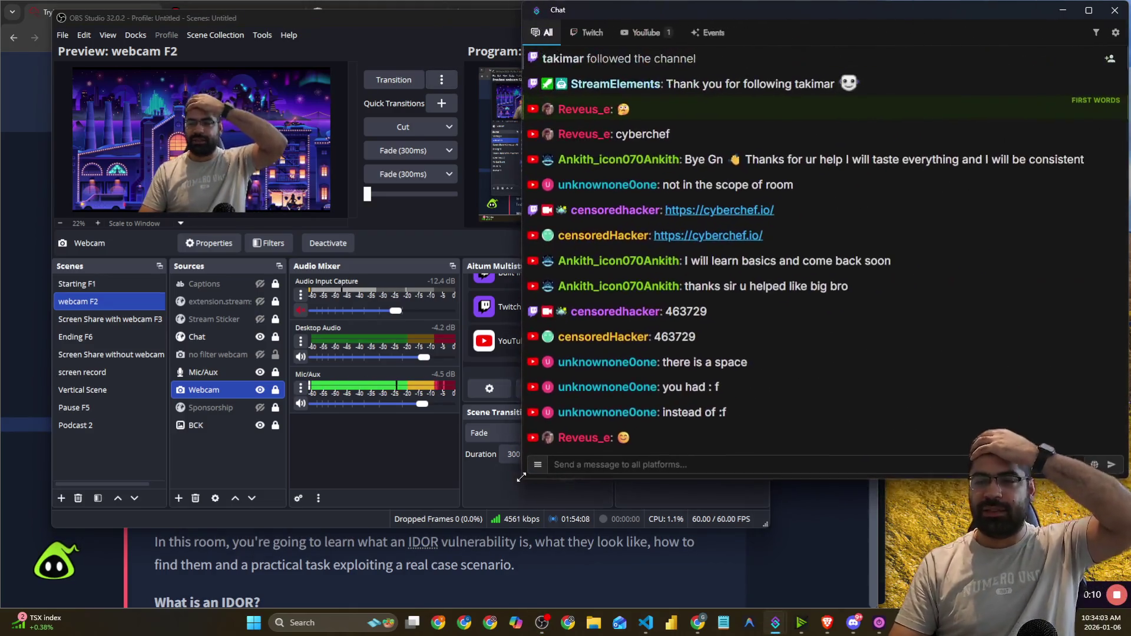
ctrl+scroll(699, 327, up, 3)
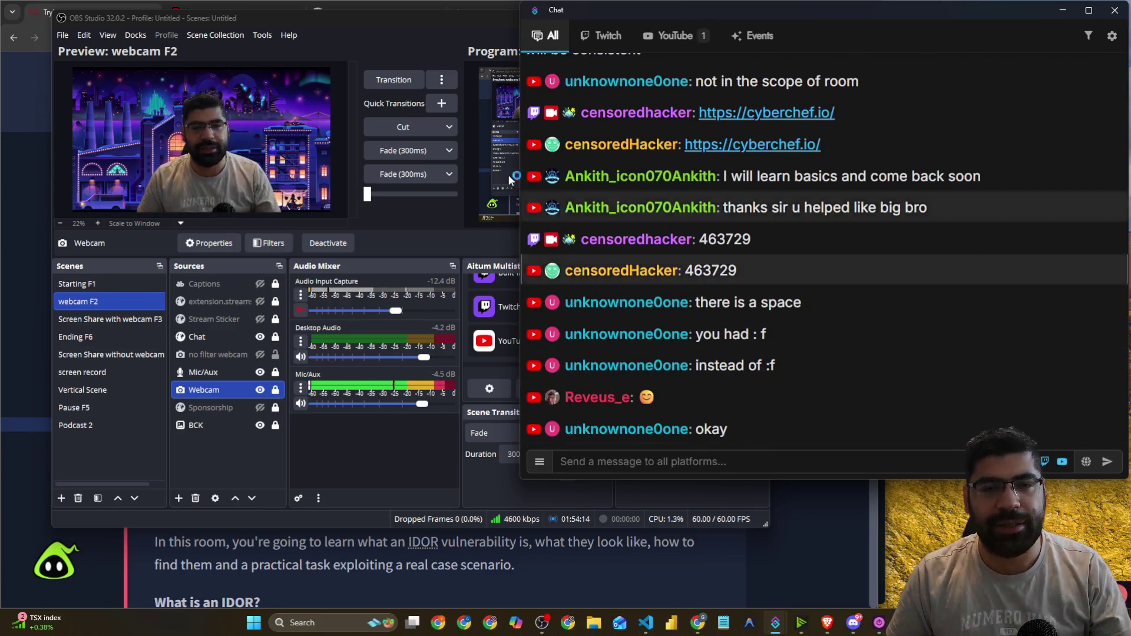
drag(320, 24, 274, 54)
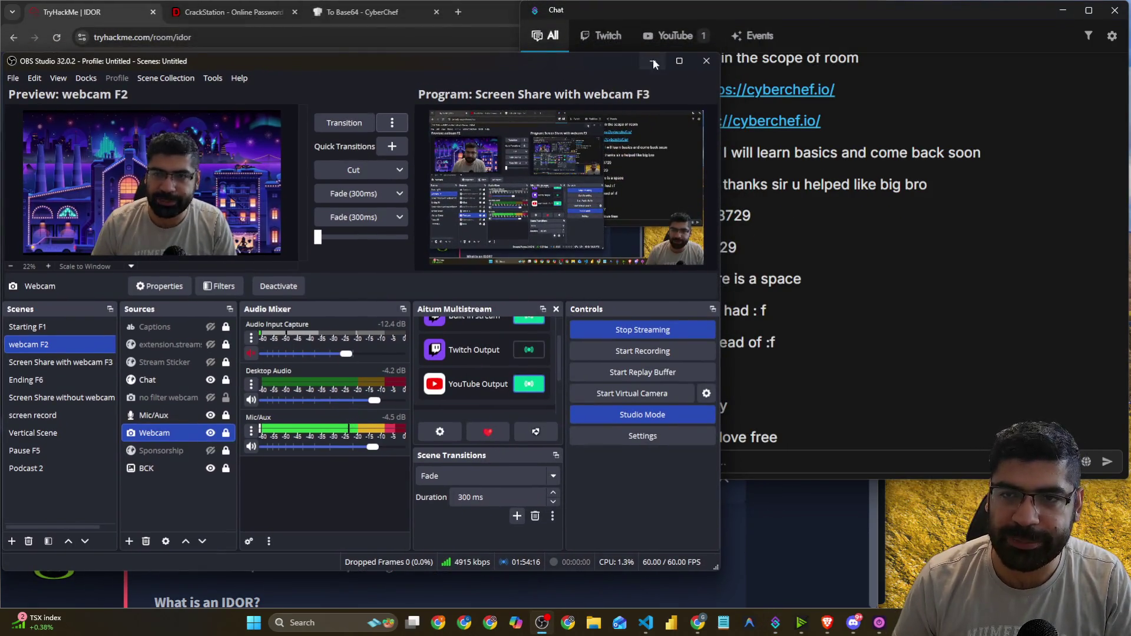
click(654, 50)
drag(610, 12, 160, 13)
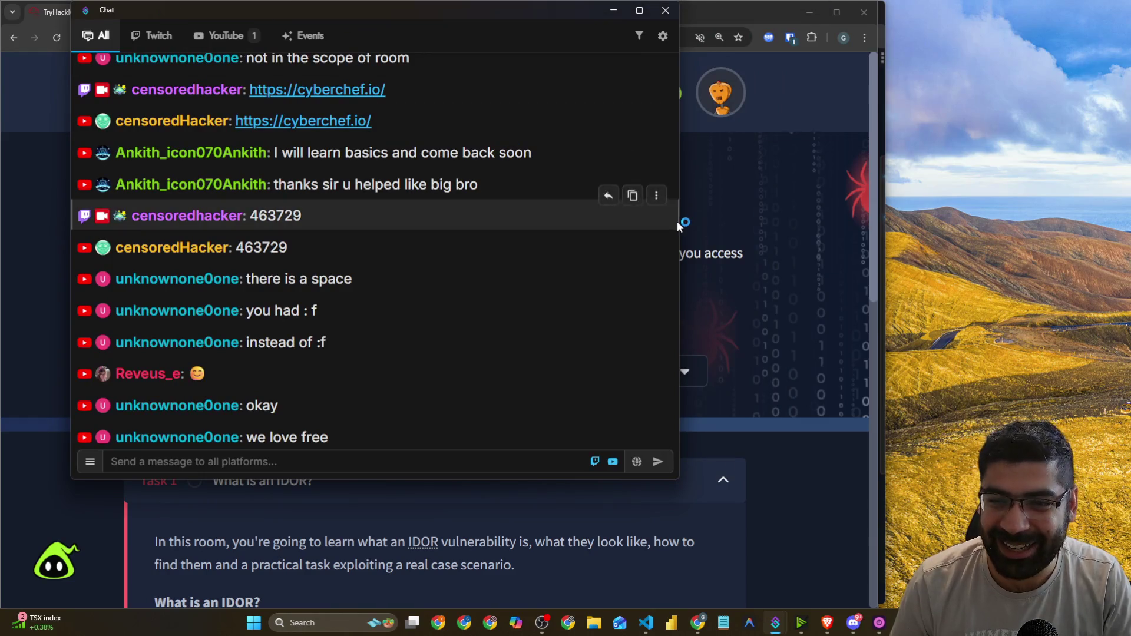
Widen and unpause the chat, then send the !discord command.
drag(681, 220, 795, 223)
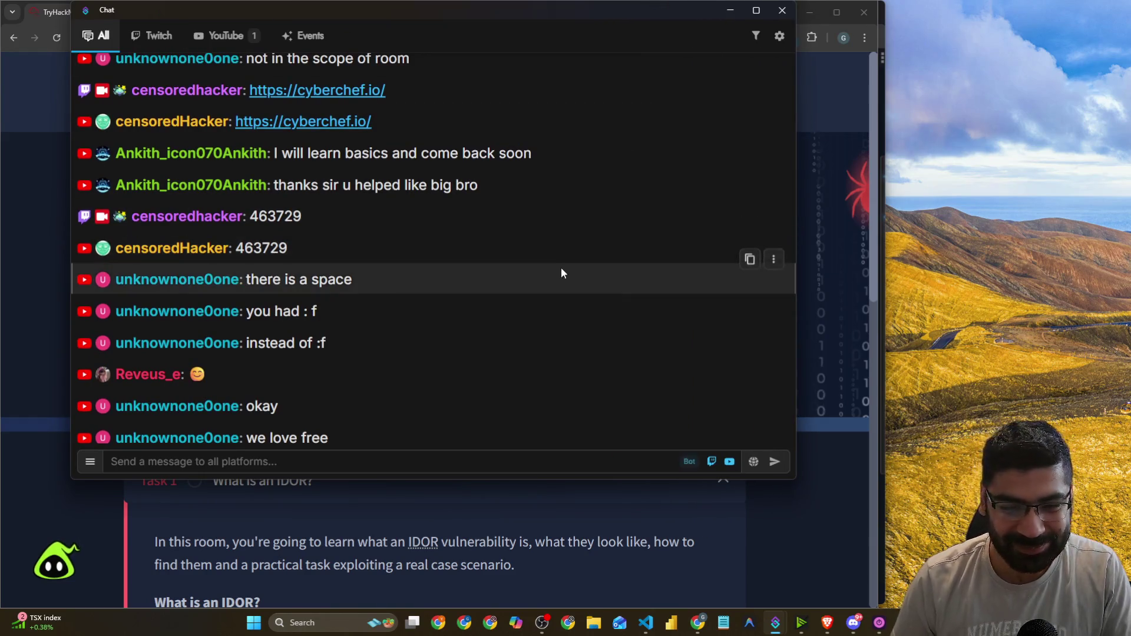
click(702, 423)
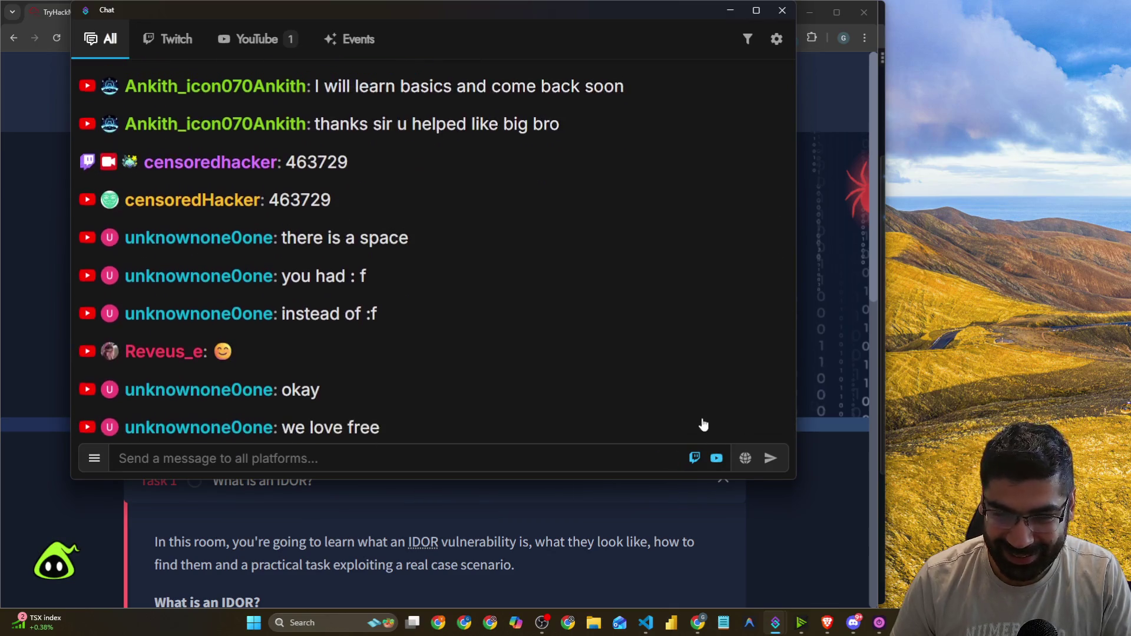
click(492, 456)
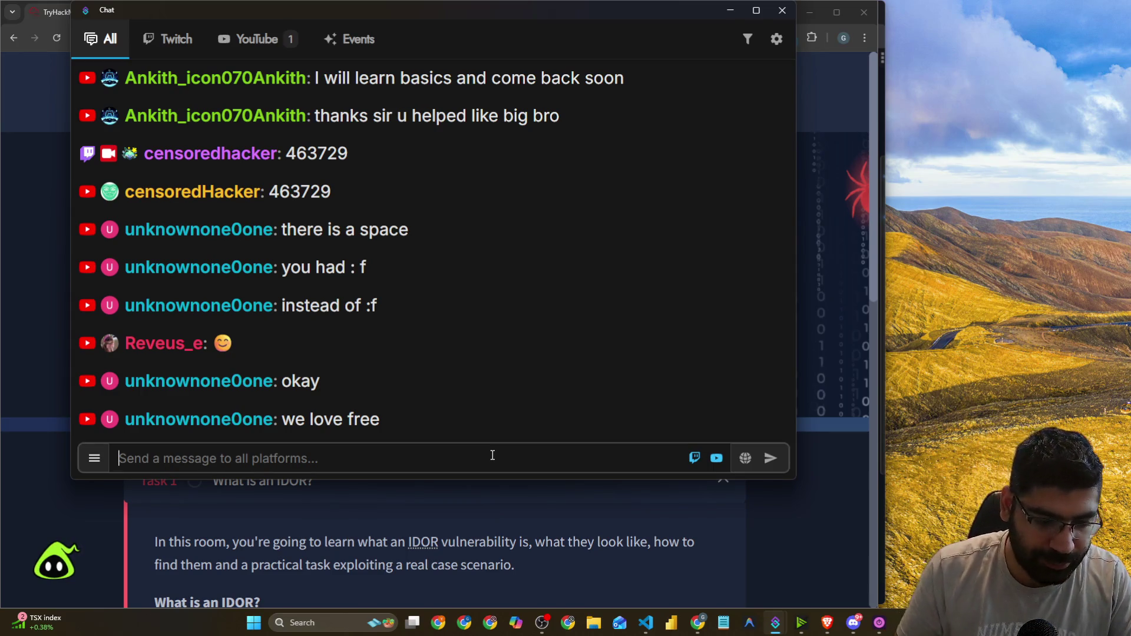
text(!discor)
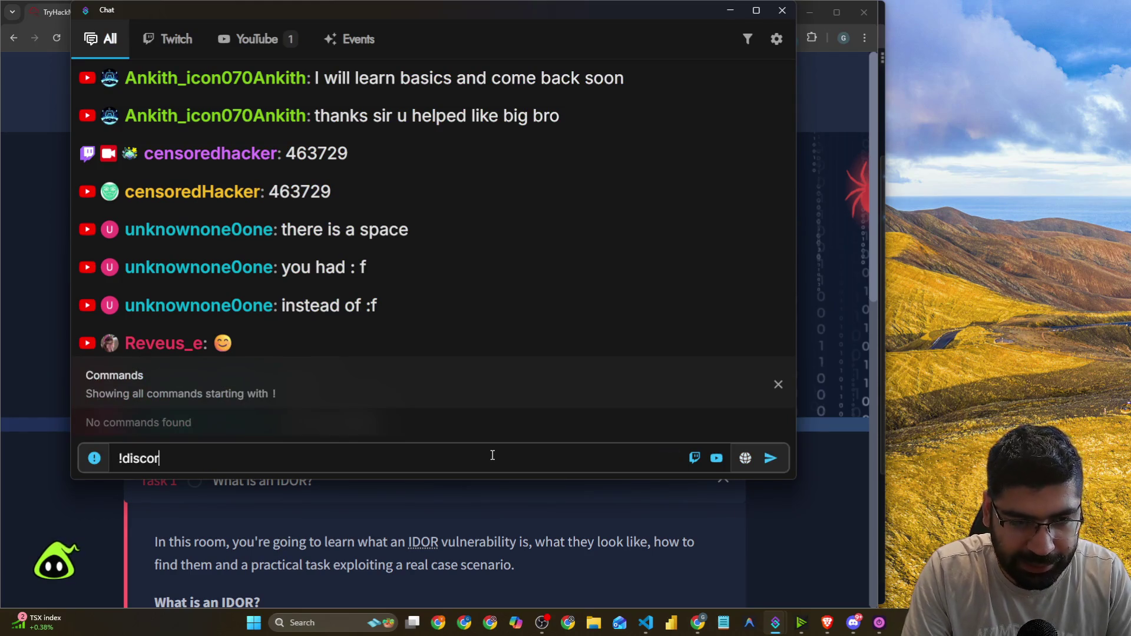
text(d)
key(Return)
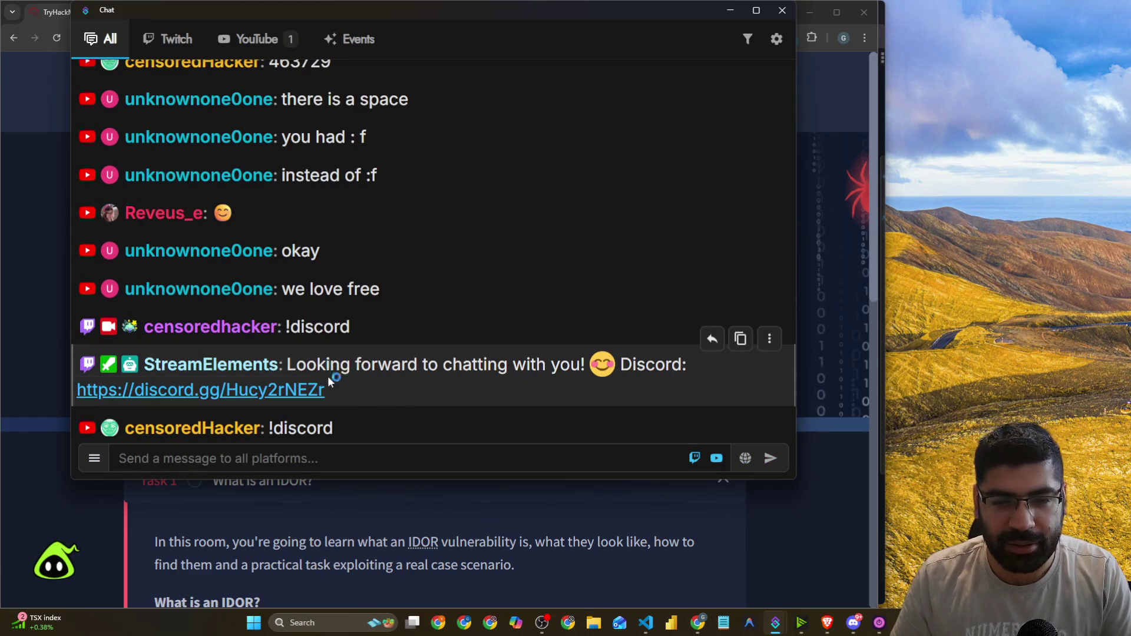
Repost the bot's Discord invite message to all platforms.
drag(327, 376, 284, 362)
key(ctrl+c)
click(352, 465)
key(ctrl+v)
key(Return)
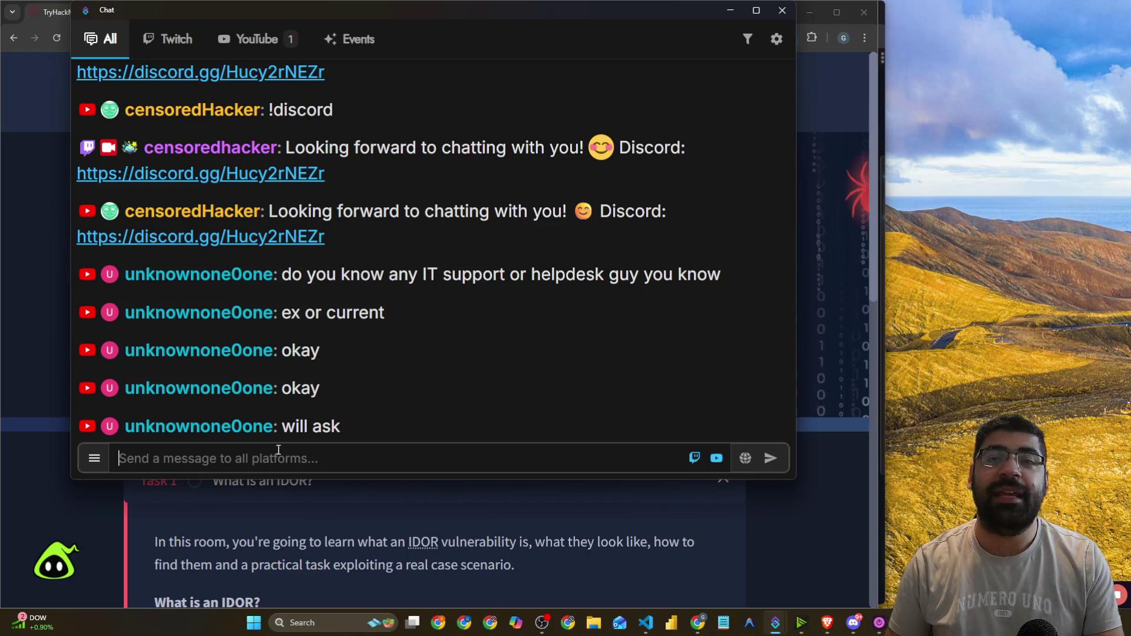
Bring OBS forward and transition the stream to the webcam F2 scene.
click(536, 627)
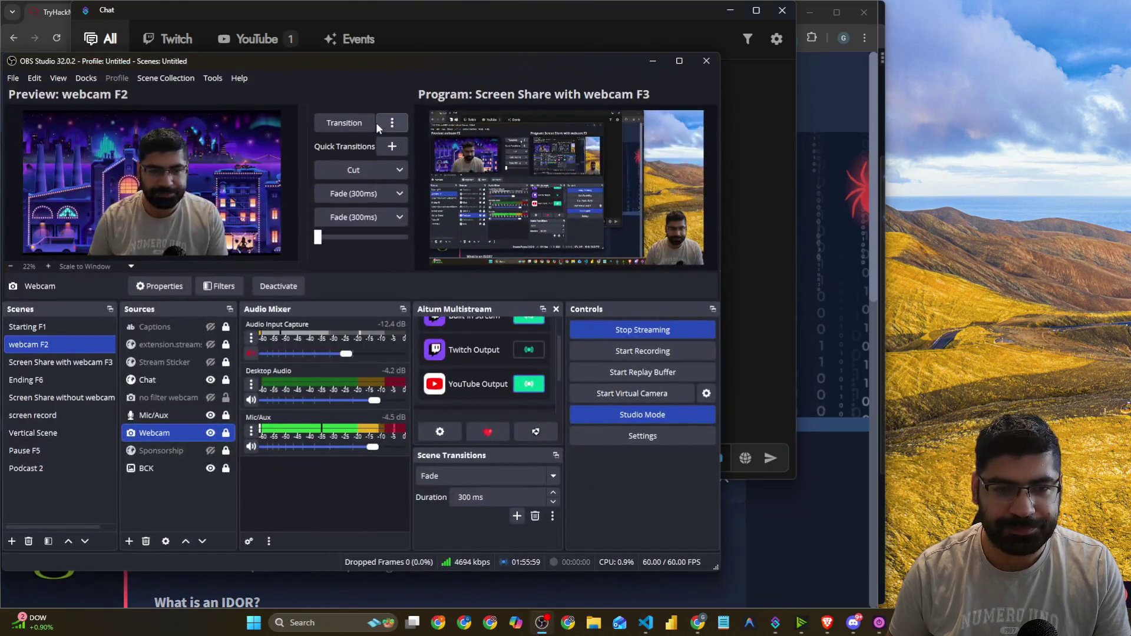
right_click(376, 122)
click(338, 125)
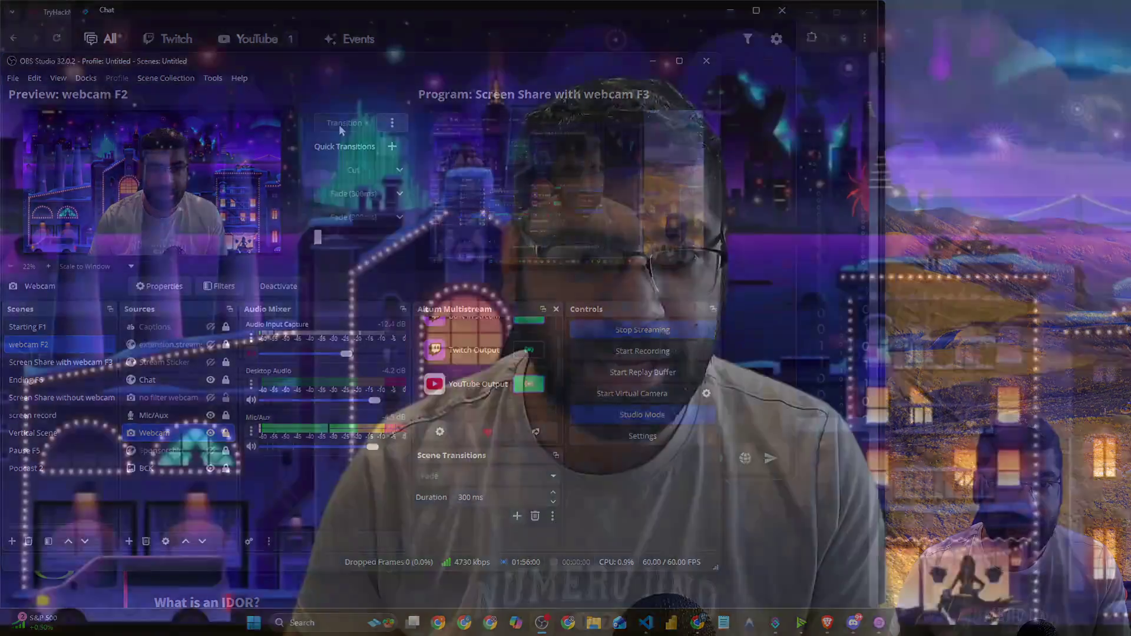